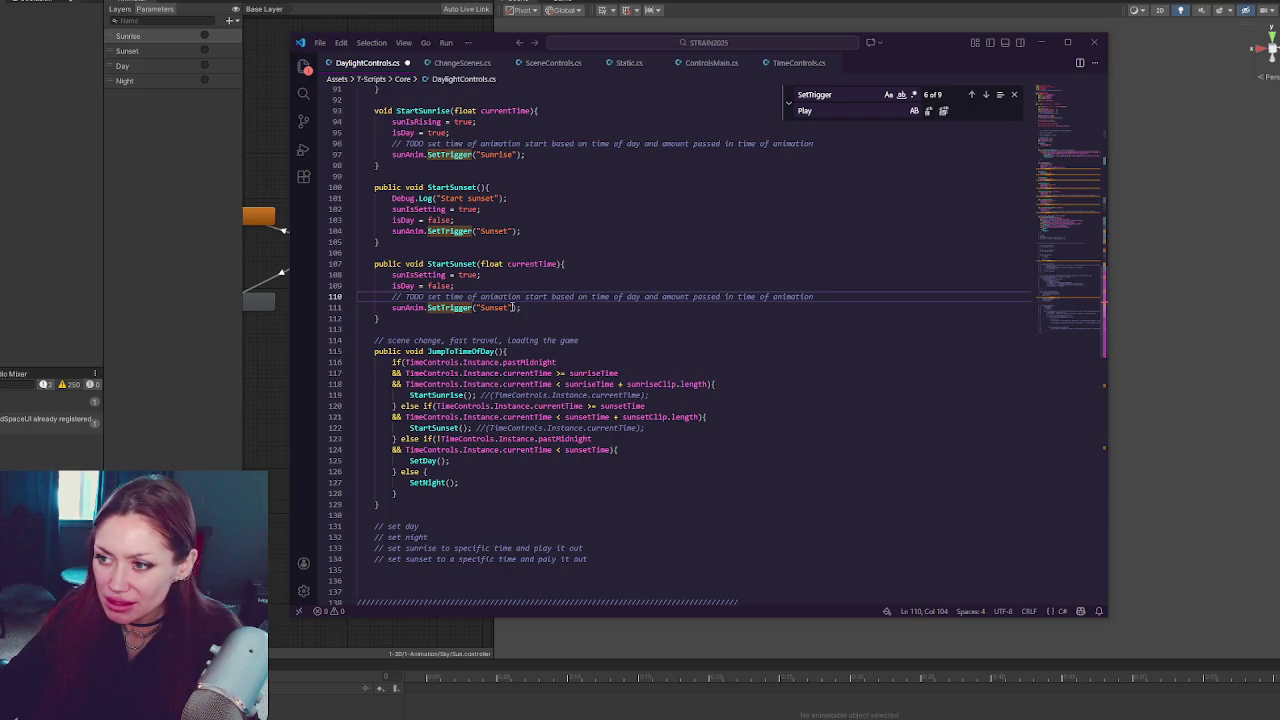
In StartSunset, append ', 0, normalizedTime' to the SetTrigger call and add a sunAnim.Update(0f) line
{"action": "left_click", "coordinate": [514, 307]}
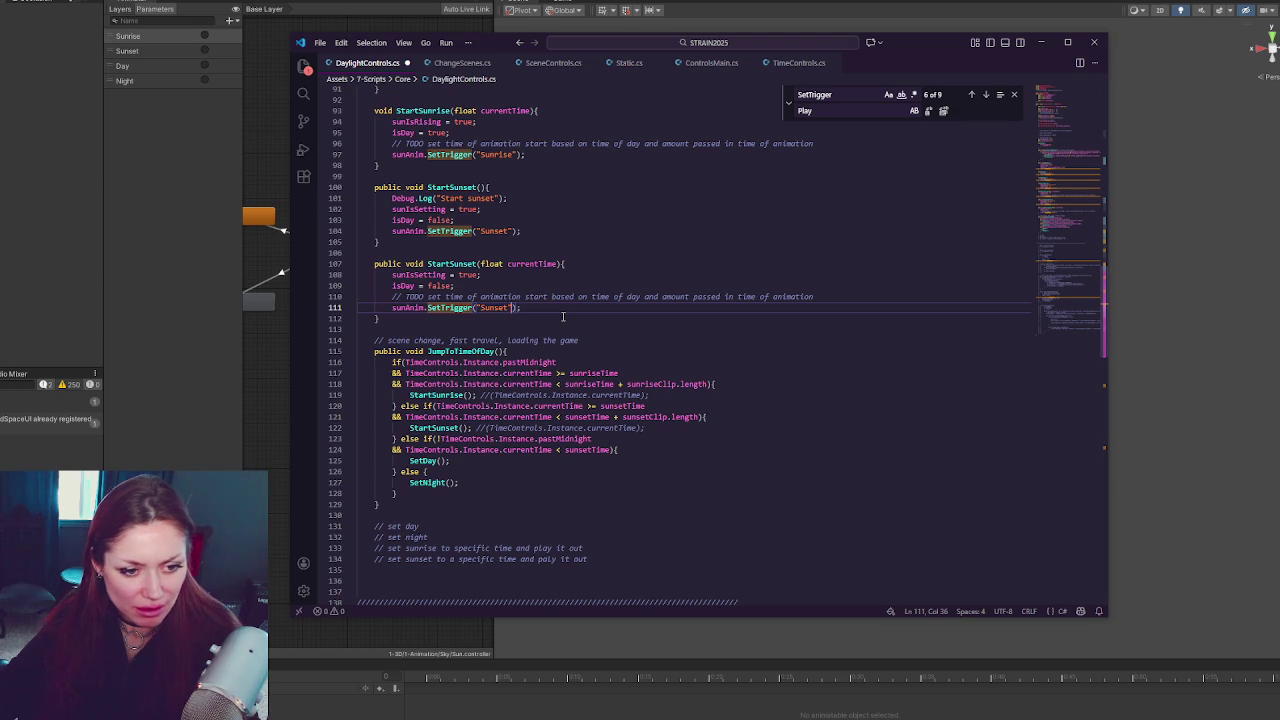
{"action": "type", "text": ", 0"}
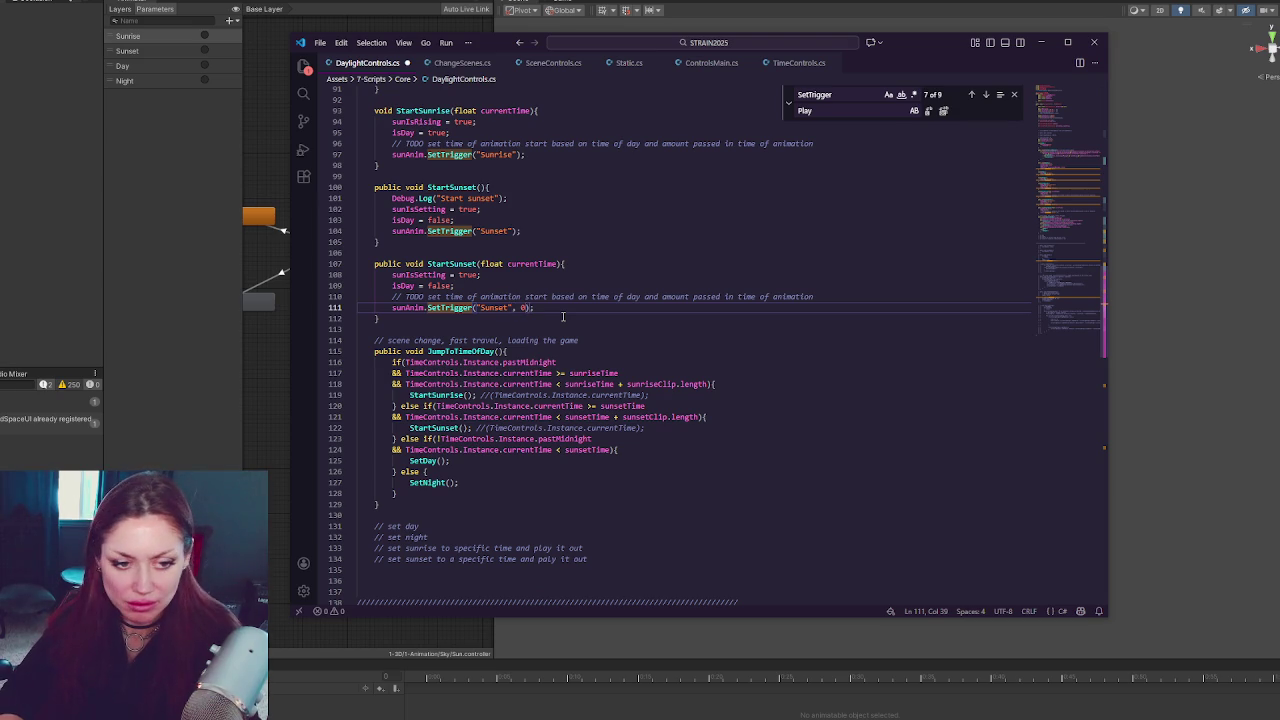
{"action": "type", "text": ", normalizedT"}
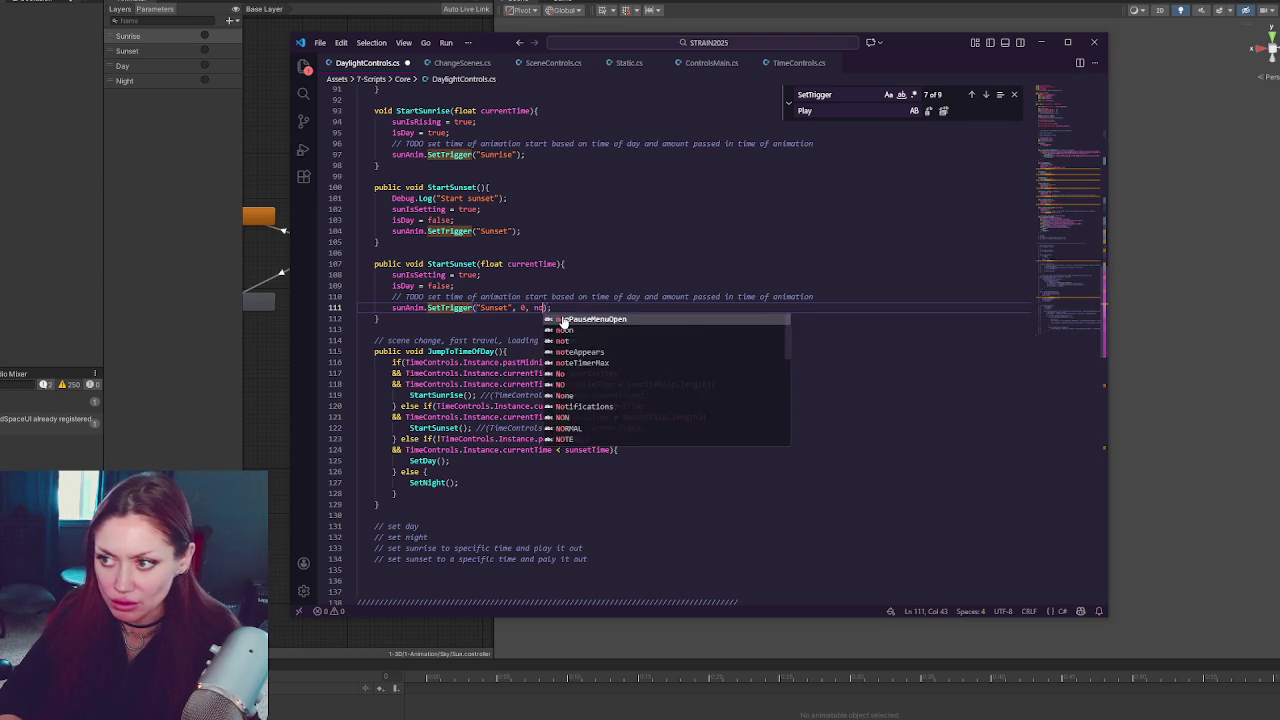
{"action": "type", "text": "ime);"}
{"action": "key", "text": "Return"}
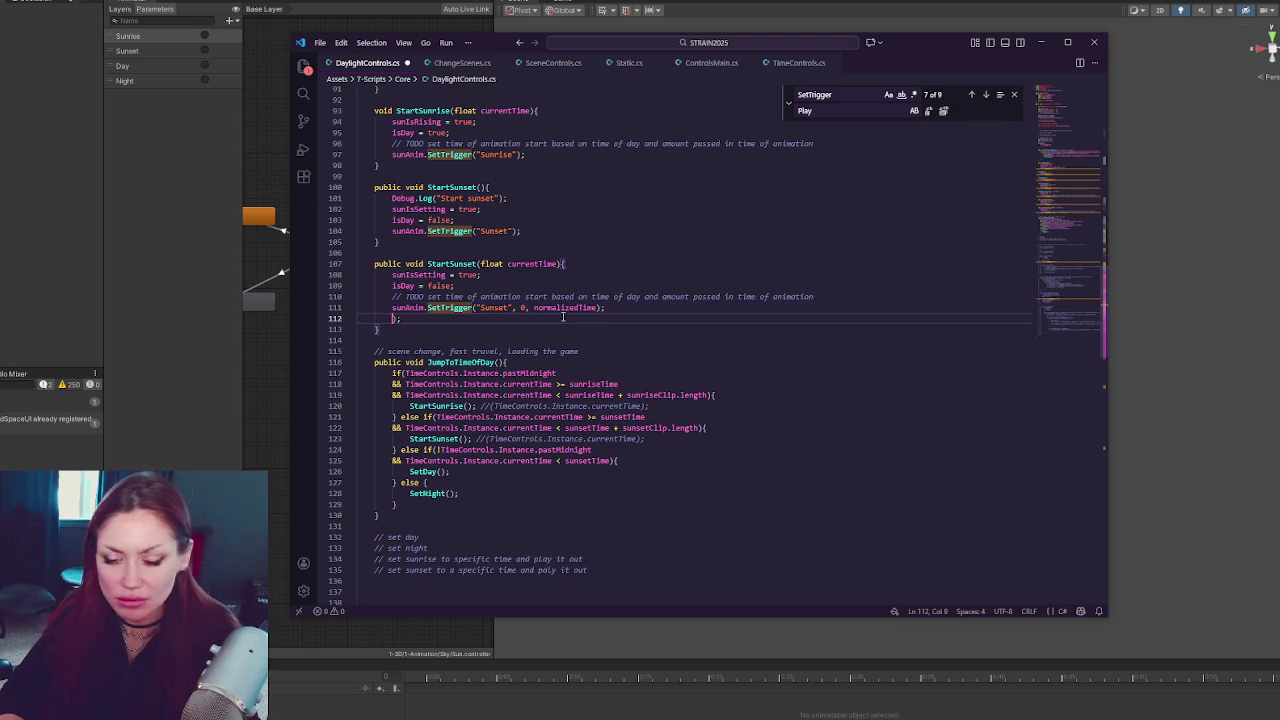
{"action": "type", "text": "sunAnim."}
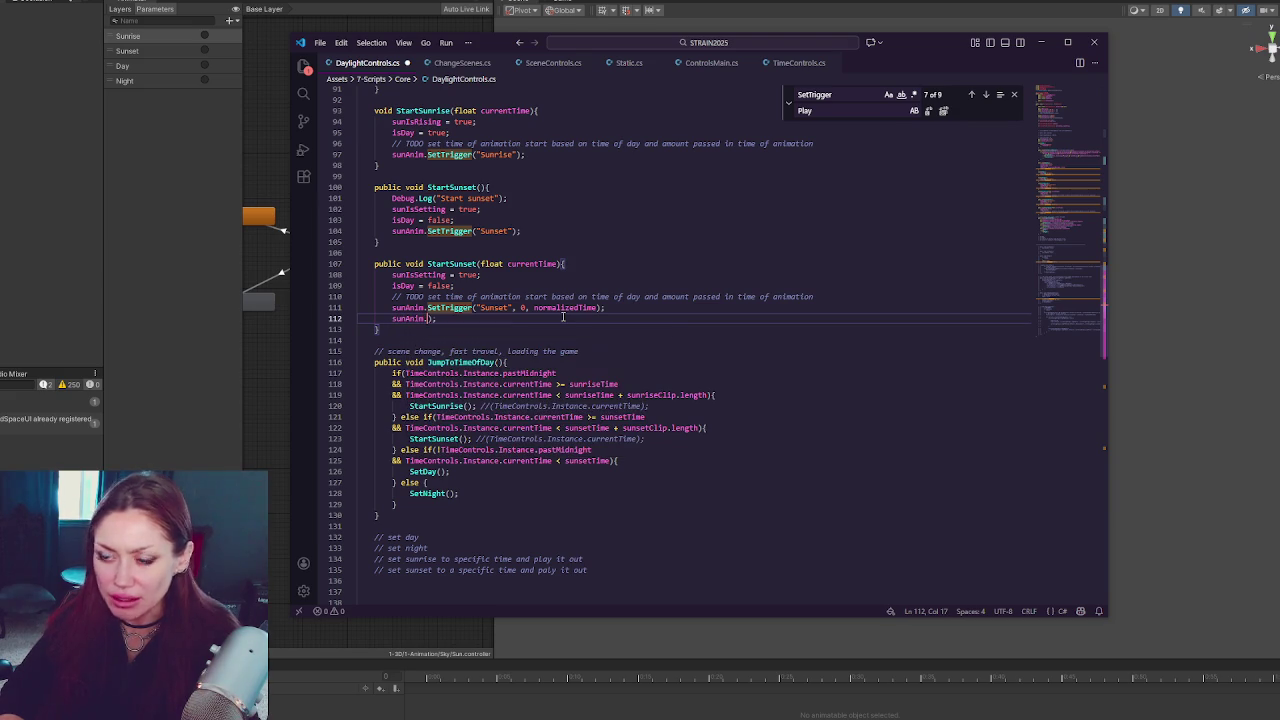
{"action": "type", "text": "Update(0f)"}
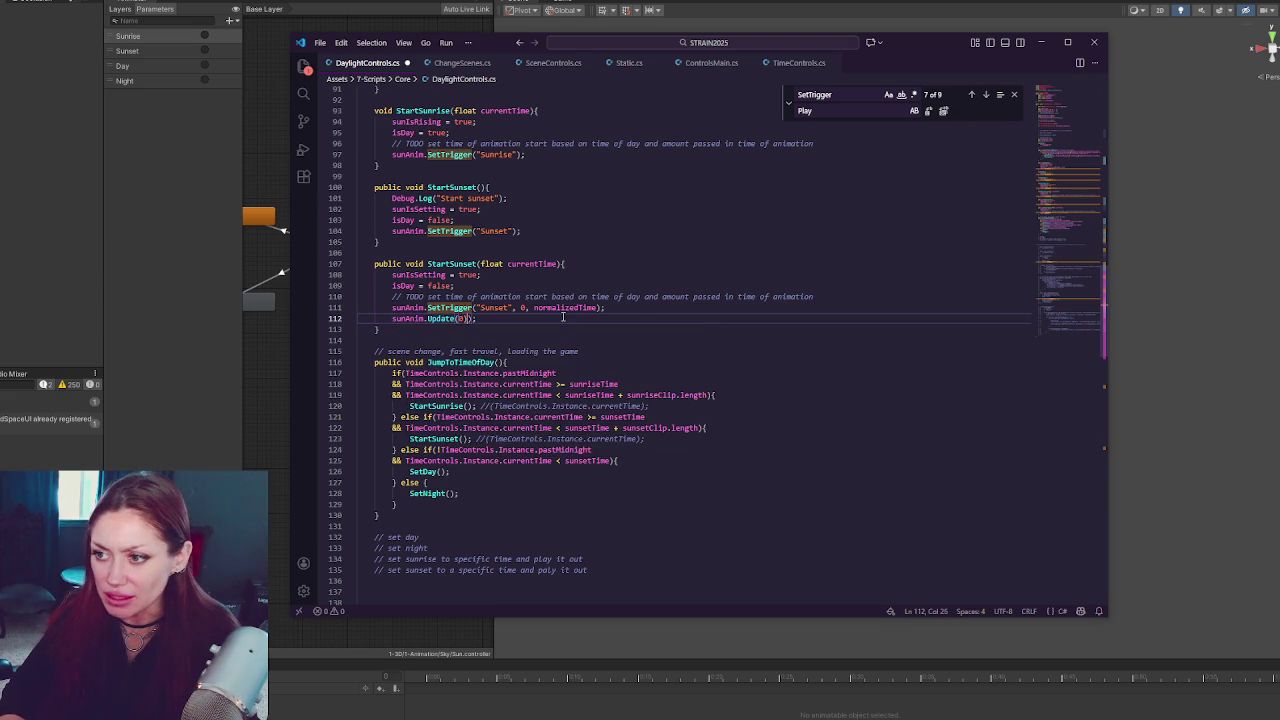
{"action": "left_click", "coordinate": [485, 321]}
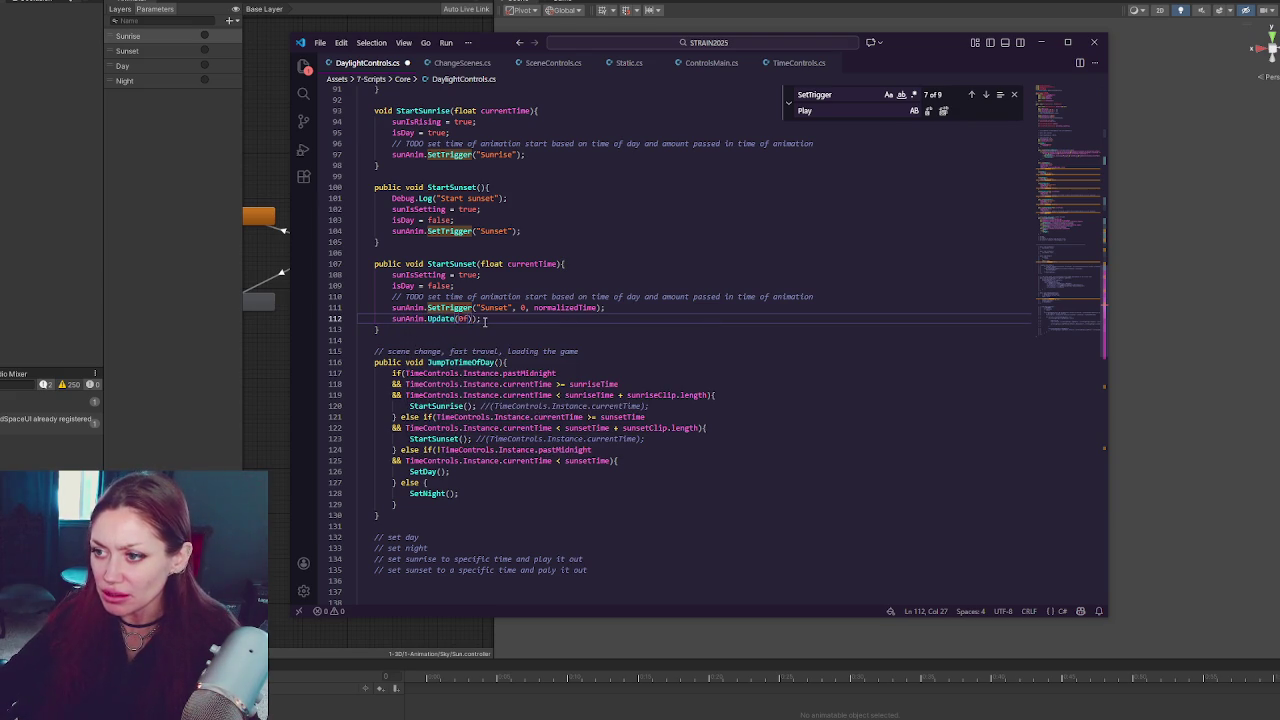
Copy the two sunset lines and paste them over StartSunrise's SetTrigger call
{"action": "left_click_drag", "start_coordinate": [849, 298], "coordinate": [848, 314]}
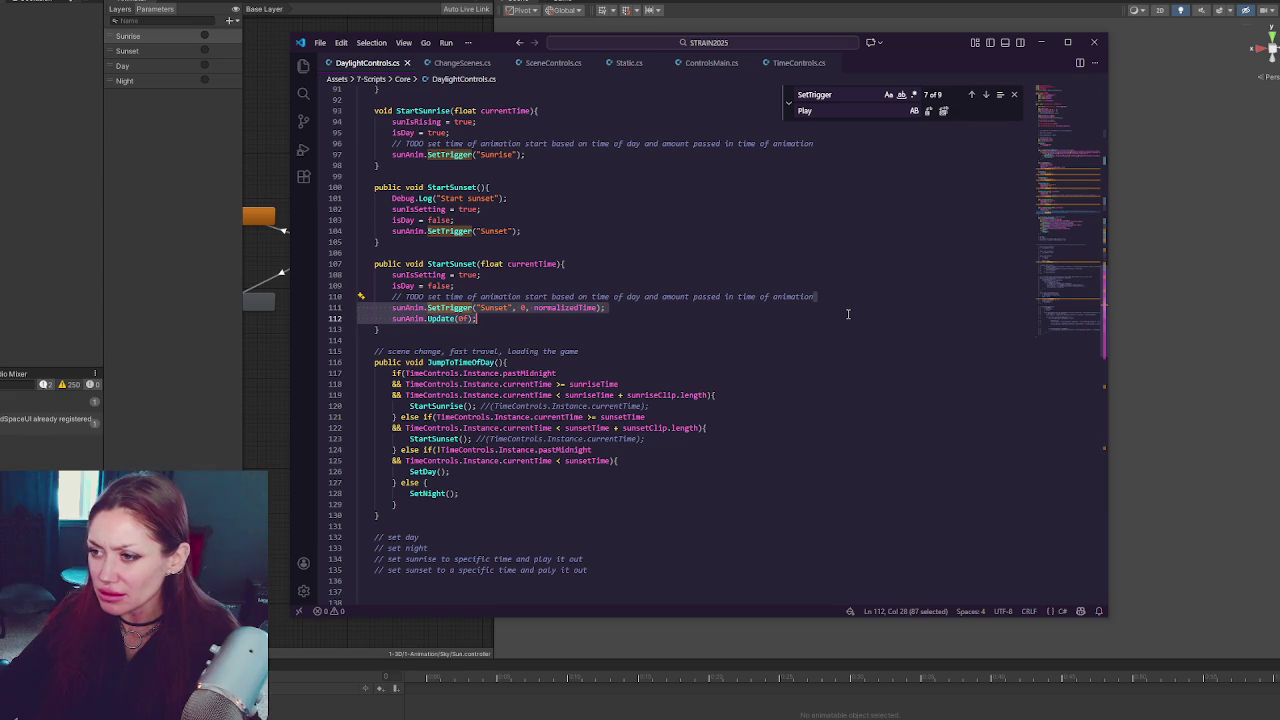
{"action": "left_click", "coordinate": [575, 233]}
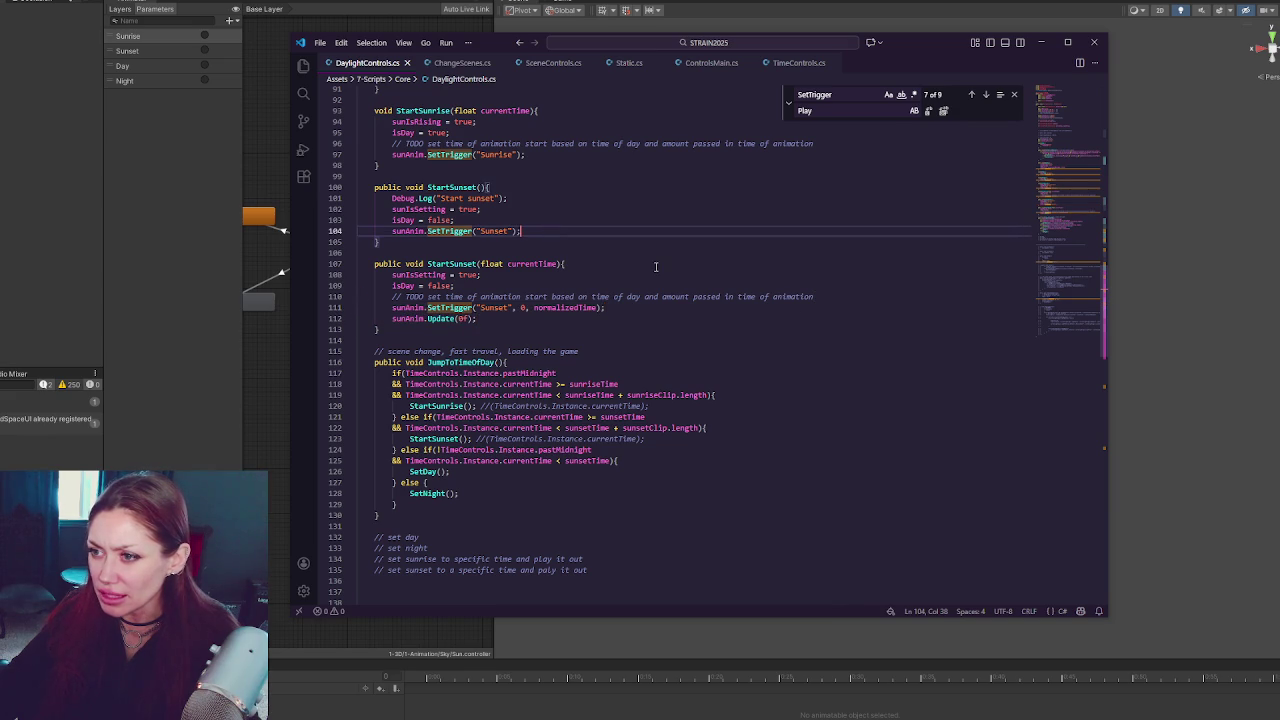
{"action": "left_click", "coordinate": [554, 154]}
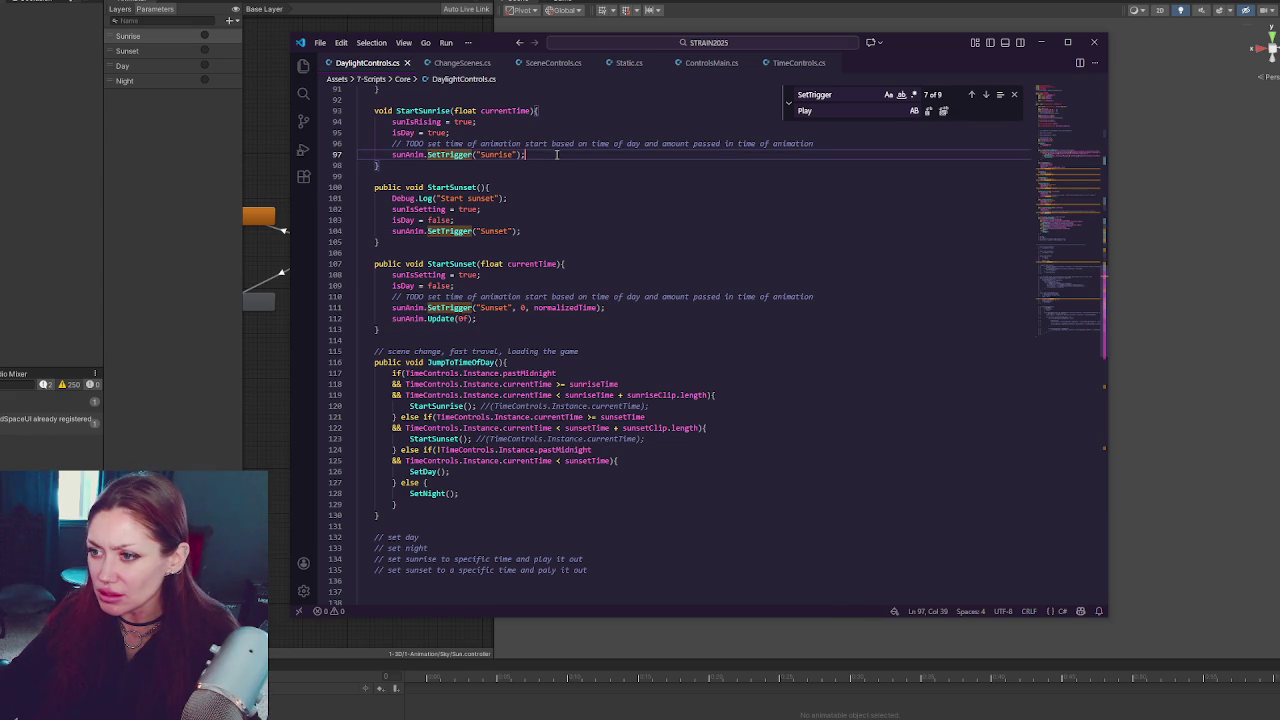
{"action": "key", "text": "shift+Home"}
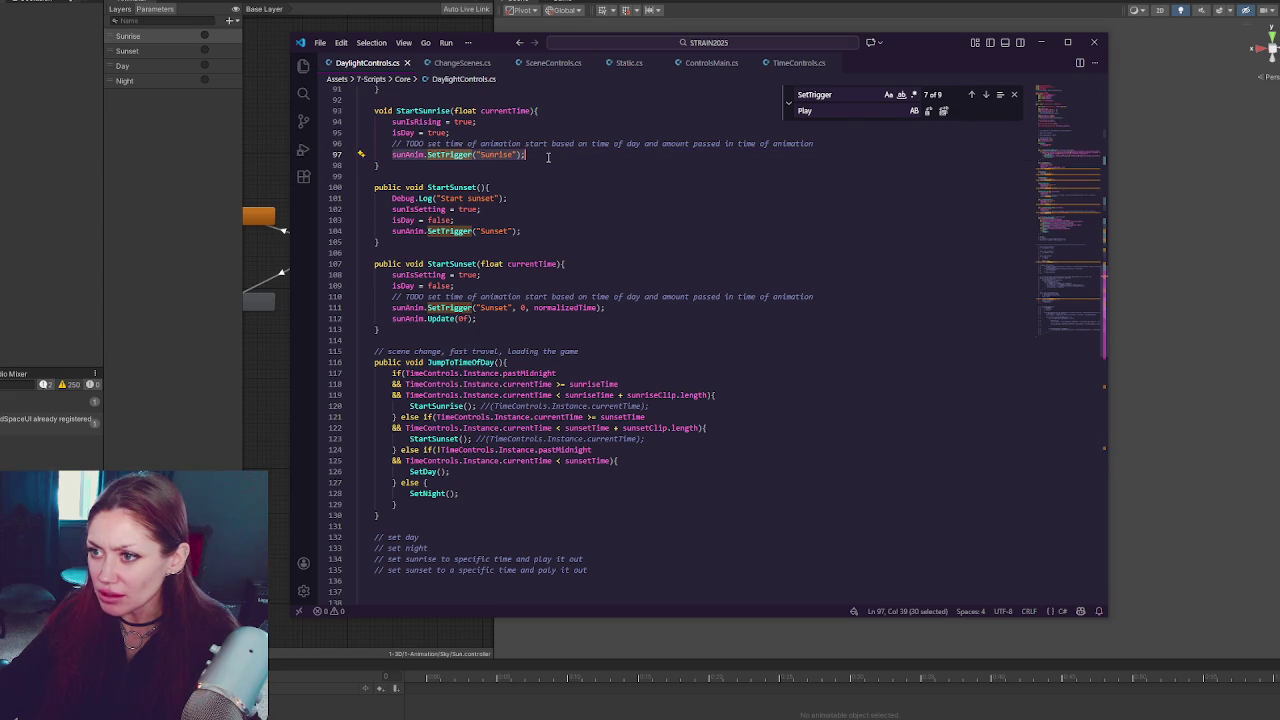
{"action": "type", "text": "sunAnim.SetTrigger(\"Sunset\", 0, normalizedTime);         sunAnim.Update(0f);"}
{"action": "left_click", "coordinate": [465, 154]}
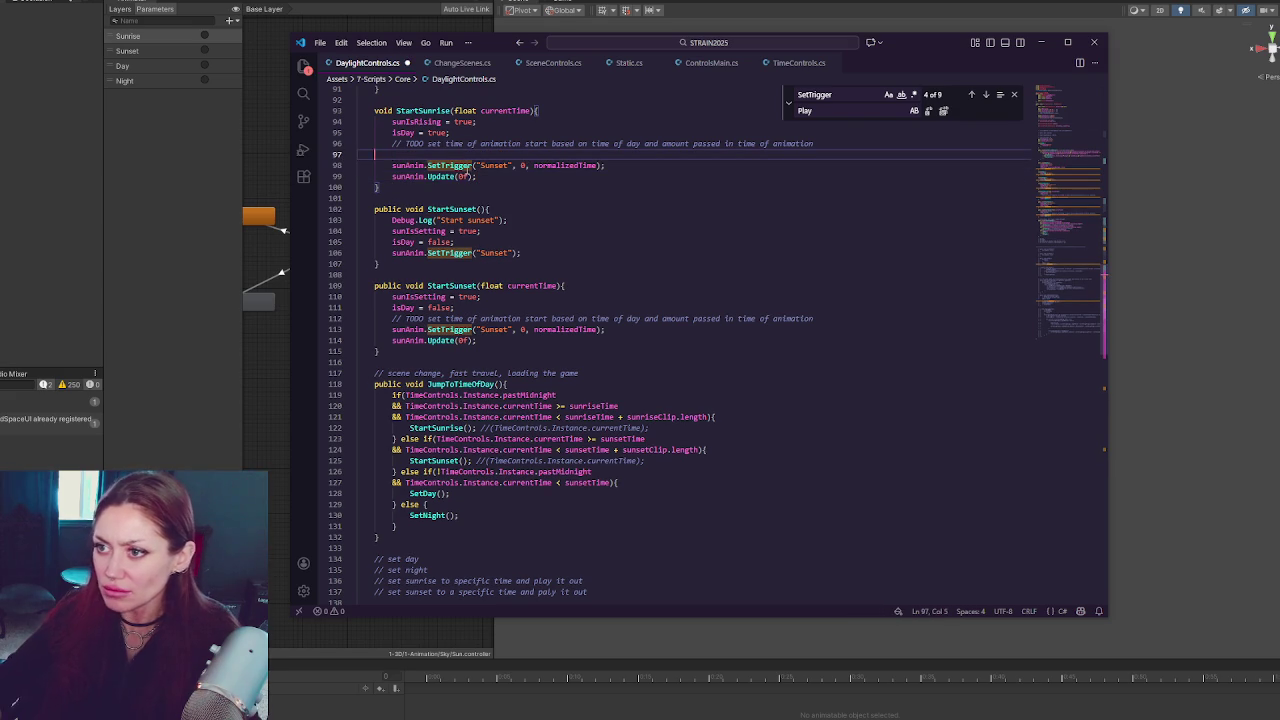
Remove the leftover blank line and rename SetTrigger to Play on lines 97 and 112
{"action": "key", "text": "BackSpace"}
{"action": "left_click", "coordinate": [467, 165]}
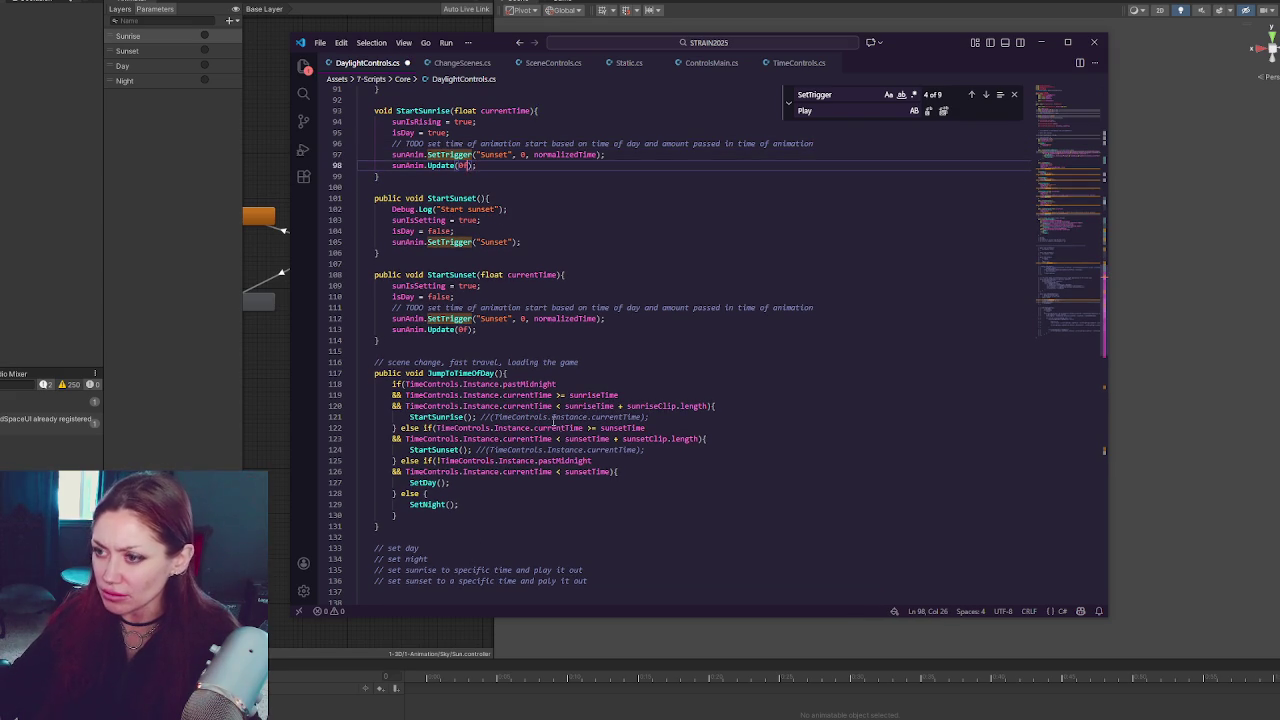
{"action": "double_click", "coordinate": [449, 154]}
{"action": "type", "text": "Play"}
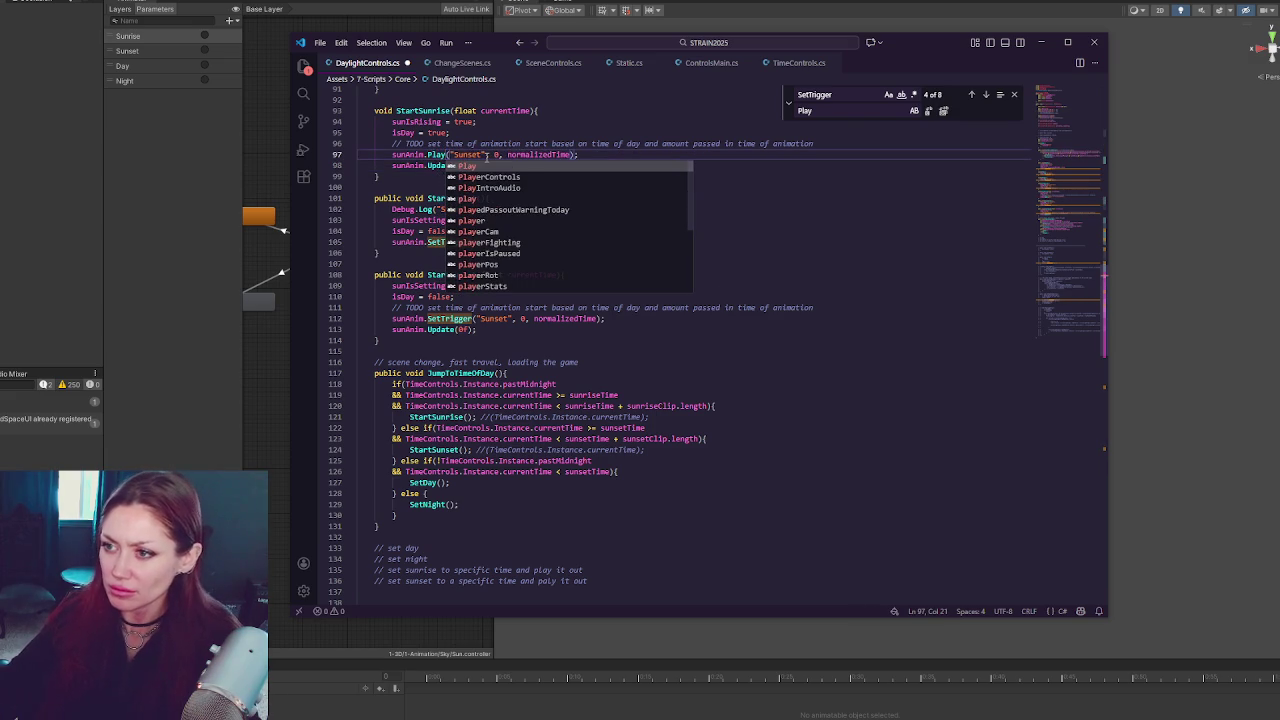
{"action": "left_click", "coordinate": [432, 187]}
{"action": "double_click", "coordinate": [449, 318]}
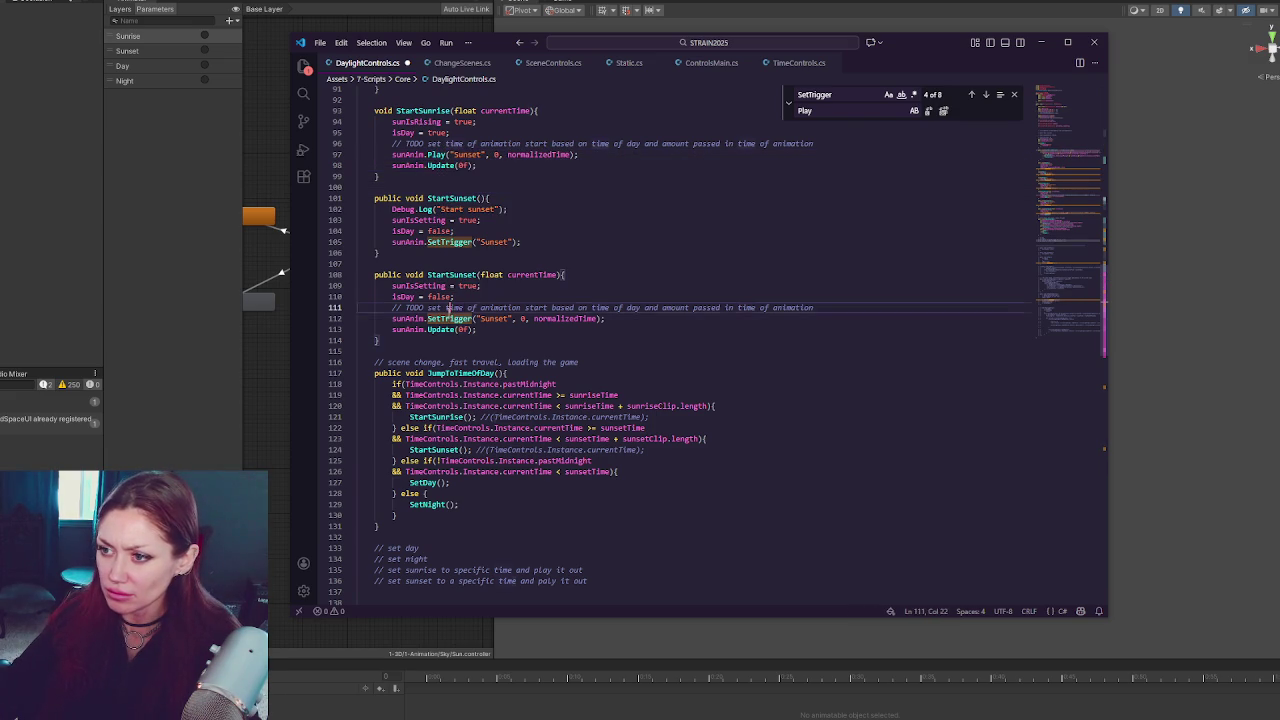
{"action": "type", "text": "Play"}
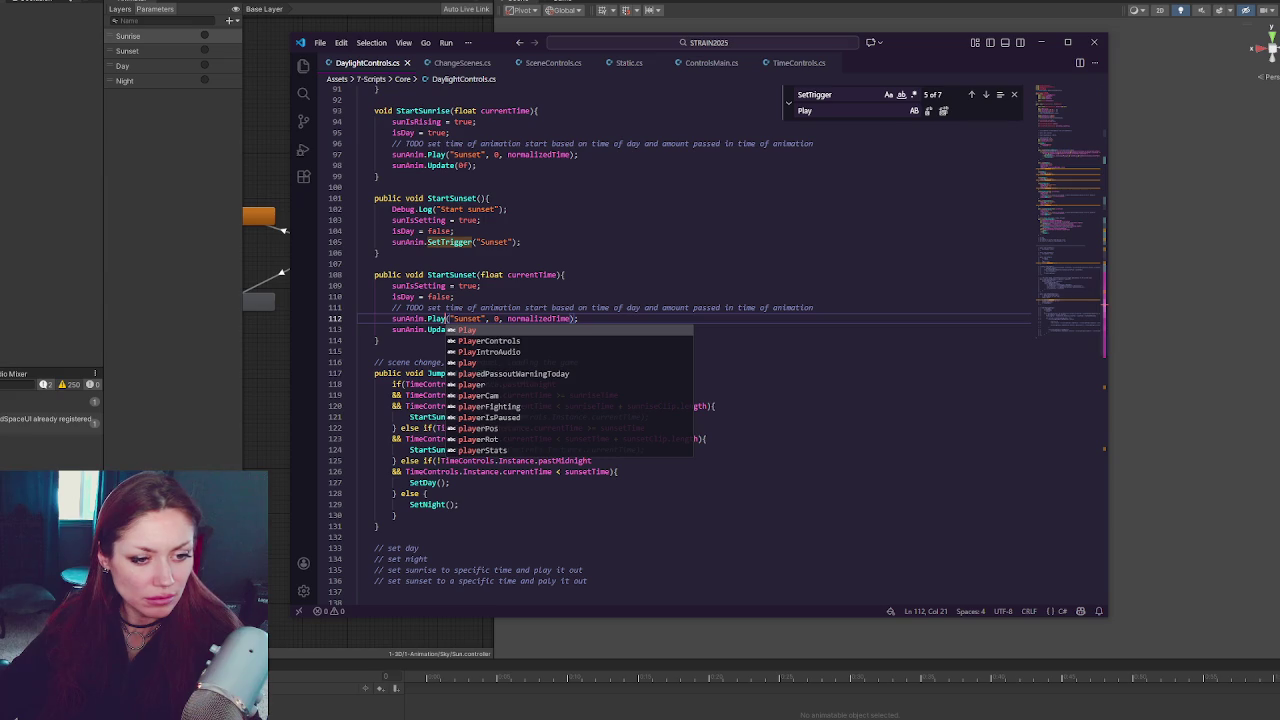
{"action": "key", "text": "Escape"}
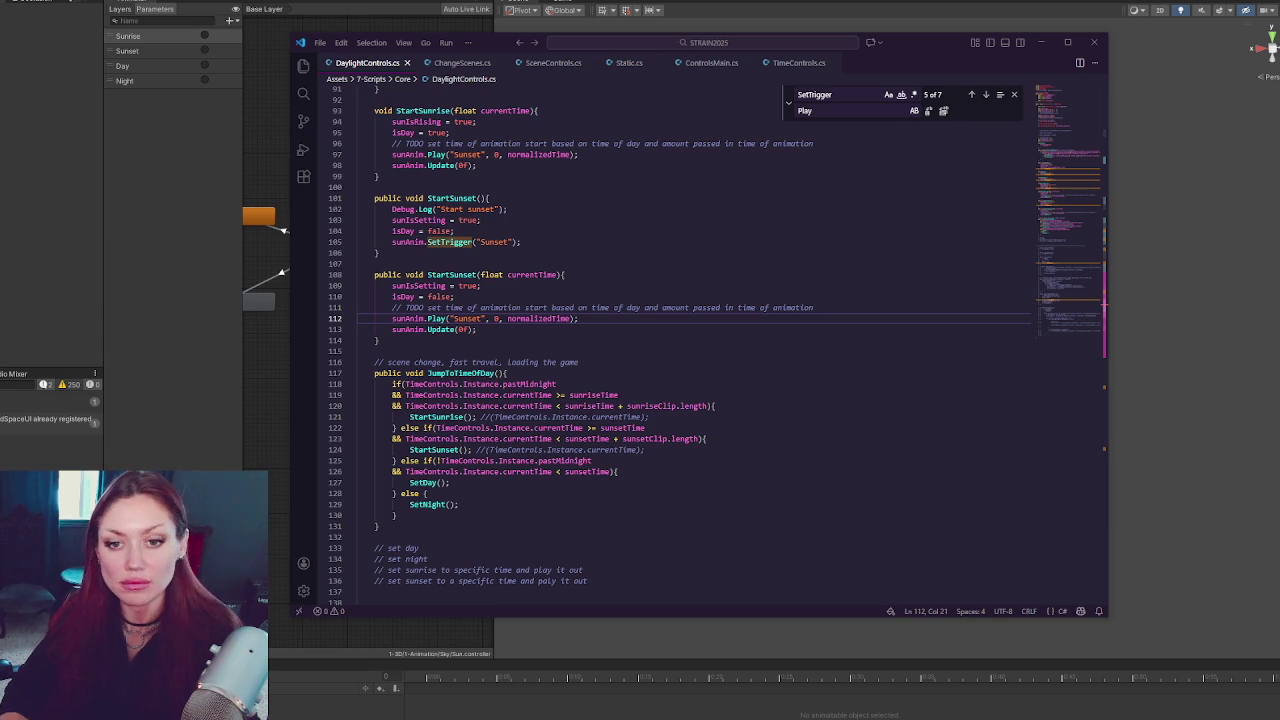
{"action": "left_click", "coordinate": [714, 370]}
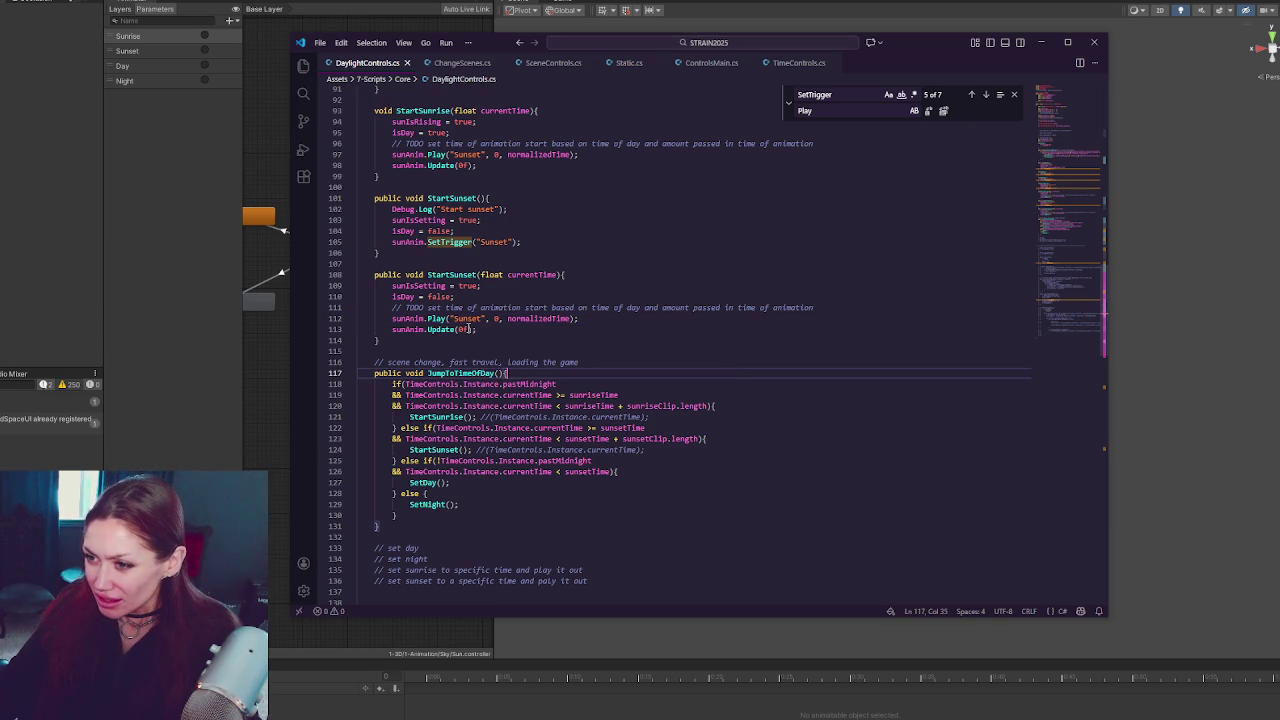
Uncomment the currentTime arguments in JumpToTimeOfDay's StartSunrise and StartSunset calls
{"action": "scroll", "coordinate": [469, 328], "scroll_direction": "down", "scroll_amount": 2}
{"action": "left_click", "coordinate": [467, 359]}
{"action": "key", "text": "Delete"}
{"action": "key", "text": "Delete"}
{"action": "key", "text": "Delete"}
{"action": "key", "text": "BackSpace"}
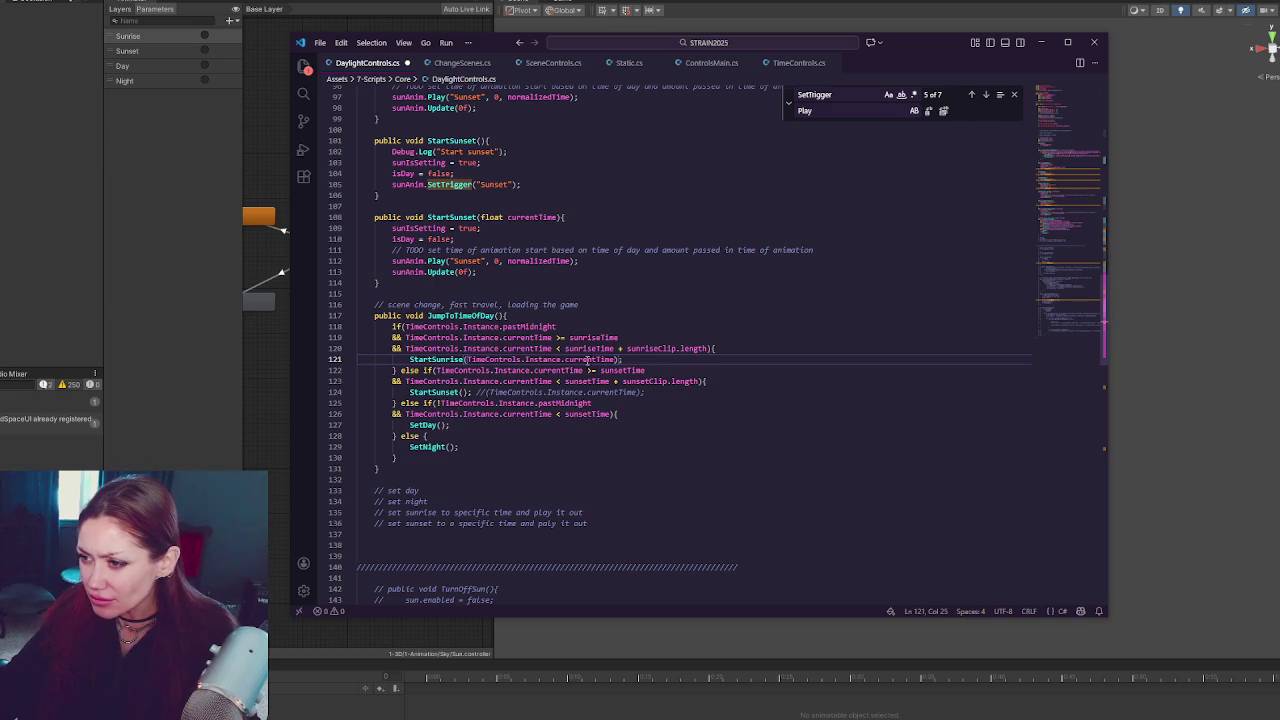
{"action": "left_click_drag", "start_coordinate": [462, 392], "coordinate": [486, 392]}
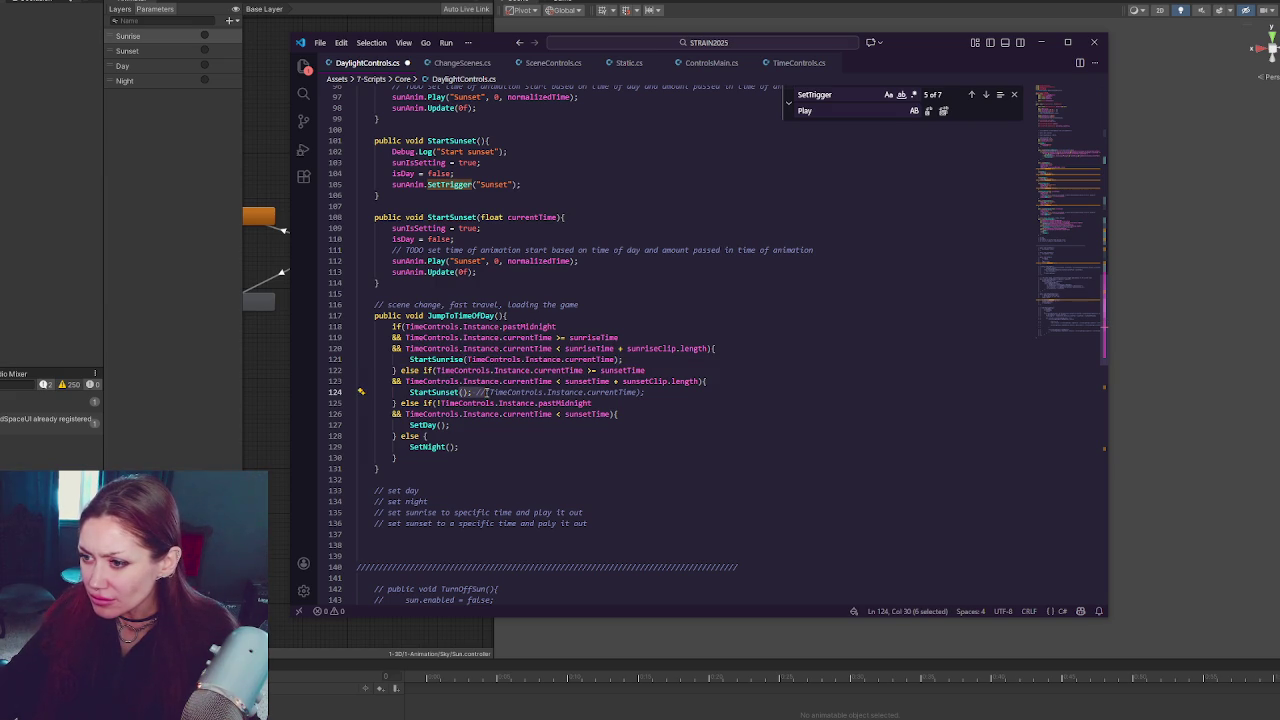
{"action": "key", "text": "BackSpace"}
Save DaylightControls.cs, compile in Unity, and open the first console error at line 97
{"action": "left_click", "coordinate": [783, 383]}
{"action": "key", "text": "ctrl+s"}
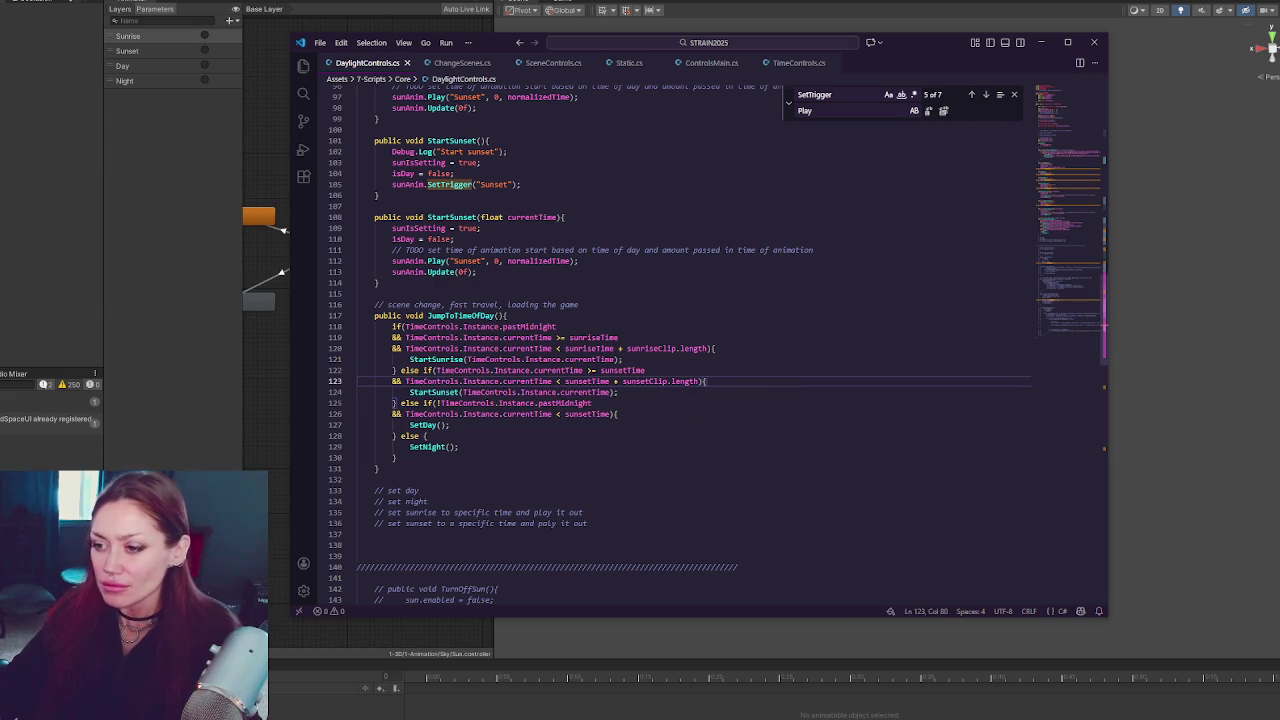
{"action": "left_click", "coordinate": [113, 463]}
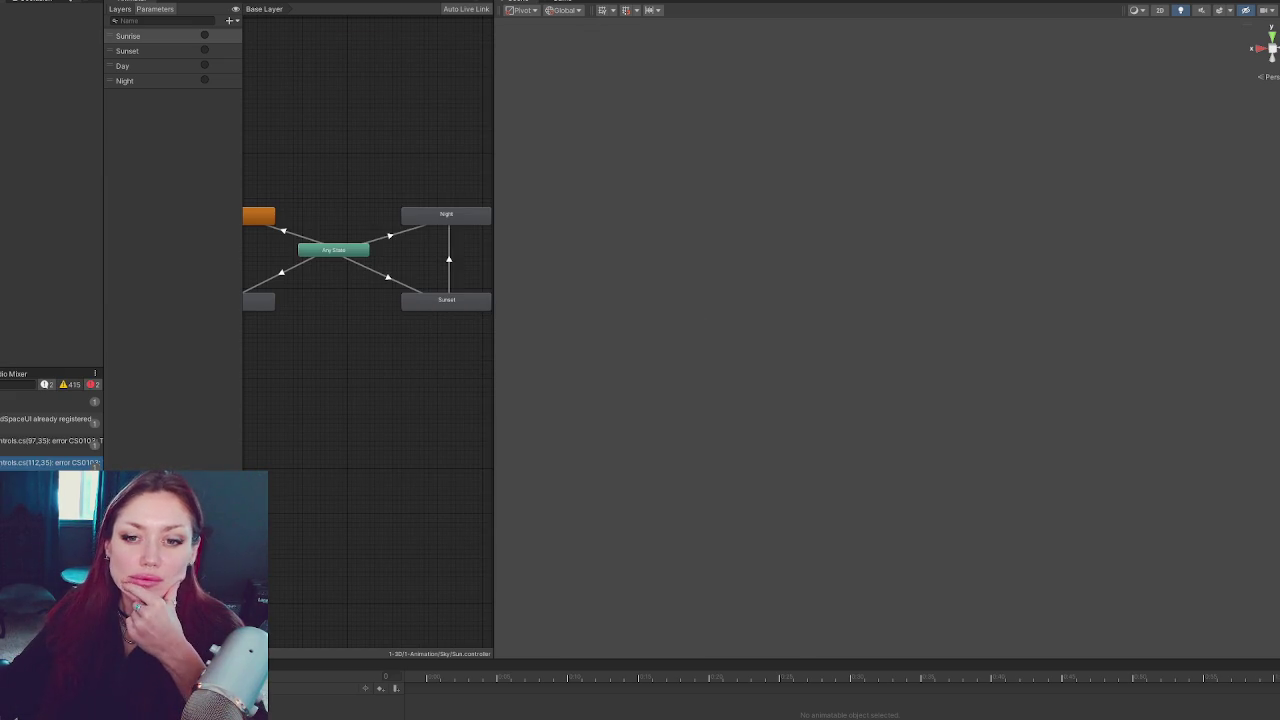
{"action": "double_click", "coordinate": [55, 400]}
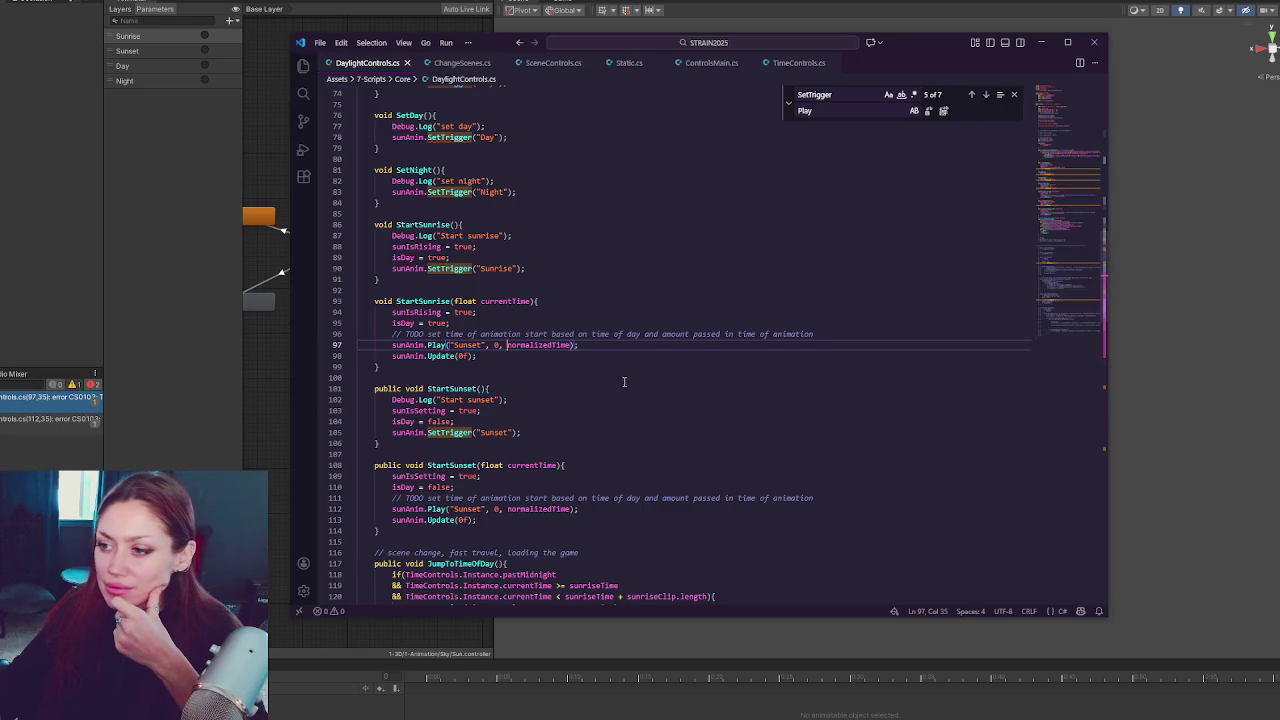
{"action": "left_click", "coordinate": [547, 346]}
{"action": "double_click", "coordinate": [547, 346]}
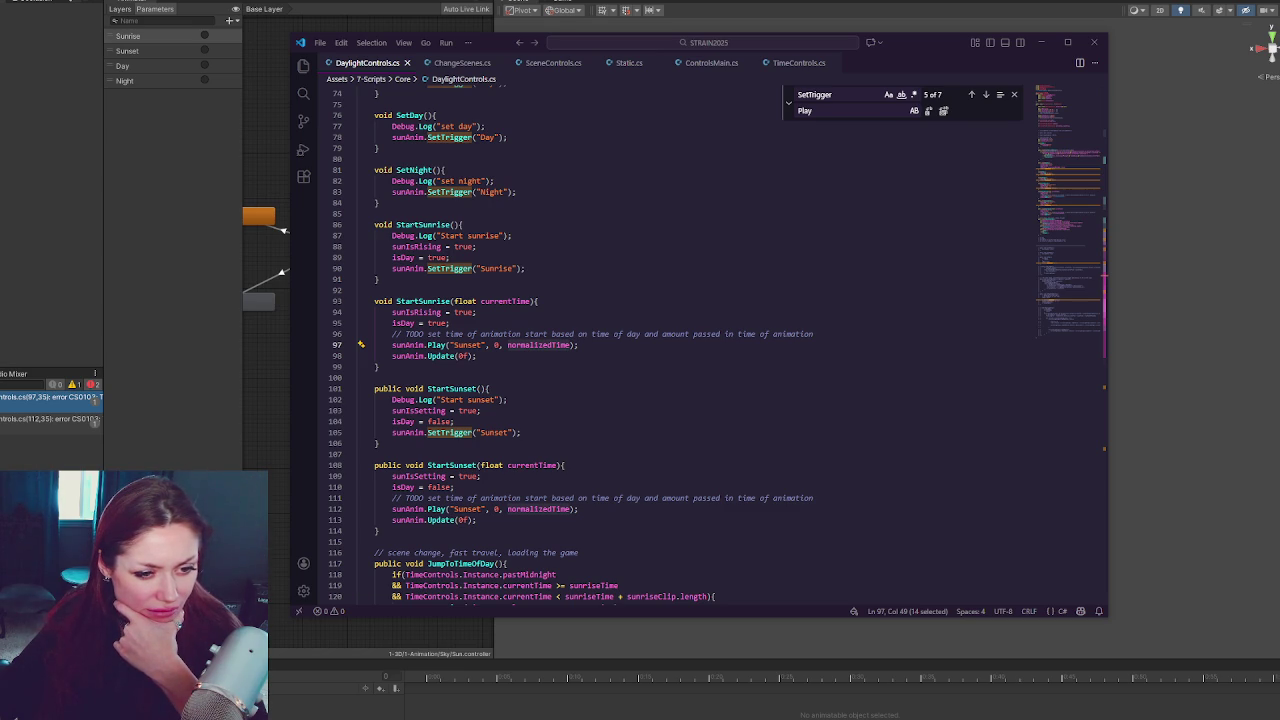
Comment out the sunAnim.Play calls on lines 112 and 97
{"action": "left_click", "coordinate": [853, 410]}
{"action": "scroll", "coordinate": [494, 397], "scroll_direction": "down", "scroll_amount": 3}
{"action": "scroll", "coordinate": [521, 405], "scroll_direction": "down", "scroll_amount": 3}
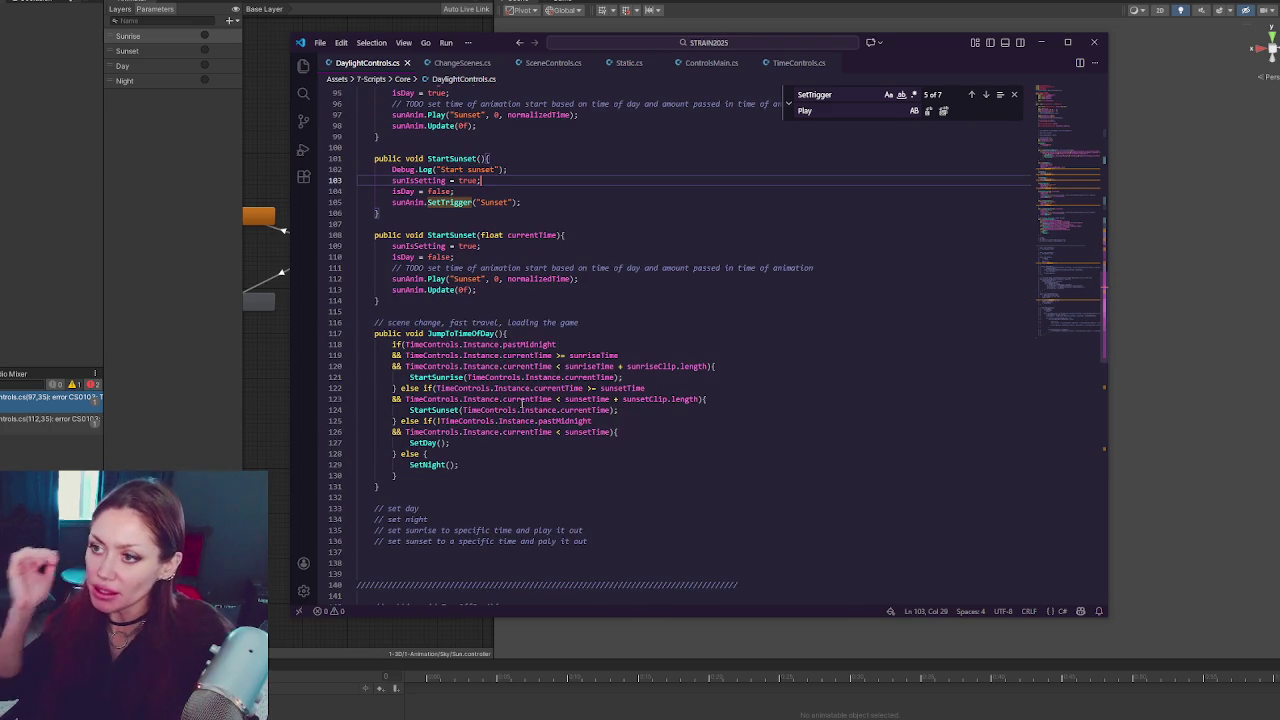
{"action": "left_click", "coordinate": [525, 280]}
{"action": "key", "text": "ctrl+slash"}
{"action": "left_click", "coordinate": [562, 115]}
{"action": "key", "text": "ctrl+slash"}
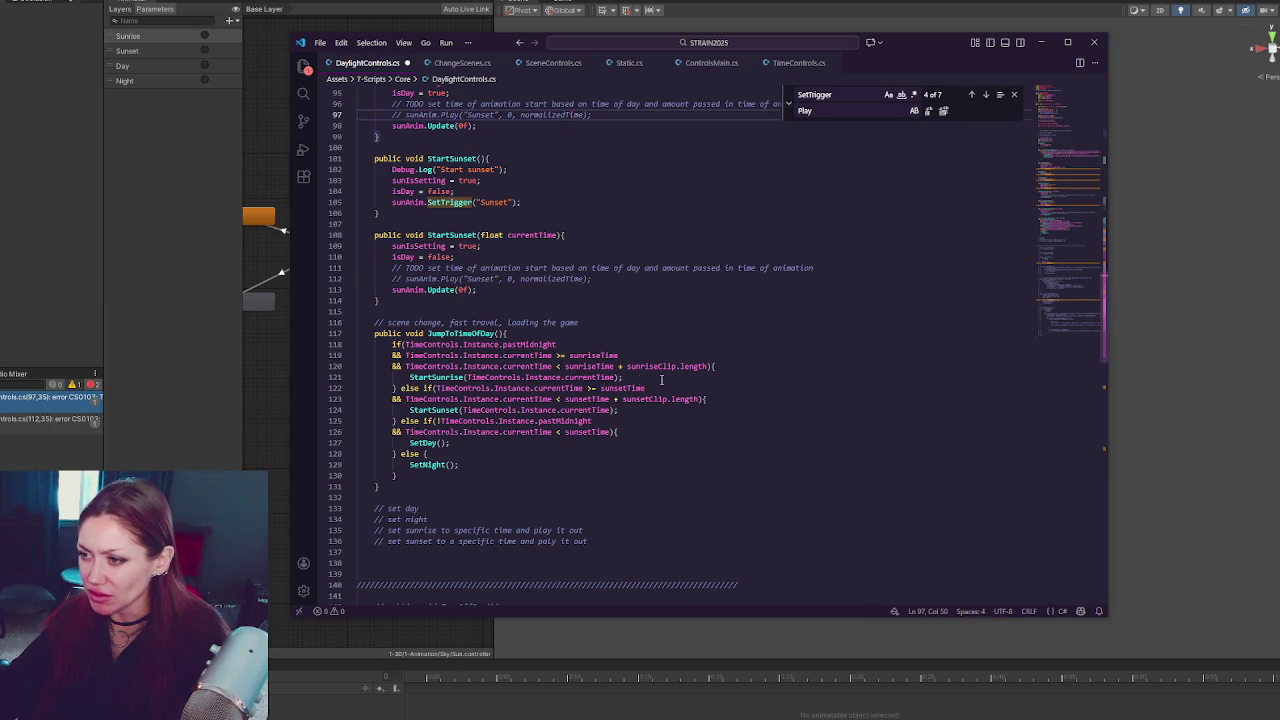
Duplicate the StartSunrise and StartSunset calls in JumpToTimeOfDay, commenting out one copy of each
{"action": "left_click_drag", "start_coordinate": [706, 376], "coordinate": [737, 367]}
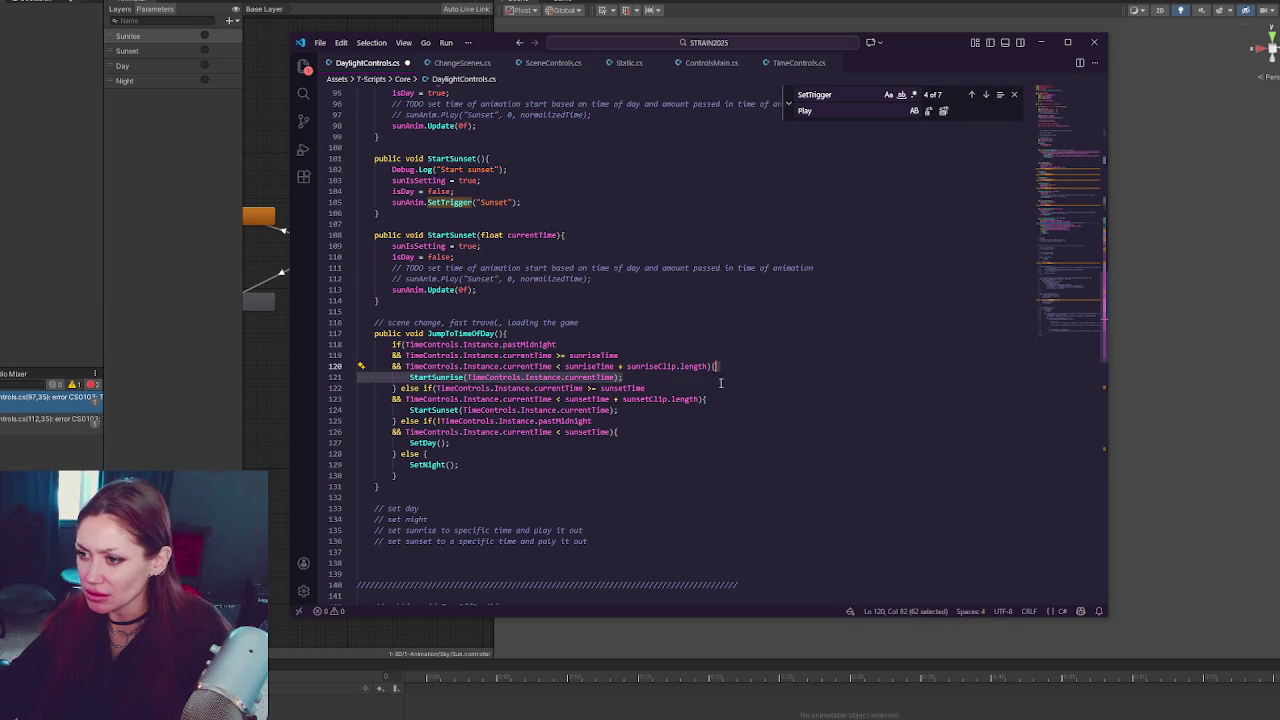
{"action": "key", "text": "ctrl+c"}
{"action": "key", "text": "Right"}
{"action": "key", "text": "ctrl+v"}
{"action": "left_click", "coordinate": [636, 379]}
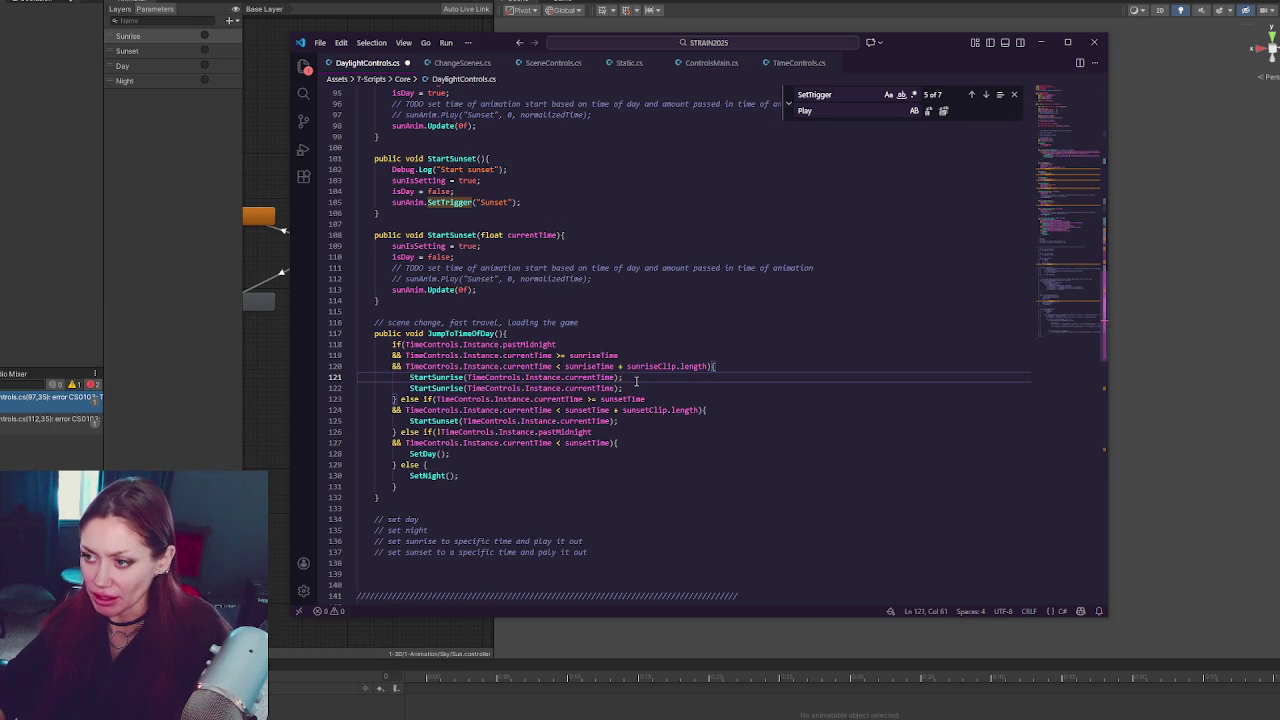
{"action": "key", "text": "ctrl+slash"}
{"action": "left_click", "coordinate": [646, 420]}
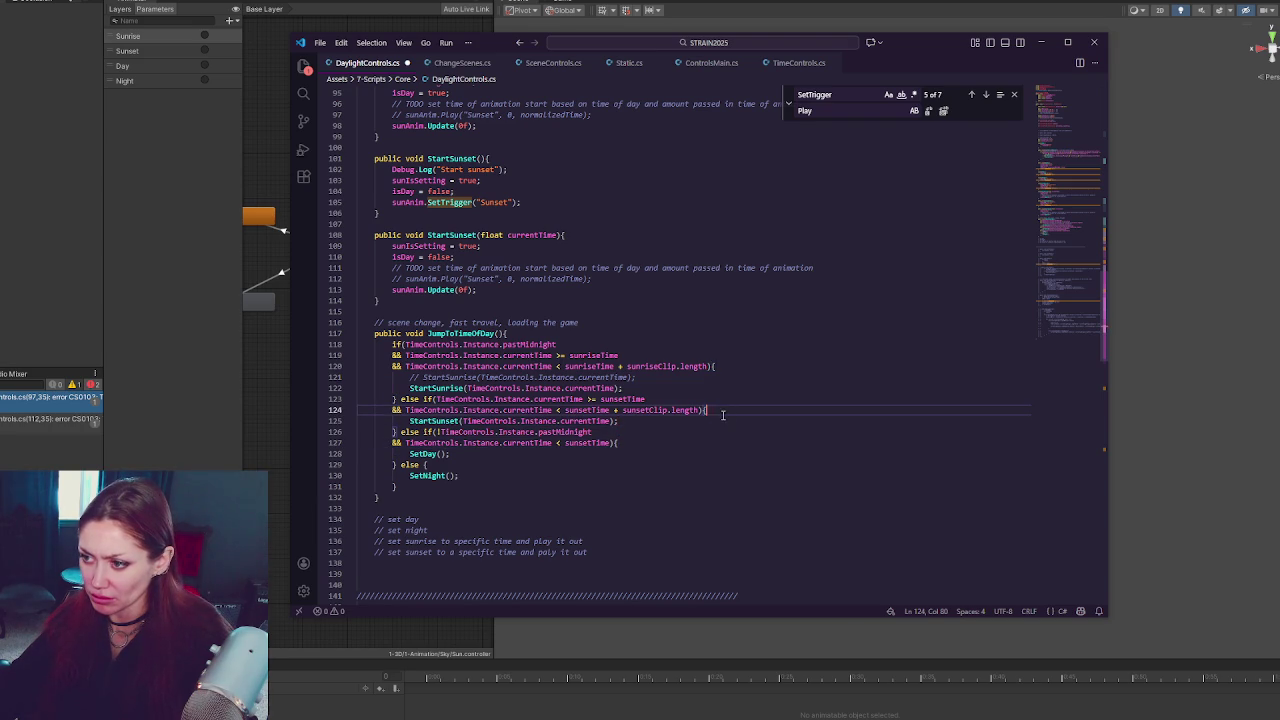
{"action": "key", "text": "shift+alt+Down"}
{"action": "key", "text": "ctrl+slash"}
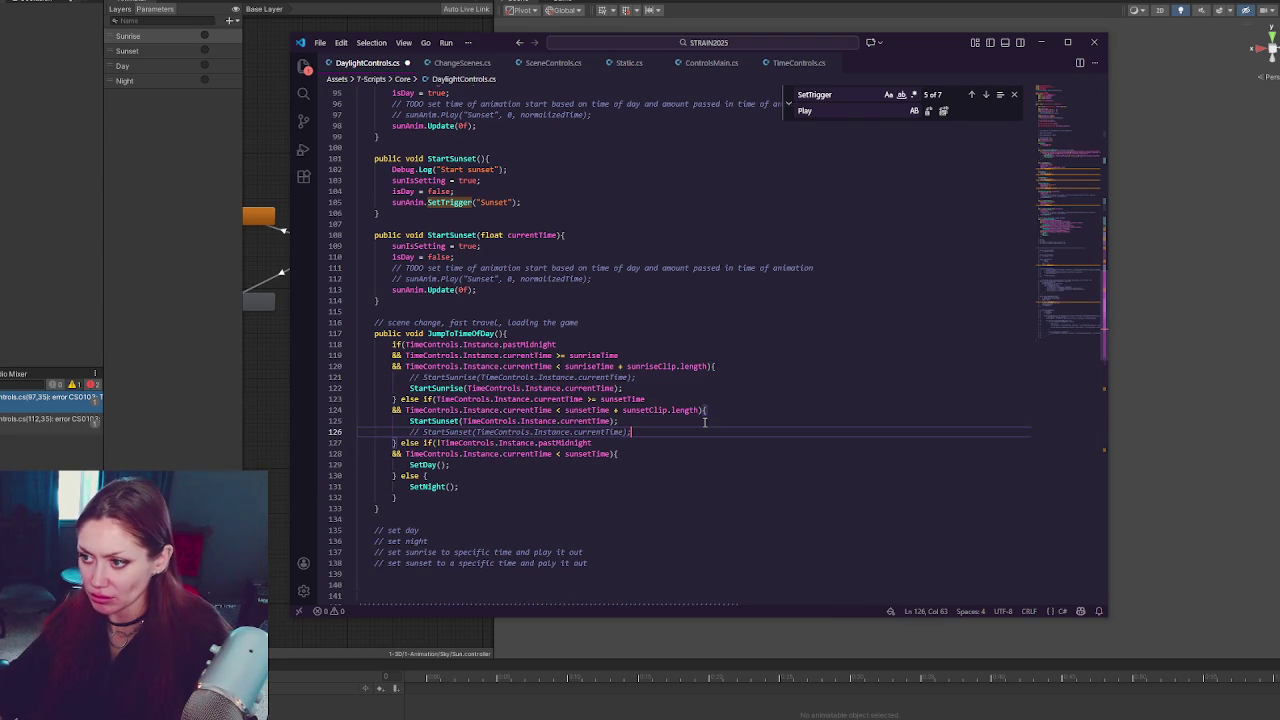
Delete the currentTime arguments from the active StartSunset and StartSunrise calls and save
{"action": "left_click_drag", "start_coordinate": [463, 421], "coordinate": [613, 421]}
{"action": "key", "text": "BackSpace"}
{"action": "left_click_drag", "start_coordinate": [467, 388], "coordinate": [612, 388]}
{"action": "key", "text": "BackSpace"}
{"action": "key", "text": "ctrl+s"}
Back in Unity, inspect the Any State to Sunset transition and frame all Animator states
{"action": "left_click", "coordinate": [93, 299]}
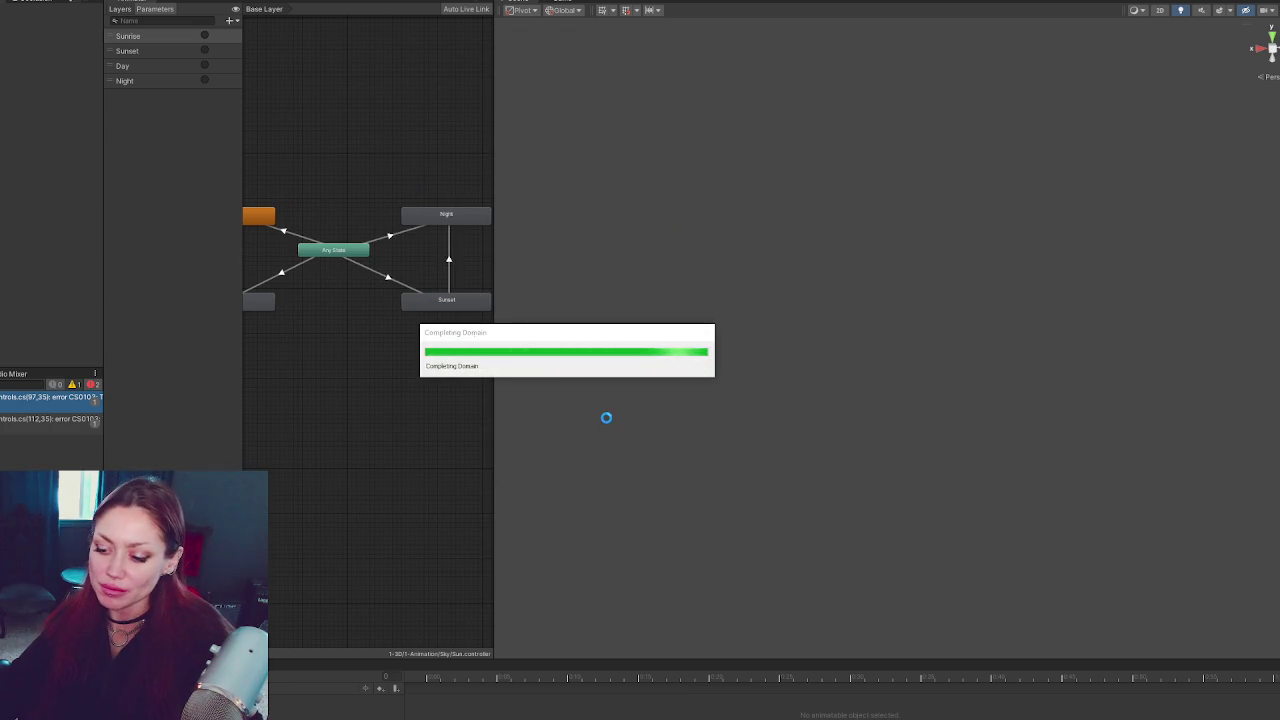
{"action": "left_click", "coordinate": [397, 284]}
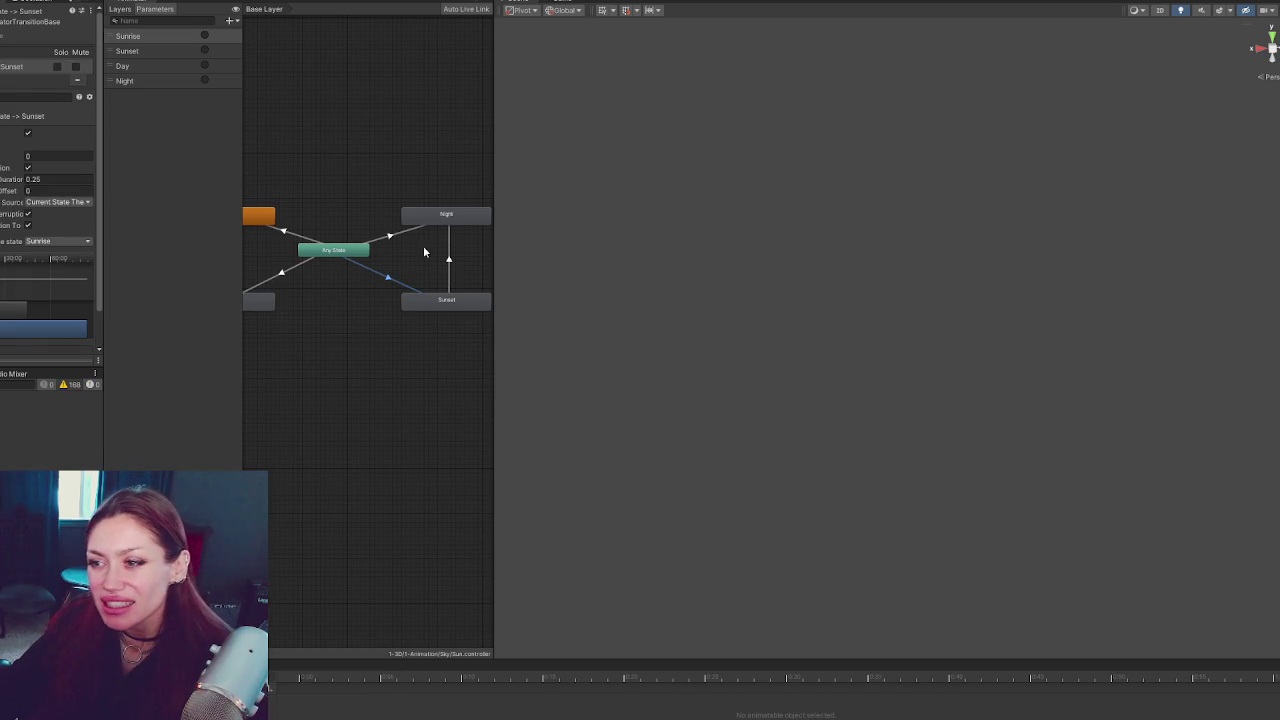
{"action": "left_click_drag", "start_coordinate": [494, 270], "coordinate": [737, 272]}
{"action": "key", "text": "a"}
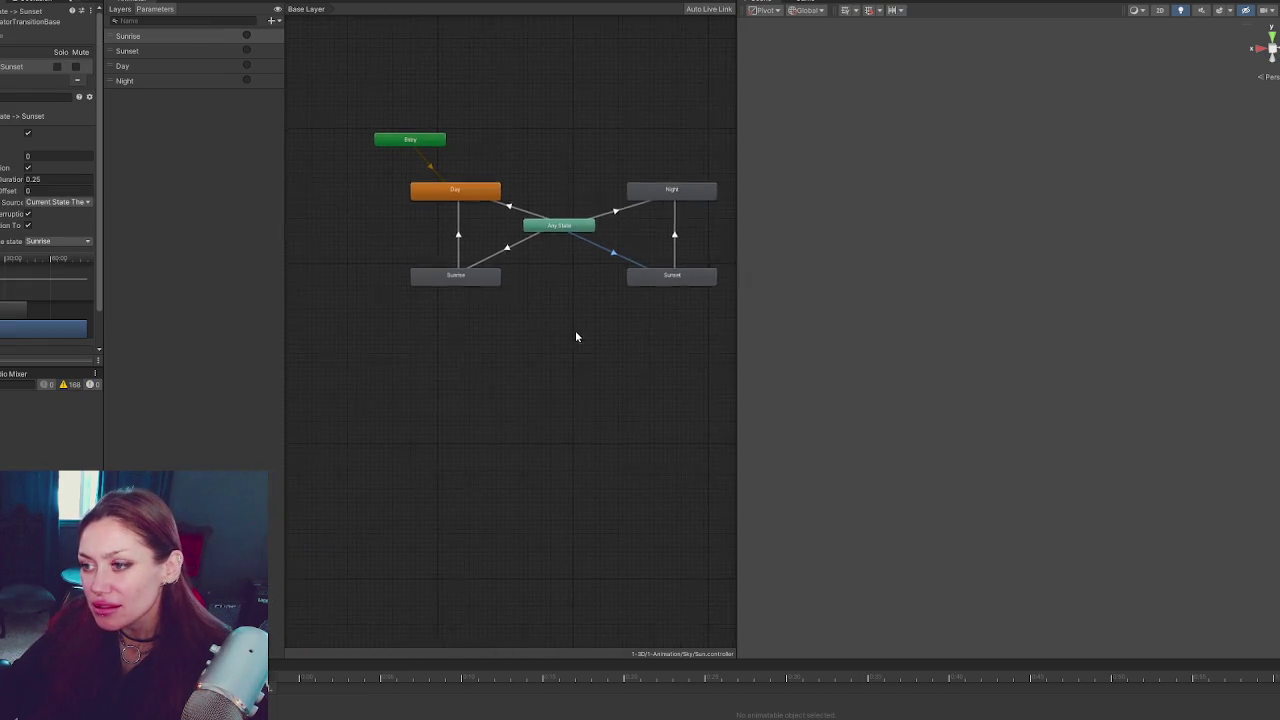
{"action": "mouse_move", "coordinate": [44, 370]}
{"action": "left_mouse_down"}
{"action": "mouse_move", "coordinate": [180, 322]}
{"action": "mouse_move", "coordinate": [186, 334]}
{"action": "left_mouse_up"}
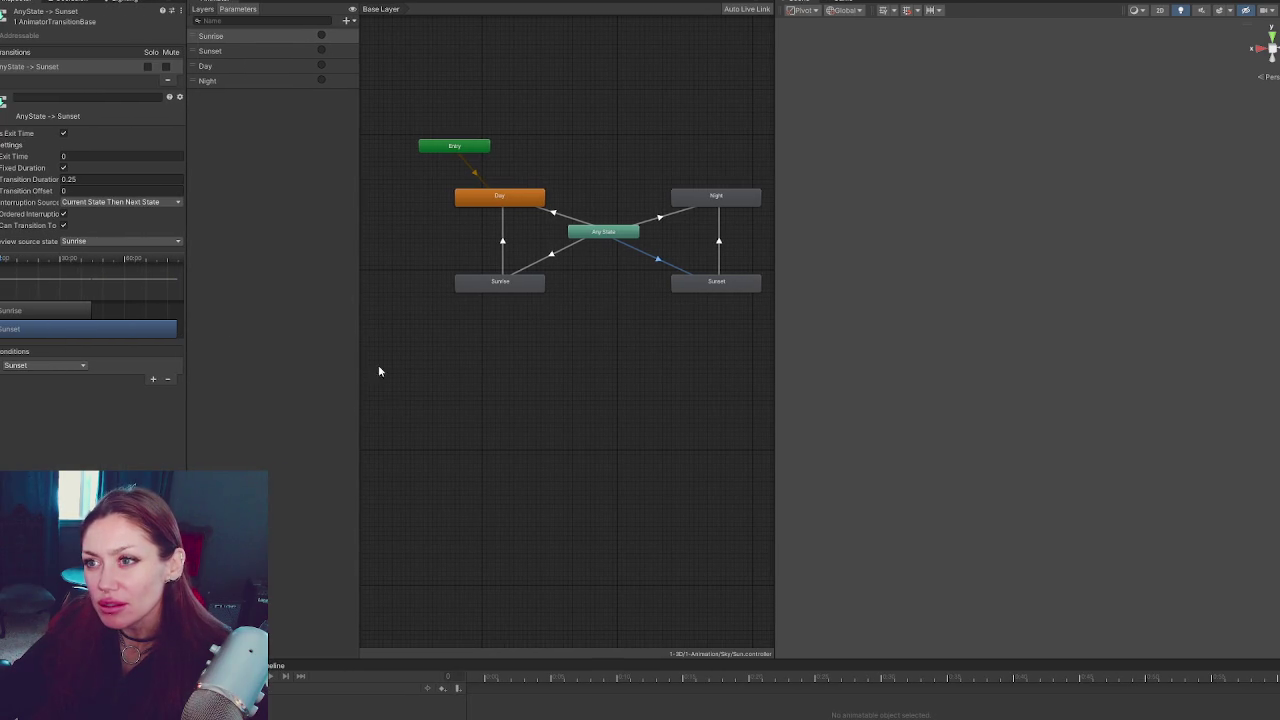
{"action": "left_click", "coordinate": [63, 225]}
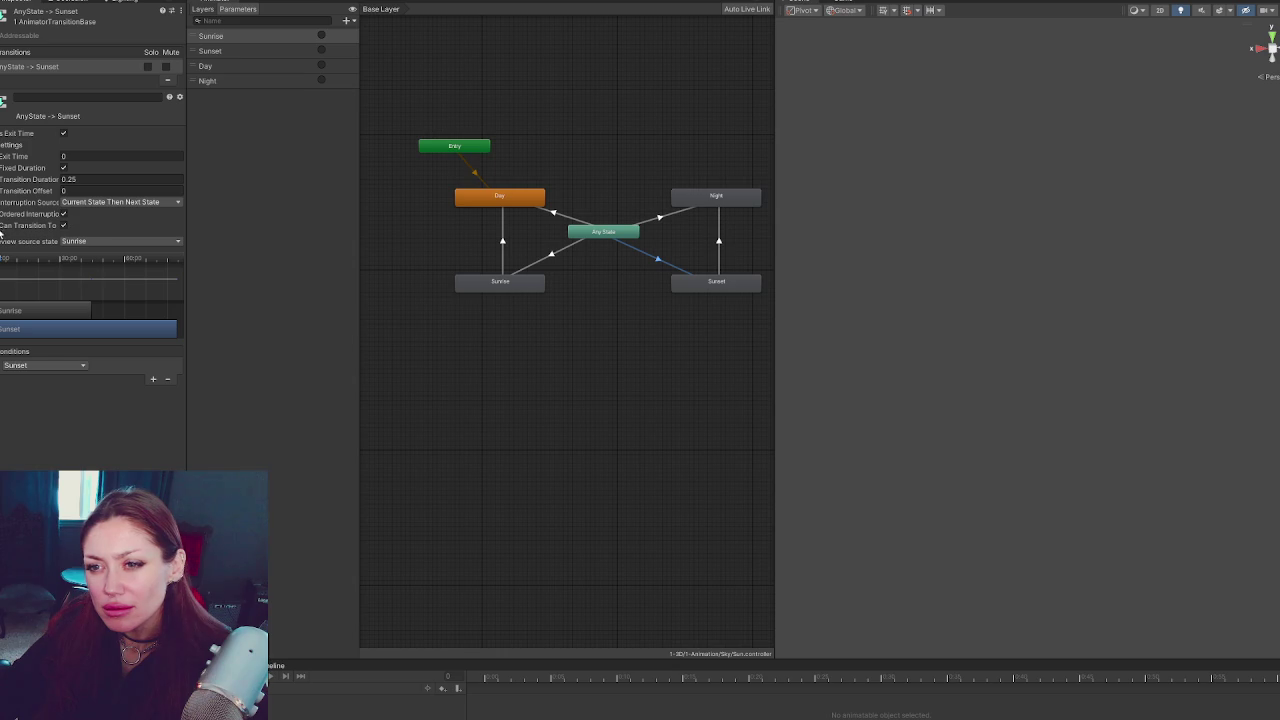
{"action": "left_click", "coordinate": [587, 226]}
{"action": "left_click", "coordinate": [588, 229]}
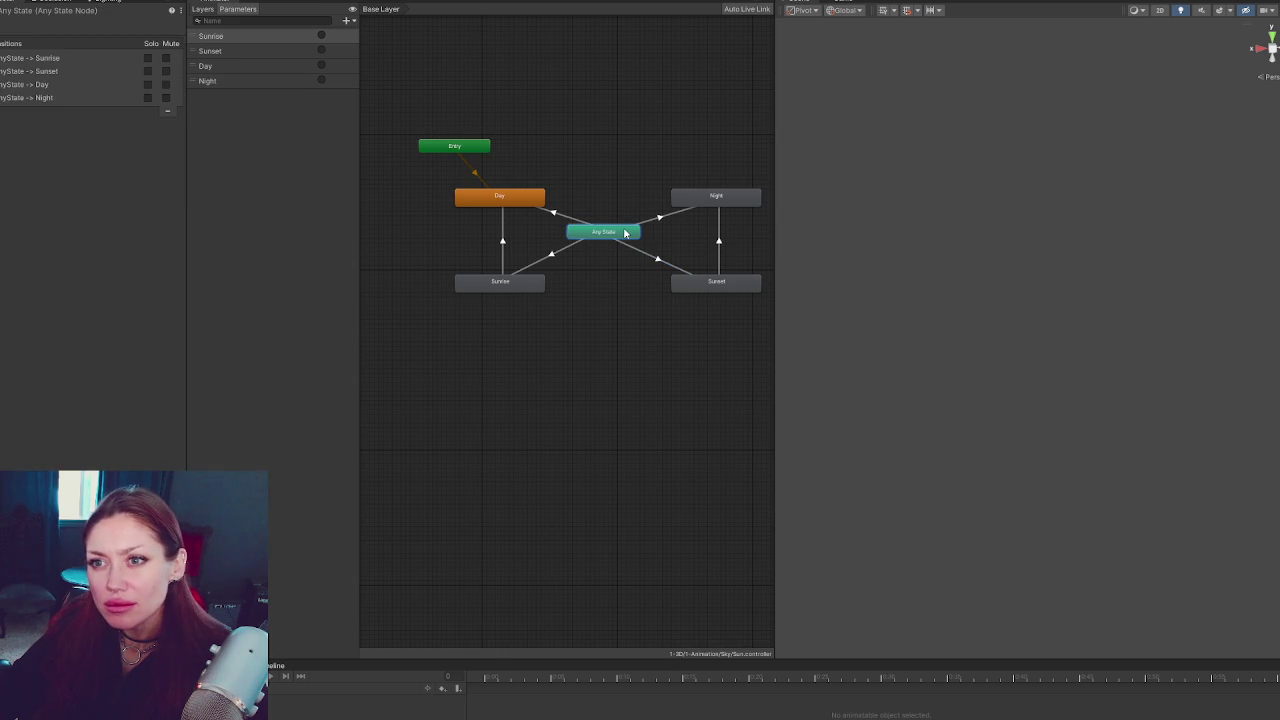
{"action": "left_click", "coordinate": [30, 71]}
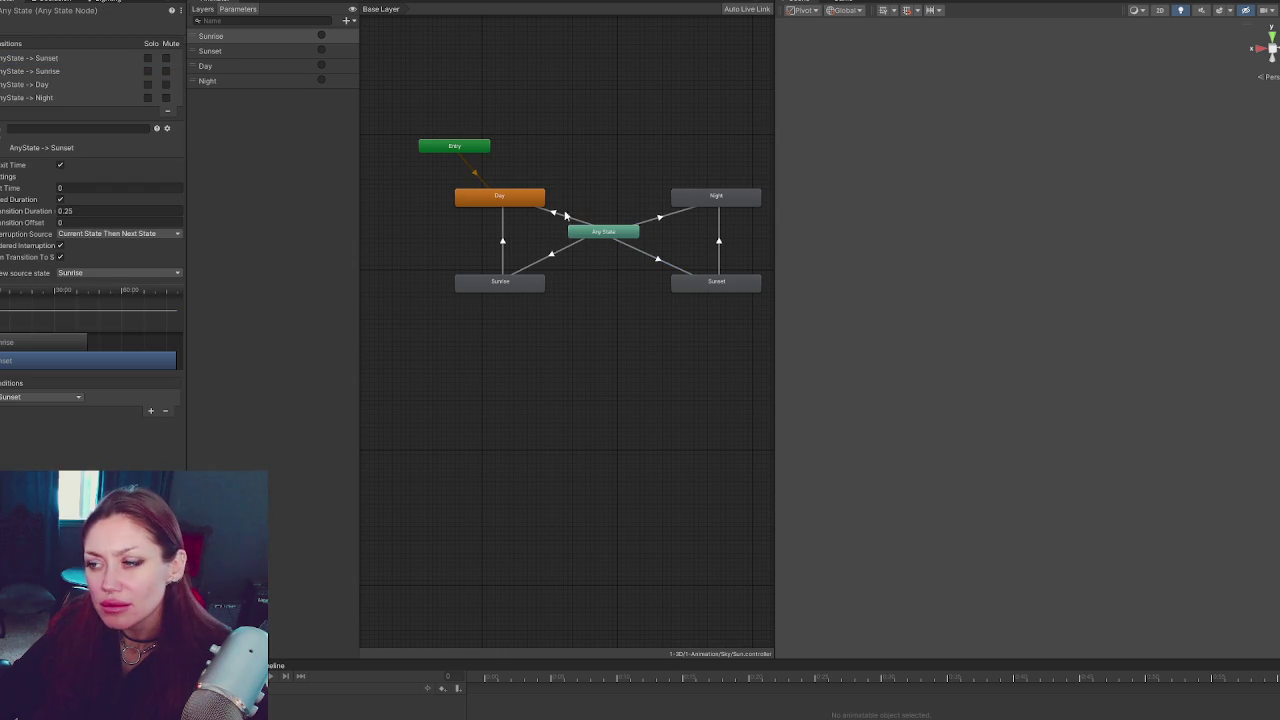
{"action": "left_click", "coordinate": [624, 250]}
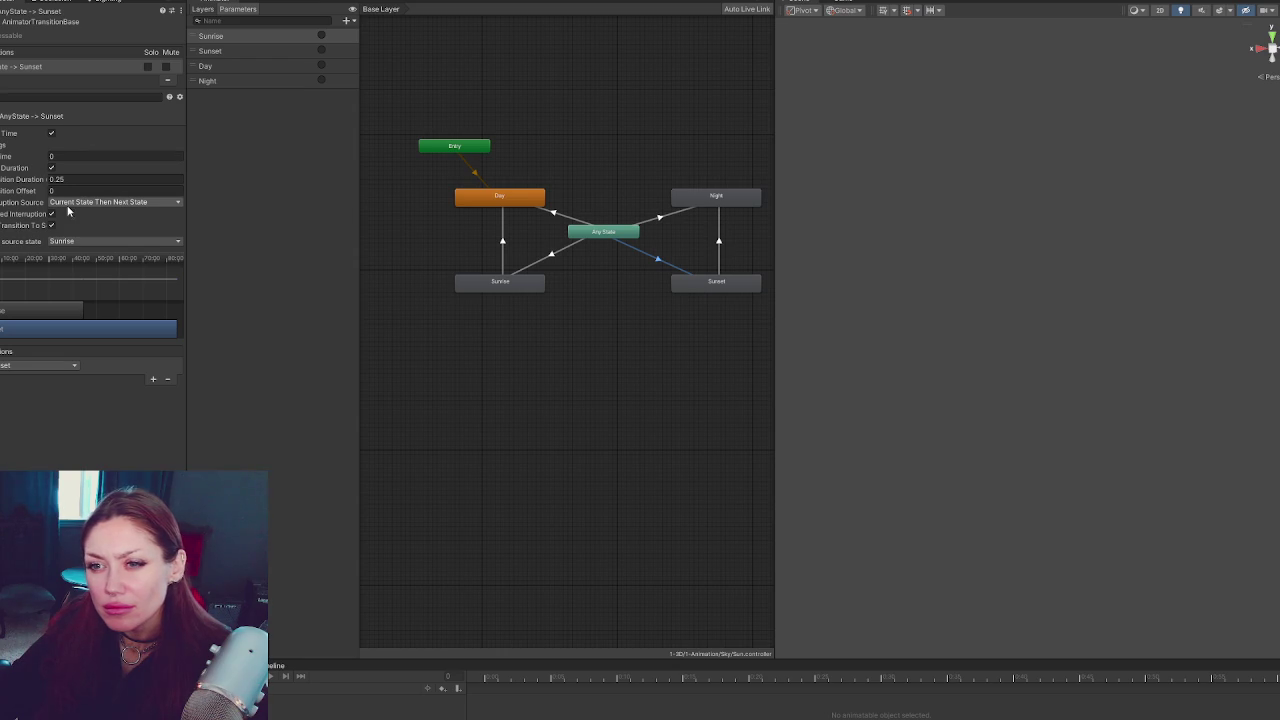
{"action": "left_click", "coordinate": [555, 259]}
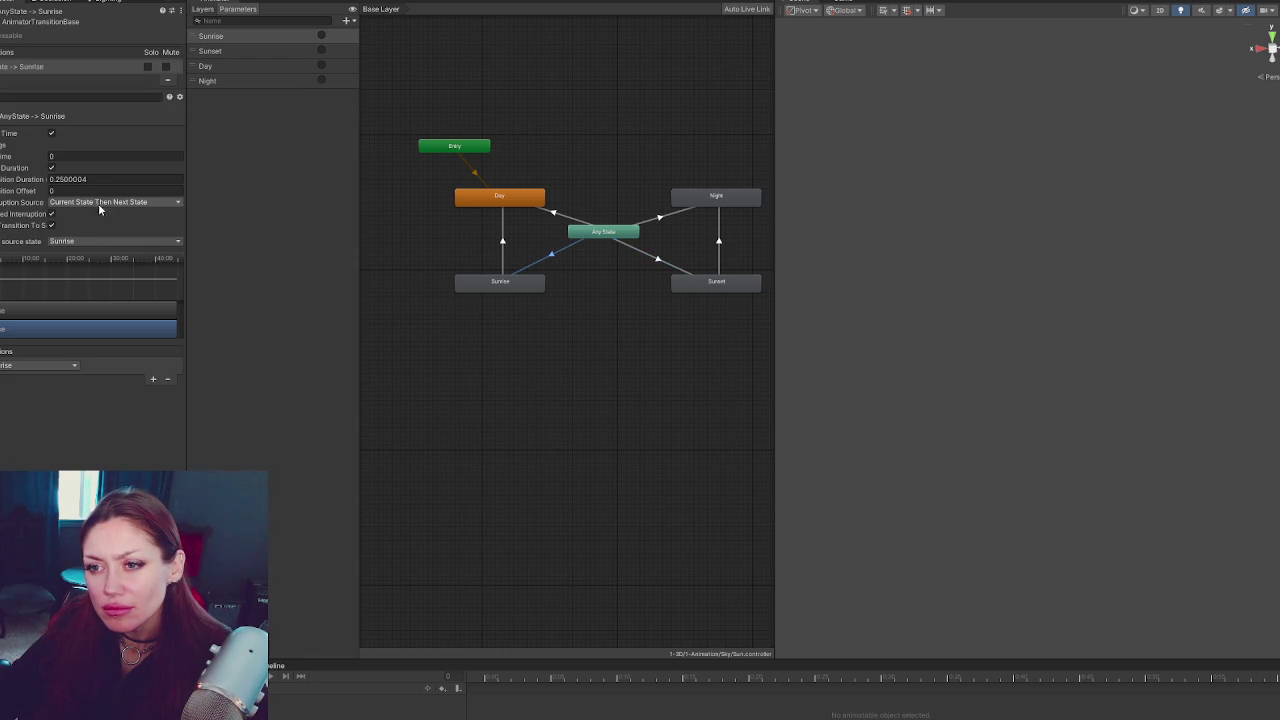
{"action": "left_click", "coordinate": [111, 202]}
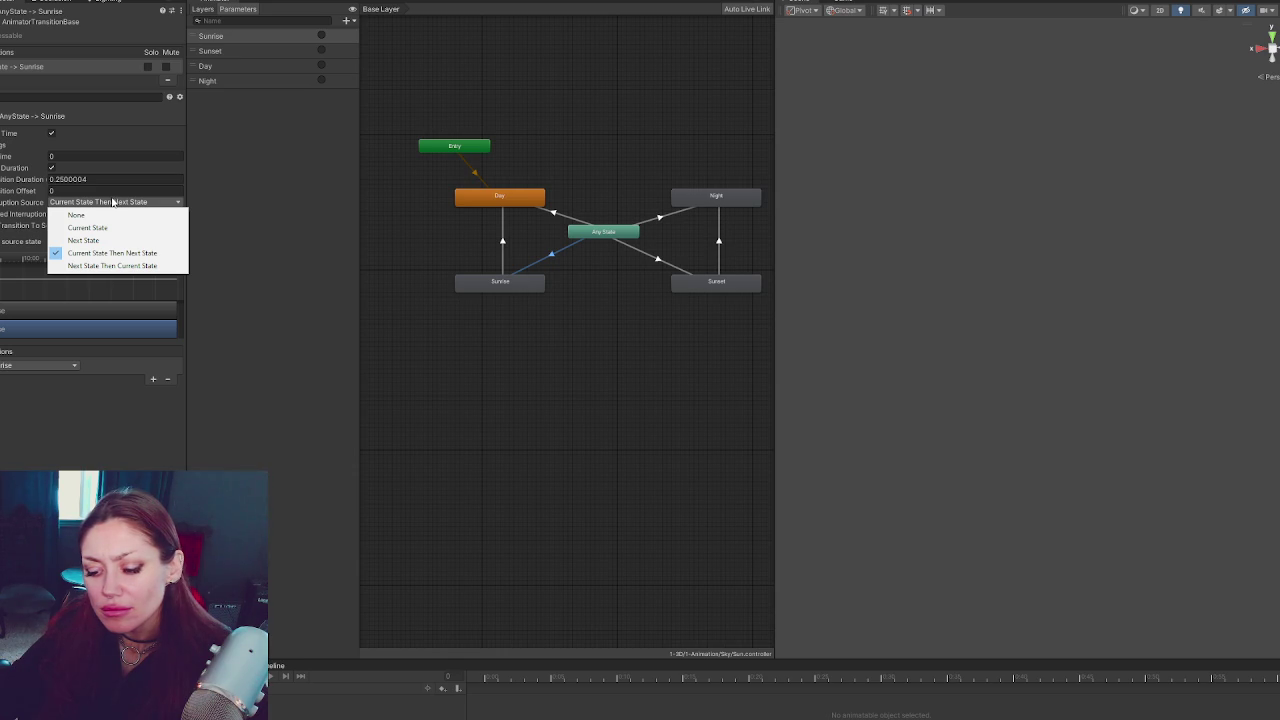
{"action": "left_click", "coordinate": [511, 82]}
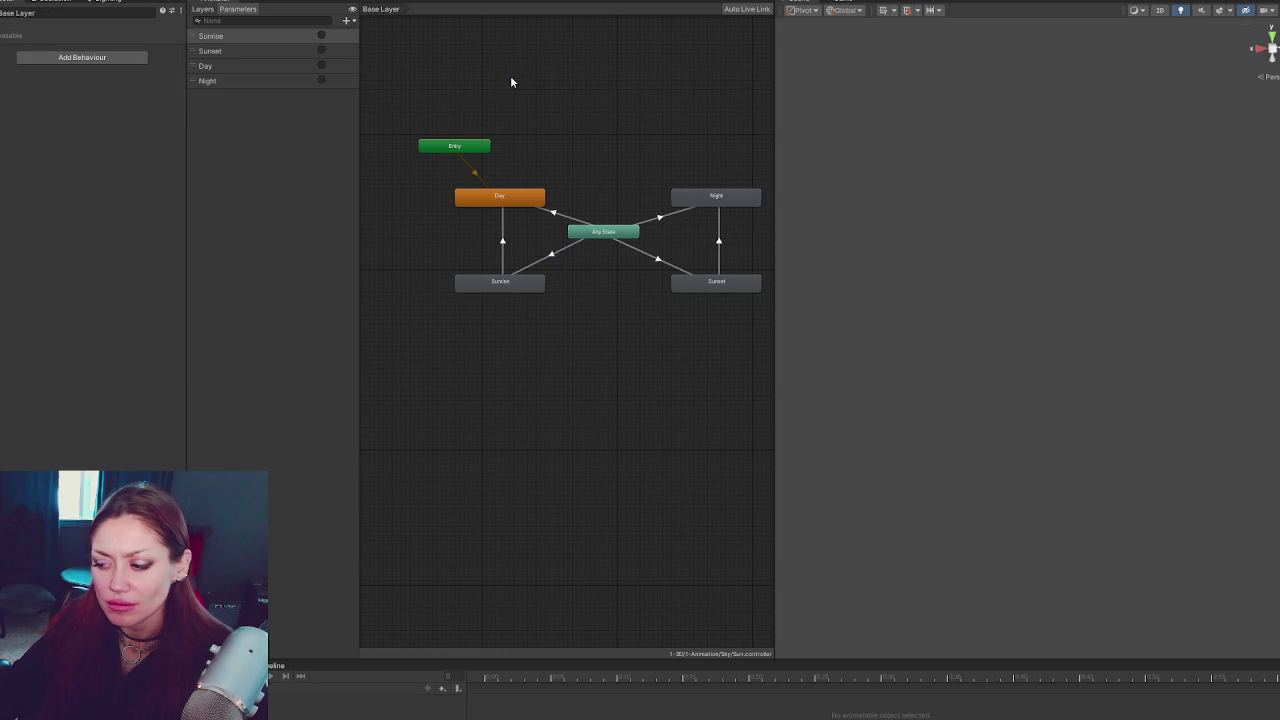
{"action": "left_click", "coordinate": [660, 262]}
{"action": "left_click", "coordinate": [608, 187]}
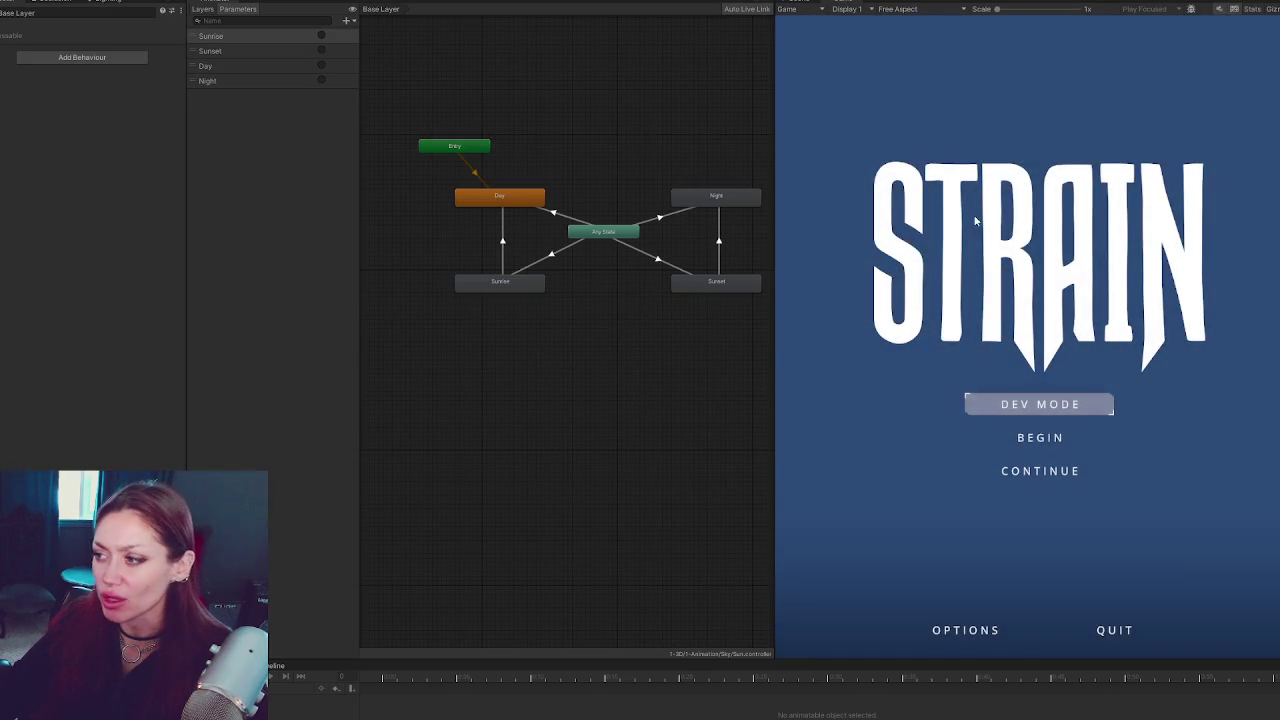
Enlarge the graph and game views, start a new game, and briefly check DaylightControls.cs
{"action": "mouse_move", "coordinate": [184, 346]}
{"action": "left_mouse_down"}
{"action": "mouse_move", "coordinate": [9, 357]}
{"action": "mouse_move", "coordinate": [58, 361]}
{"action": "left_mouse_up"}
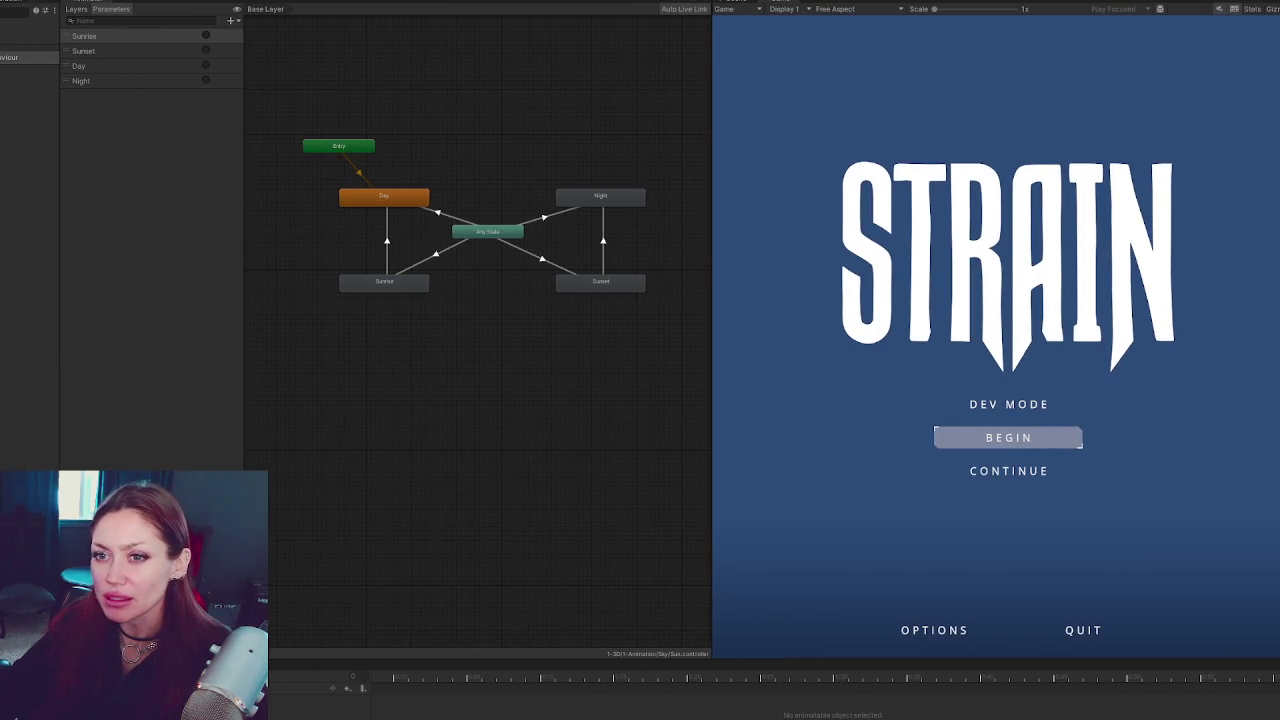
{"action": "left_click", "coordinate": [1013, 456]}
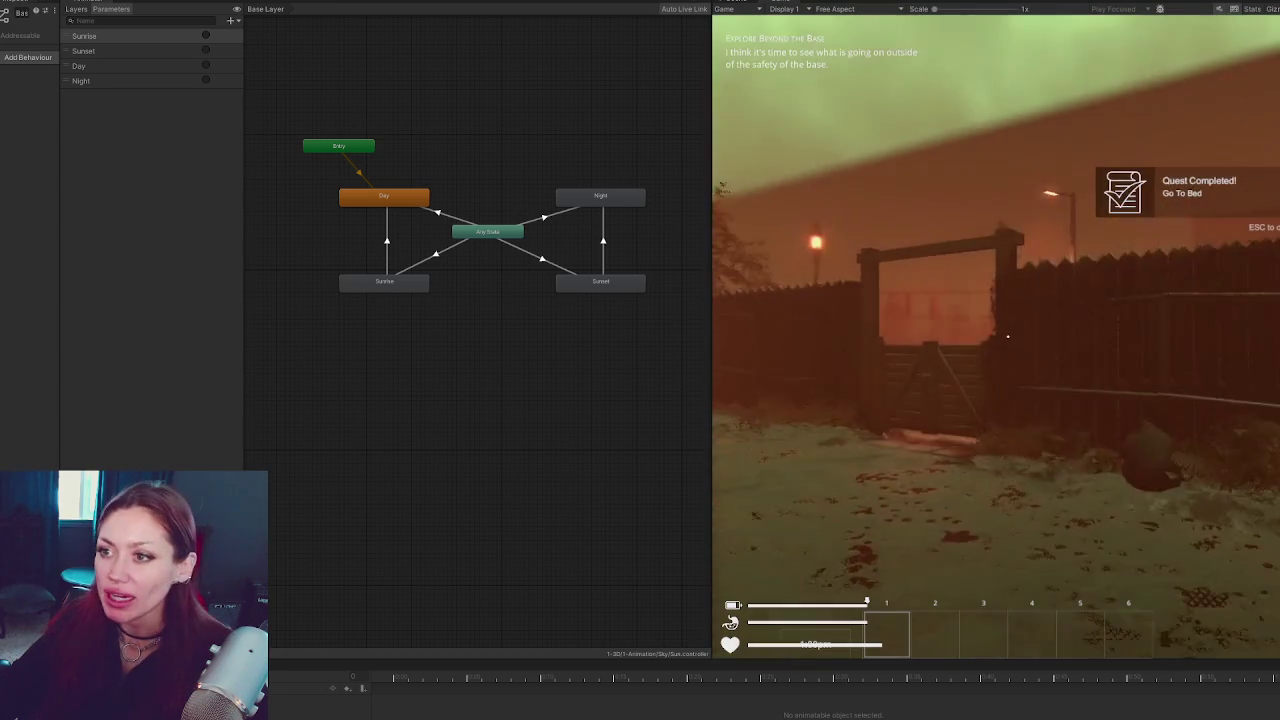
{"action": "key", "text": "alt+Tab"}
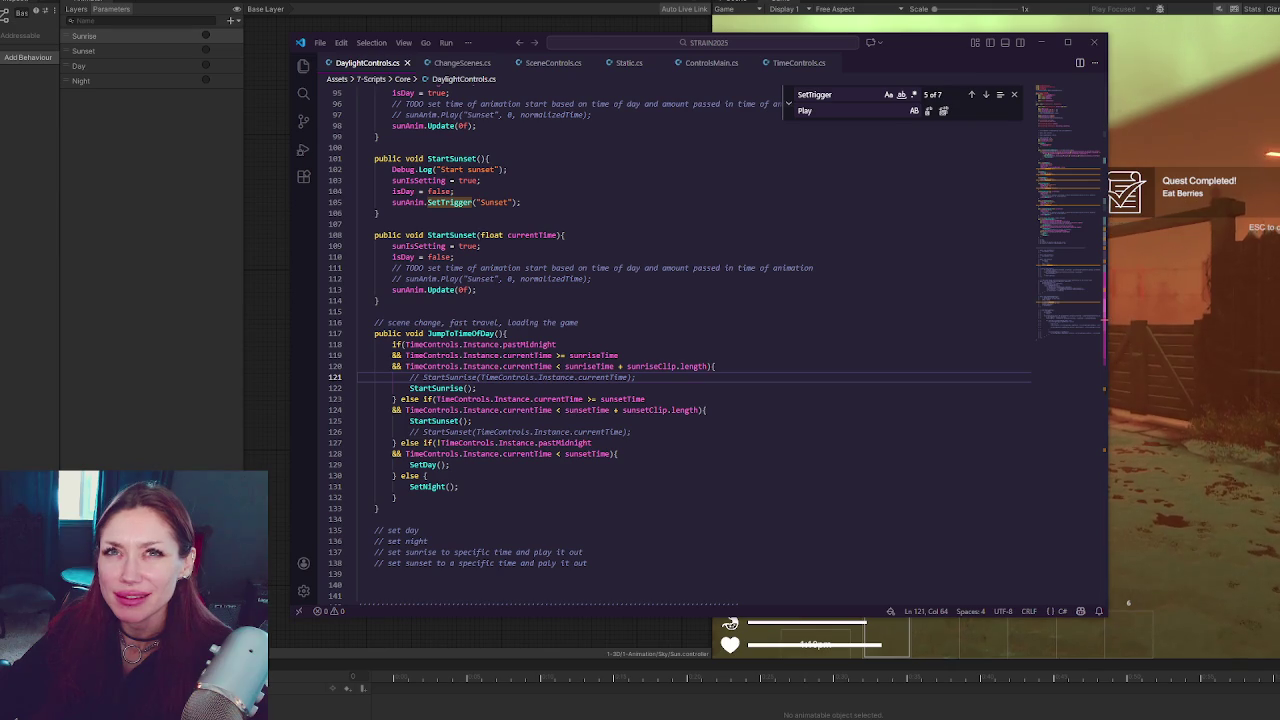
{"action": "key", "text": "alt+Tab"}
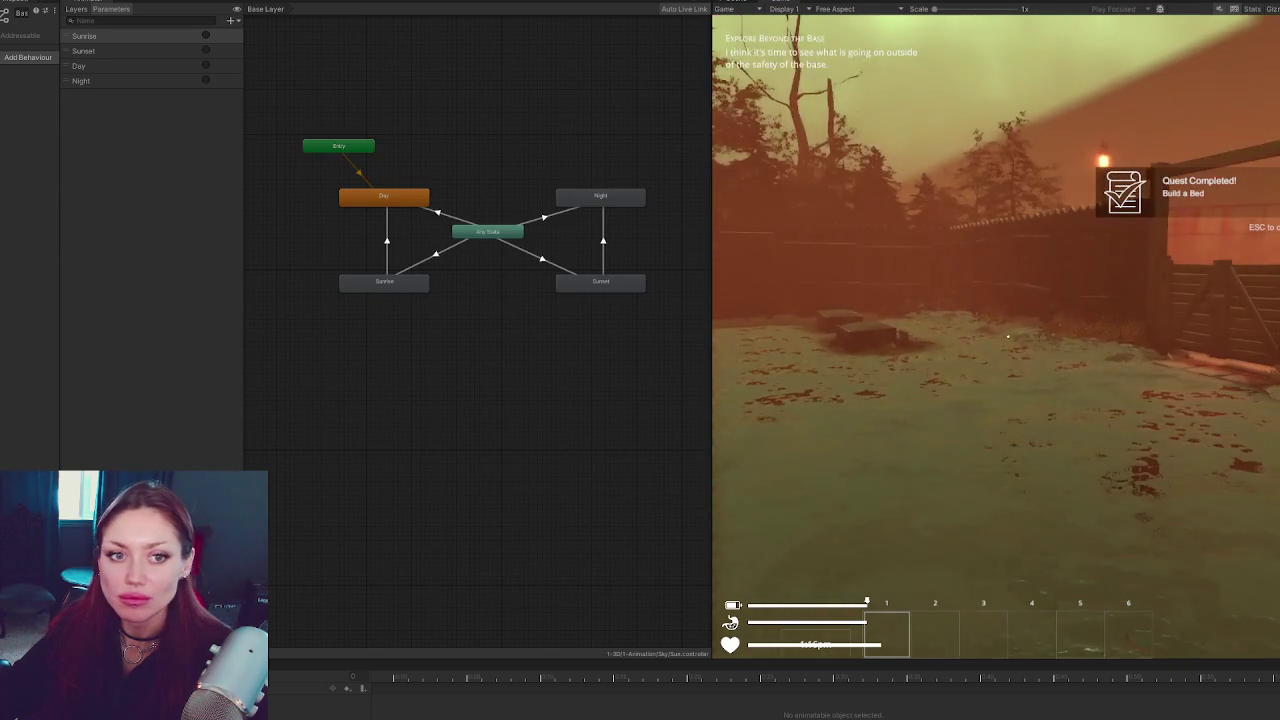
Open the in-game pause menu, then close it to resume play
{"action": "key", "text": "Escape"}
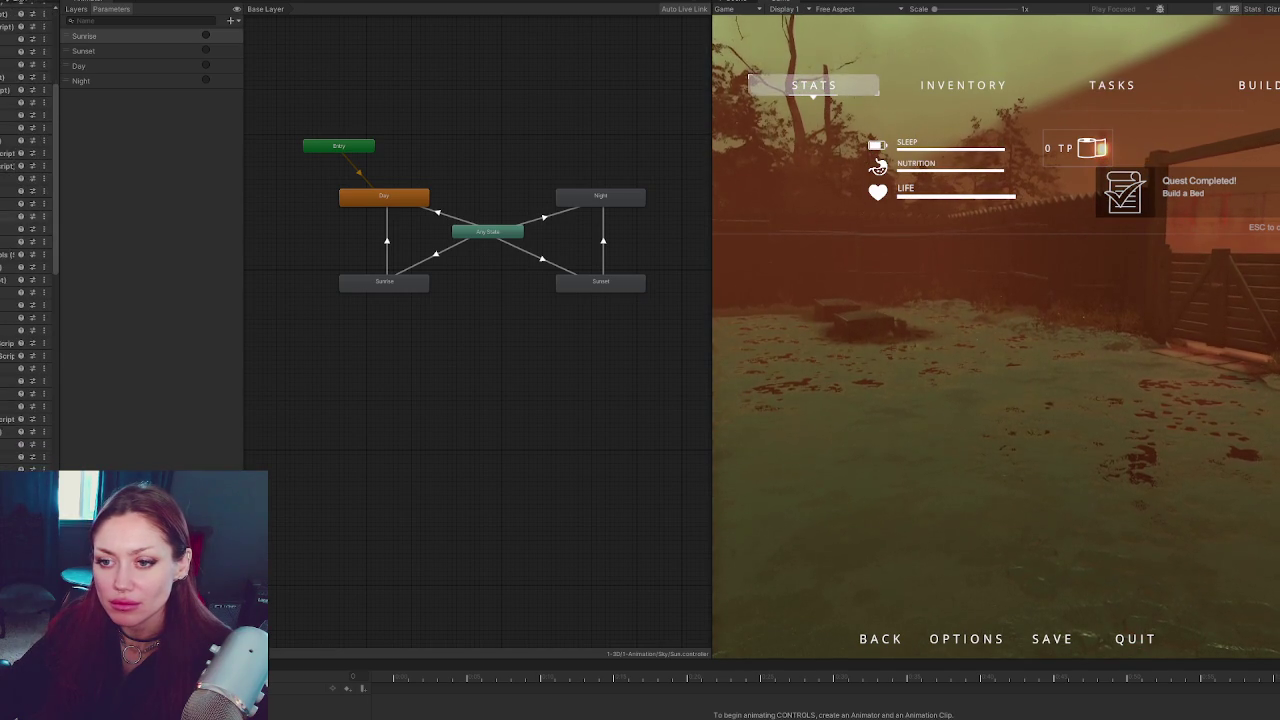
{"action": "scroll", "coordinate": [8, 297], "scroll_direction": "down", "scroll_amount": 5}
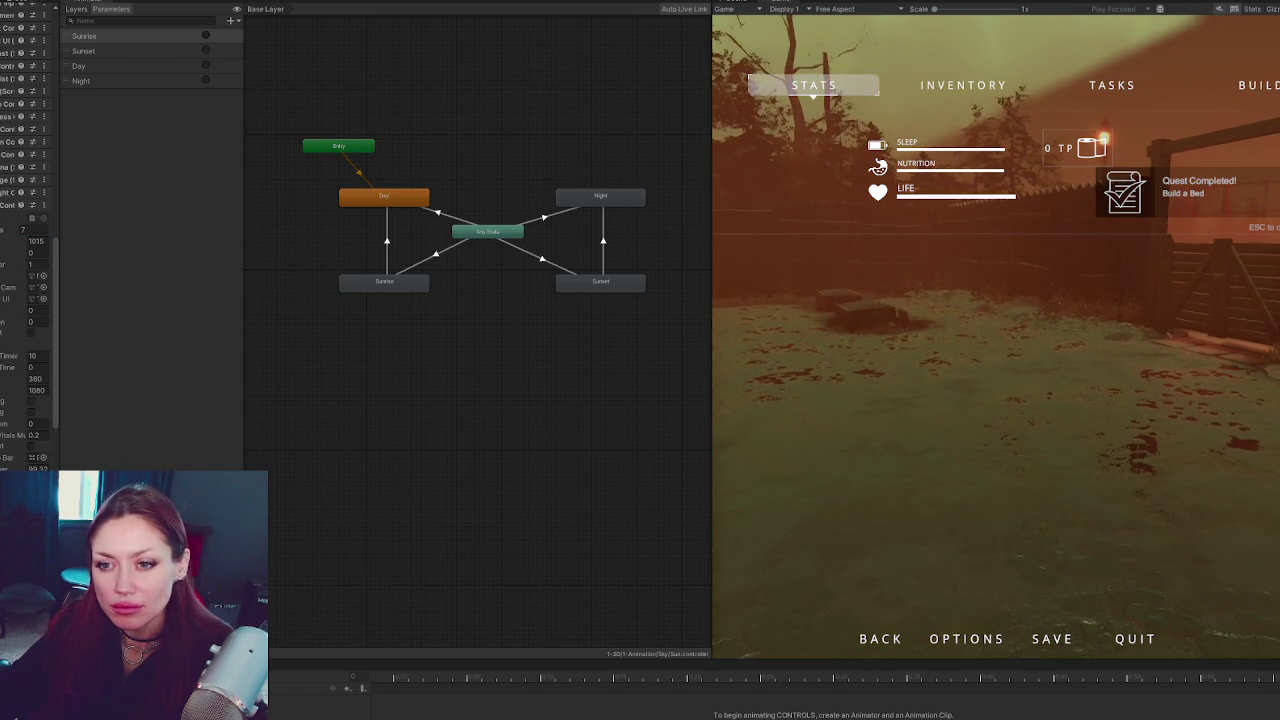
{"action": "key", "text": "Escape"}
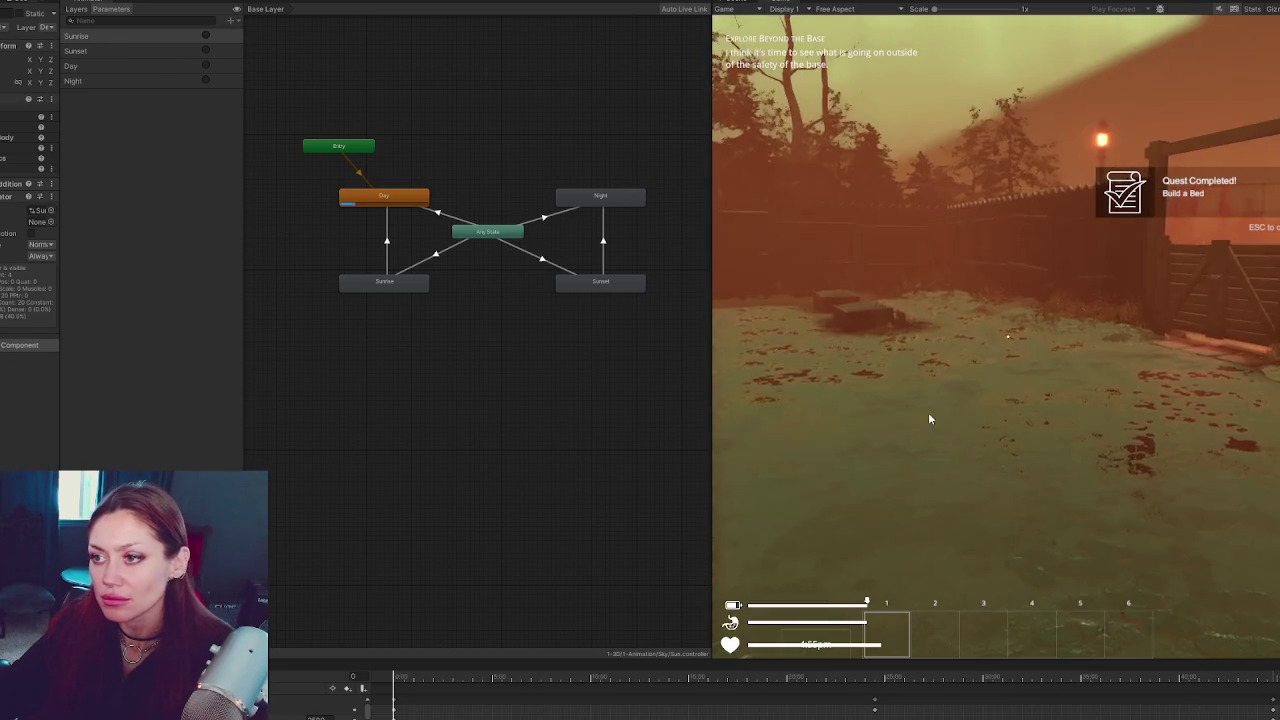
Walk the player through the wooden gate, past the EXIT gate, to the barbed-wire gate
{"action": "left_click", "coordinate": [928, 418]}
{"action": "key", "text": "w"}
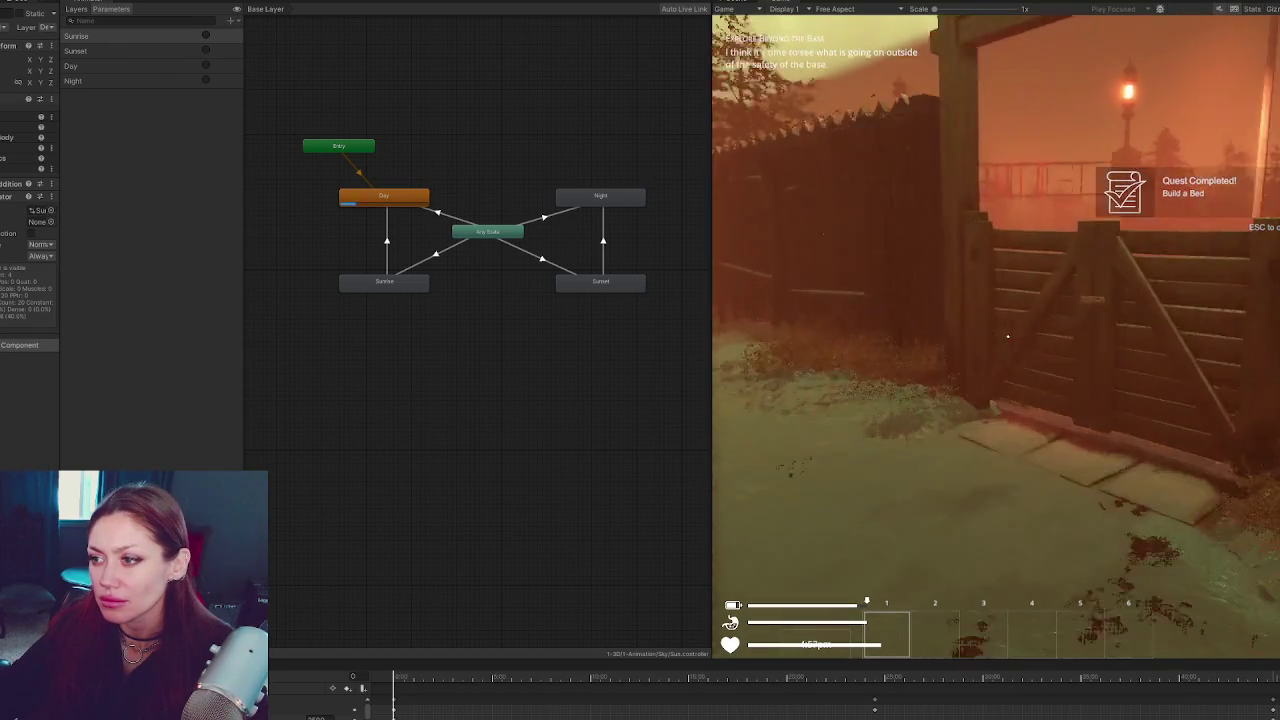
{"action": "key", "text": "e"}
{"action": "key", "text": "w"}
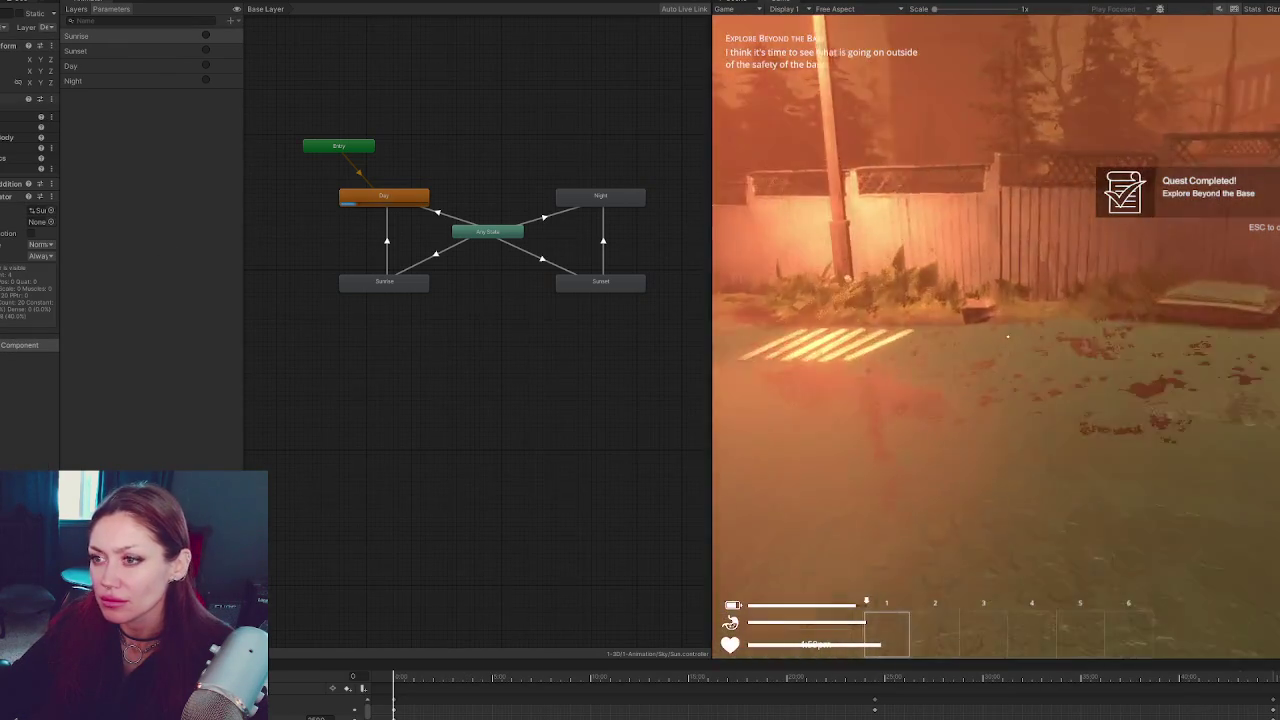
{"action": "key", "text": "w"}
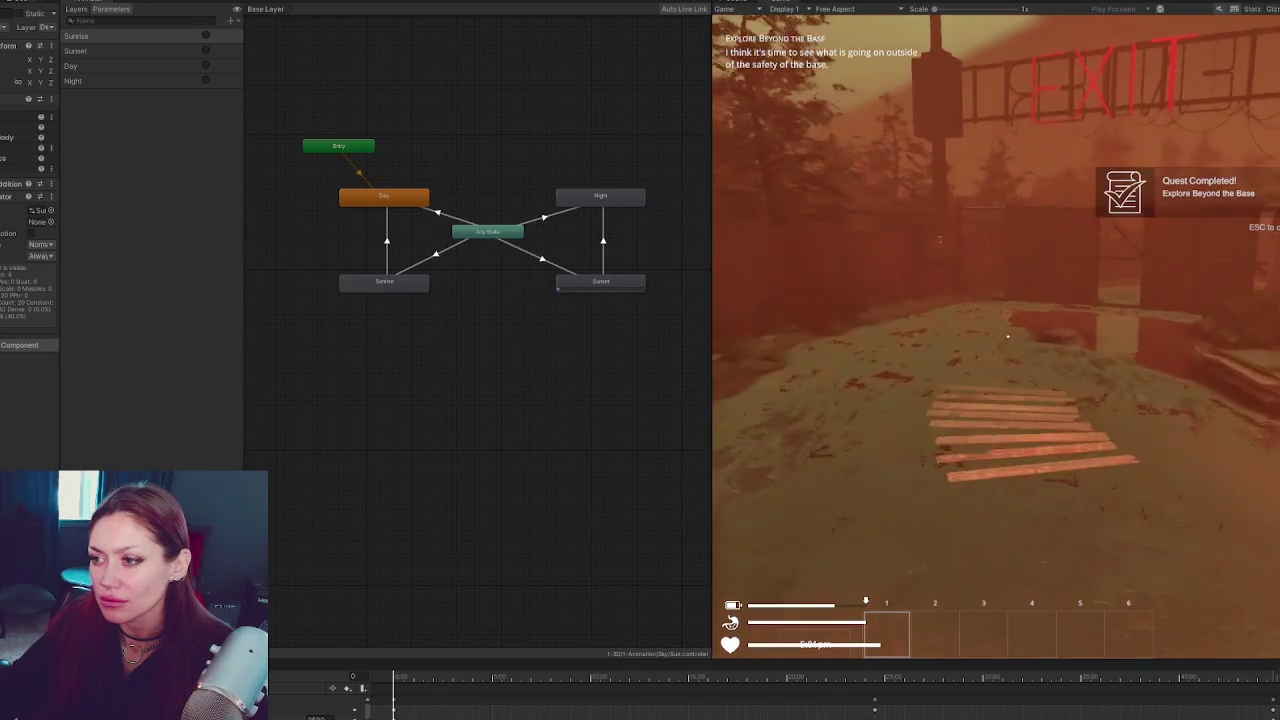
{"action": "key", "text": "w"}
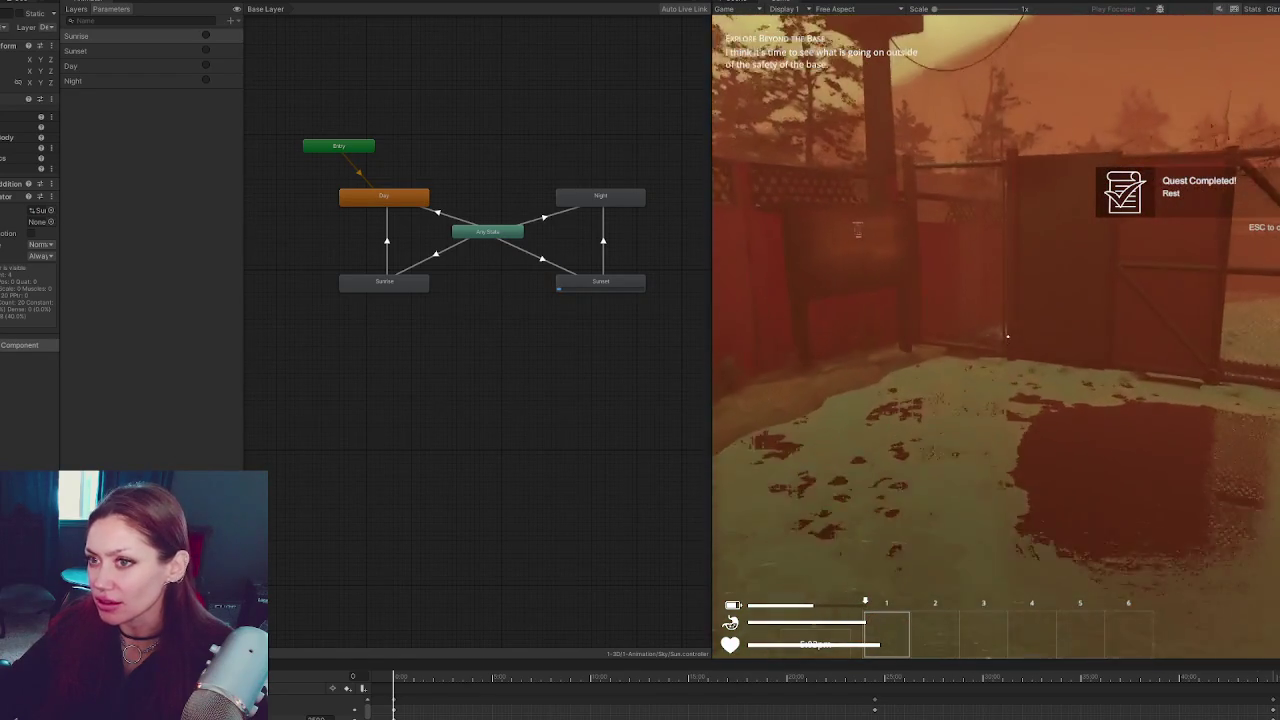
{"action": "key", "text": "w"}
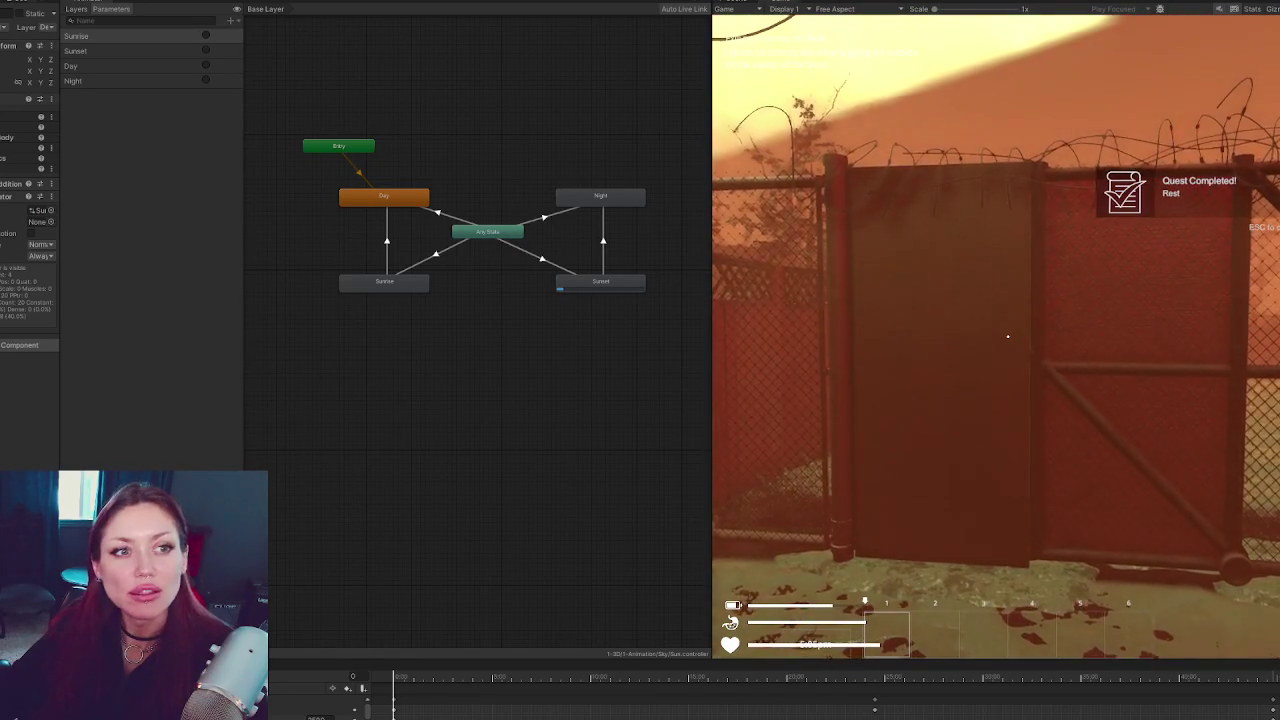
{"action": "key", "text": "w"}
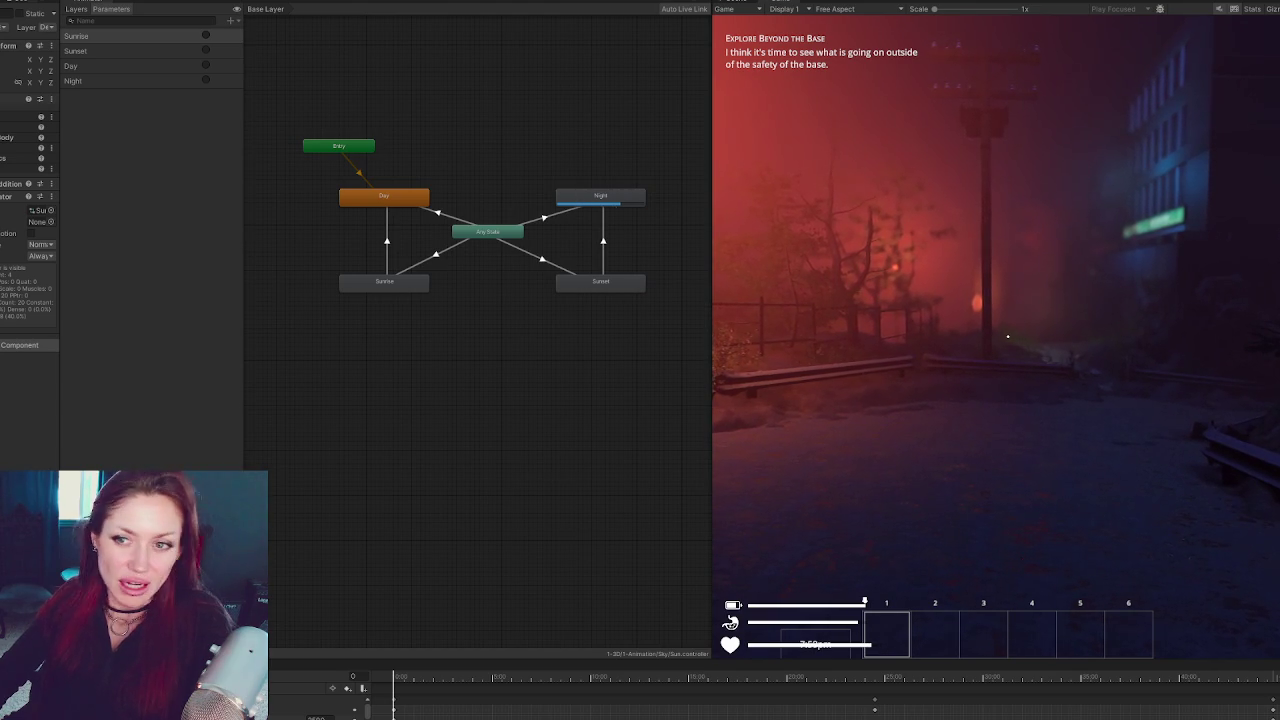
Inspect the Any State to Sunset transition's timing settings during the sunset, then stop play mode
{"action": "left_click", "coordinate": [541, 260]}
{"action": "left_click_drag", "start_coordinate": [62, 208], "coordinate": [145, 216]}
{"action": "left_click", "coordinate": [10, 145]}
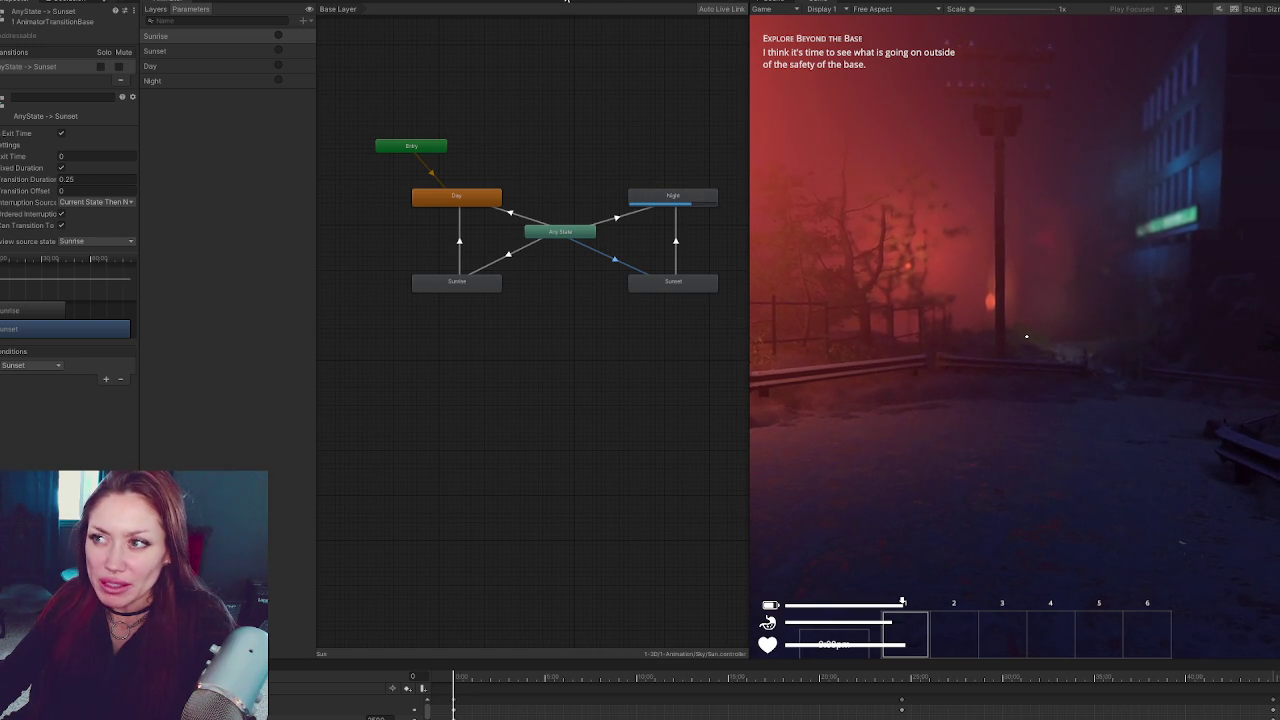
{"action": "key", "text": "ctrl+p"}
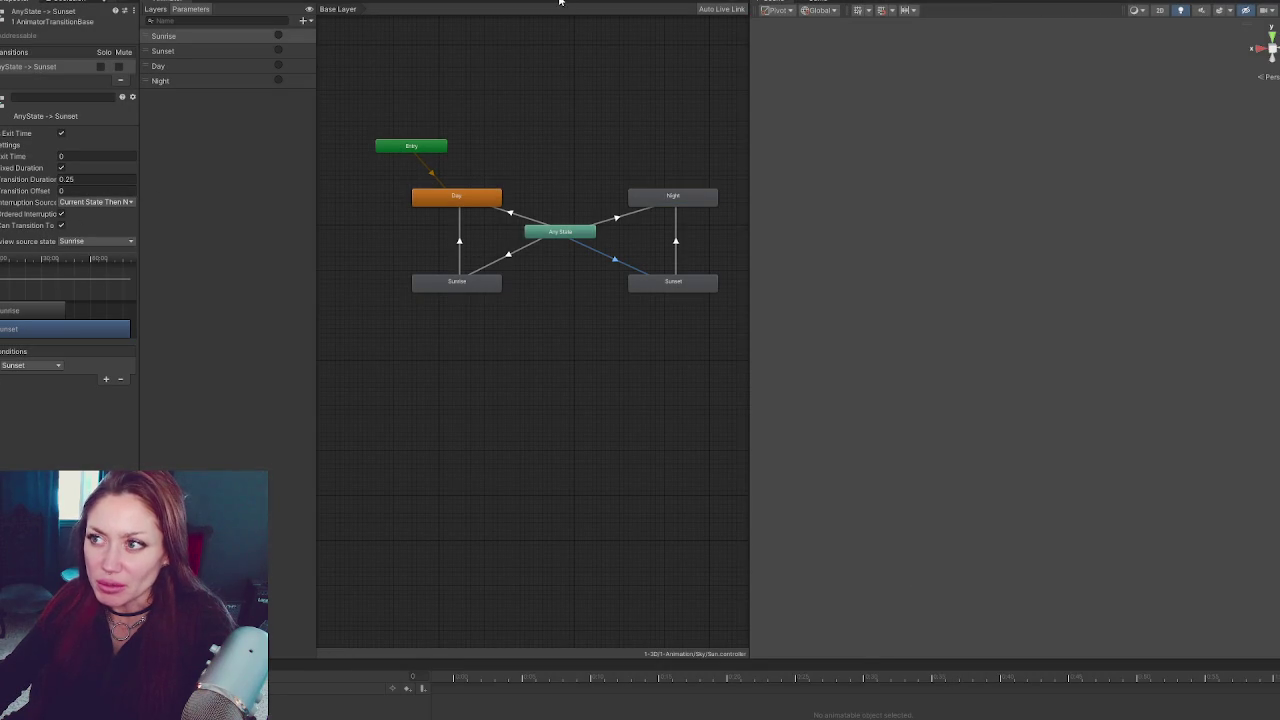
Set Interruption Source to None on Any State→Sunset and →Sunrise, then review Day and Night transitions
{"action": "left_click", "coordinate": [110, 203]}
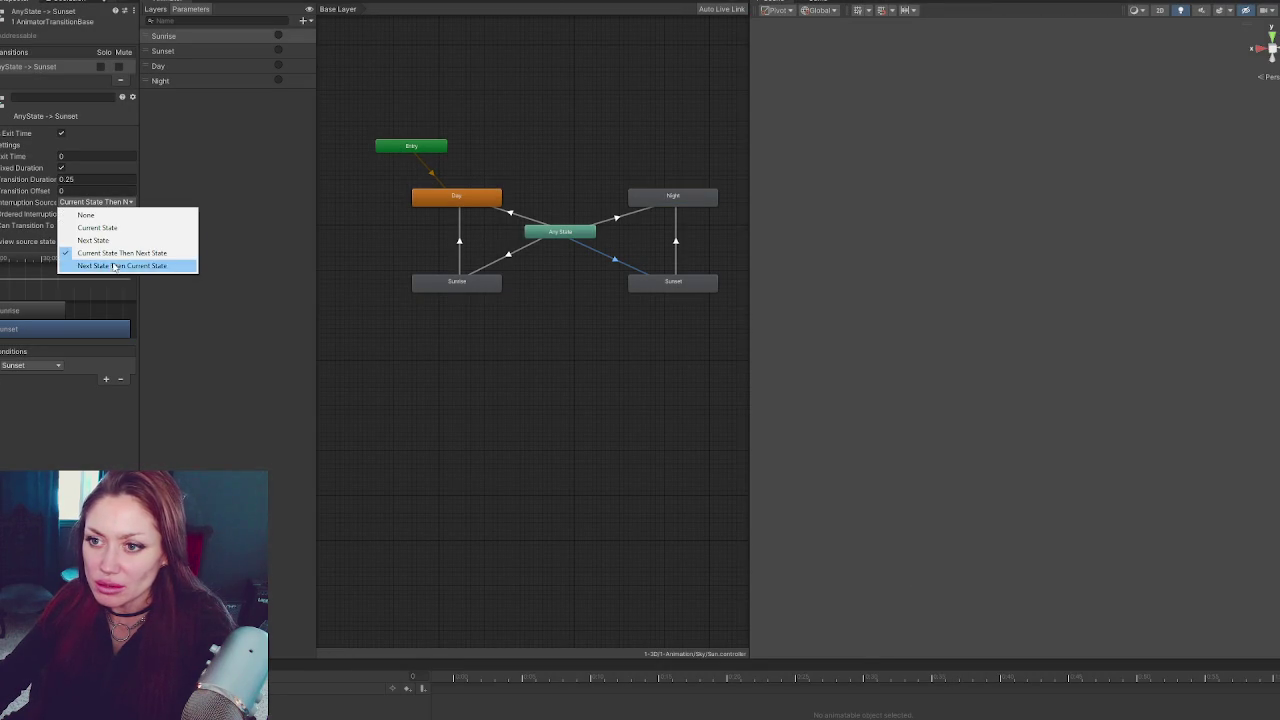
{"action": "left_click", "coordinate": [80, 216]}
{"action": "left_click", "coordinate": [520, 250]}
{"action": "left_click", "coordinate": [95, 203]}
{"action": "left_click", "coordinate": [181, 217]}
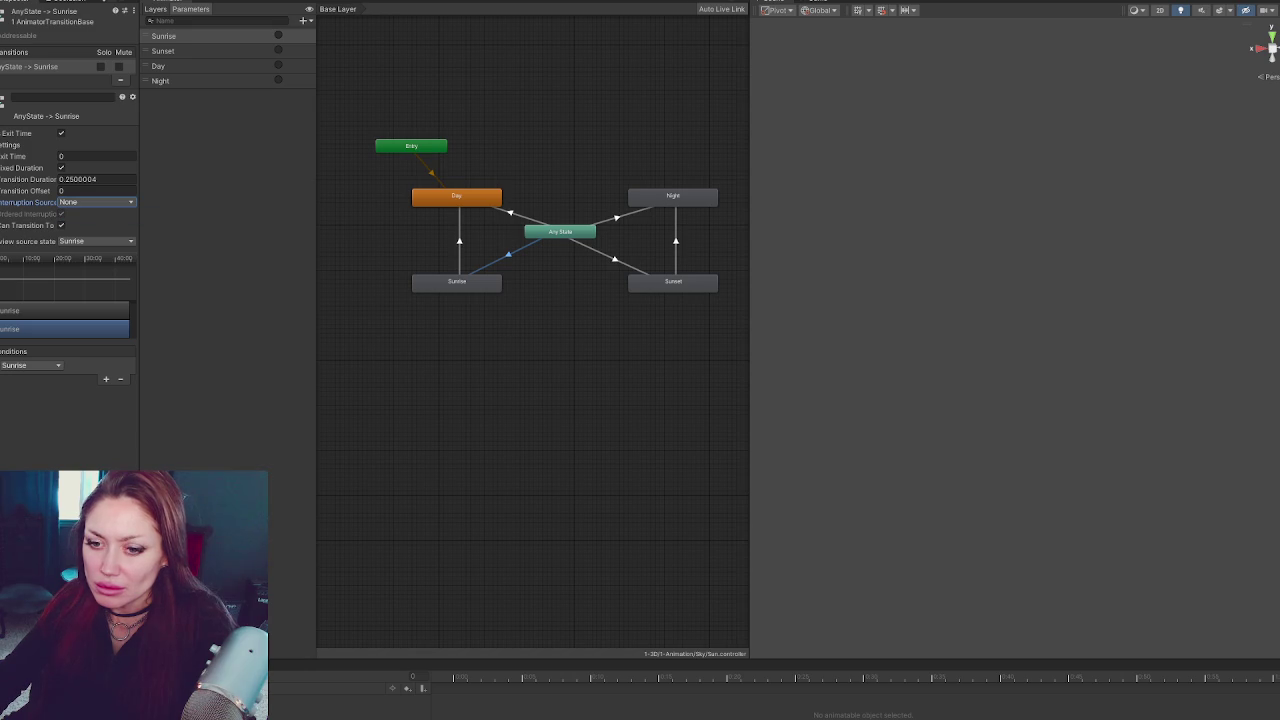
{"action": "left_click", "coordinate": [517, 211]}
{"action": "left_click", "coordinate": [613, 217]}
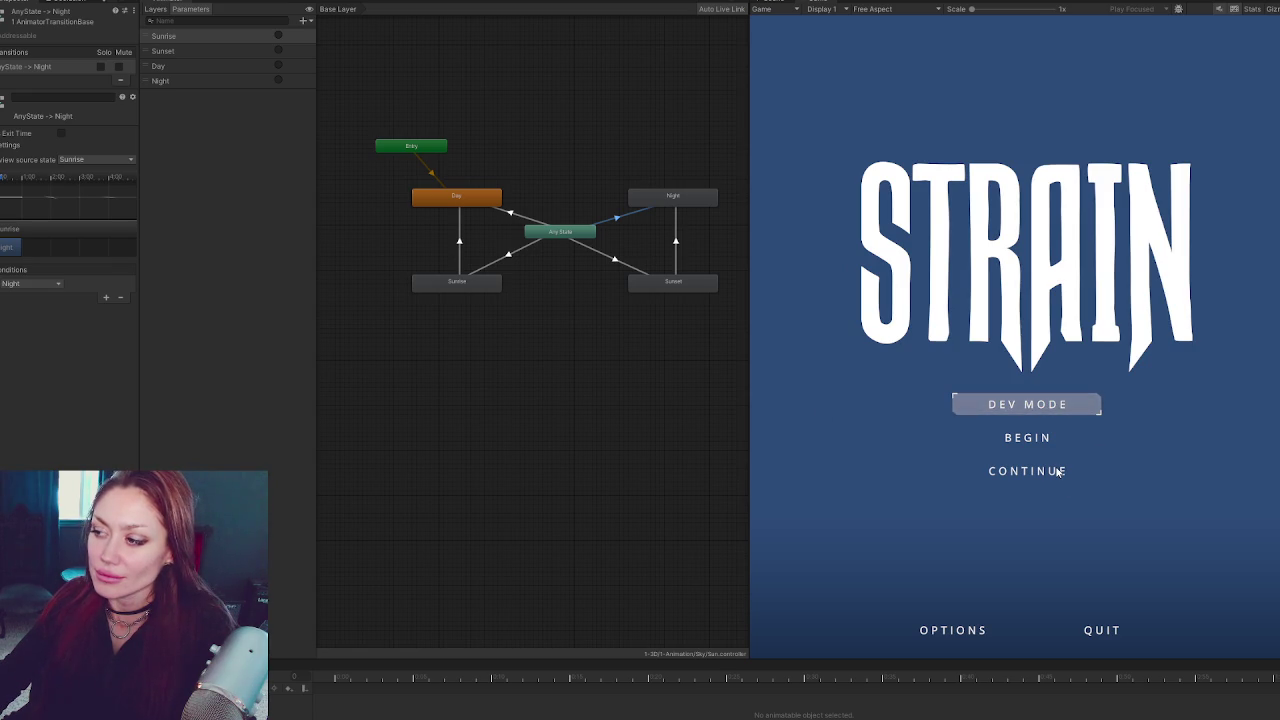
Start the game in DEV MODE and walk the player toward the EXIT gate
{"action": "left_click", "coordinate": [1043, 406]}
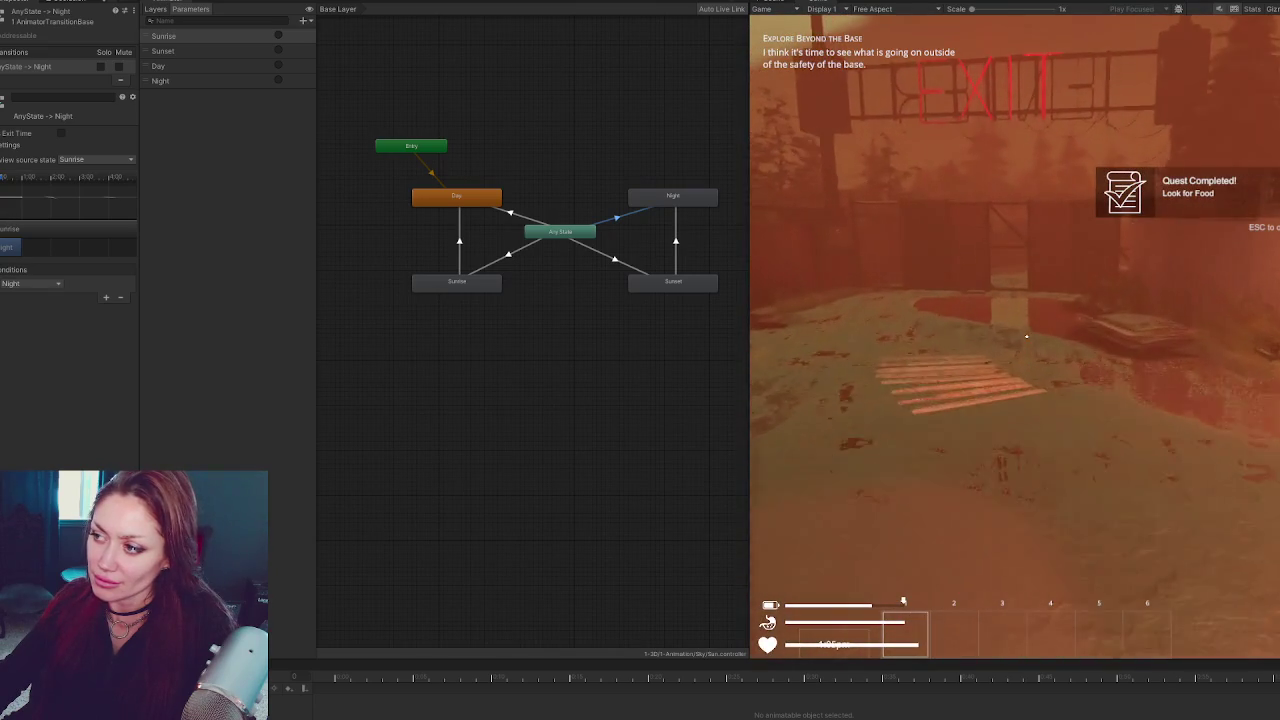
{"action": "key", "text": "w"}
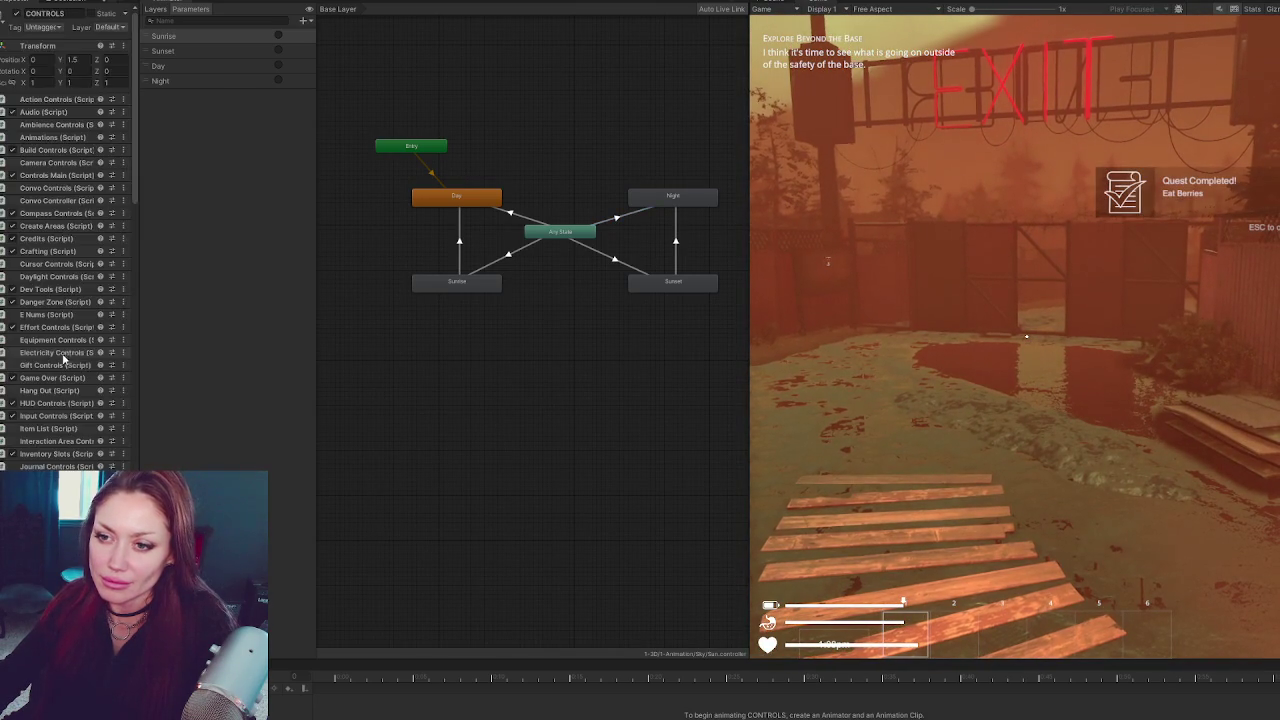
Set the Time Controls Current Time to 1015, then return to the running game
{"action": "double_click", "coordinate": [85, 272]}
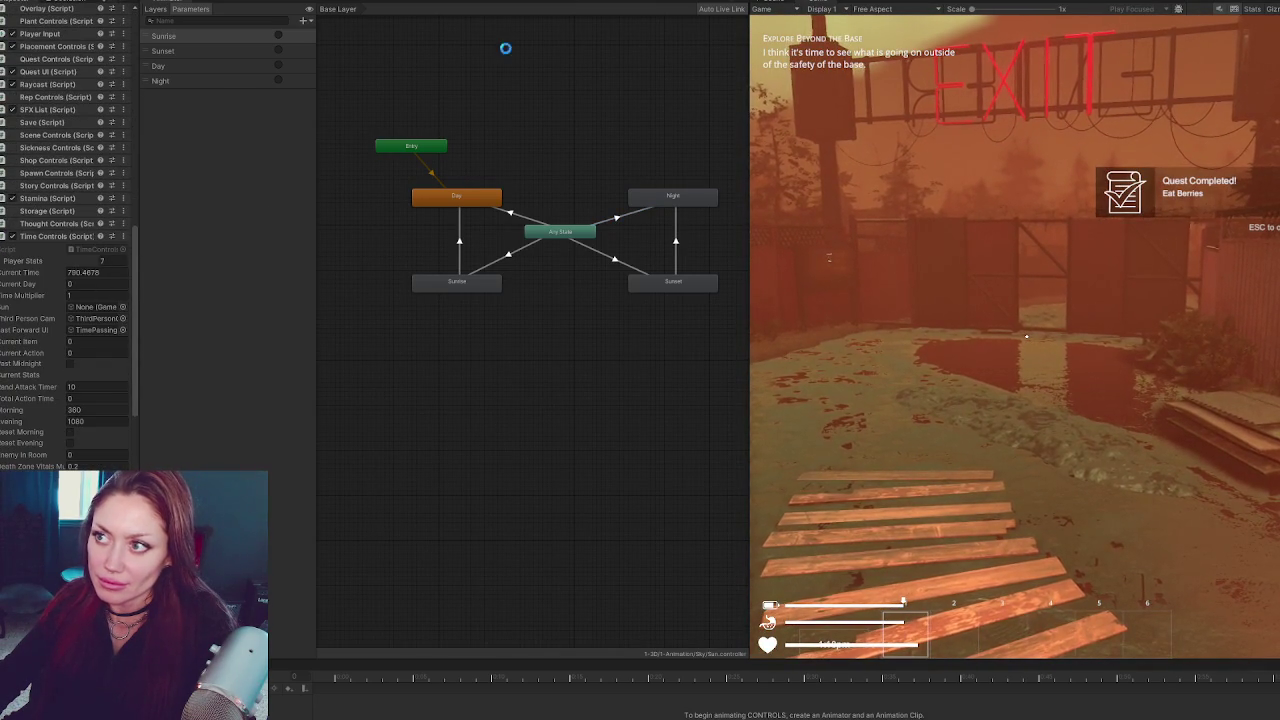
{"action": "type", "text": "1015"}
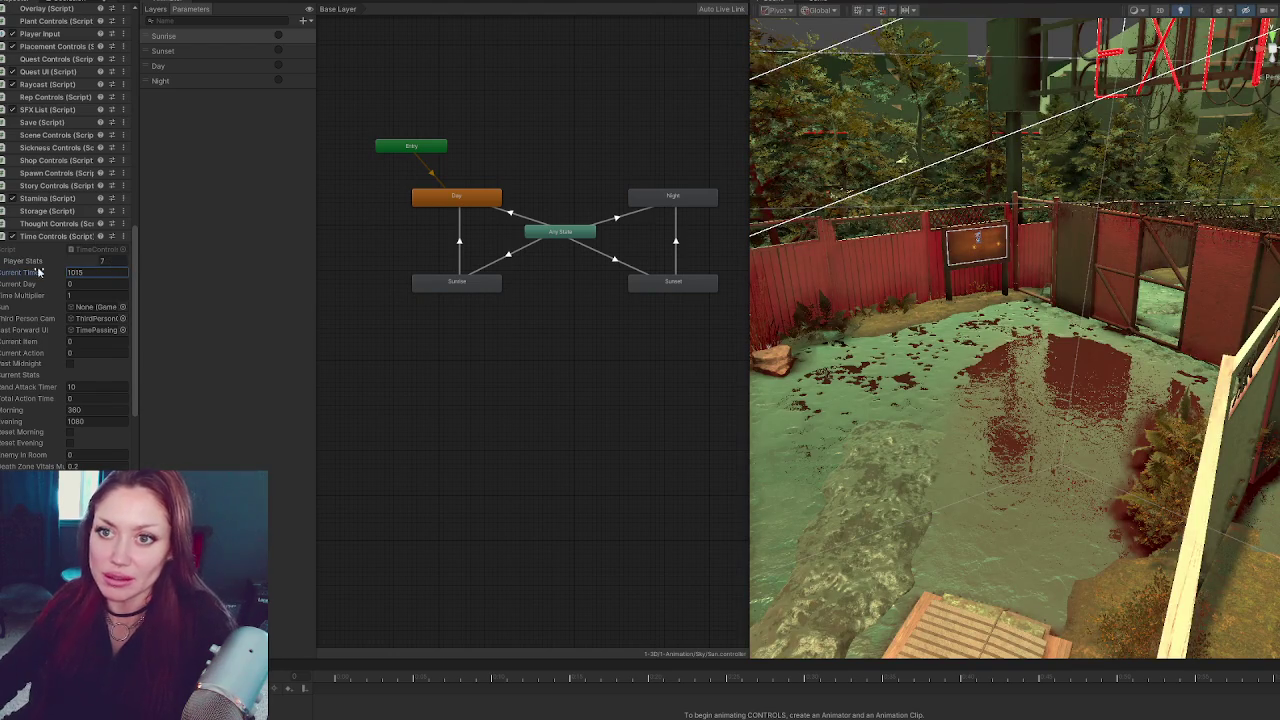
{"action": "left_click", "coordinate": [370, 266]}
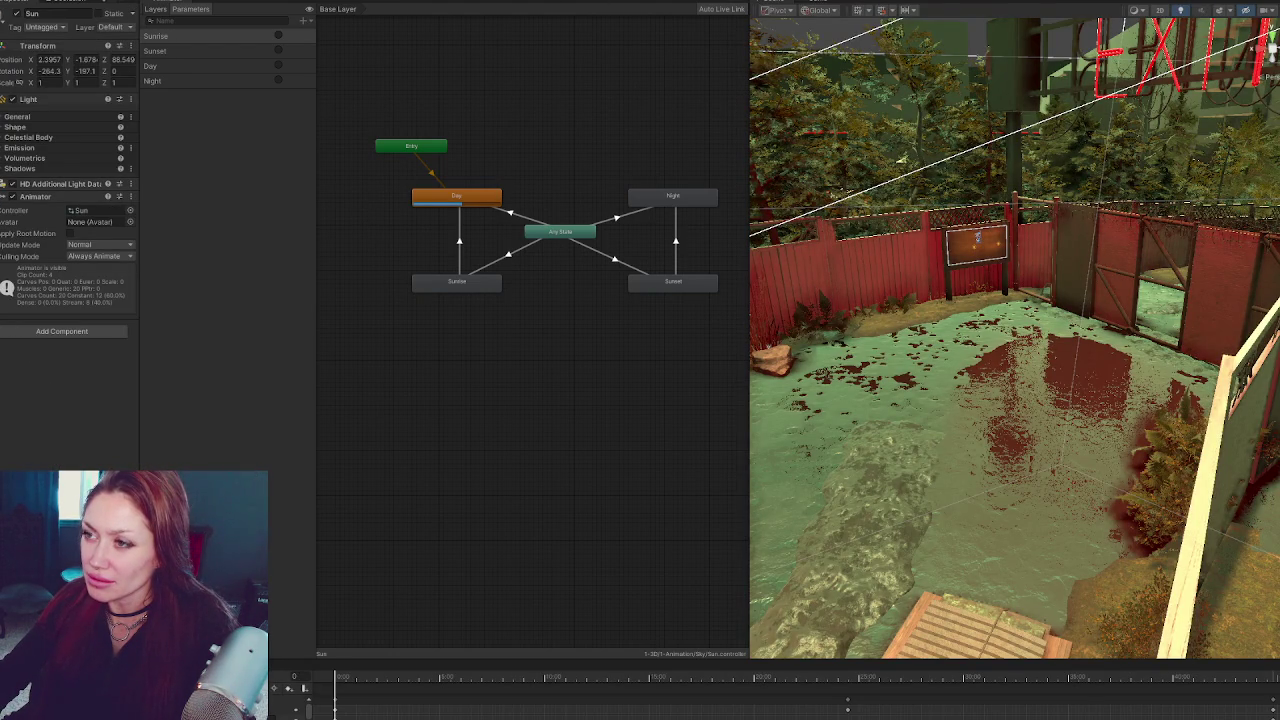
{"action": "left_click", "coordinate": [978, 237]}
{"action": "key", "text": "ctrl+p"}
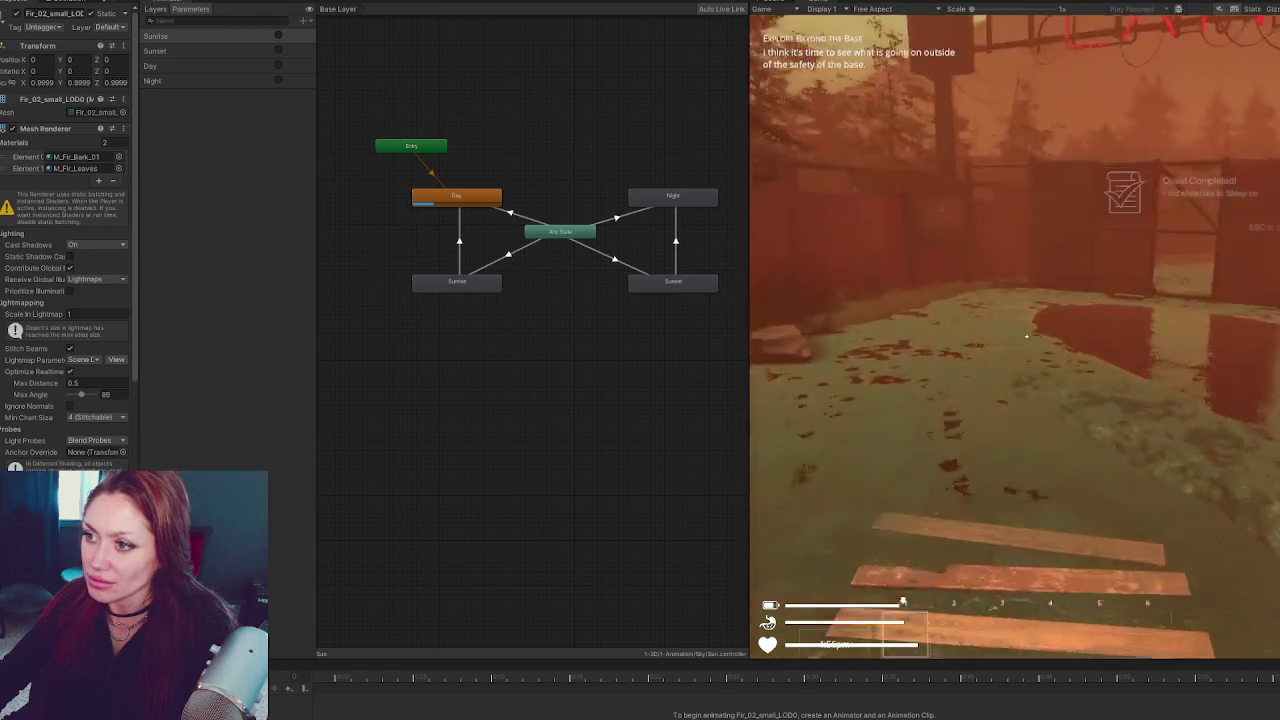
Walk through the red gate onto the road to trigger Sunset, then bring DaylightControls.cs forward
{"action": "key", "text": "w"}
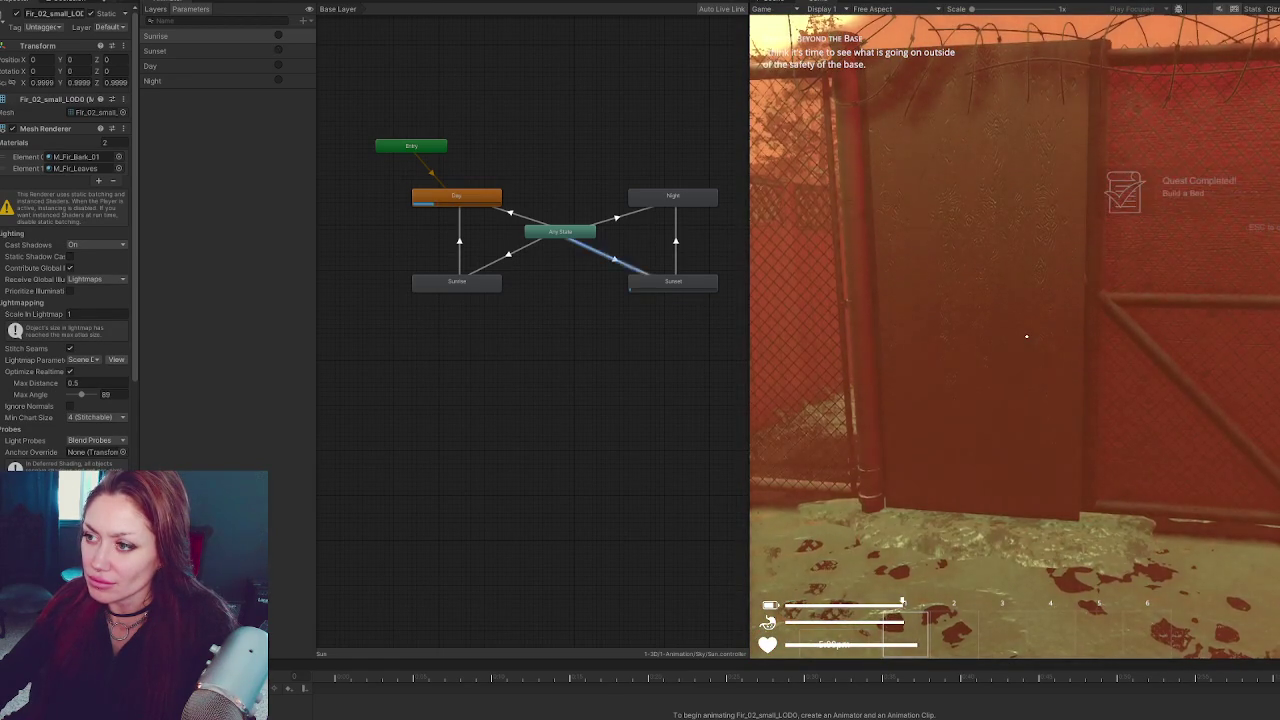
{"action": "key", "text": "e"}
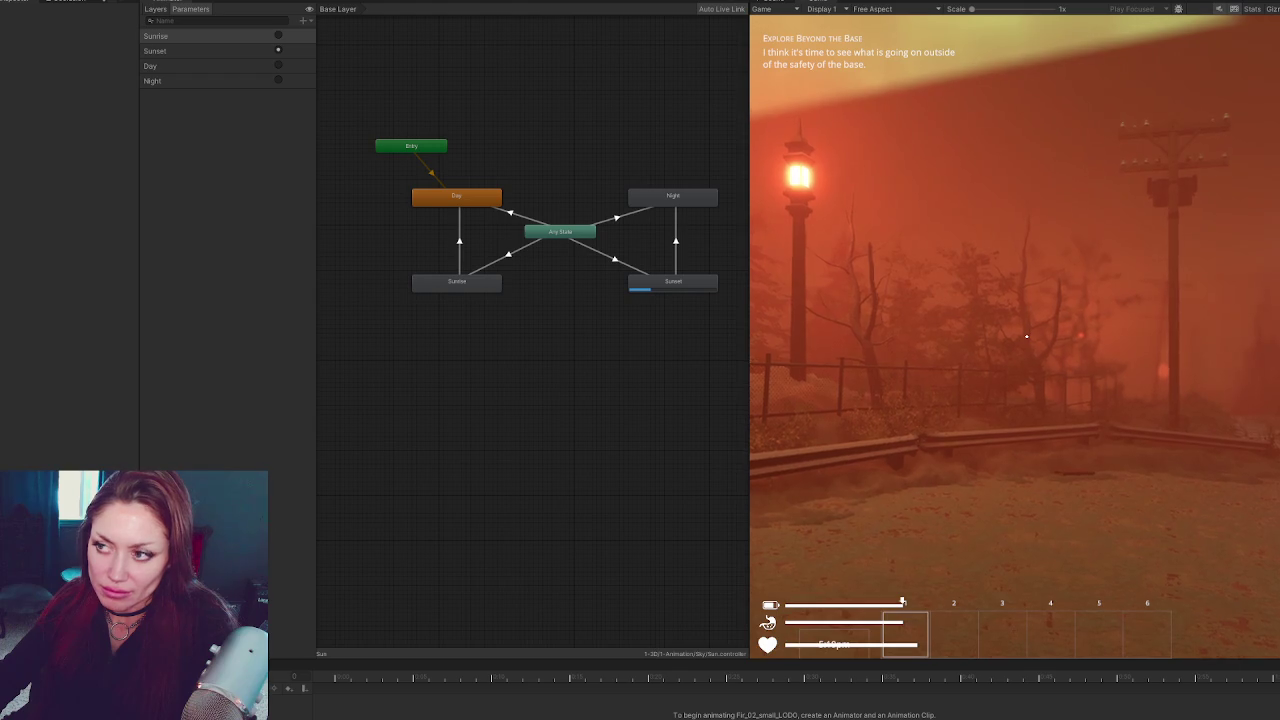
{"action": "key", "text": "alt+Tab"}
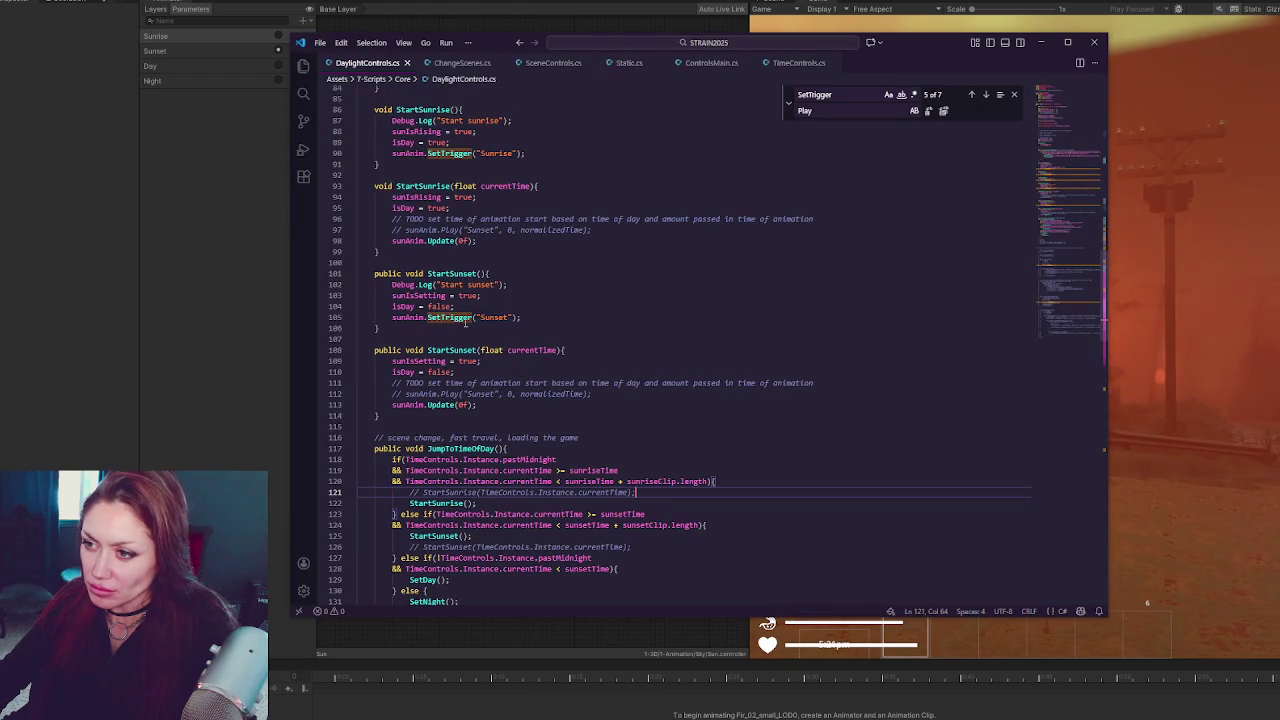
{"action": "double_click", "coordinate": [449, 317]}
{"action": "scroll", "coordinate": [563, 307], "scroll_direction": "up", "scroll_amount": 4}
{"action": "scroll", "coordinate": [563, 307], "scroll_direction": "up", "scroll_amount": 4}
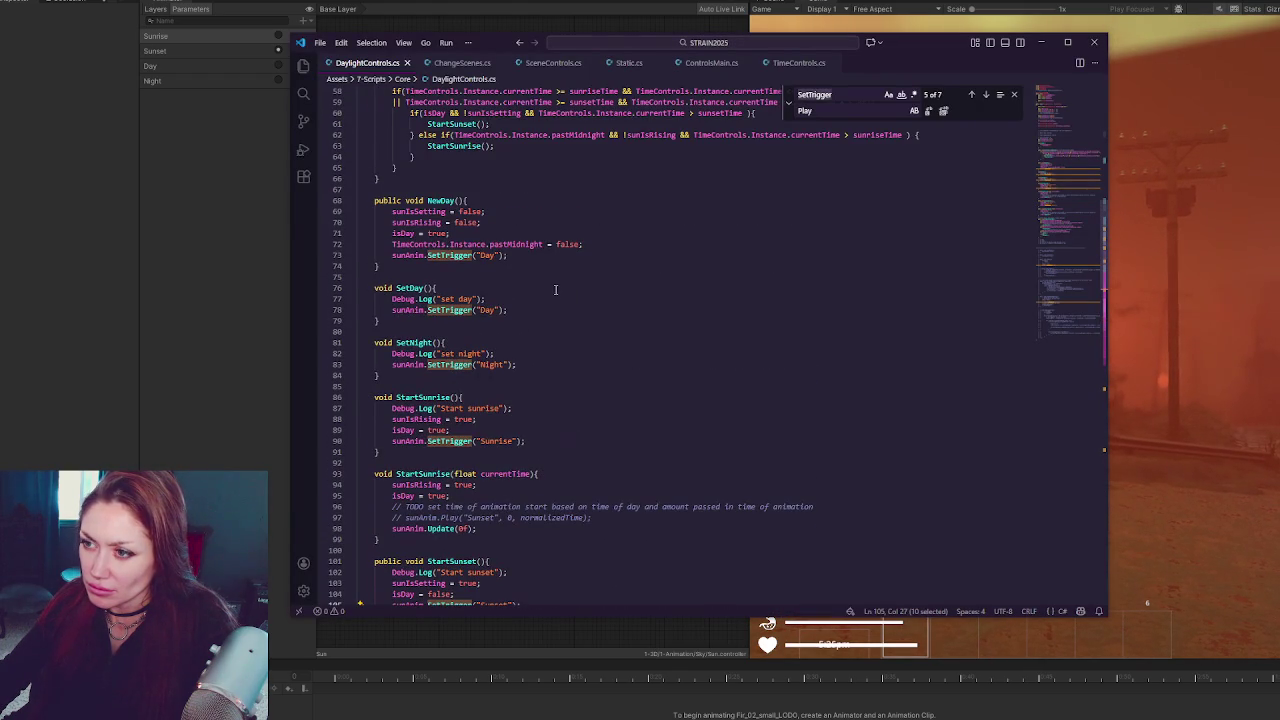
{"action": "scroll", "coordinate": [467, 291], "scroll_direction": "up", "scroll_amount": 5}
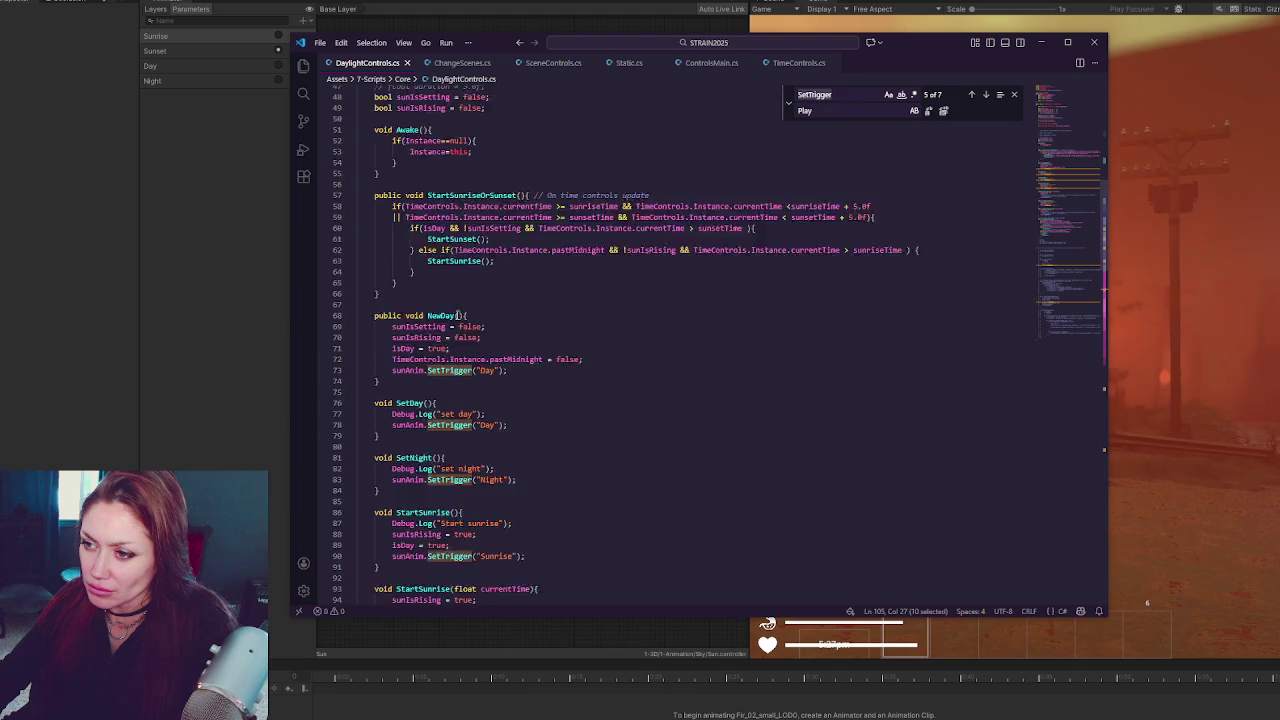
{"action": "scroll", "coordinate": [478, 285], "scroll_direction": "down", "scroll_amount": 7}
{"action": "scroll", "coordinate": [478, 285], "scroll_direction": "down", "scroll_amount": 3}
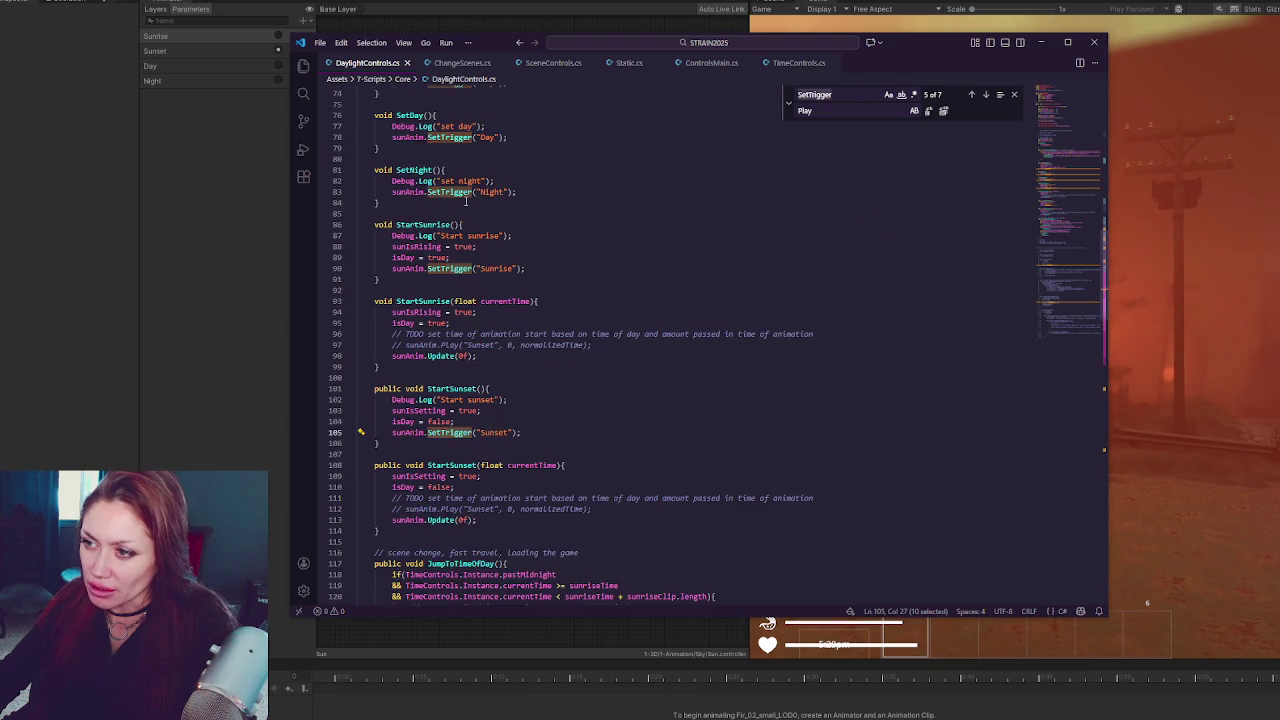
{"action": "scroll", "coordinate": [466, 285], "scroll_direction": "down", "scroll_amount": 3}
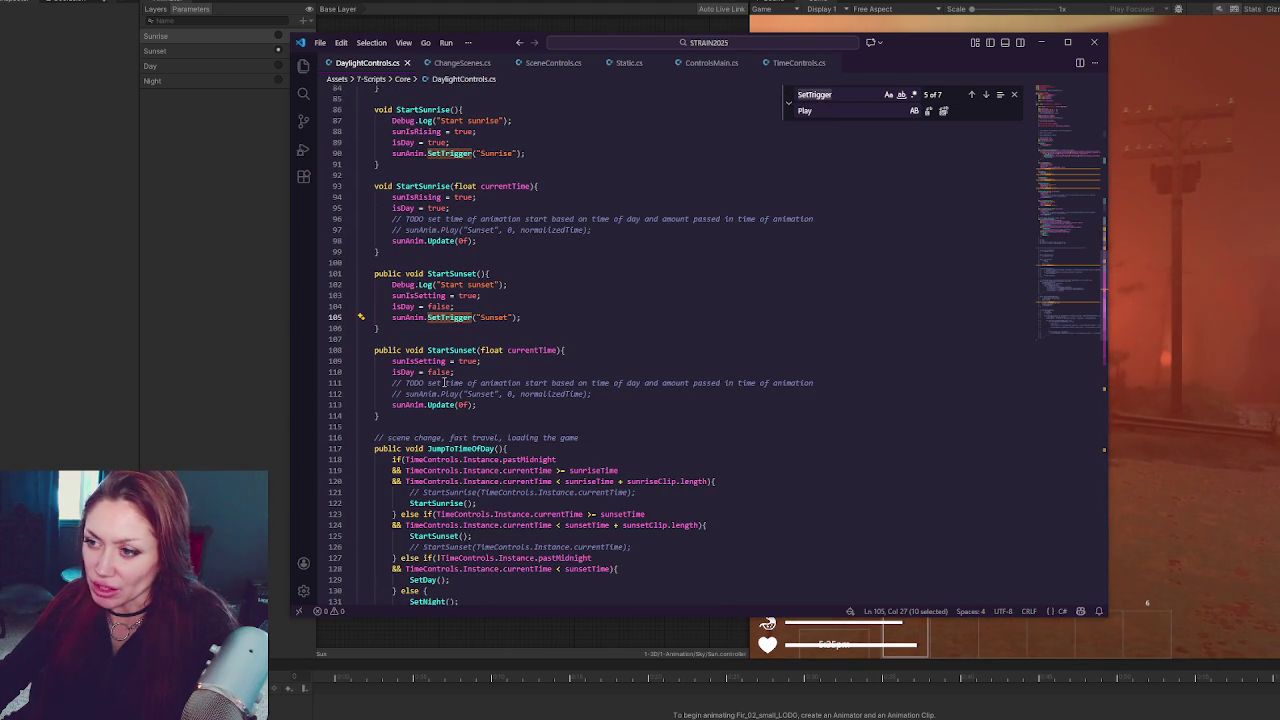
{"action": "scroll", "coordinate": [474, 323], "scroll_direction": "up", "scroll_amount": 4}
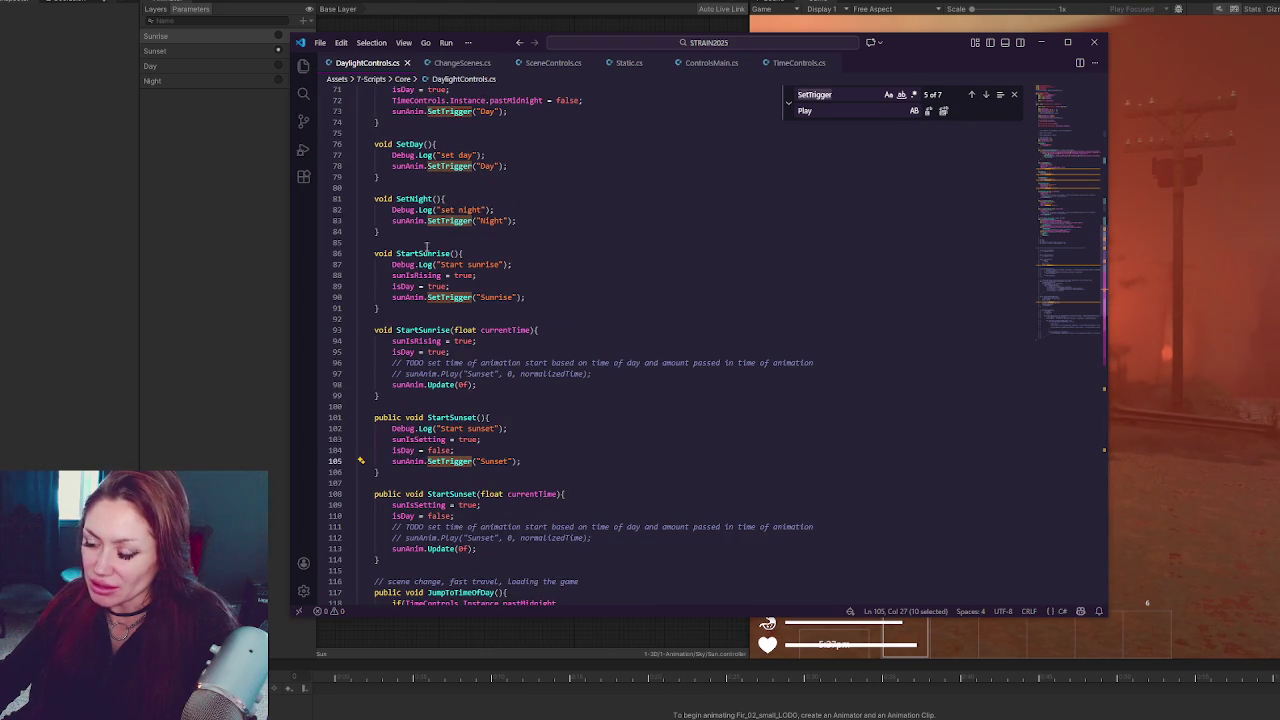
{"action": "scroll", "coordinate": [474, 323], "scroll_direction": "down", "scroll_amount": 7}
{"action": "scroll", "coordinate": [556, 302], "scroll_direction": "down", "scroll_amount": 4}
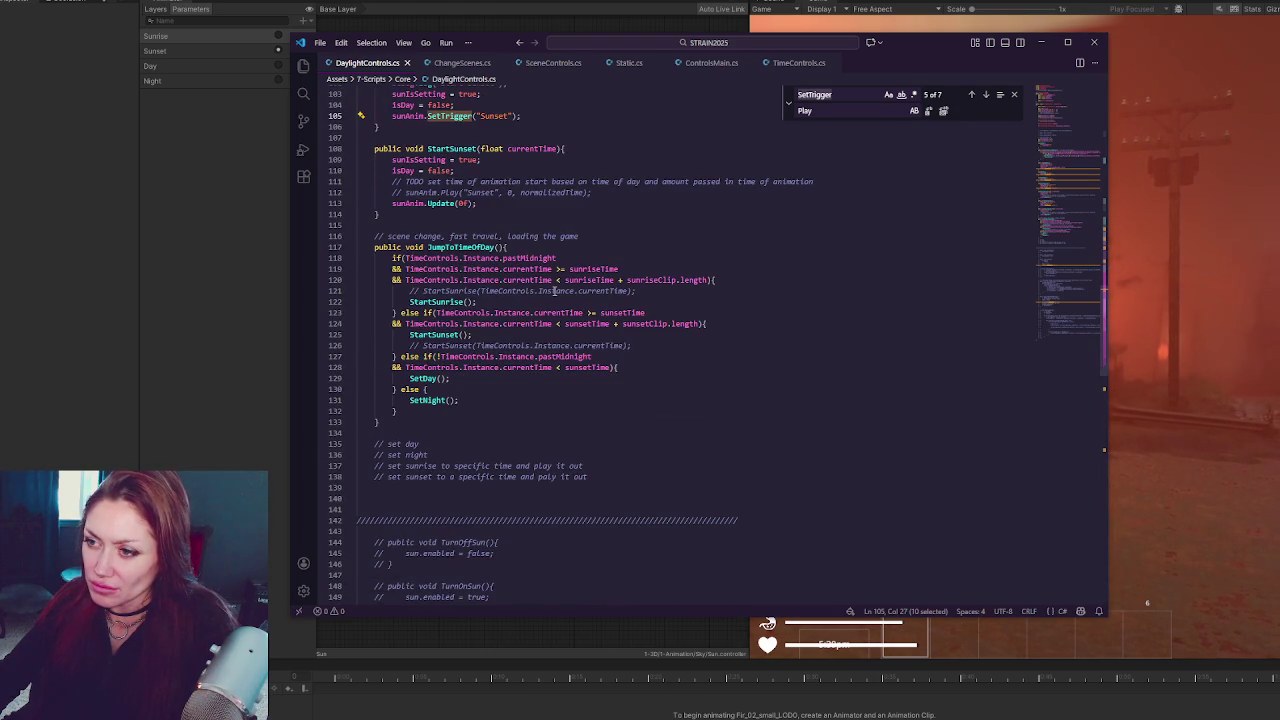
{"action": "scroll", "coordinate": [545, 310], "scroll_direction": "up", "scroll_amount": 5}
{"action": "scroll", "coordinate": [540, 317], "scroll_direction": "up", "scroll_amount": 4}
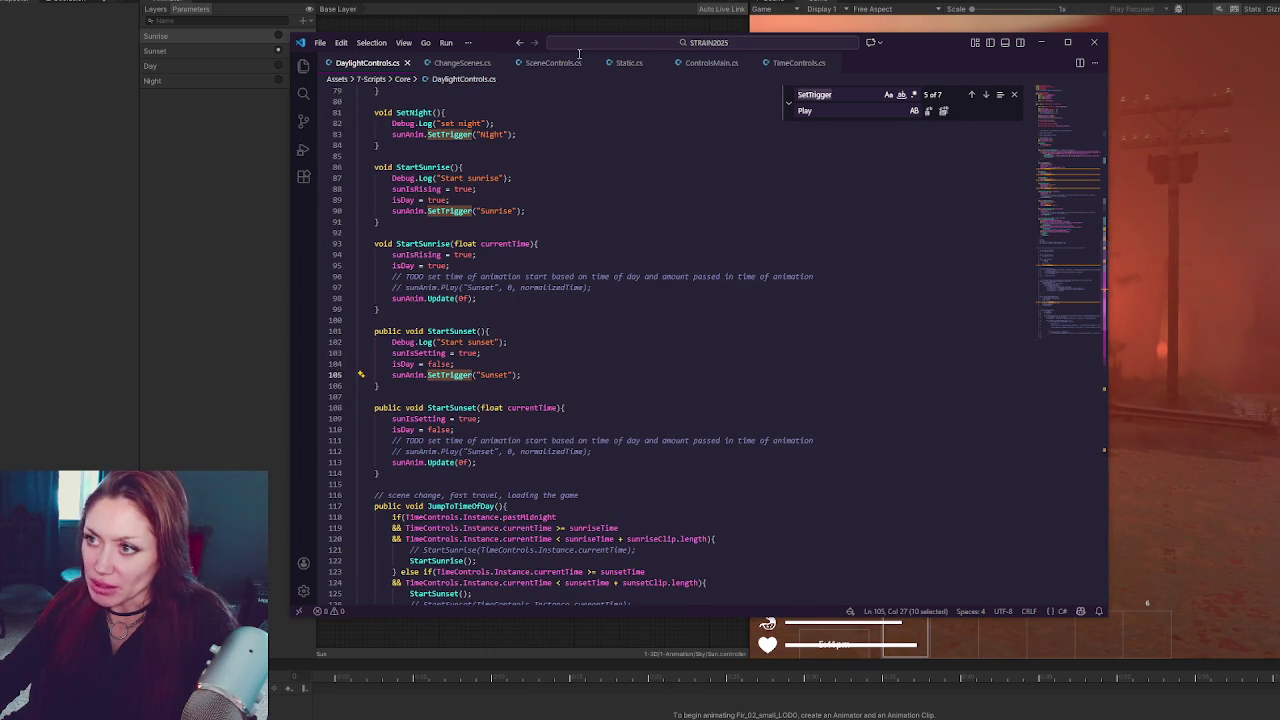
{"action": "key", "text": "alt+Tab"}
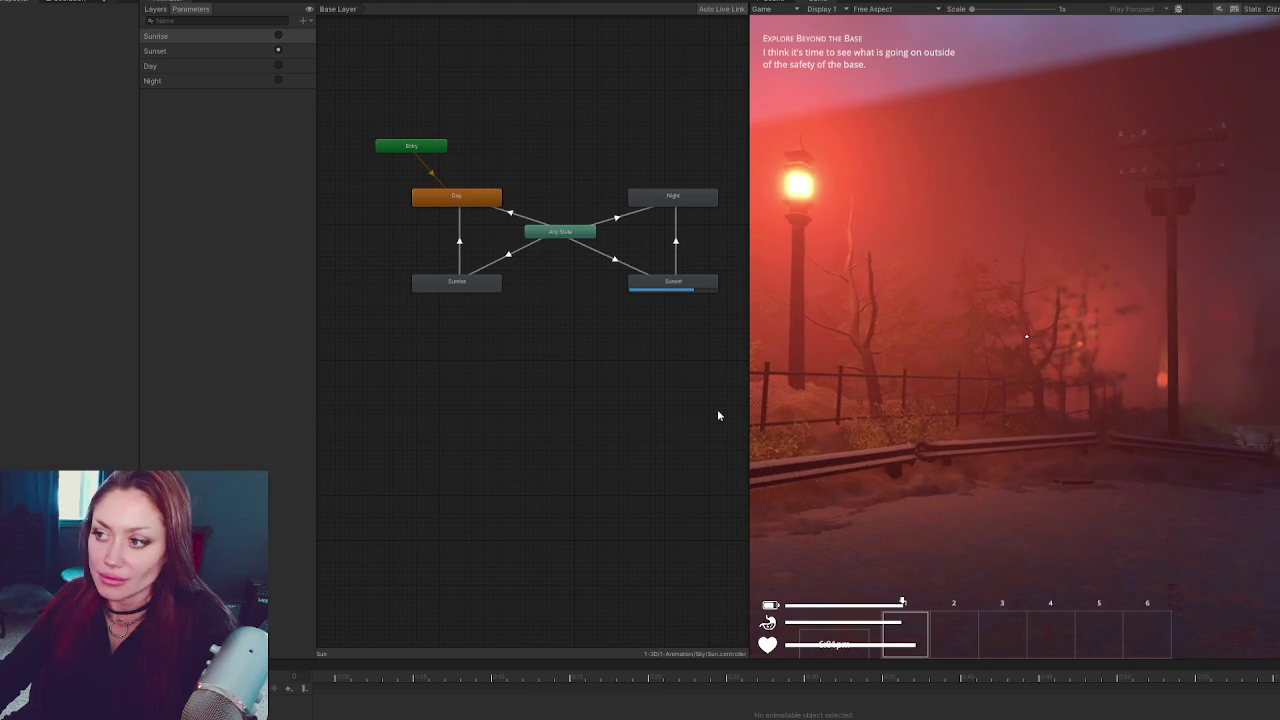
Widen the Game view and walk past the lamp post toward the blue building's stone path
{"action": "mouse_move", "coordinate": [749, 392]}
{"action": "left_mouse_down"}
{"action": "mouse_move", "coordinate": [323, 417]}
{"action": "mouse_move", "coordinate": [345, 417]}
{"action": "left_mouse_up"}
{"action": "left_click", "coordinate": [360, 417]}
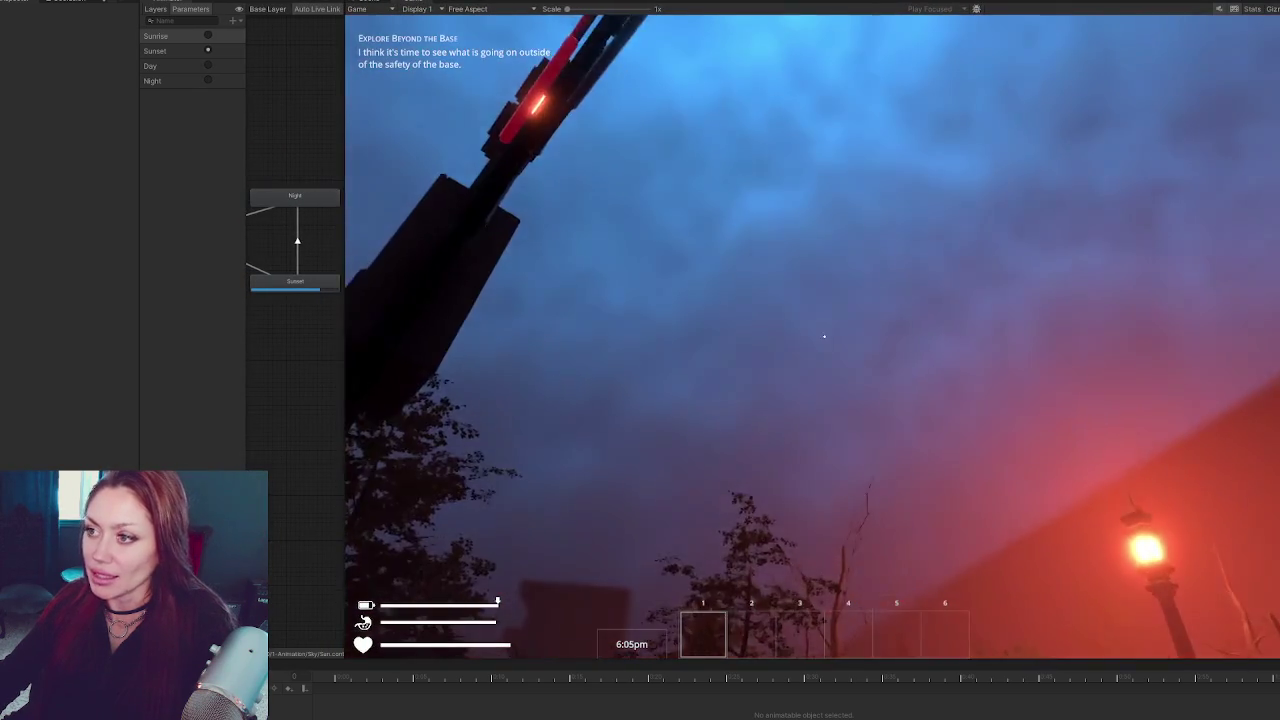
{"action": "key", "text": "w"}
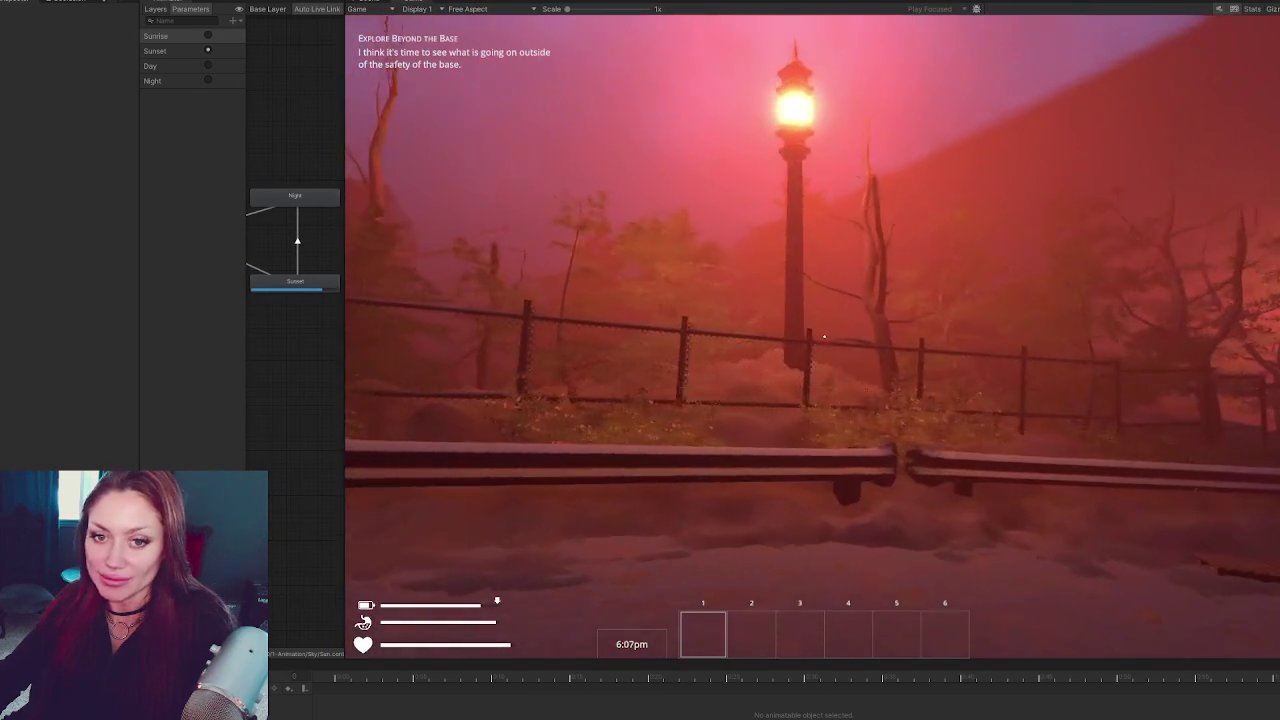
{"action": "key", "text": "w"}
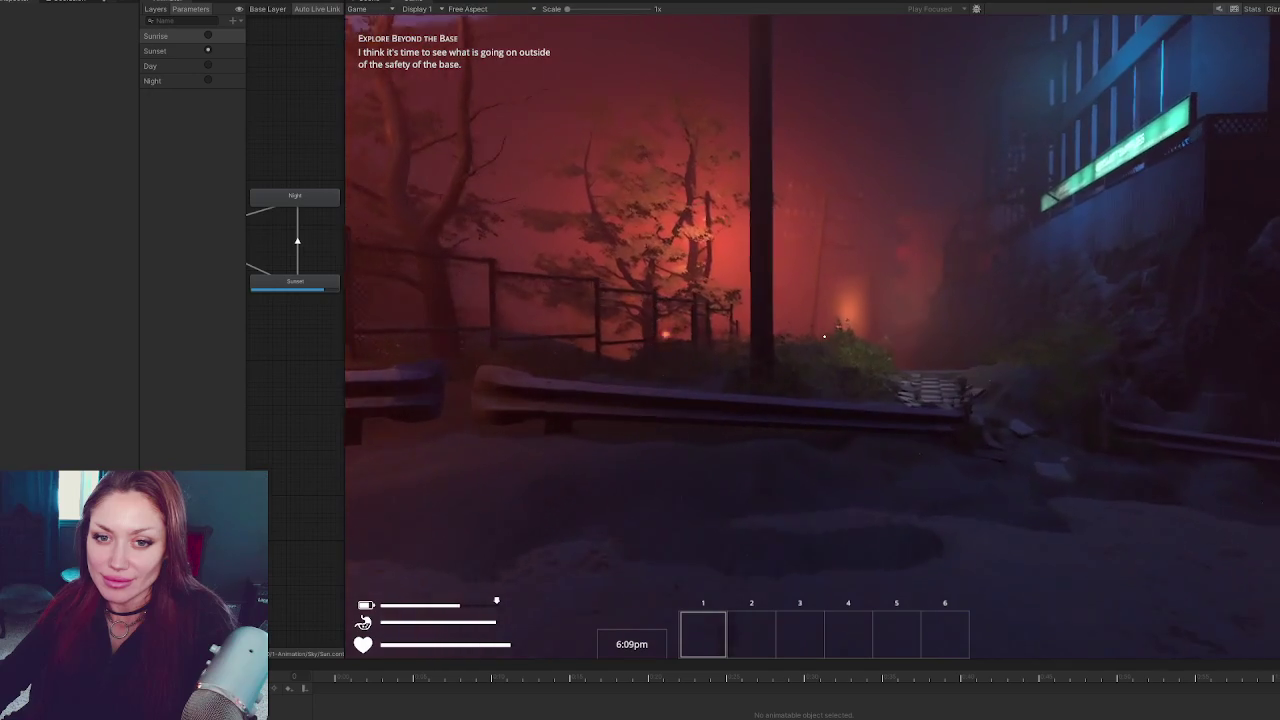
{"action": "key", "text": "w"}
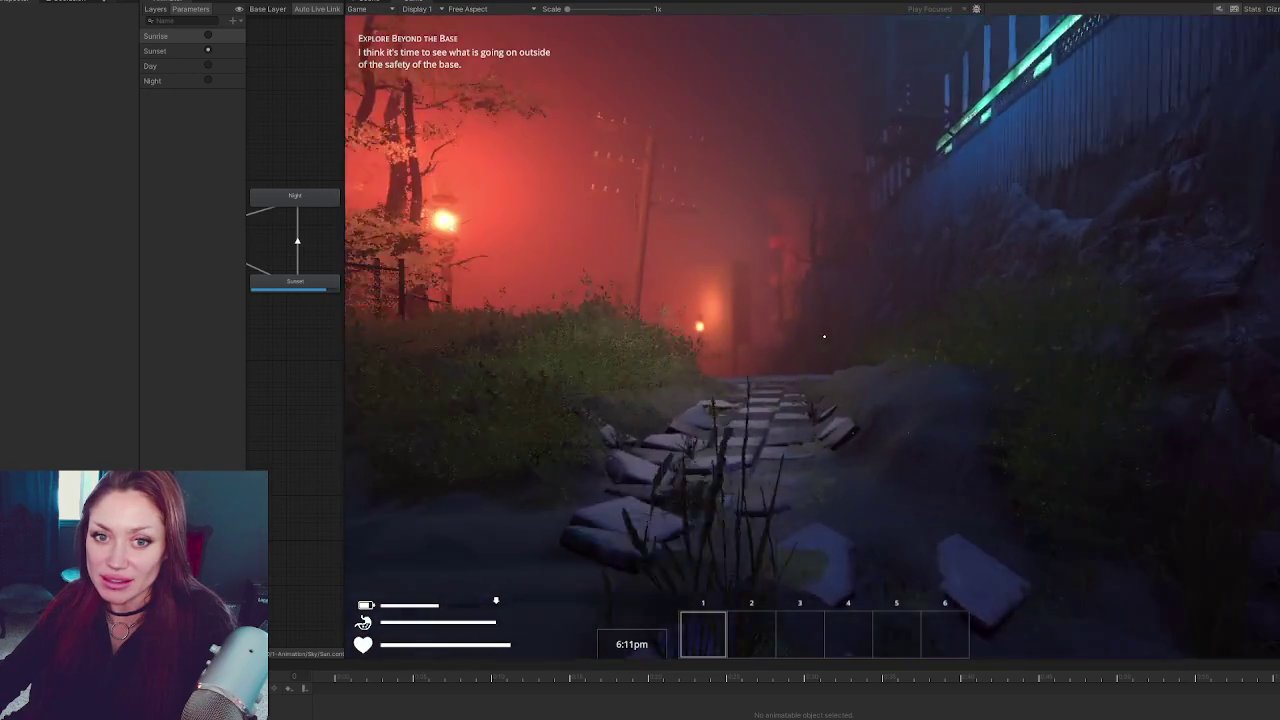
Walk up the path past the utility pole, pause the game, and return to DaylightControls.cs
{"action": "key", "text": "w"}
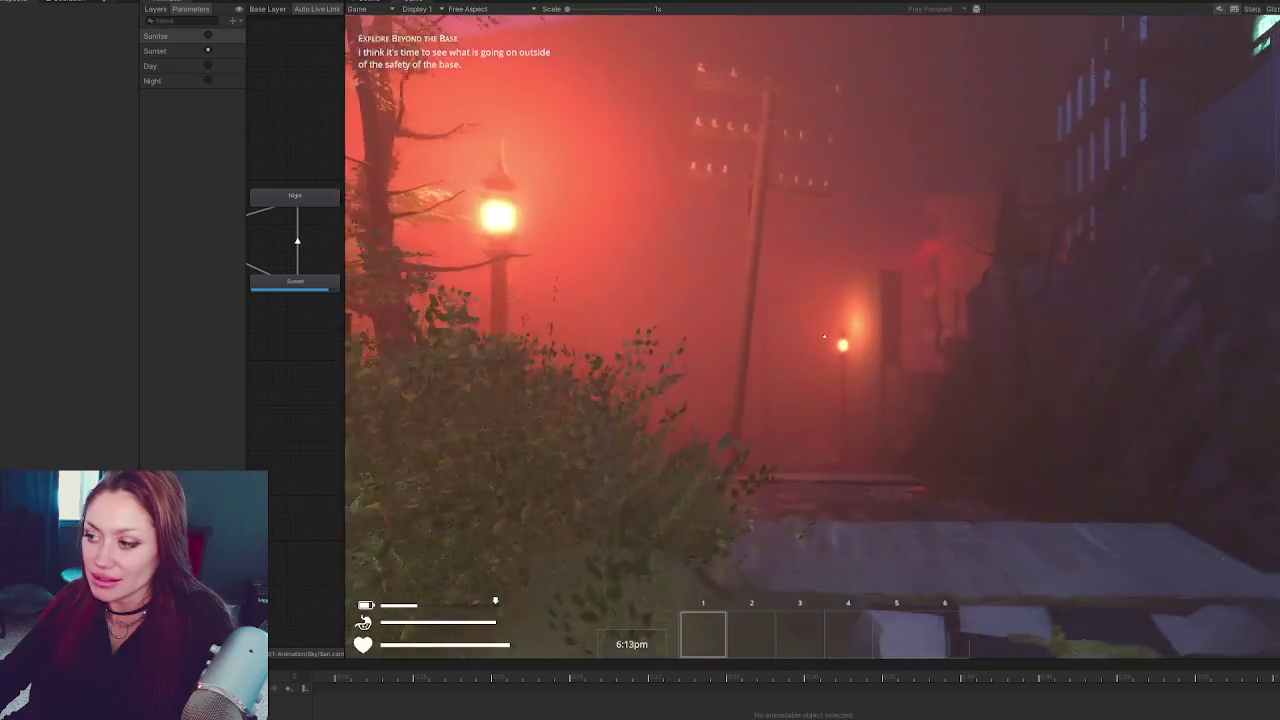
{"action": "key", "text": "w"}
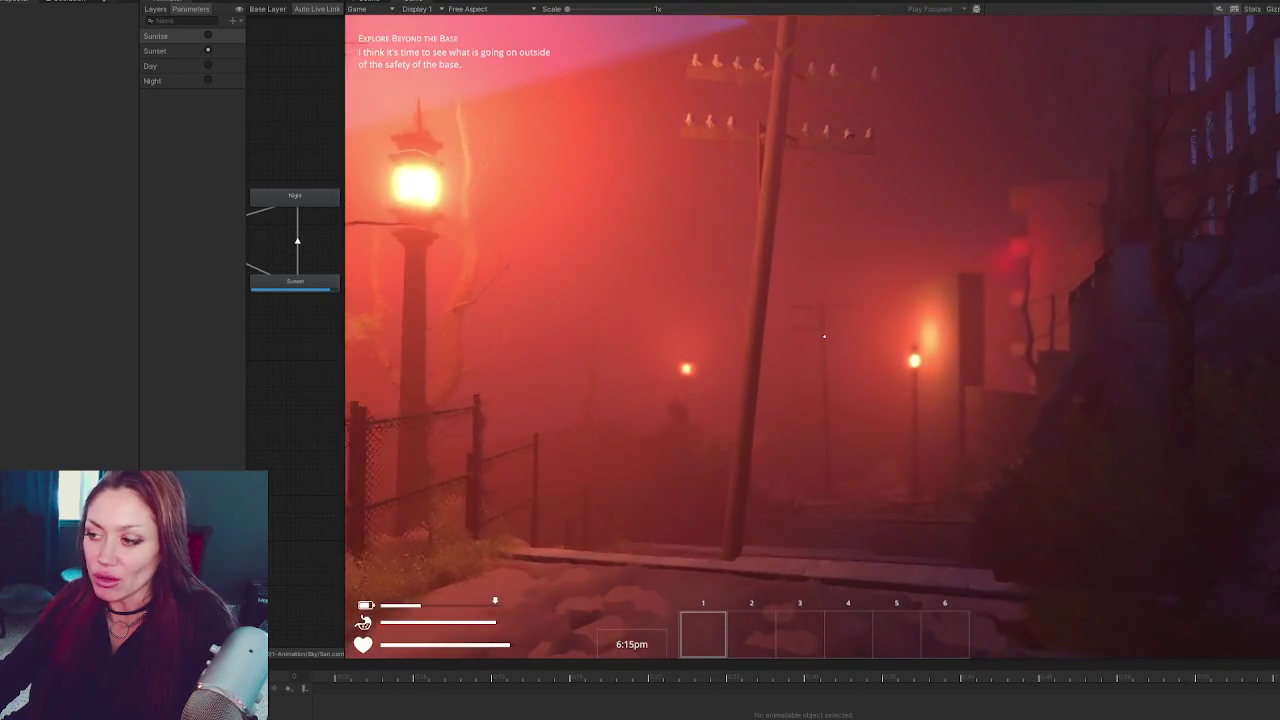
{"action": "key", "text": "w"}
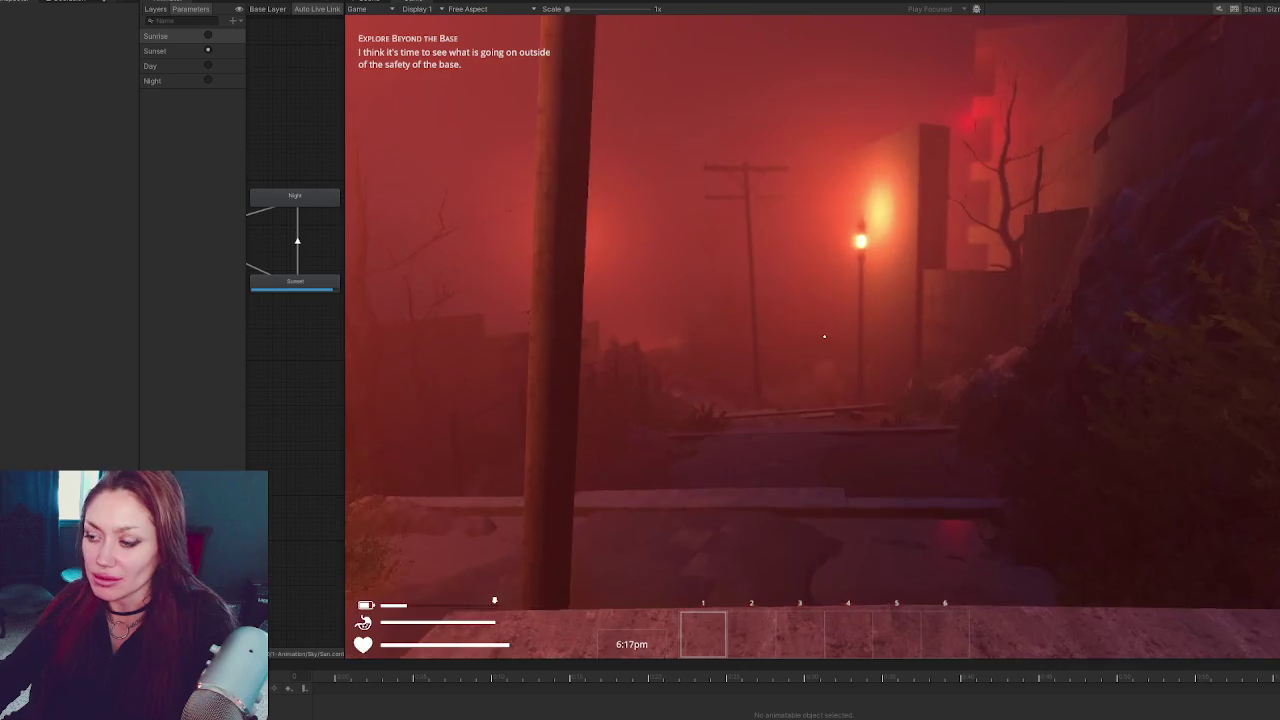
{"action": "key", "text": "w"}
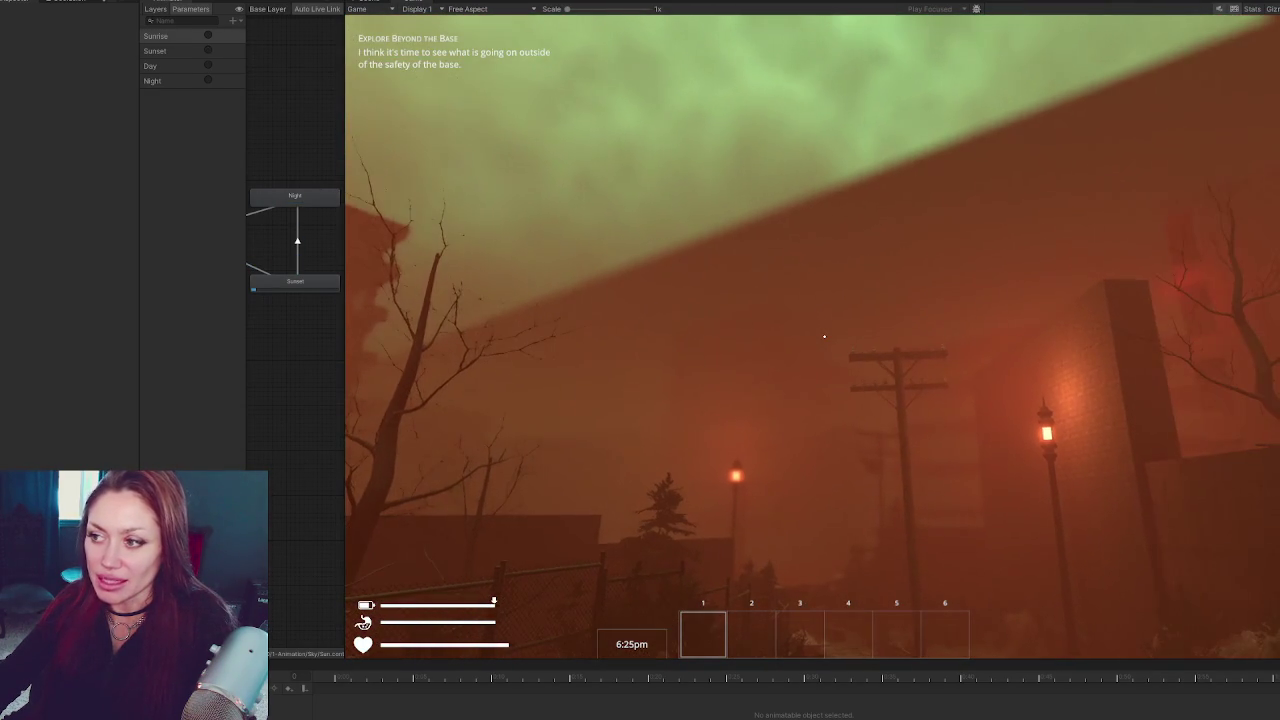
{"action": "key", "text": "Escape"}
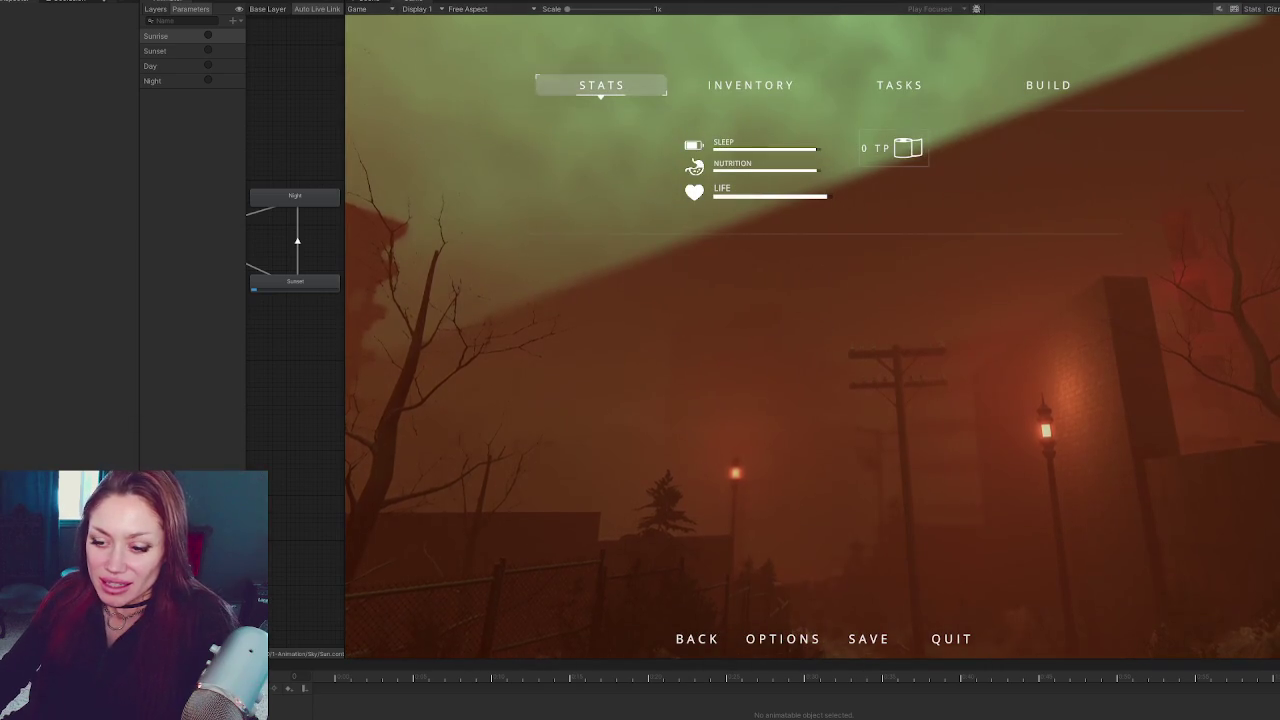
{"action": "key", "text": "alt+Tab"}
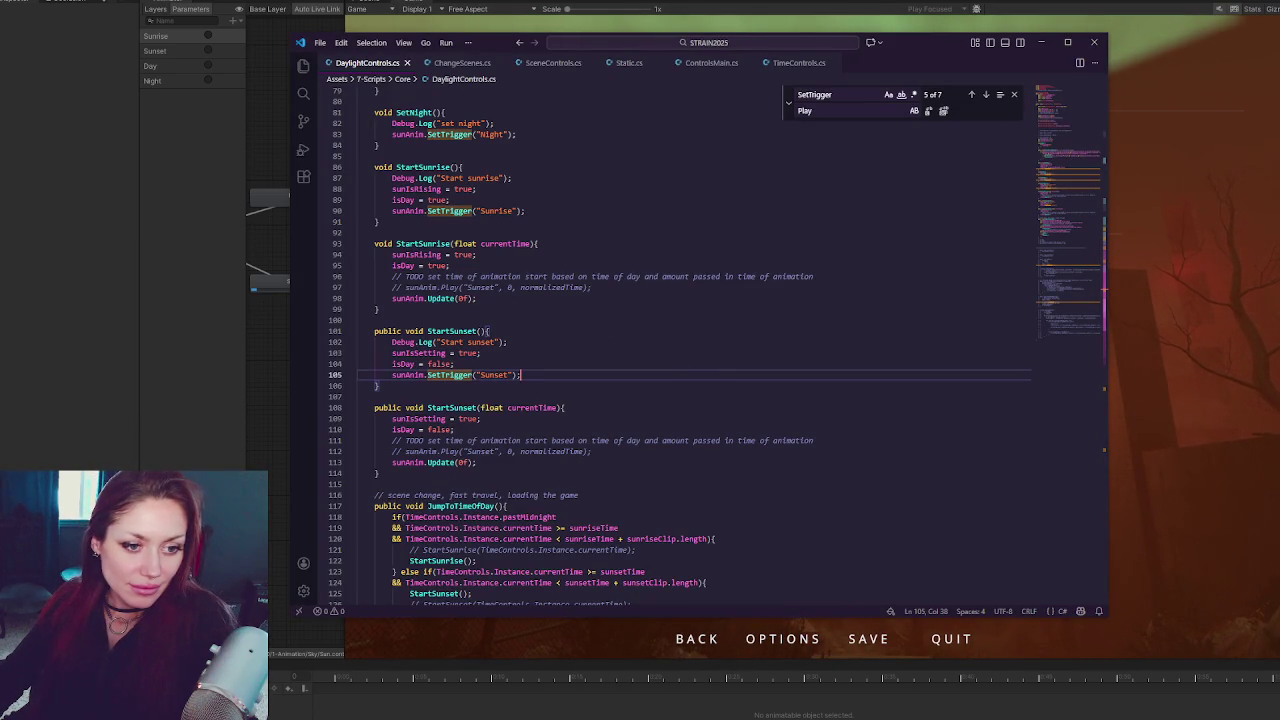
Switch from VS Code back to Unity's paused game showing the STATS menu
{"action": "key", "text": "alt+Tab"}
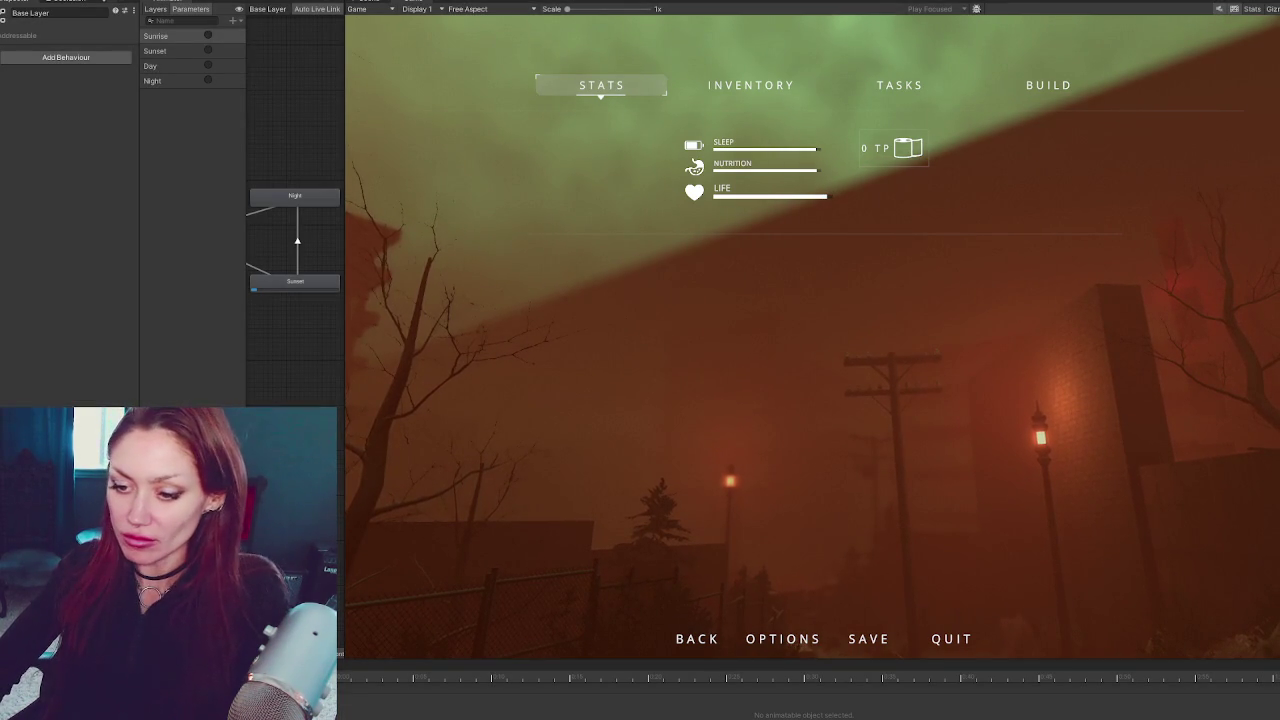
Comment out the StartSunset() call on line 125 and return to Unity to recompile
{"action": "key", "text": "alt+Tab"}
{"action": "left_click", "coordinate": [784, 376]}
{"action": "scroll", "coordinate": [734, 268], "scroll_direction": "down", "scroll_amount": 4}
{"action": "left_click", "coordinate": [502, 449]}
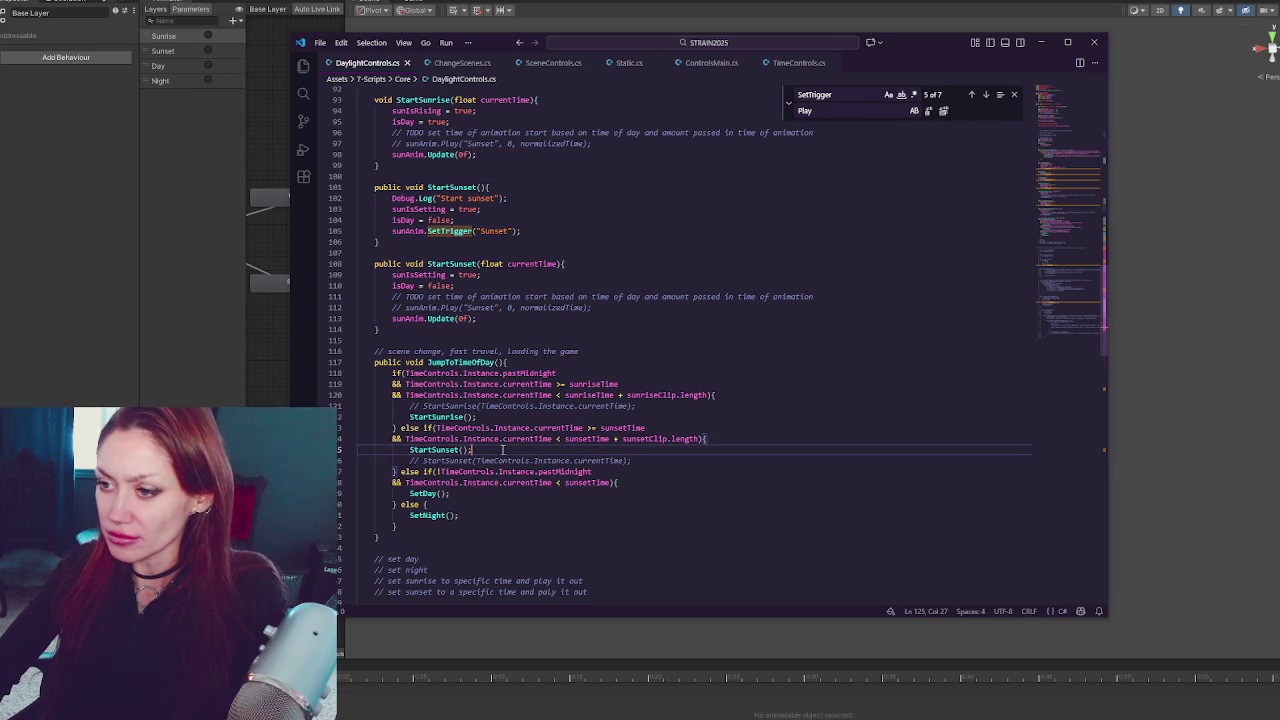
{"action": "key", "text": "ctrl+slash"}
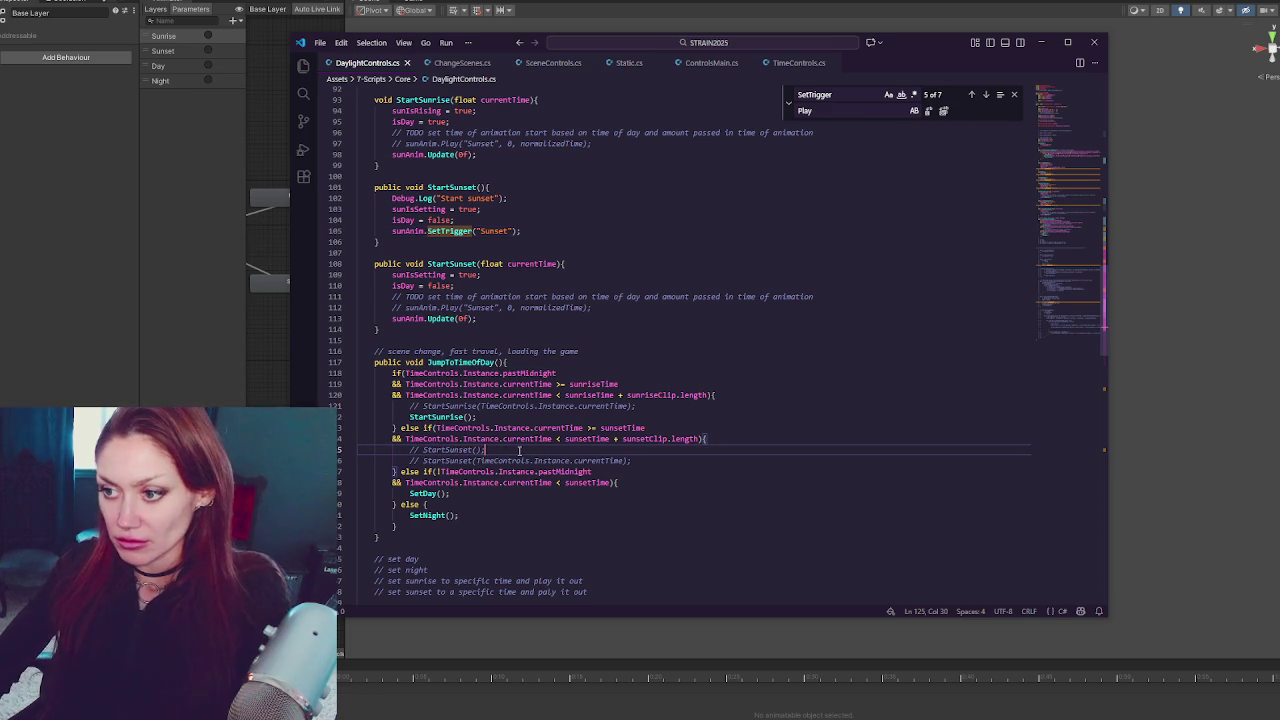
{"action": "left_click", "coordinate": [178, 281]}
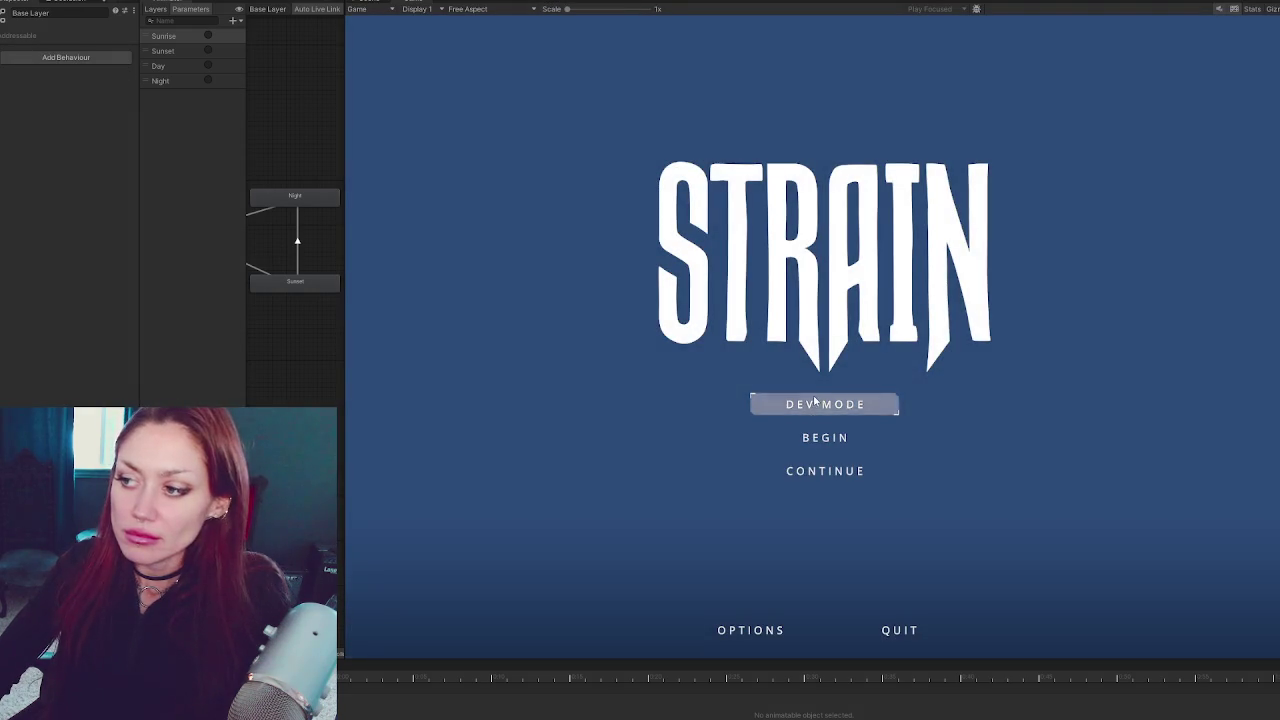
Start the game in DEV MODE and set the player's Time Controls Current Time to 1015
{"action": "left_click", "coordinate": [814, 404]}
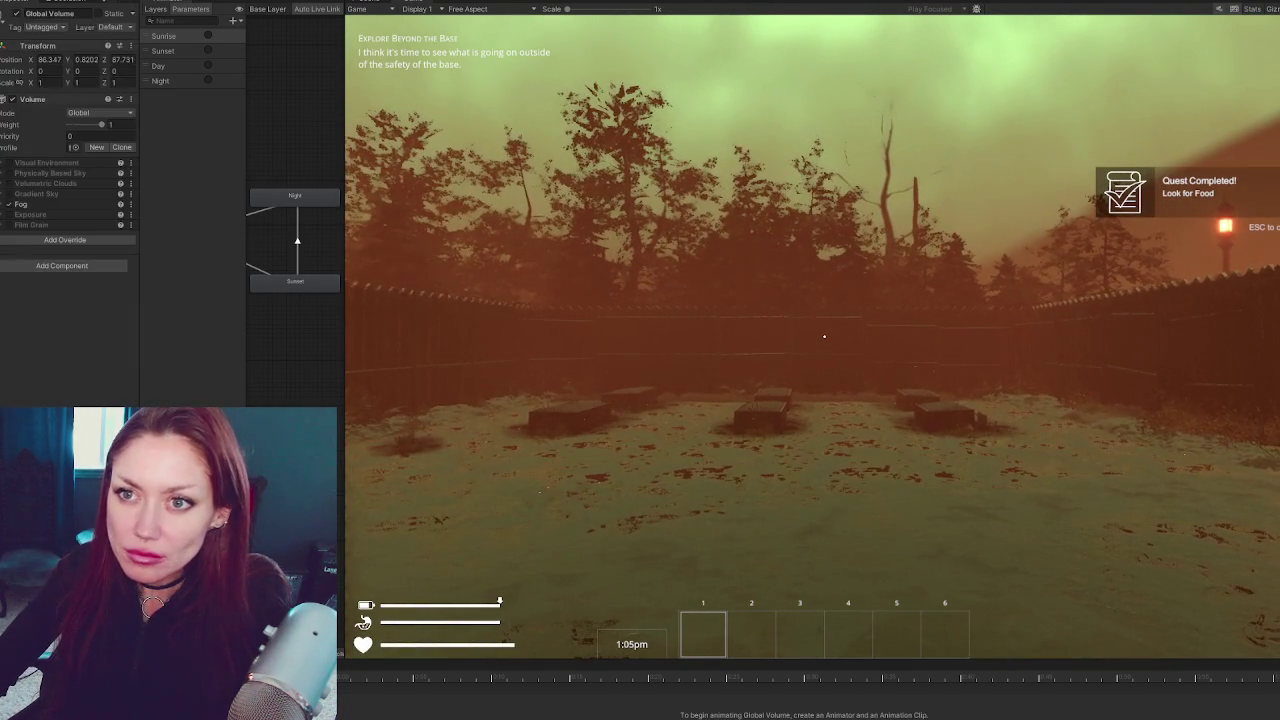
{"action": "scroll", "coordinate": [57, 300], "scroll_direction": "down", "scroll_amount": 10}
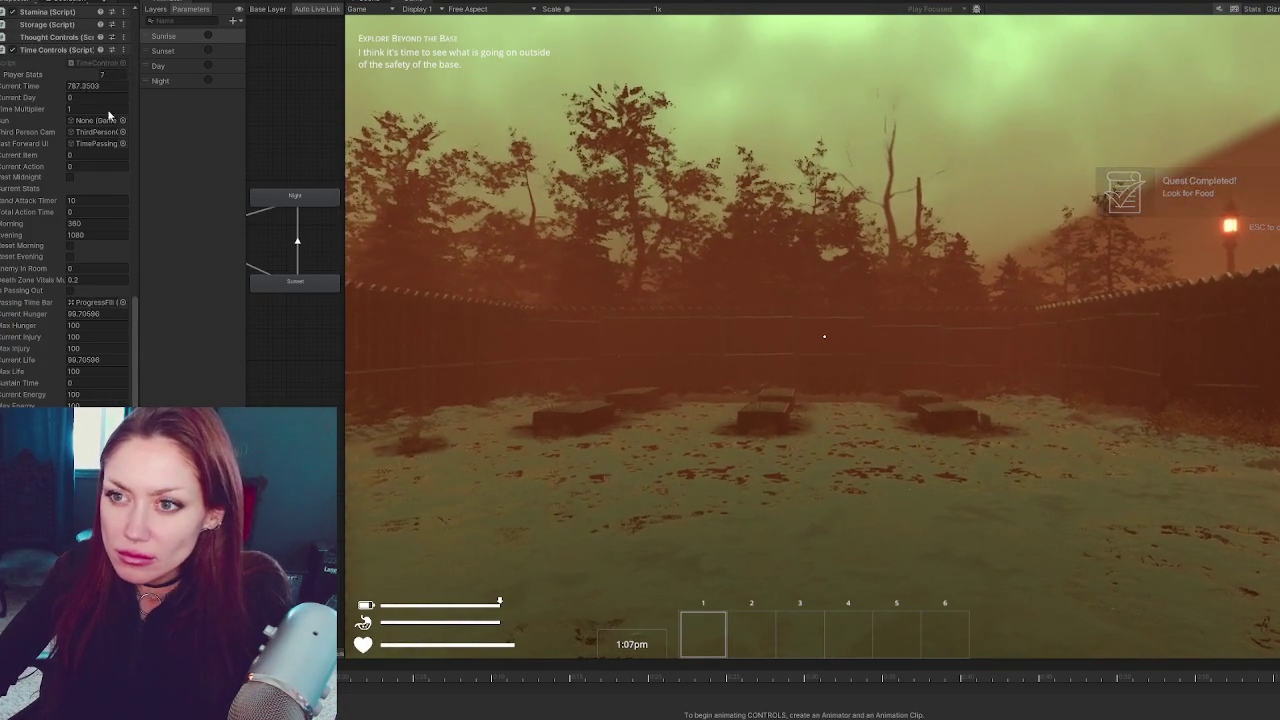
{"action": "left_click", "coordinate": [125, 85]}
{"action": "type", "text": "10"}
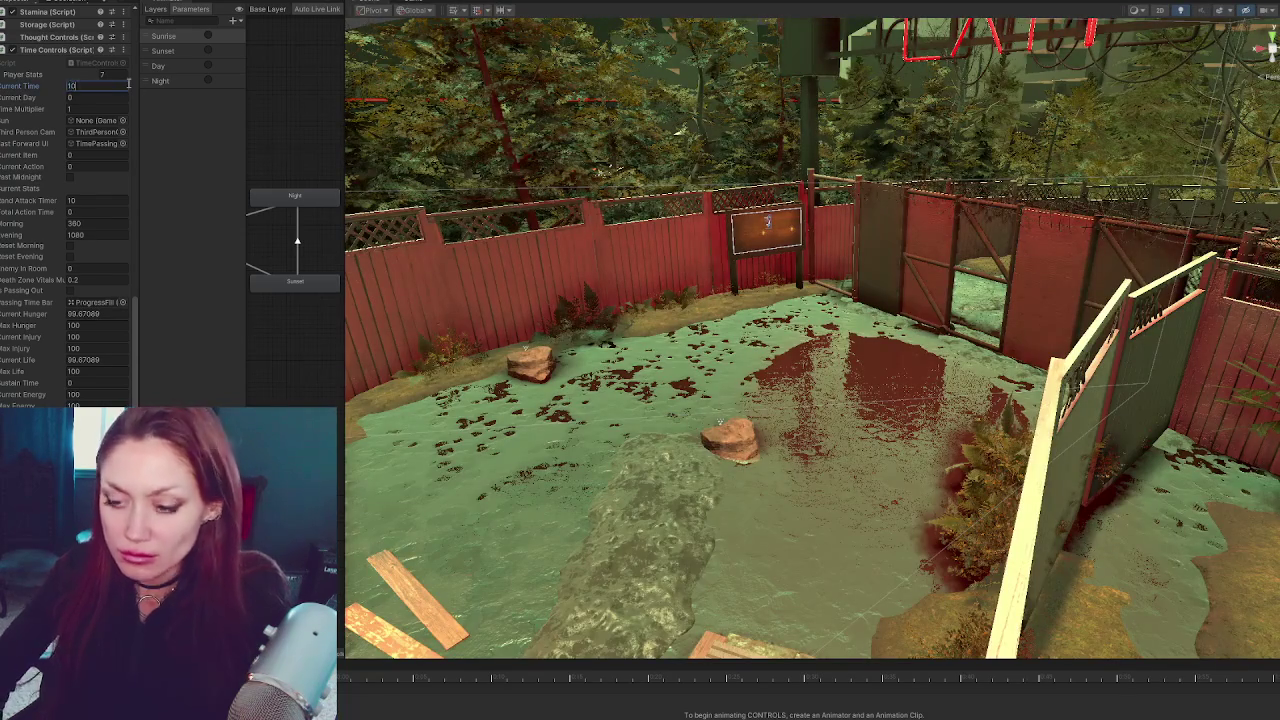
{"action": "type", "text": "15"}
{"action": "key", "text": "Return"}
Resume the game, walk the player forward toward the gate, and open the pause menu
{"action": "key", "text": "ctrl+2"}
{"action": "key", "text": "Escape"}
{"action": "key", "text": "Escape"}
{"action": "key", "text": "w"}
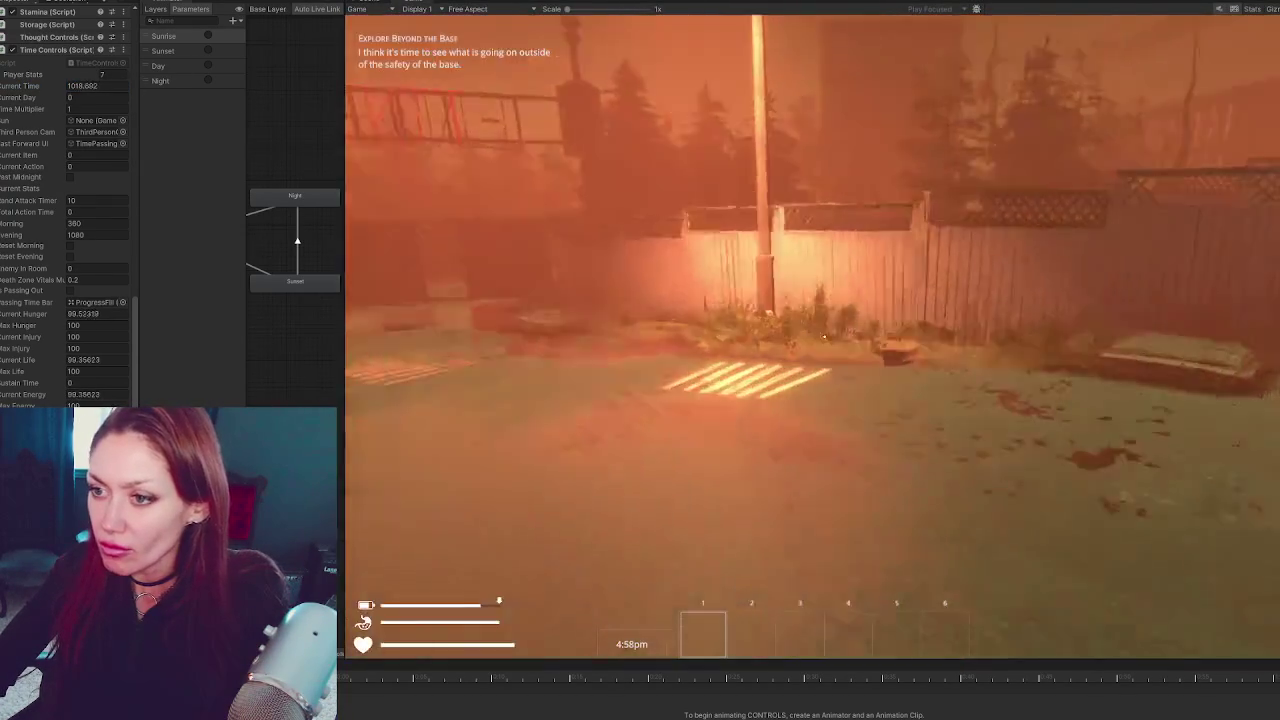
{"action": "key", "text": "Escape"}
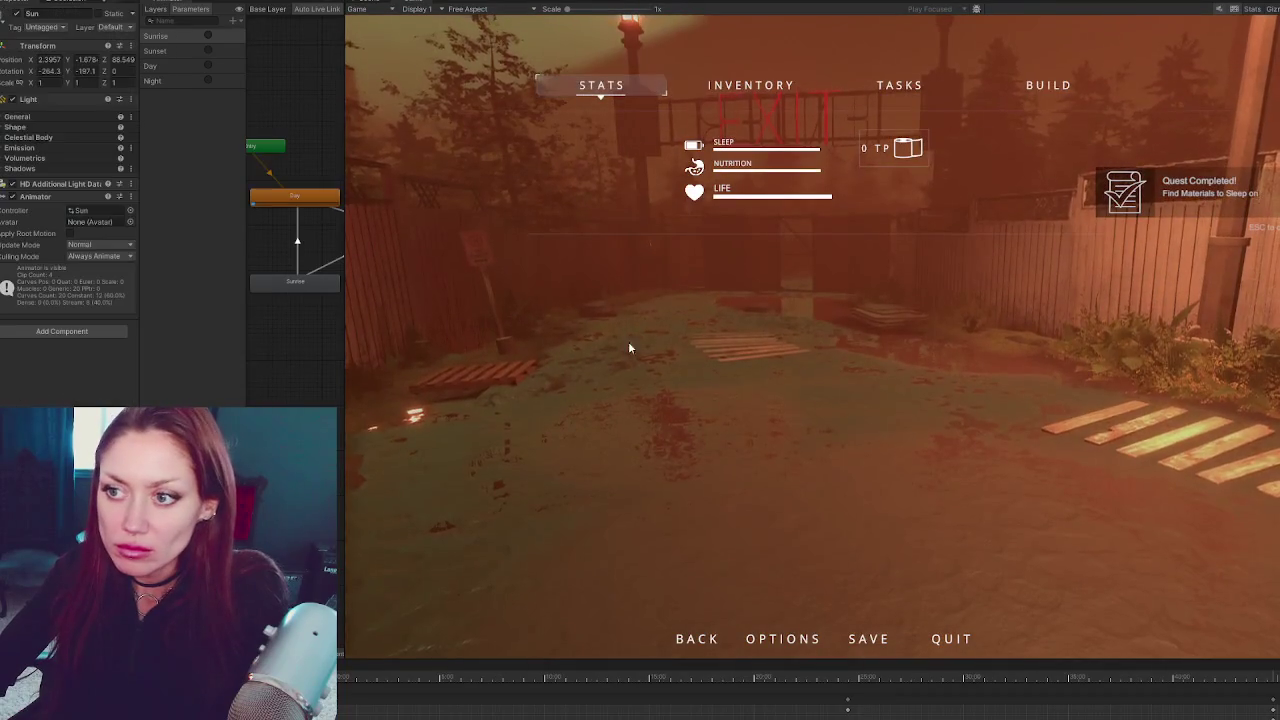
Resume play and walk along the fence toward the EXIT gate as the sun sets
{"action": "key", "text": "Escape"}
{"action": "key", "text": "w"}
{"action": "key", "text": "w"}
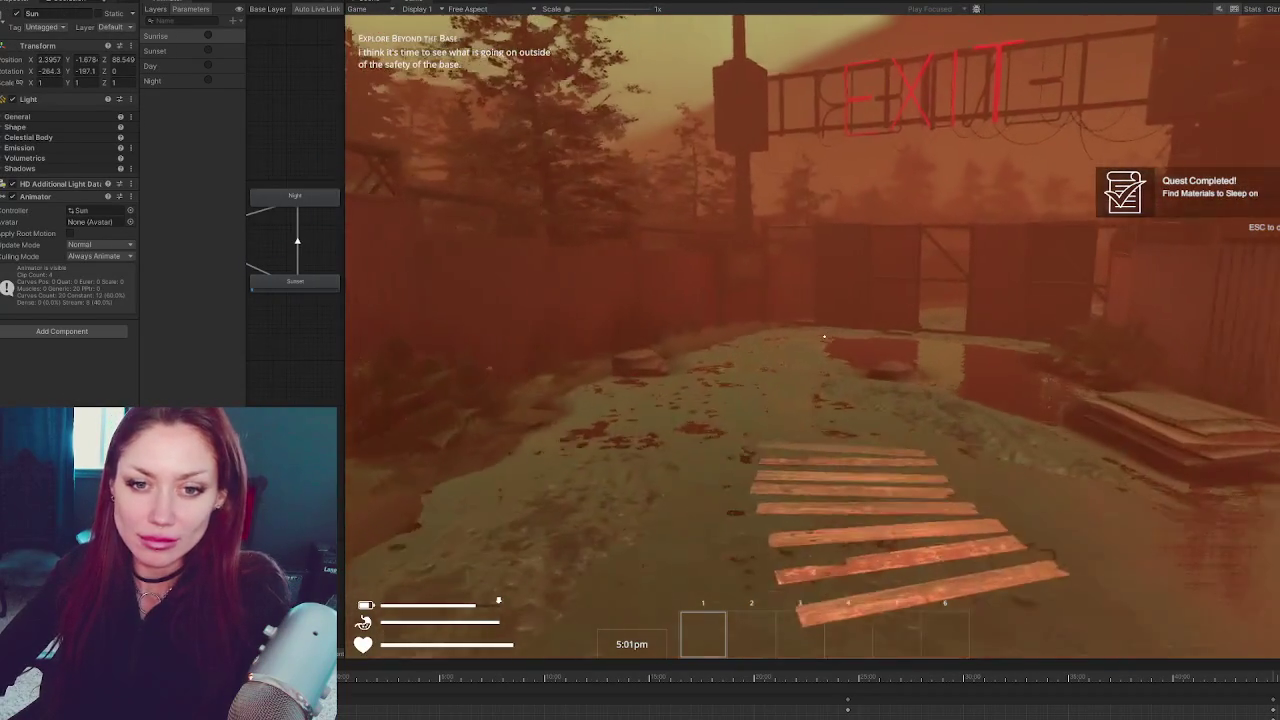
{"action": "key", "text": "w"}
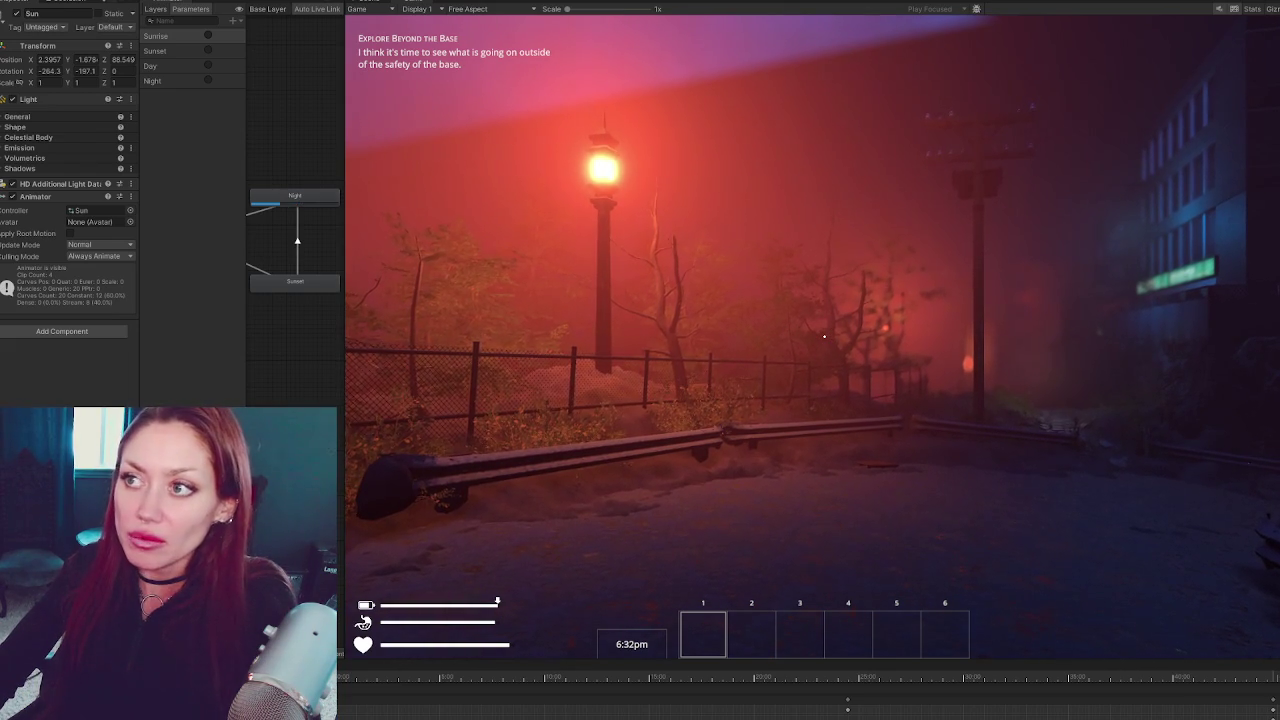
Bring DaylightControls.cs forward and place the caret at the end of line 105
{"action": "key", "text": "alt+Tab"}
{"action": "left_click", "coordinate": [600, 296]}
{"action": "left_click", "coordinate": [787, 227]}
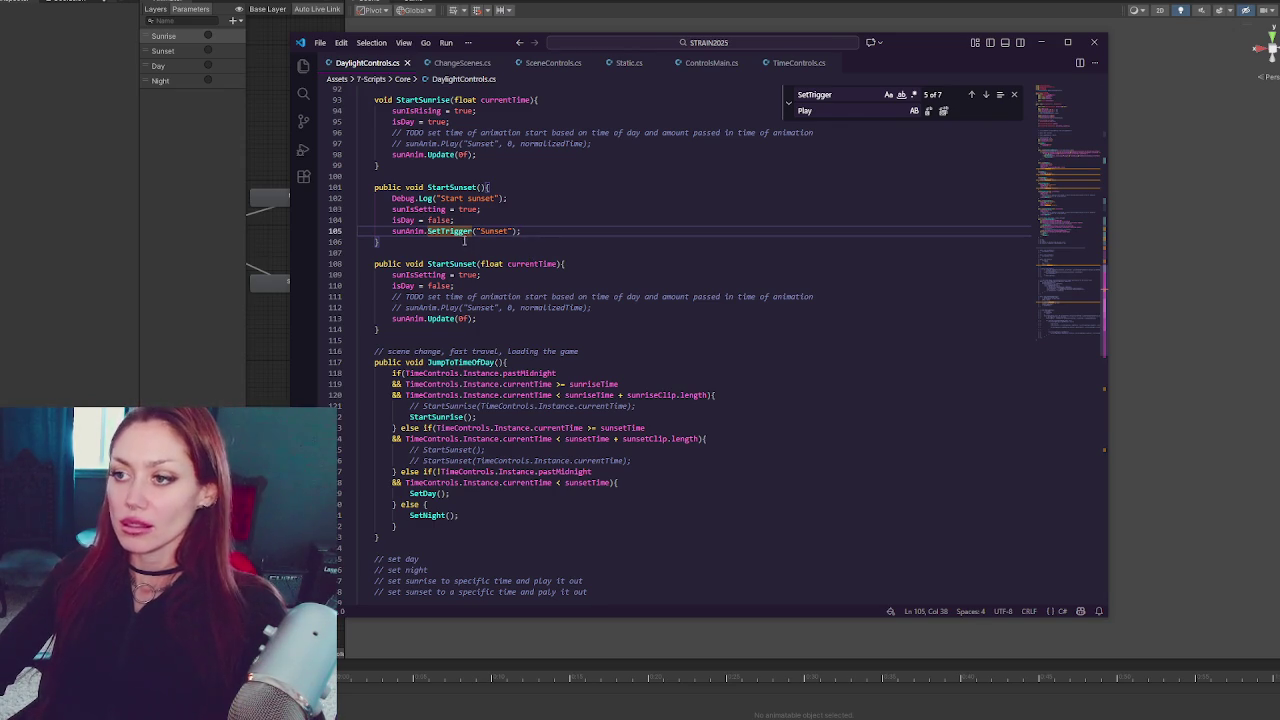
Replace SetTrigger on line 105 with CrossFade("Sunset", 0f, 0, 0f) and return to Unity to recompile
{"action": "double_click", "coordinate": [465, 231]}
{"action": "type", "text": "CrossFad"}
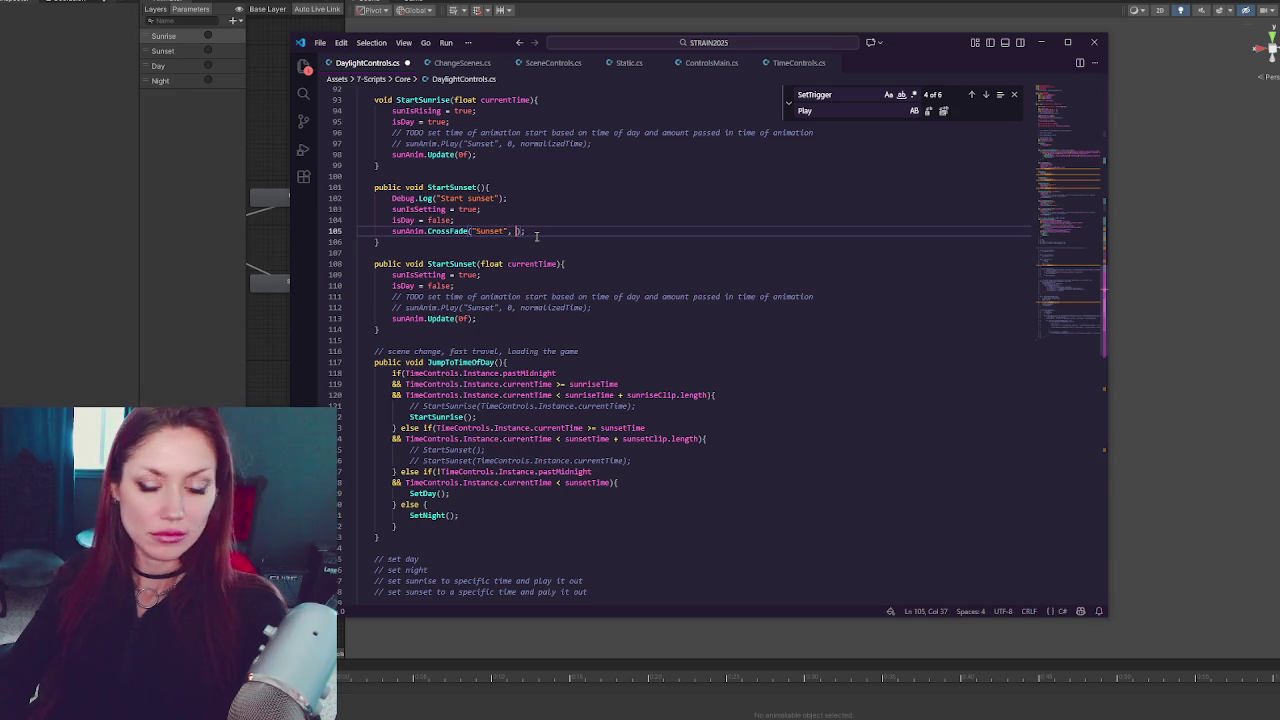
{"action": "type", "text": "0f, "}
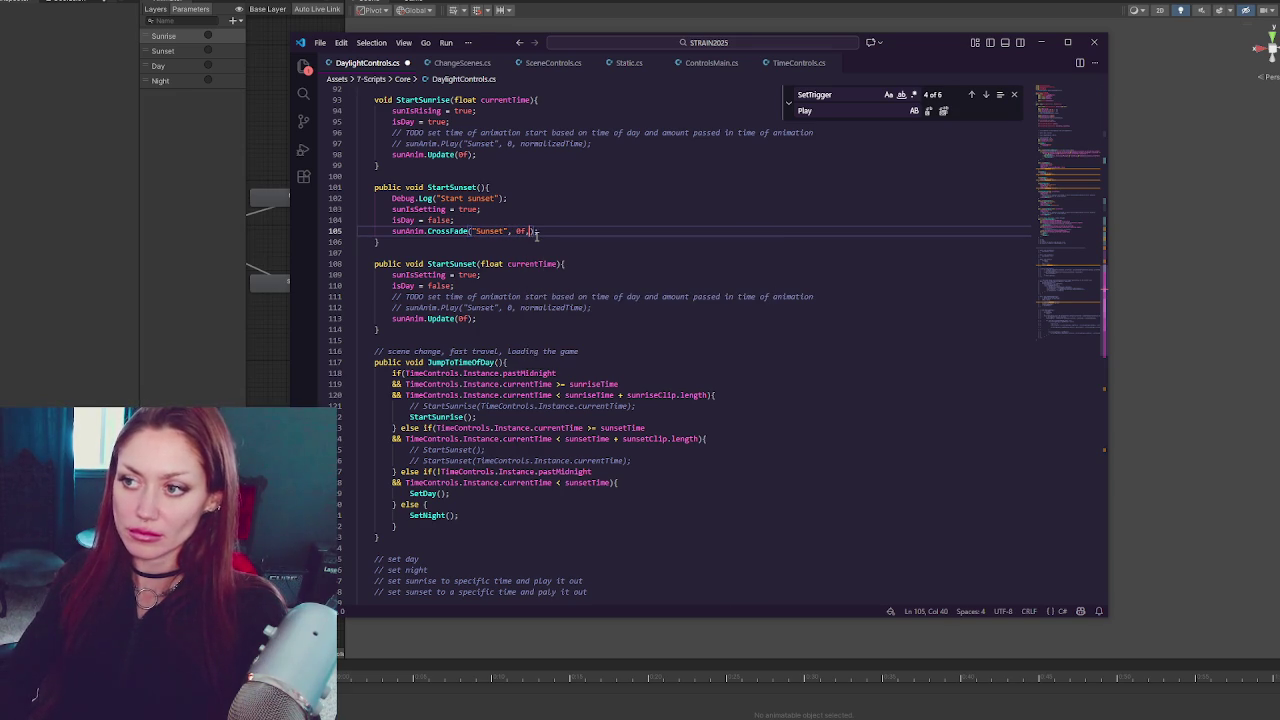
{"action": "type", "text": "0.0f"}
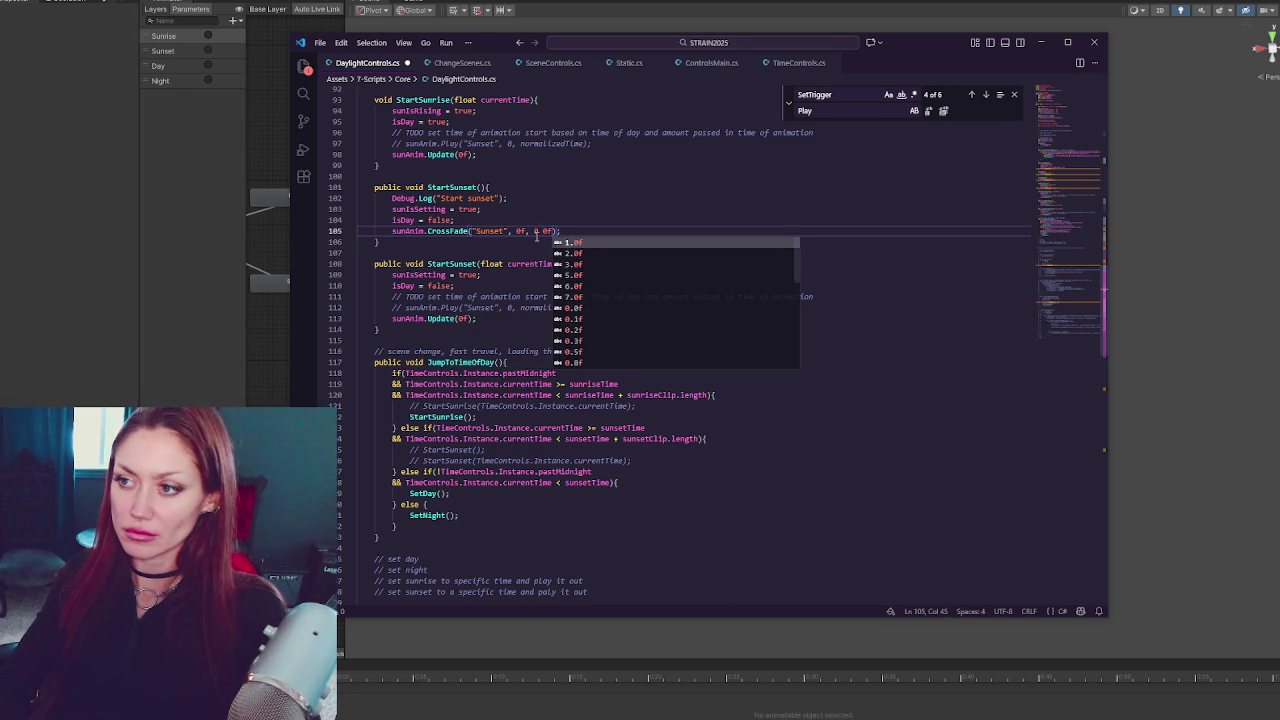
{"action": "left_click", "coordinate": [535, 232]}
{"action": "type", "text": ","}
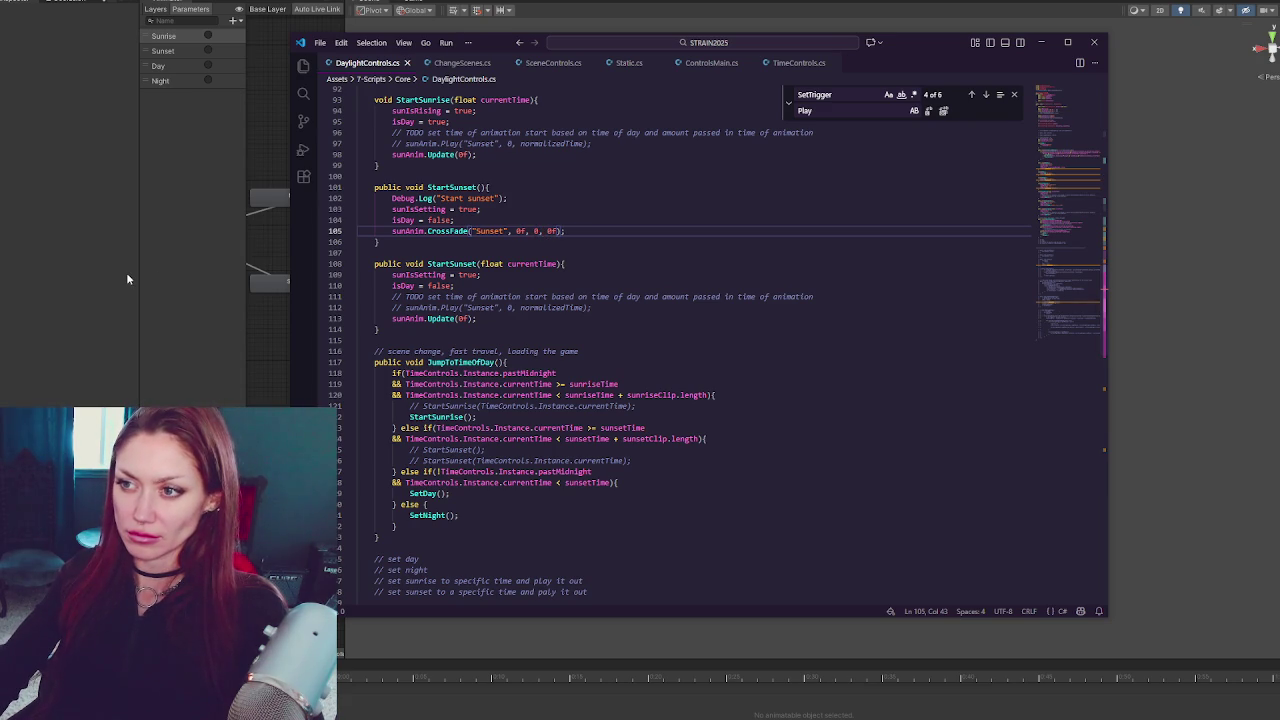
{"action": "left_click", "coordinate": [129, 270]}
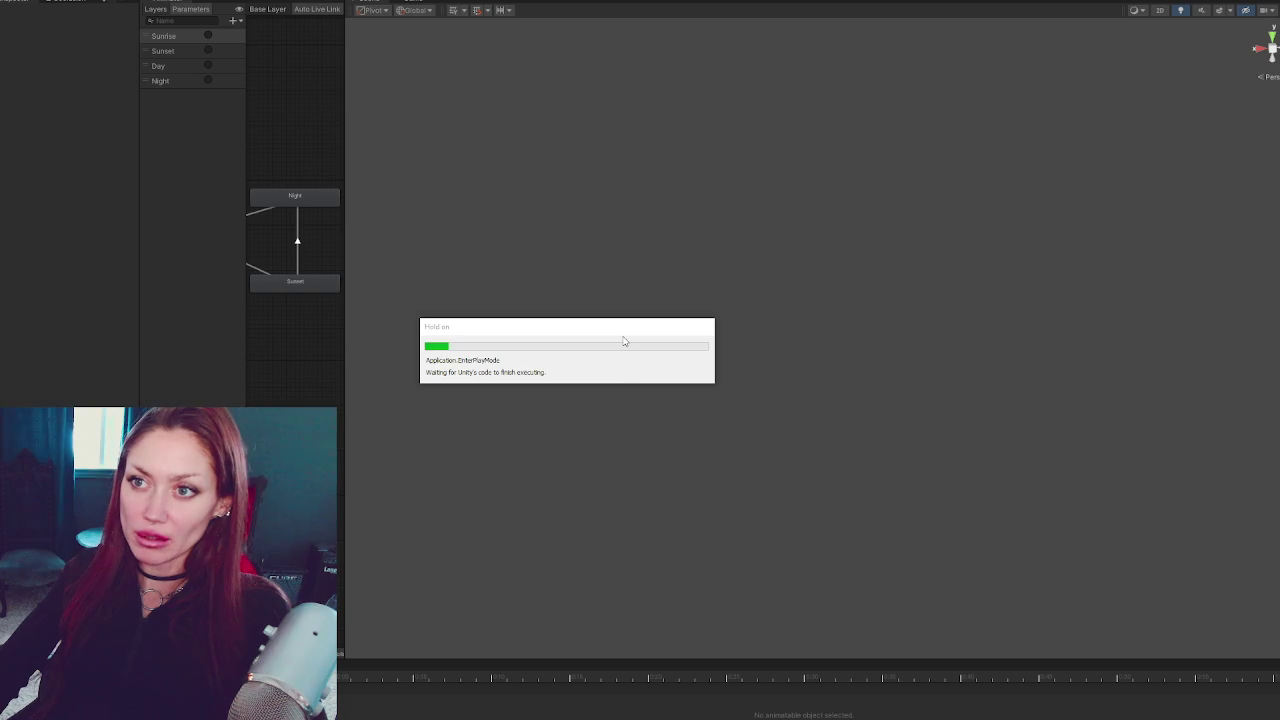
Start the game from the title menu in DEV MODE
{"action": "key", "text": "Down"}
{"action": "key", "text": "Up"}
{"action": "key", "text": "Return"}
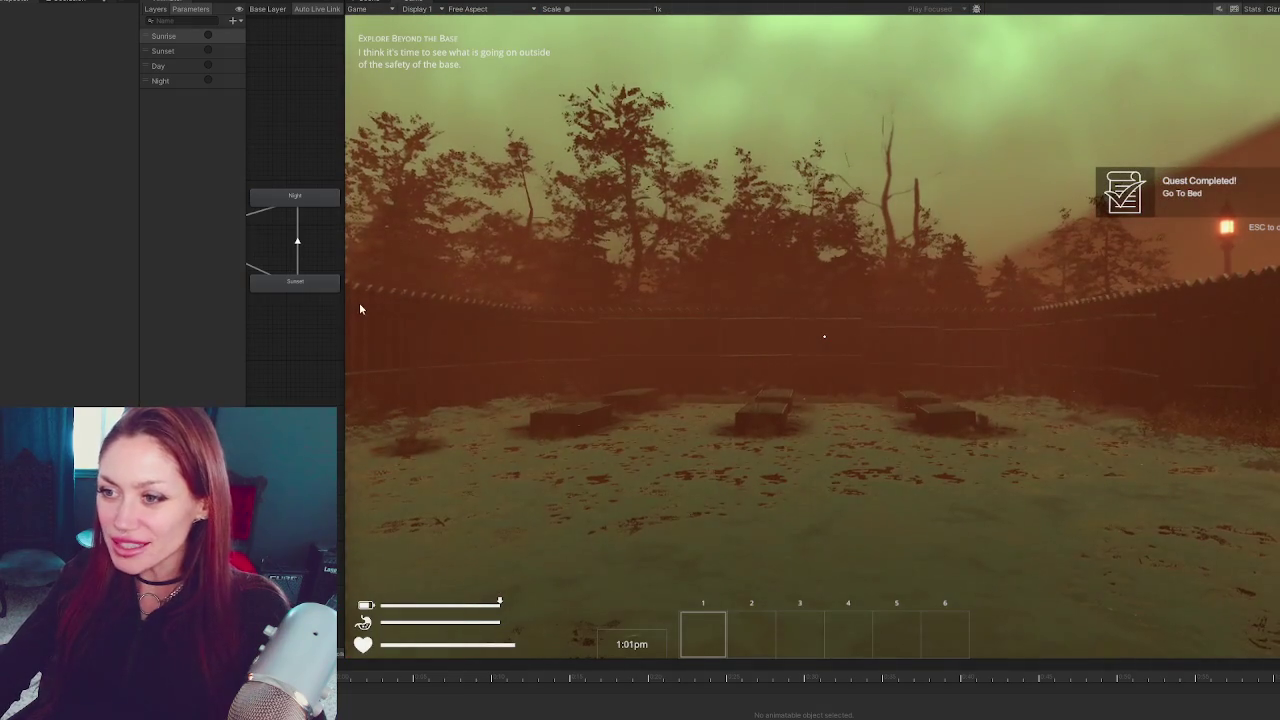
Widen the Animator panel, pan the graph to show Any State, and reveal Time Controls
{"action": "left_click_drag", "start_coordinate": [344, 307], "coordinate": [500, 331]}
{"action": "left_click_drag", "start_coordinate": [385, 353], "coordinate": [505, 352]}
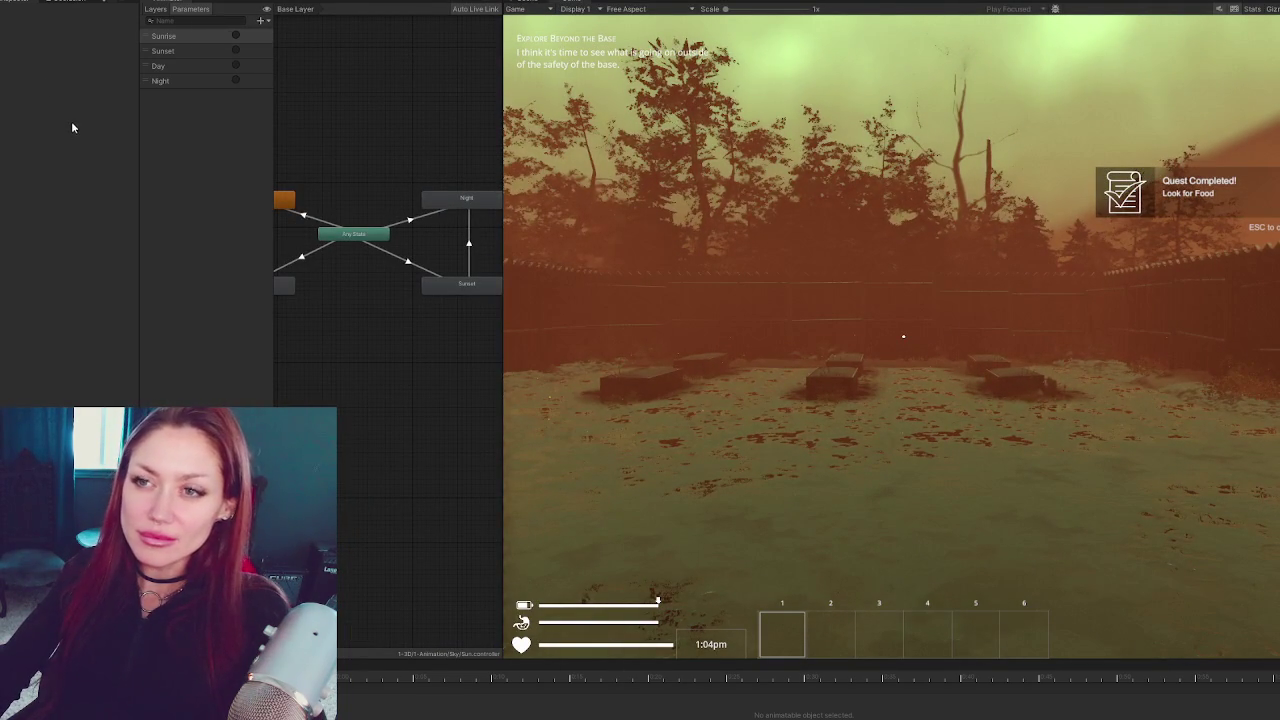
{"action": "scroll", "coordinate": [69, 116], "scroll_direction": "down", "scroll_amount": 5}
{"action": "left_click", "coordinate": [52, 84]}
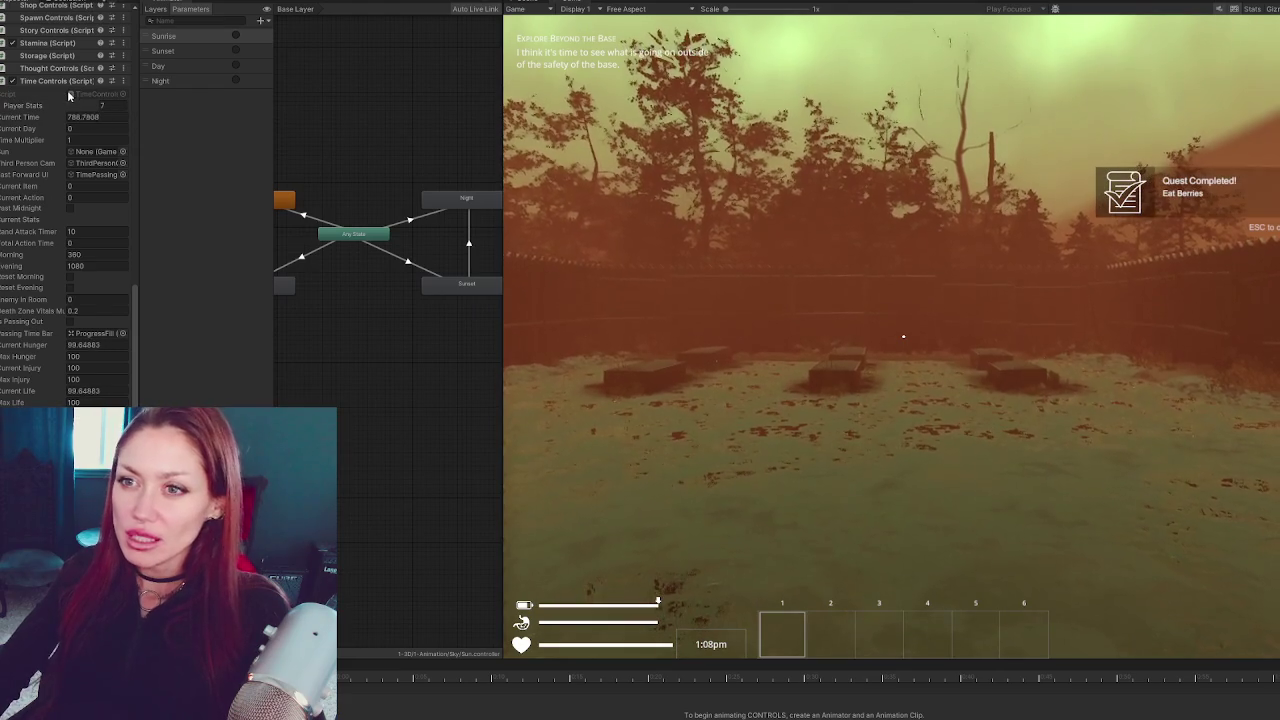
Set Current Time to 1015, resume to watch the 5:18pm sunset, then bring DaylightControls.cs forward
{"action": "key", "text": "Escape"}
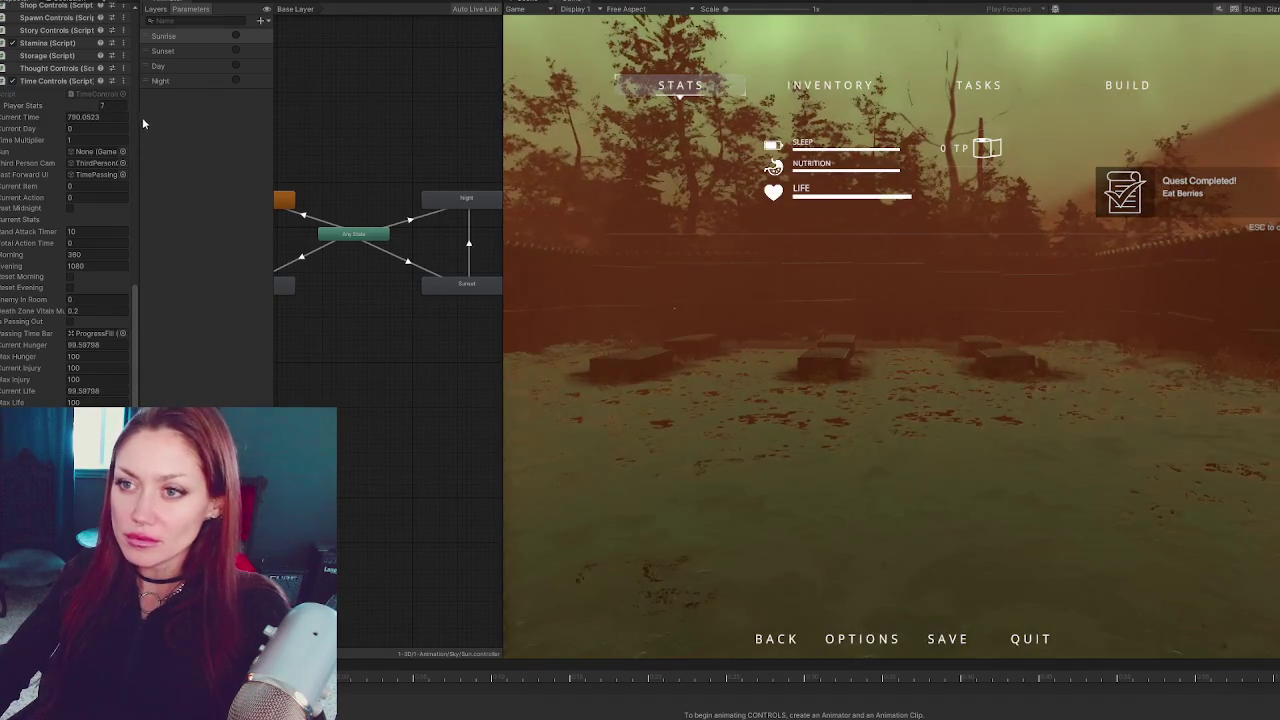
{"action": "type", "text": "1015"}
{"action": "left_click", "coordinate": [779, 318]}
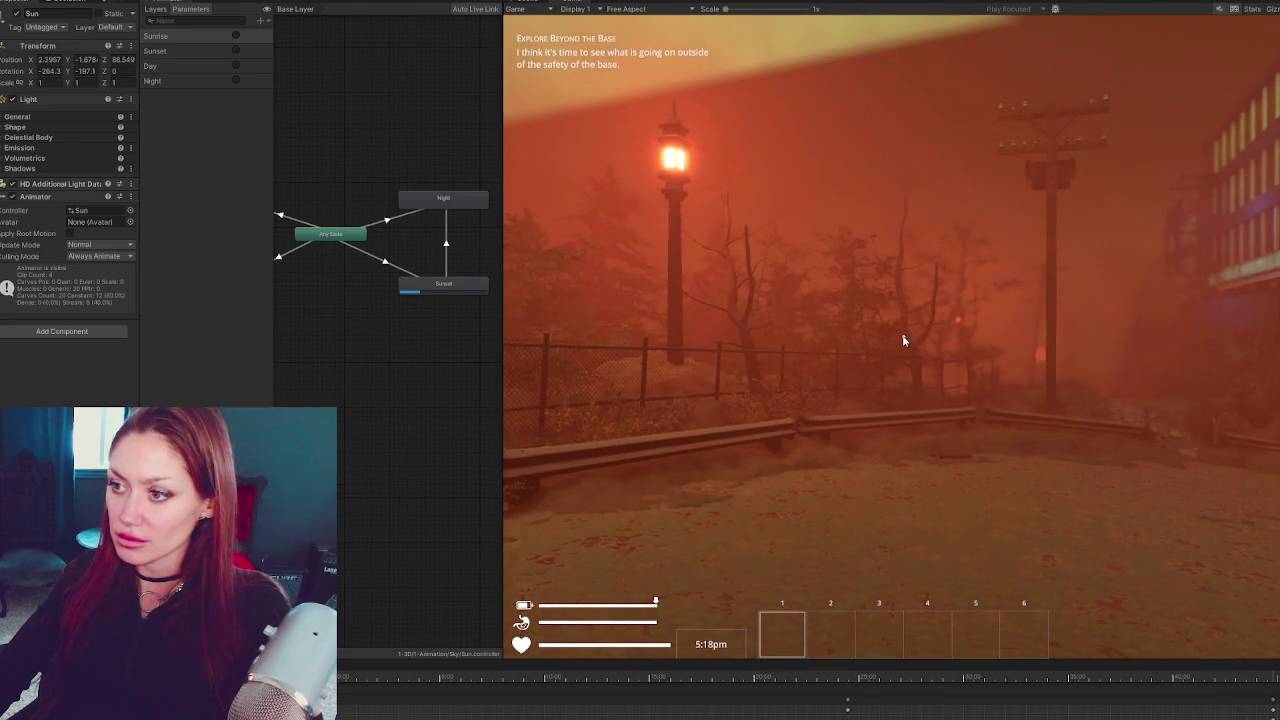
{"action": "key", "text": "alt+Tab"}
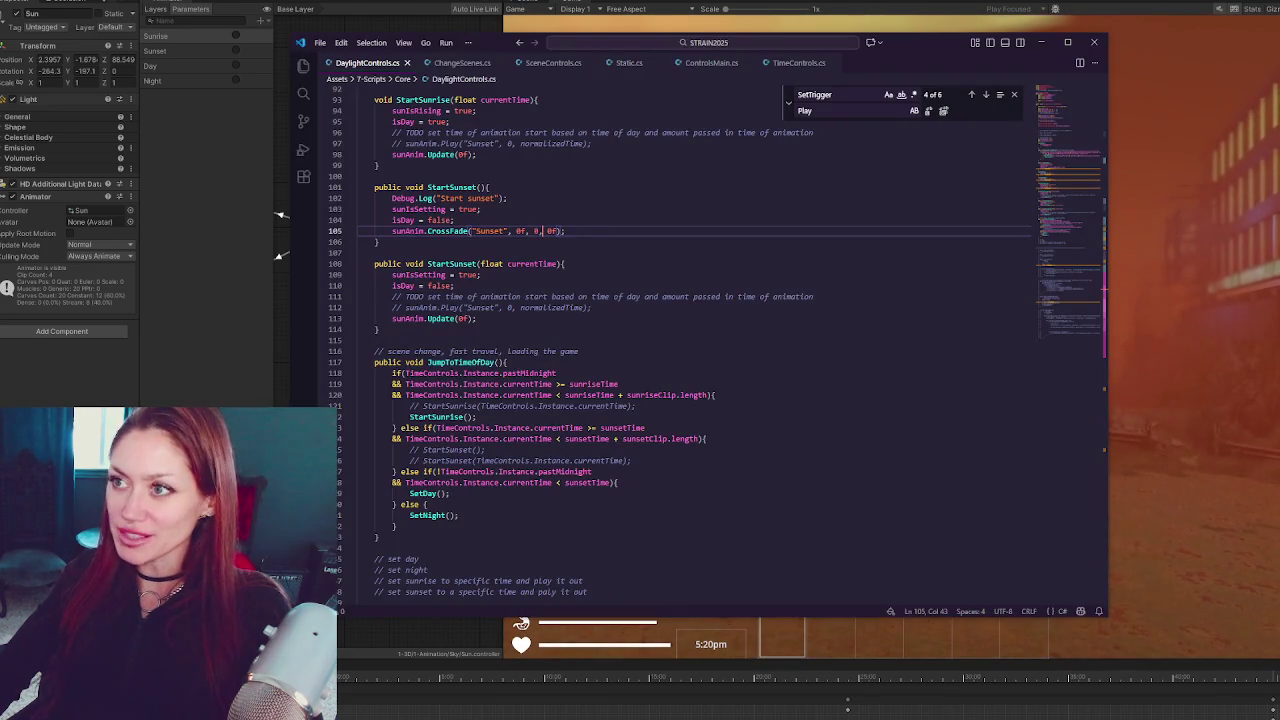
Switch between Unity and DaylightControls.cs to review the commented-out StartSunset() line 125
{"action": "key", "text": "alt+Tab"}
{"action": "key", "text": "alt+Tab"}
{"action": "left_click", "coordinate": [541, 453]}
{"action": "key", "text": "alt+Tab"}
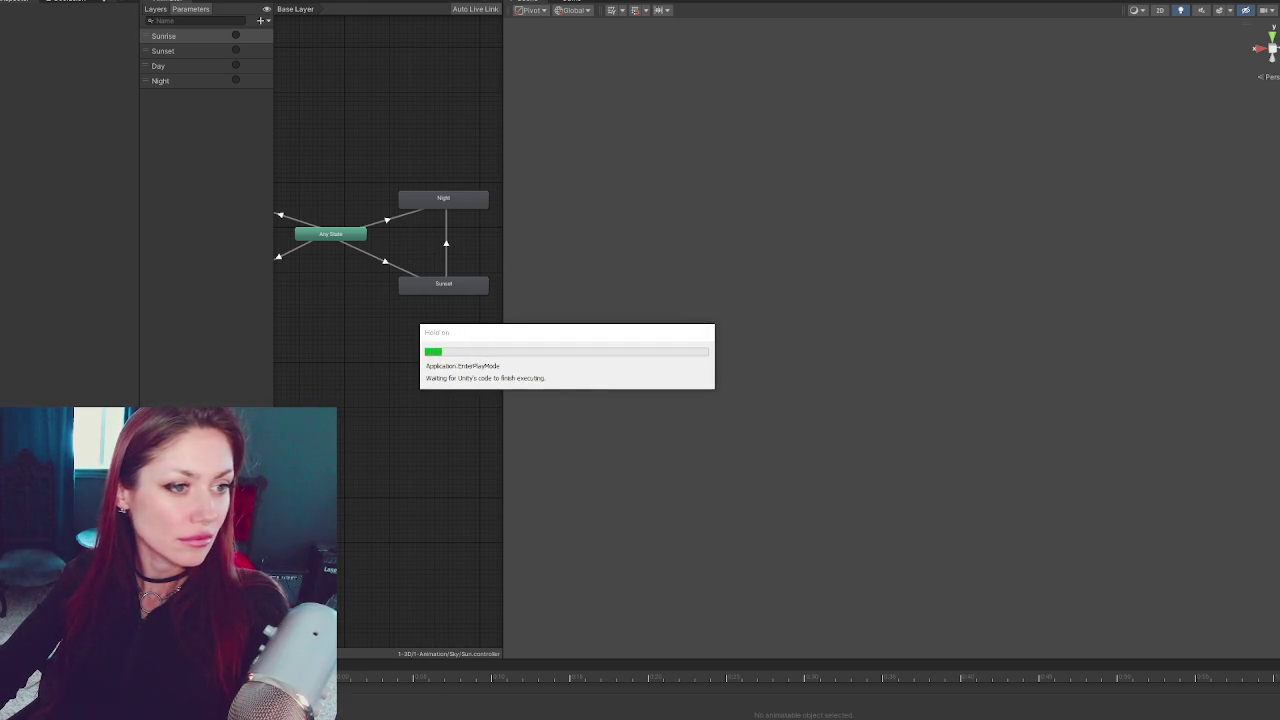
Start the game in Dev Mode and close the Animation.CrossFade documentation window
{"action": "key", "text": "alt+Tab"}
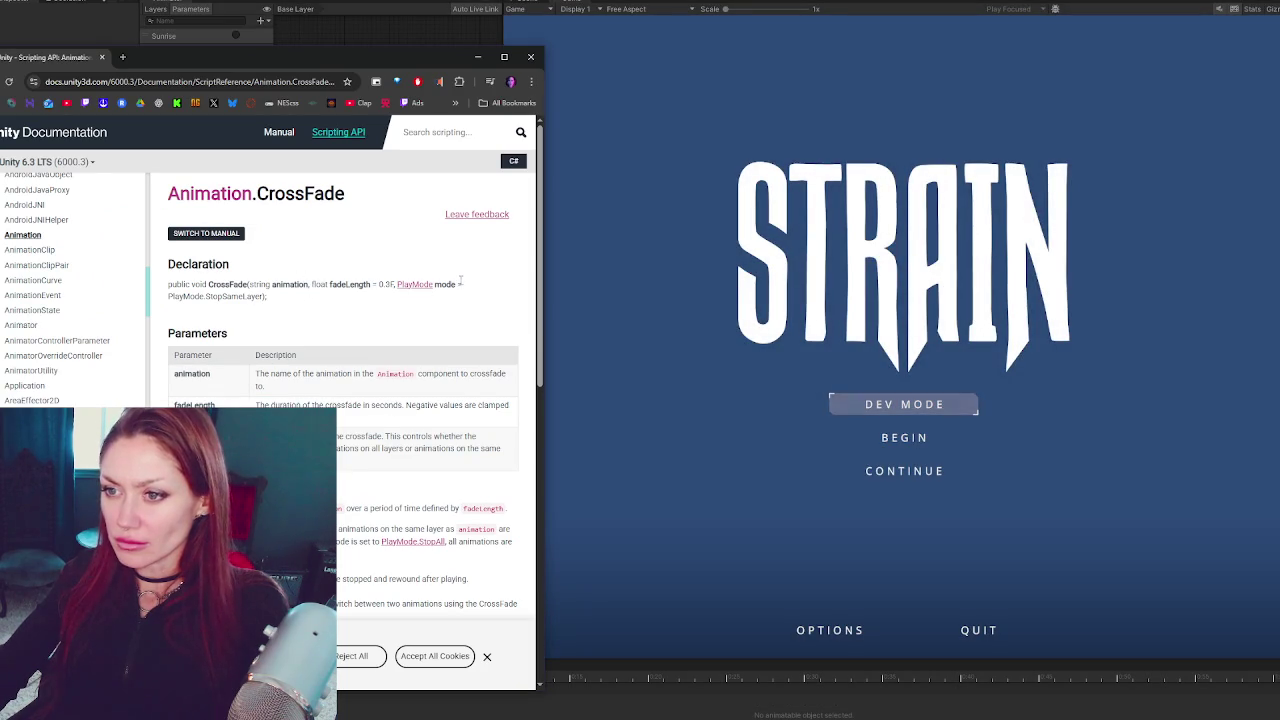
{"action": "scroll", "coordinate": [500, 286], "scroll_direction": "down", "scroll_amount": 1}
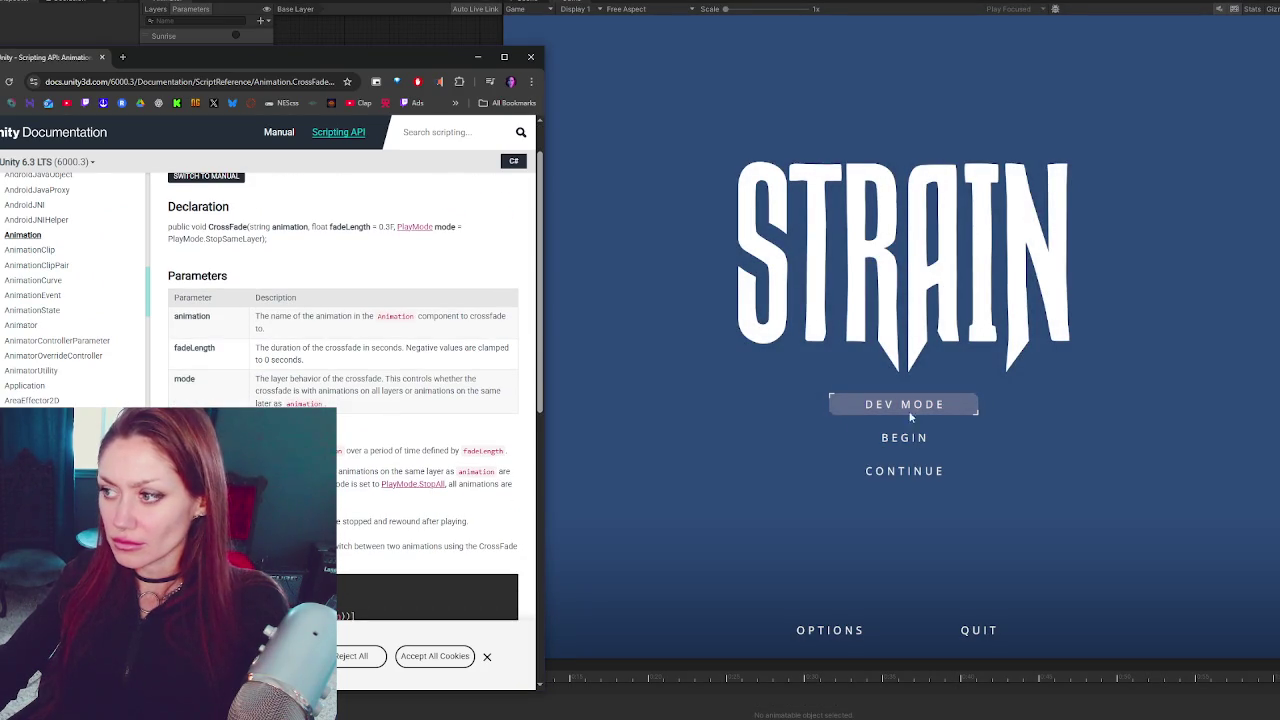
{"action": "left_click", "coordinate": [904, 420]}
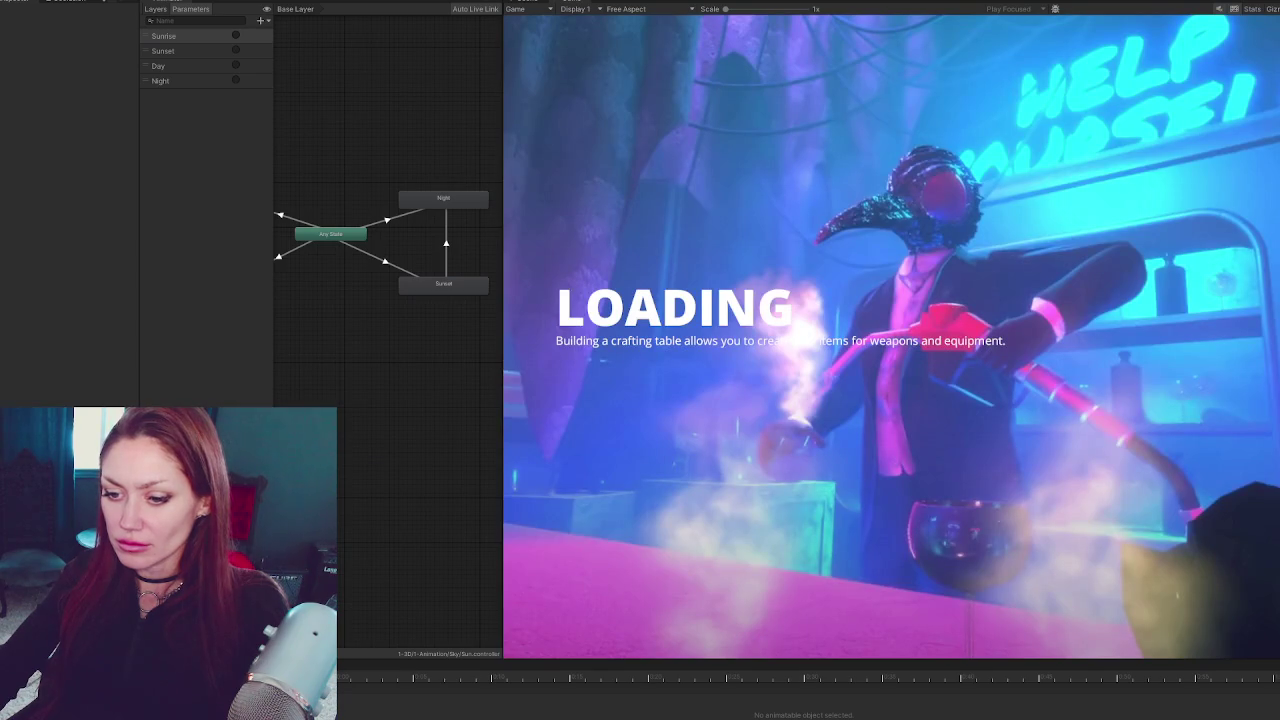
{"action": "key", "text": "alt+Tab"}
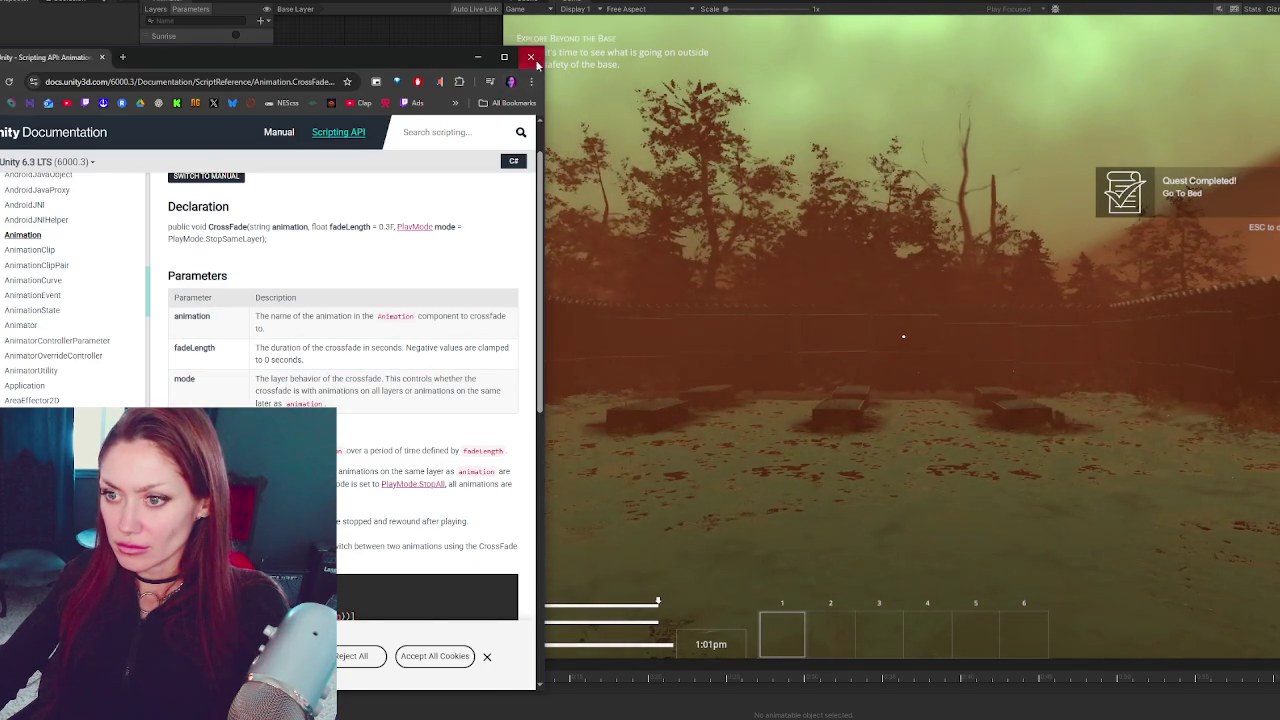
{"action": "left_click", "coordinate": [531, 57]}
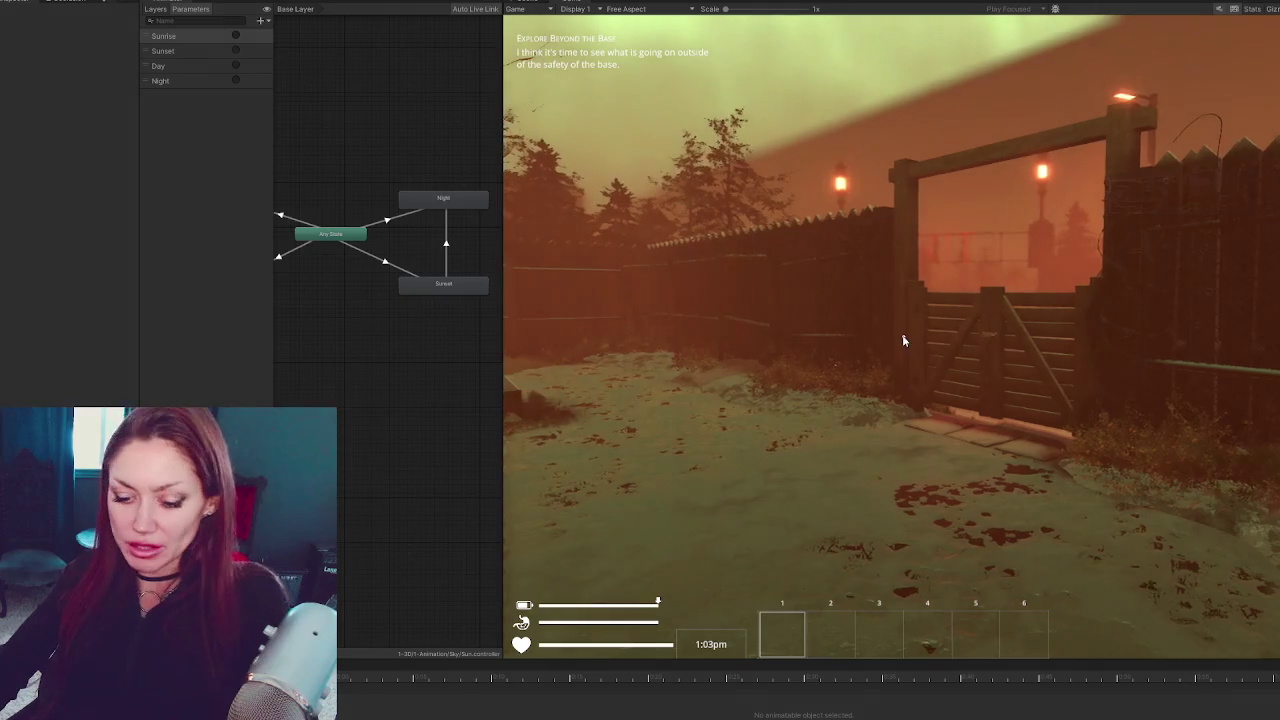
{"action": "key", "text": "alt+Tab"}
{"action": "key", "text": "alt+Tab"}
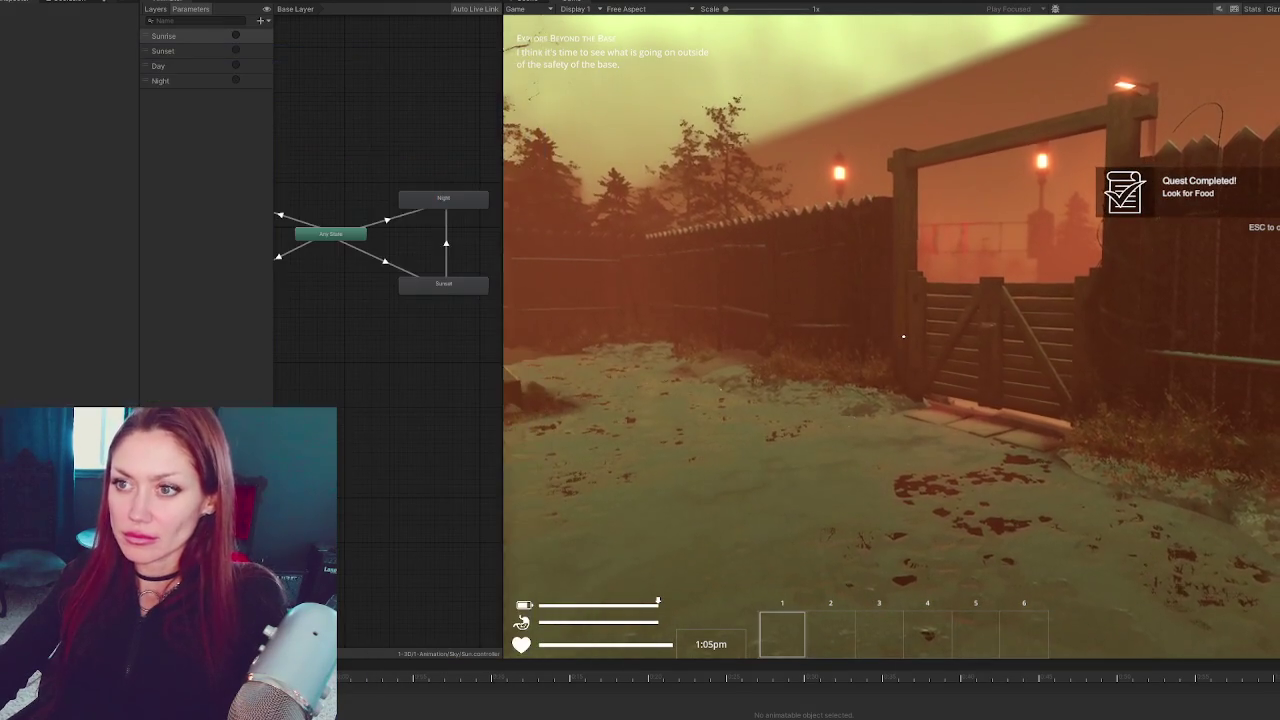
Walk the player through the fence gate up to the EXIT gate, showing Time Controls
{"action": "key", "text": "w"}
{"action": "key", "text": "e"}
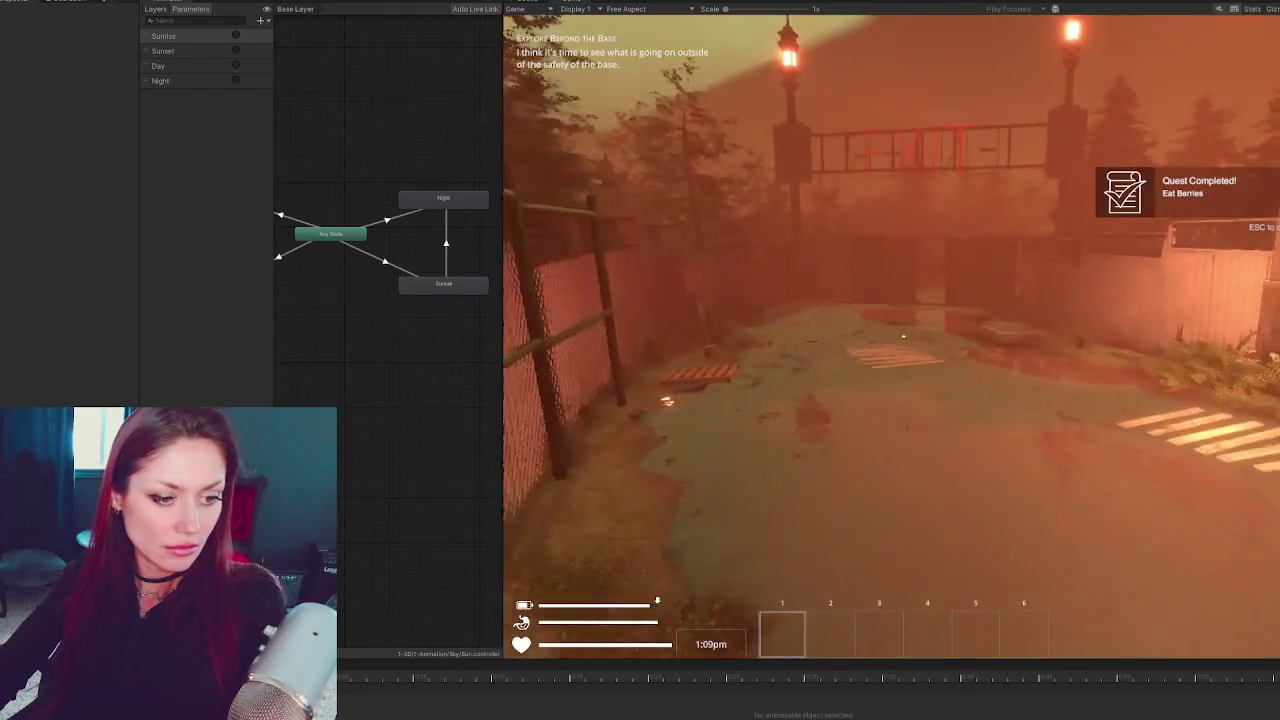
{"action": "key", "text": "w"}
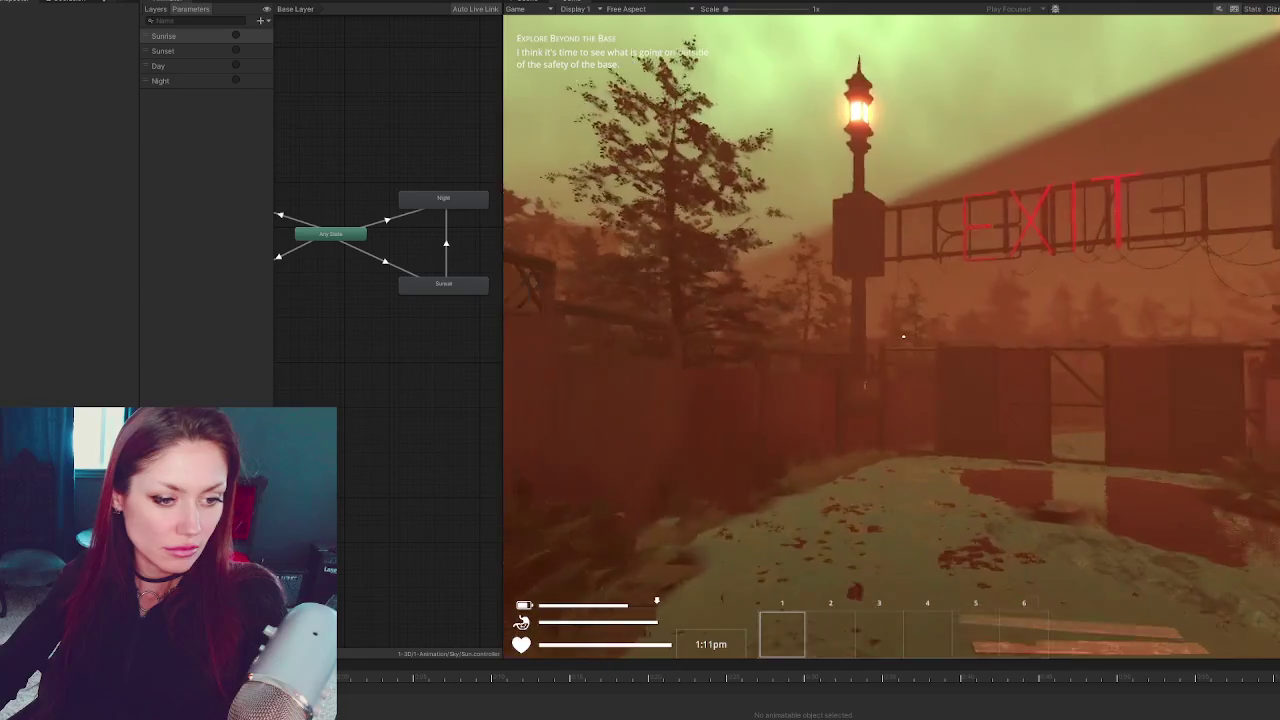
{"action": "key", "text": "w"}
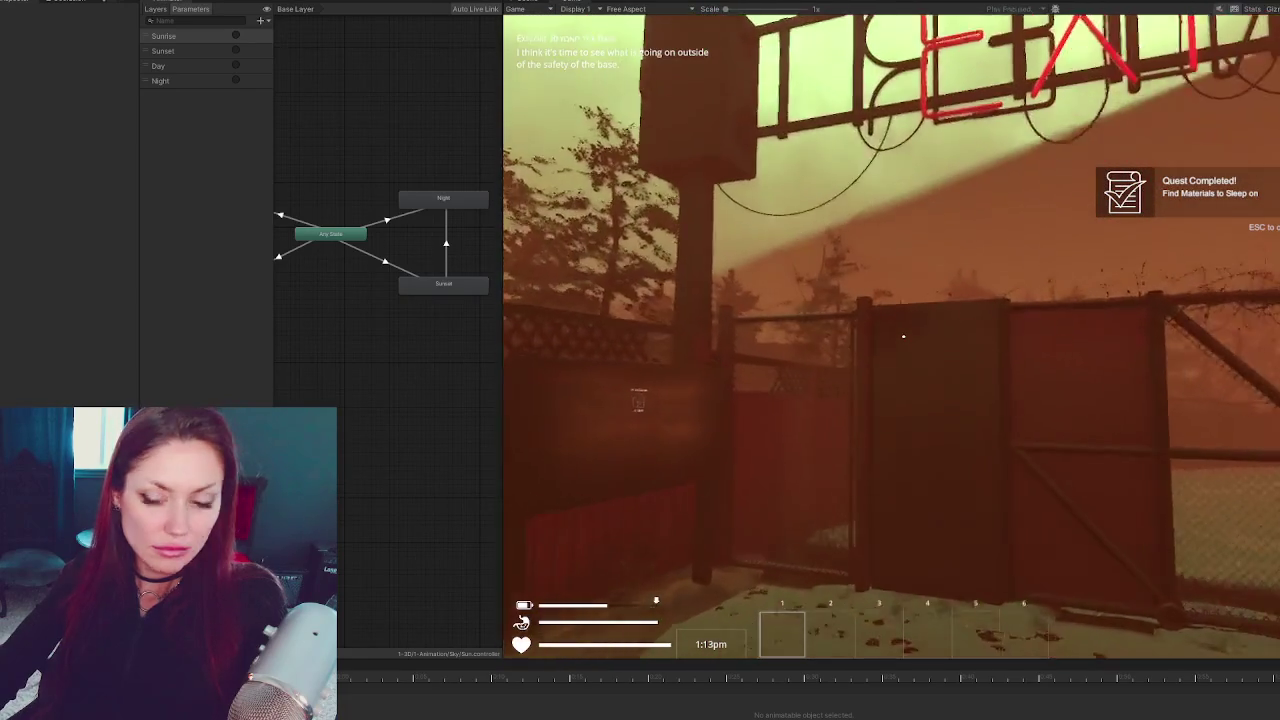
{"action": "key", "text": "w"}
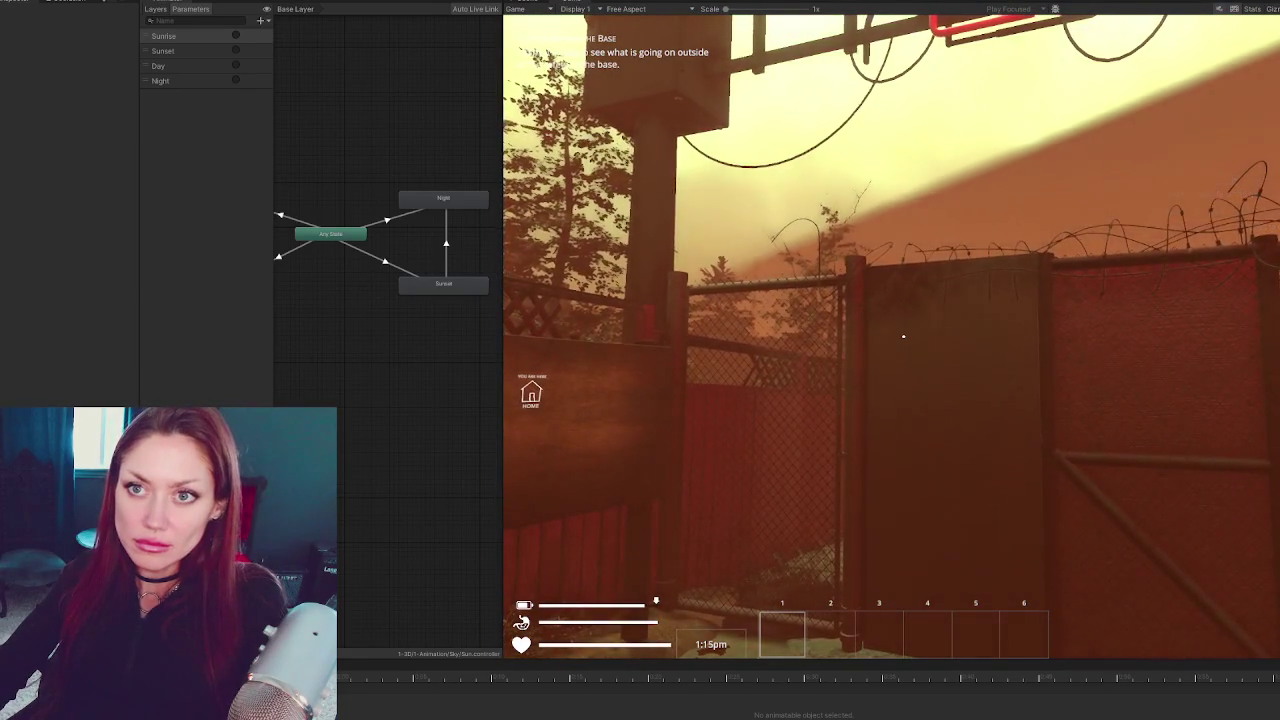
{"action": "scroll", "coordinate": [51, 247], "scroll_direction": "down", "scroll_amount": 10}
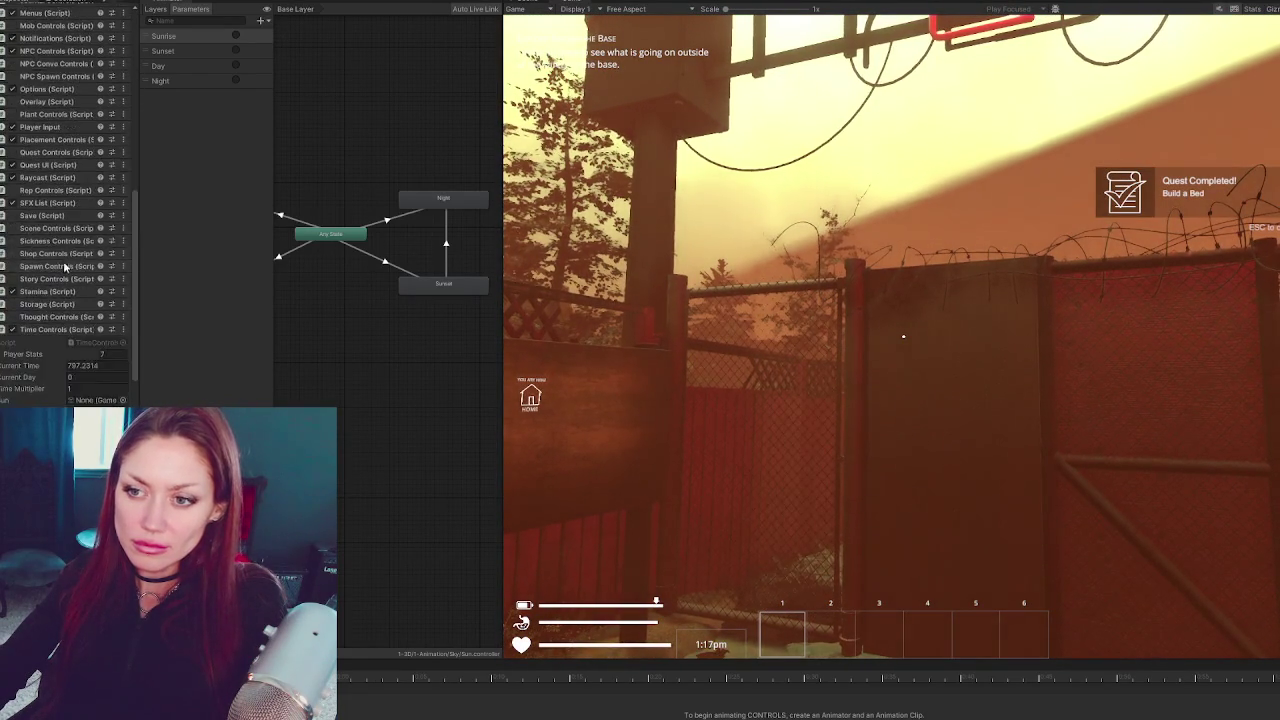
Pause and enter 1015 as Current Time so the clock reads 5:00pm, then inspect the Sun
{"action": "key", "text": "Escape"}
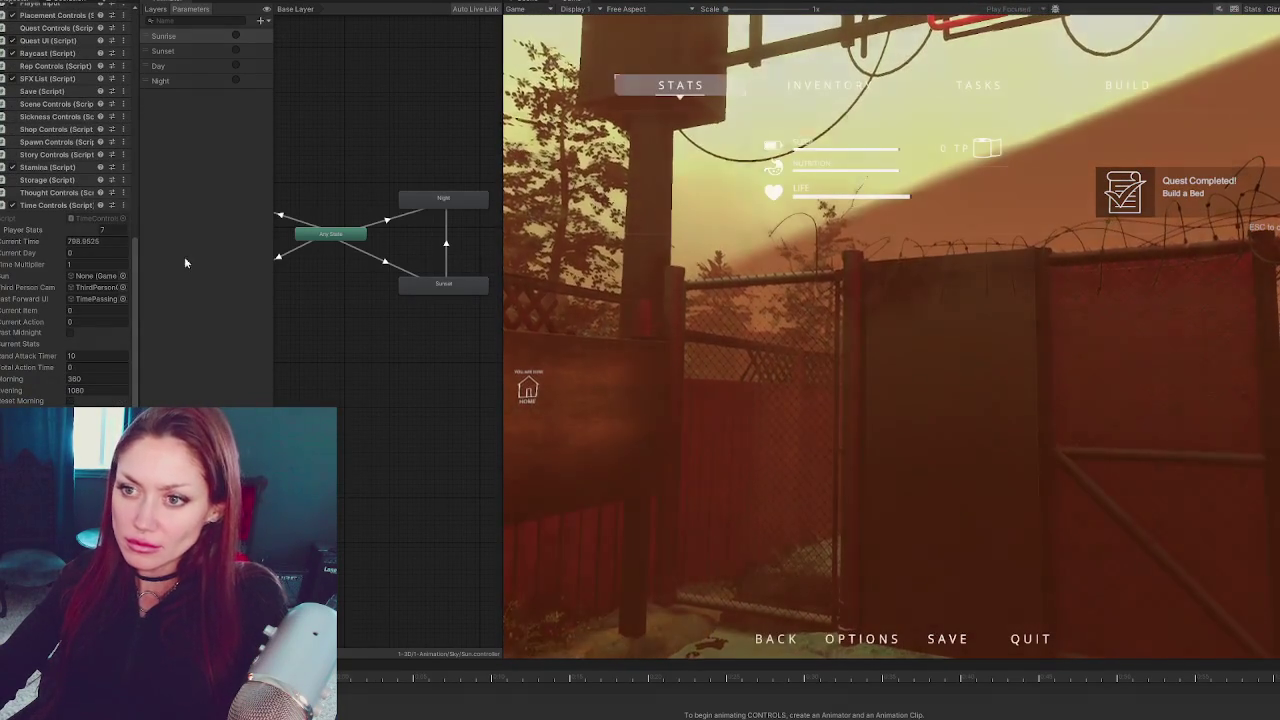
{"action": "left_click", "coordinate": [123, 242]}
{"action": "type", "text": "1015"}
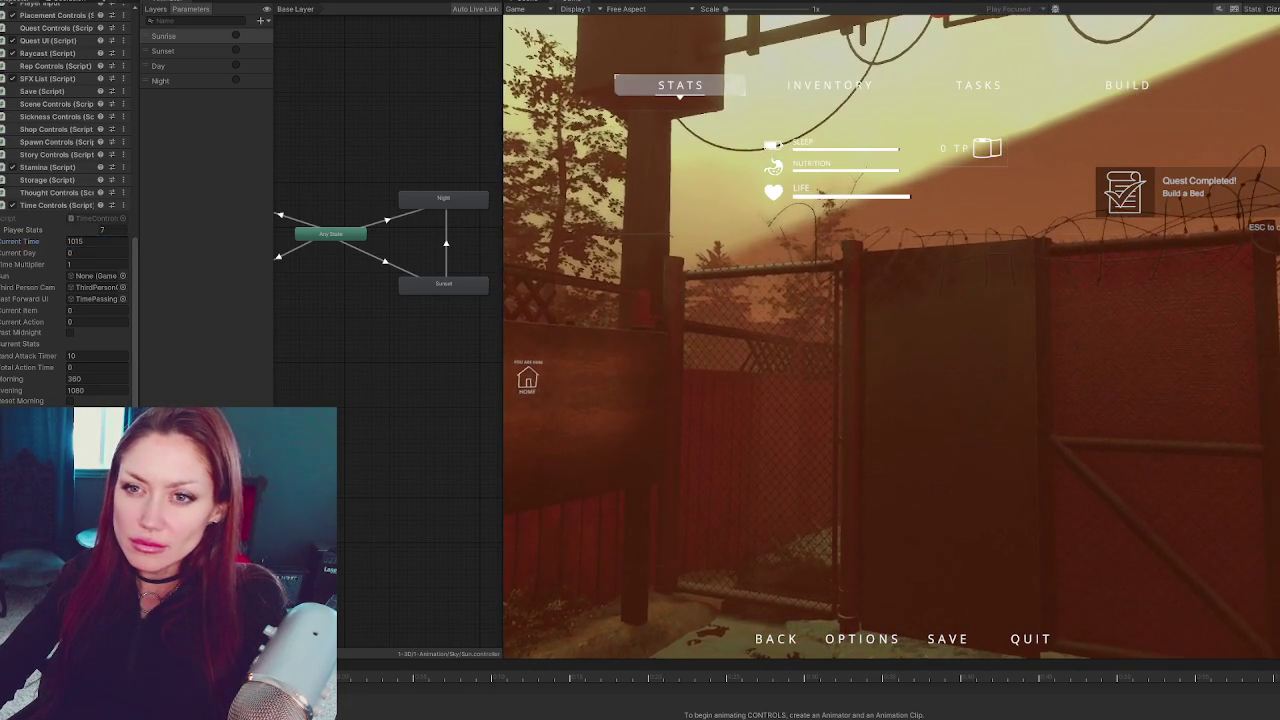
{"action": "left_click", "coordinate": [757, 368]}
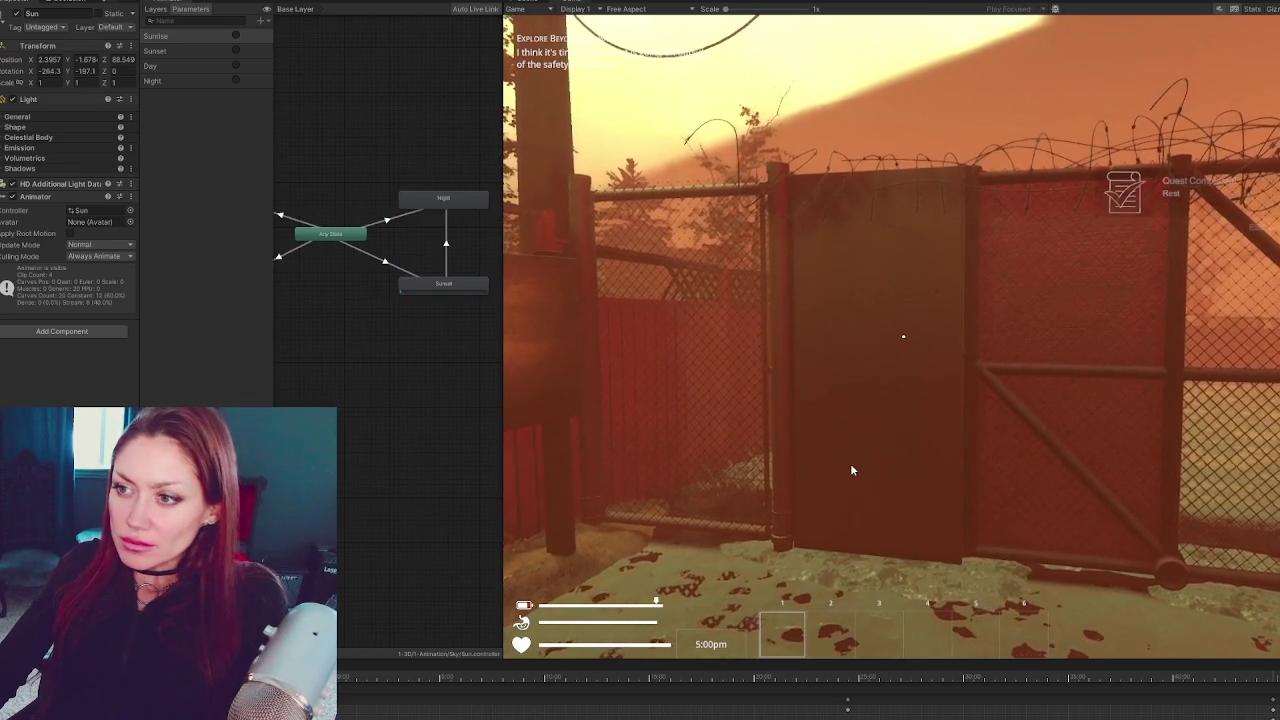
Walk through the gate onto the road and pause as Sunset begins at 5:11pm
{"action": "key", "text": "w"}
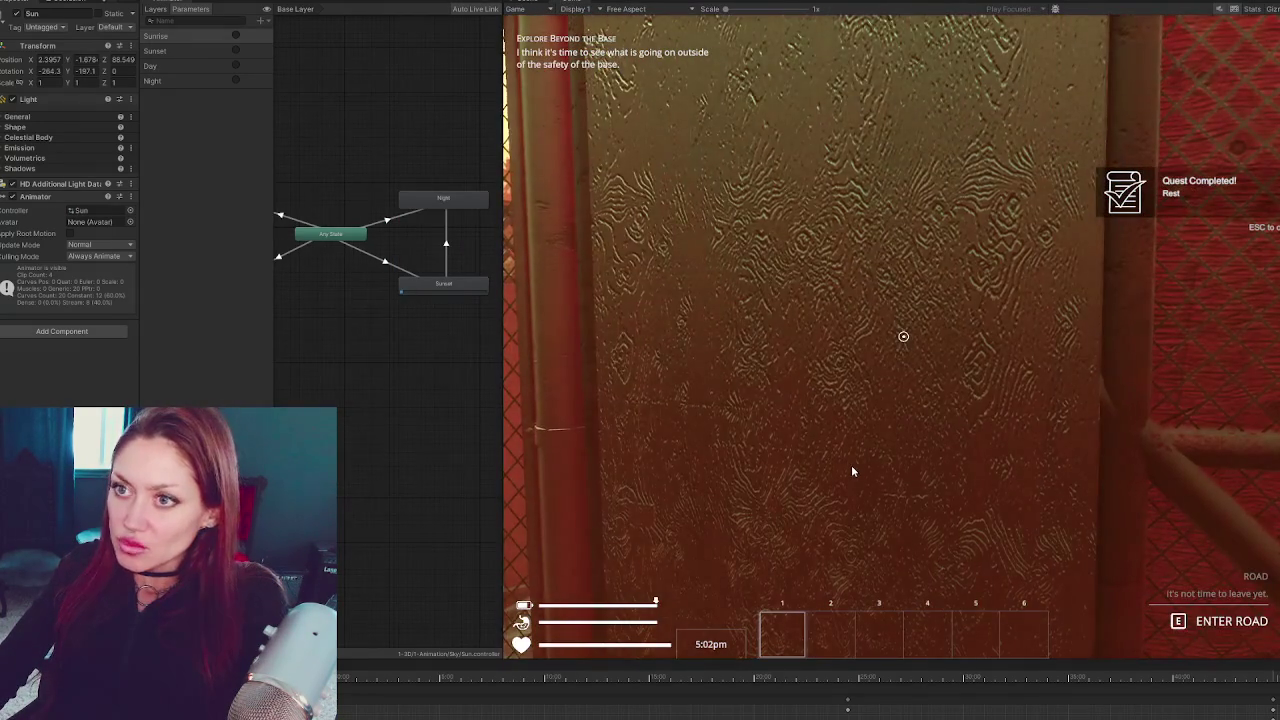
{"action": "key", "text": "e"}
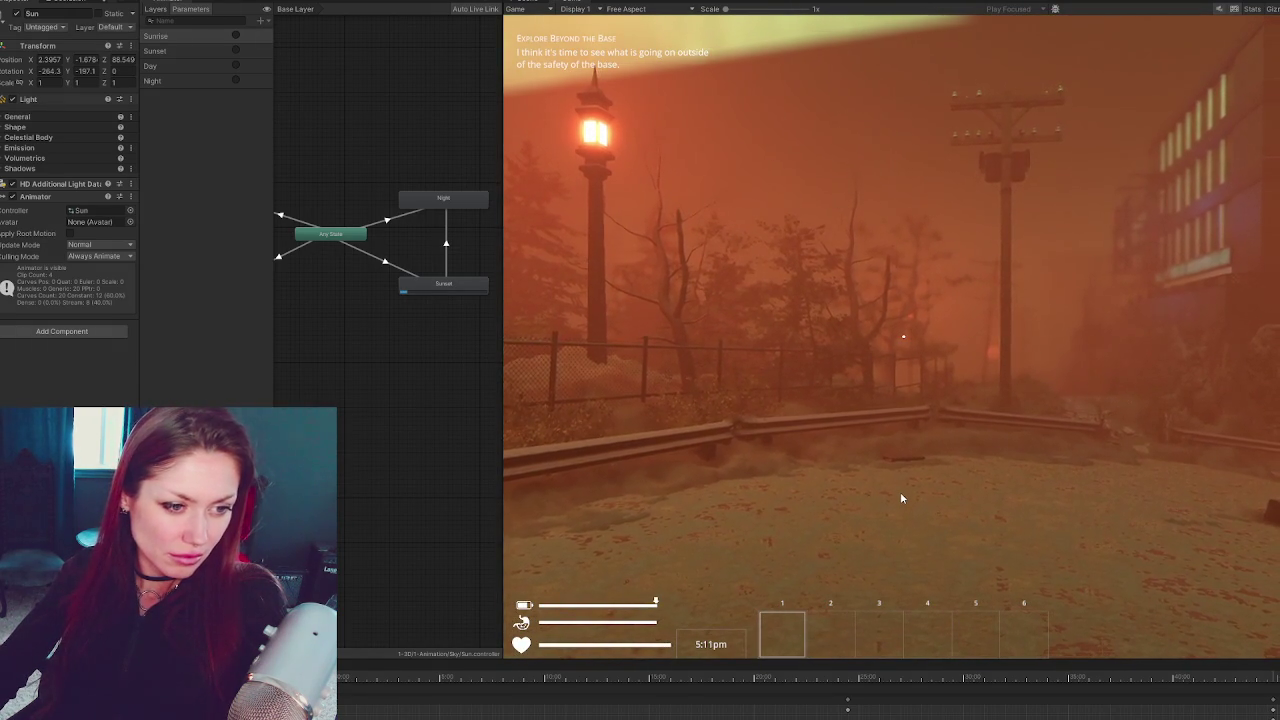
{"action": "key", "text": "Escape"}
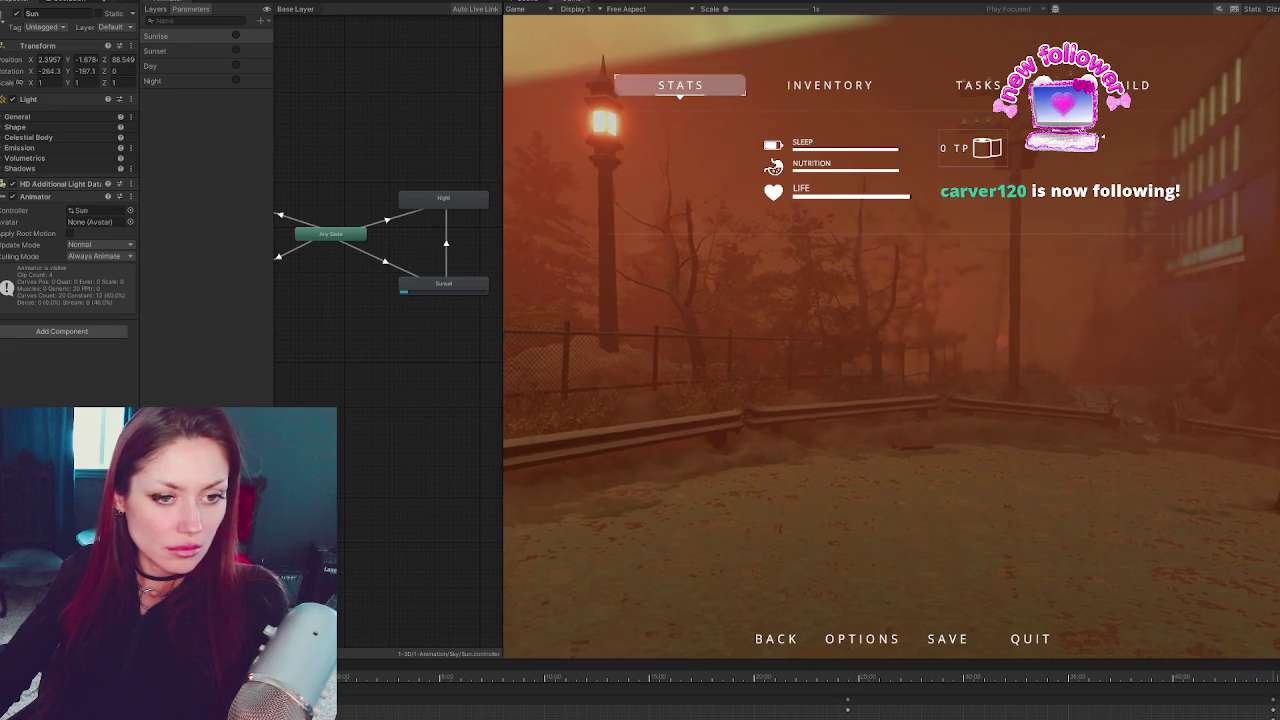
Widen the browser and read the Animation.CrossFade page to its example code, then return to DaylightControls.cs
{"action": "key", "text": "alt+Tab"}
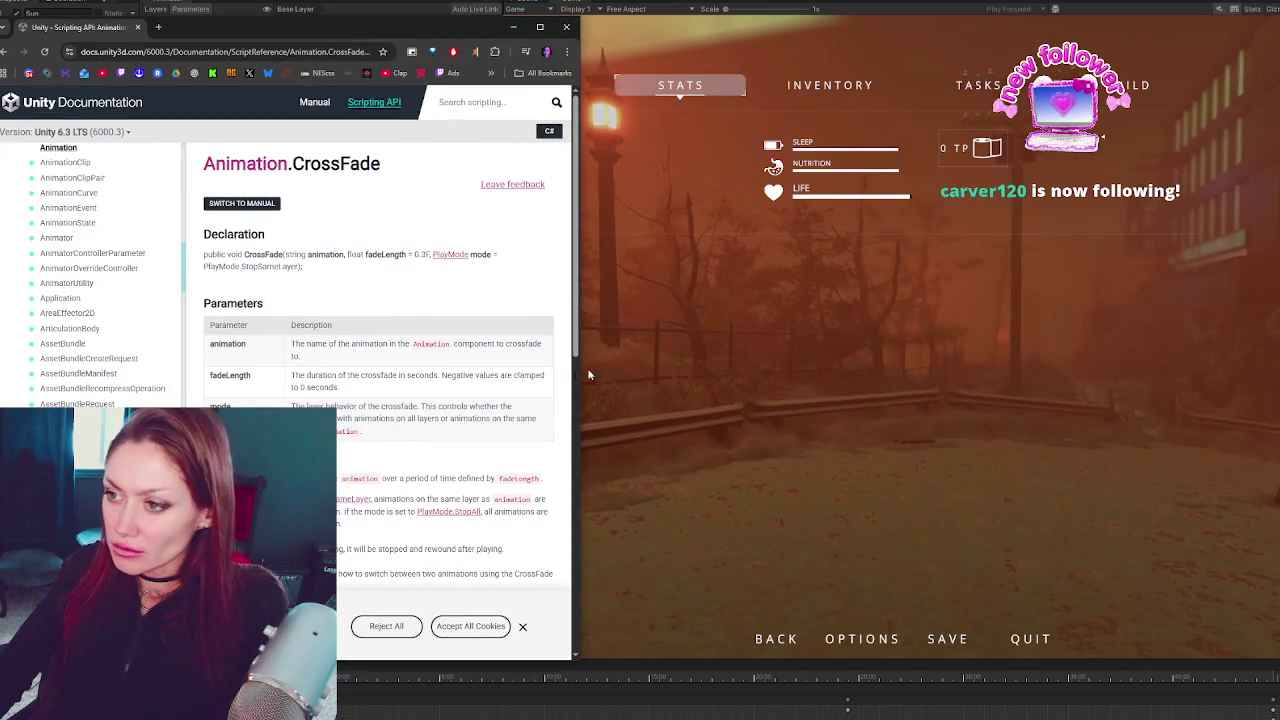
{"action": "left_click_drag", "start_coordinate": [587, 375], "coordinate": [912, 375]}
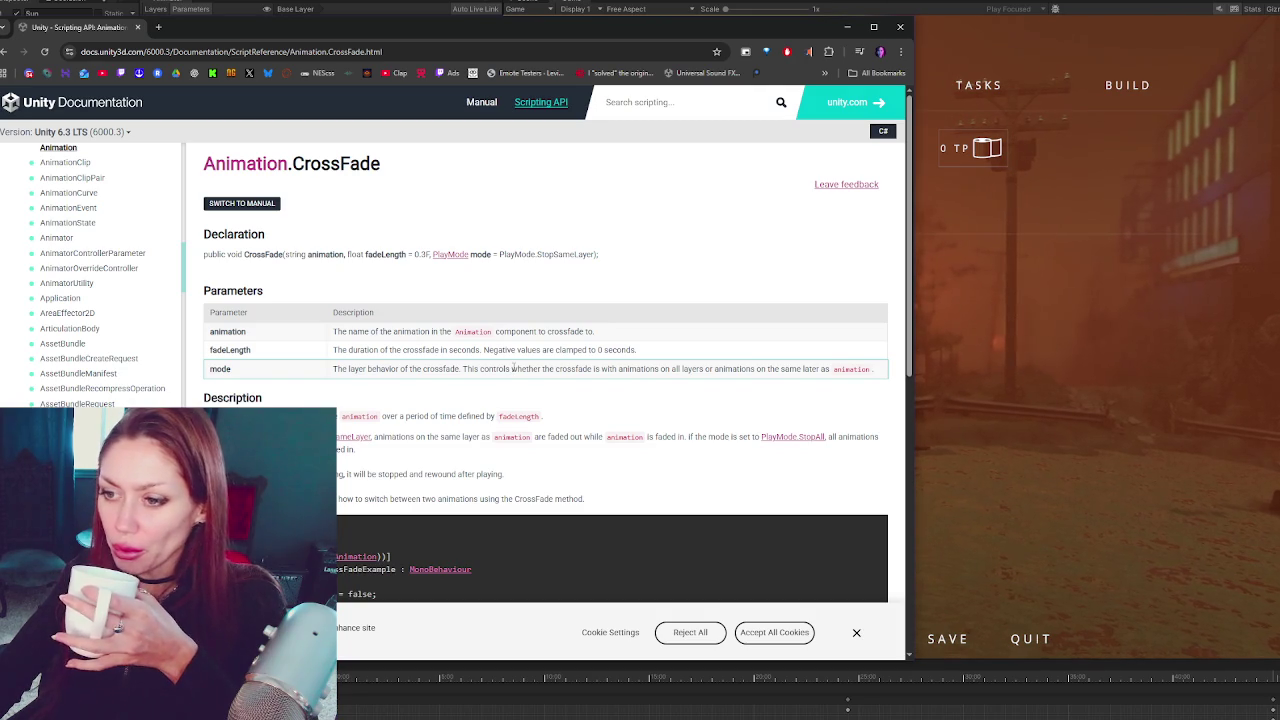
{"action": "scroll", "coordinate": [513, 368], "scroll_direction": "down", "scroll_amount": 10}
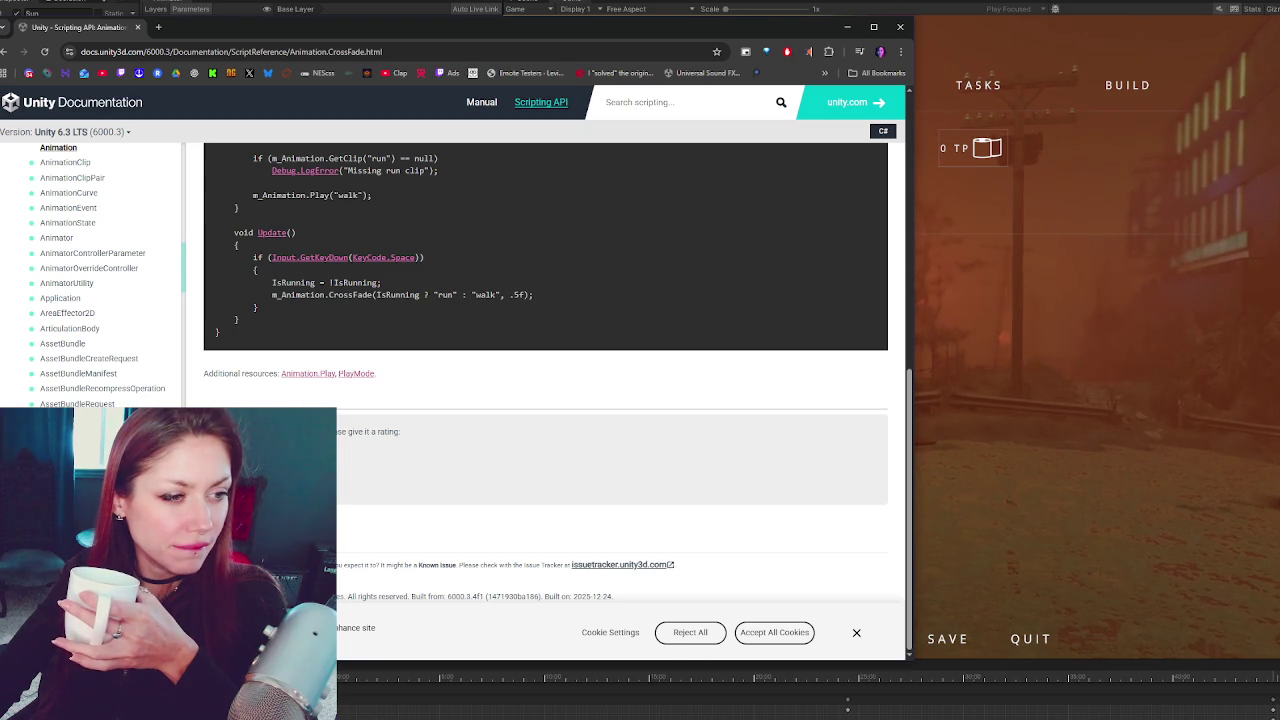
{"action": "key", "text": "alt+Tab"}
{"action": "scroll", "coordinate": [585, 381], "scroll_direction": "down", "scroll_amount": 7}
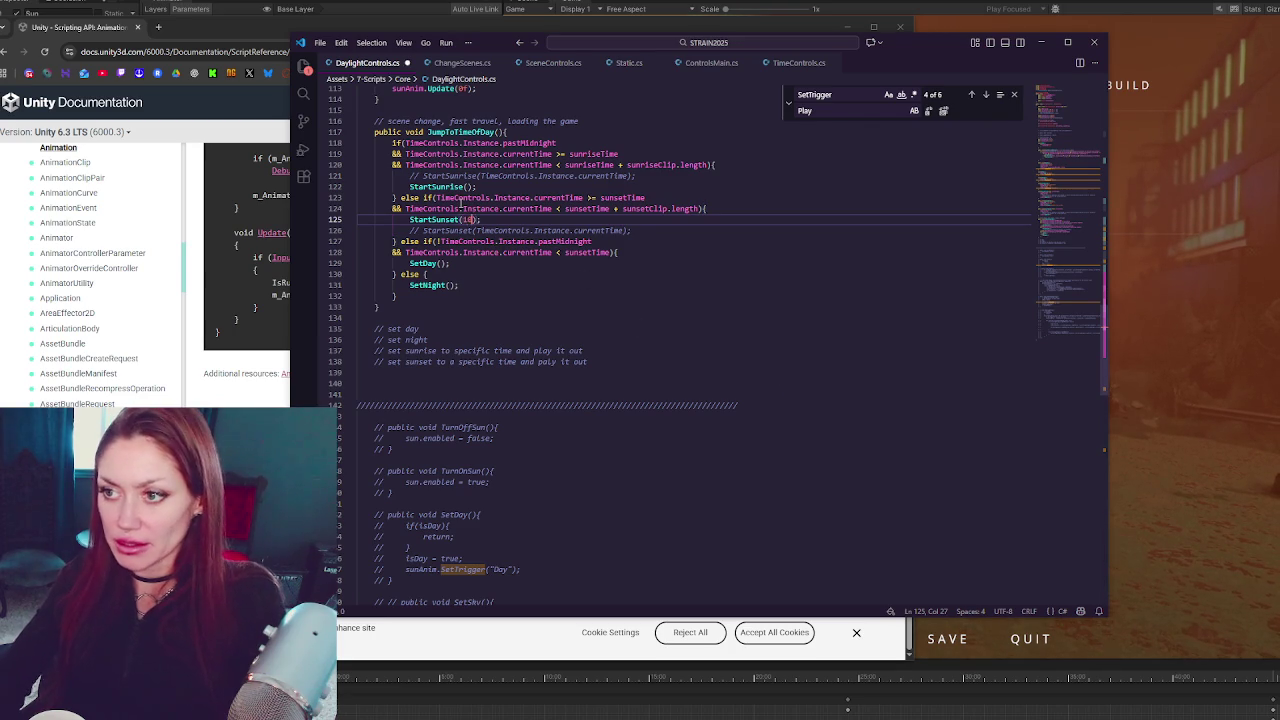
Change the last CrossFade argument in StartSunset on line 105 from 0f to 10f
{"action": "type", "text": "10f"}
{"action": "key", "text": "BackSpace"}
{"action": "key", "text": "BackSpace"}
{"action": "key", "text": "BackSpace"}
{"action": "scroll", "coordinate": [570, 235], "scroll_direction": "up", "scroll_amount": 4}
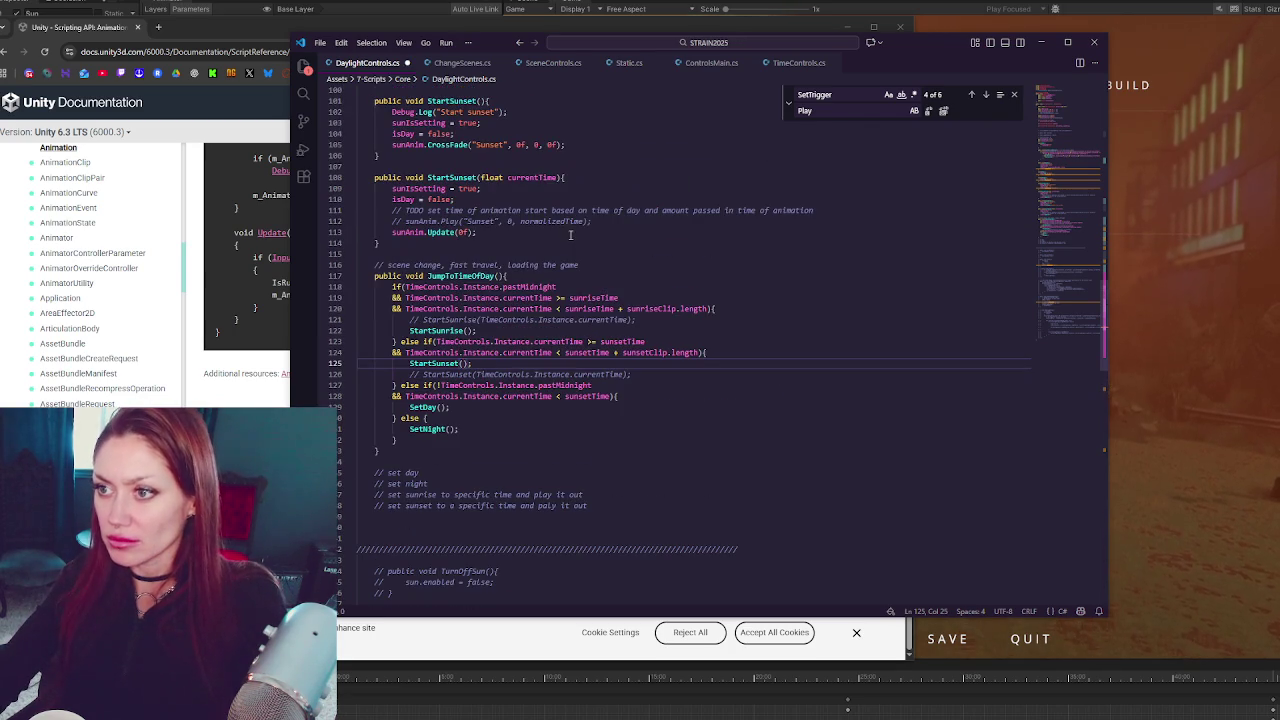
{"action": "scroll", "coordinate": [507, 198], "scroll_direction": "up", "scroll_amount": 4}
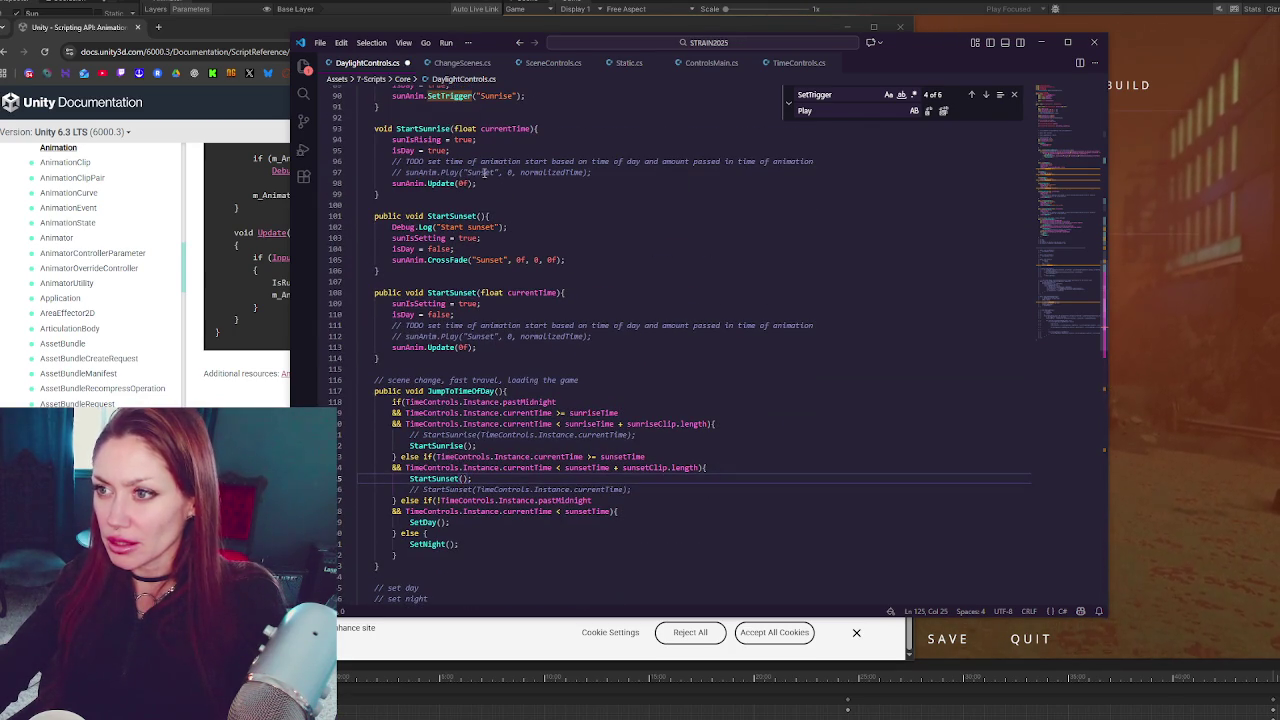
{"action": "left_click", "coordinate": [547, 259]}
{"action": "type", "text": "1"}
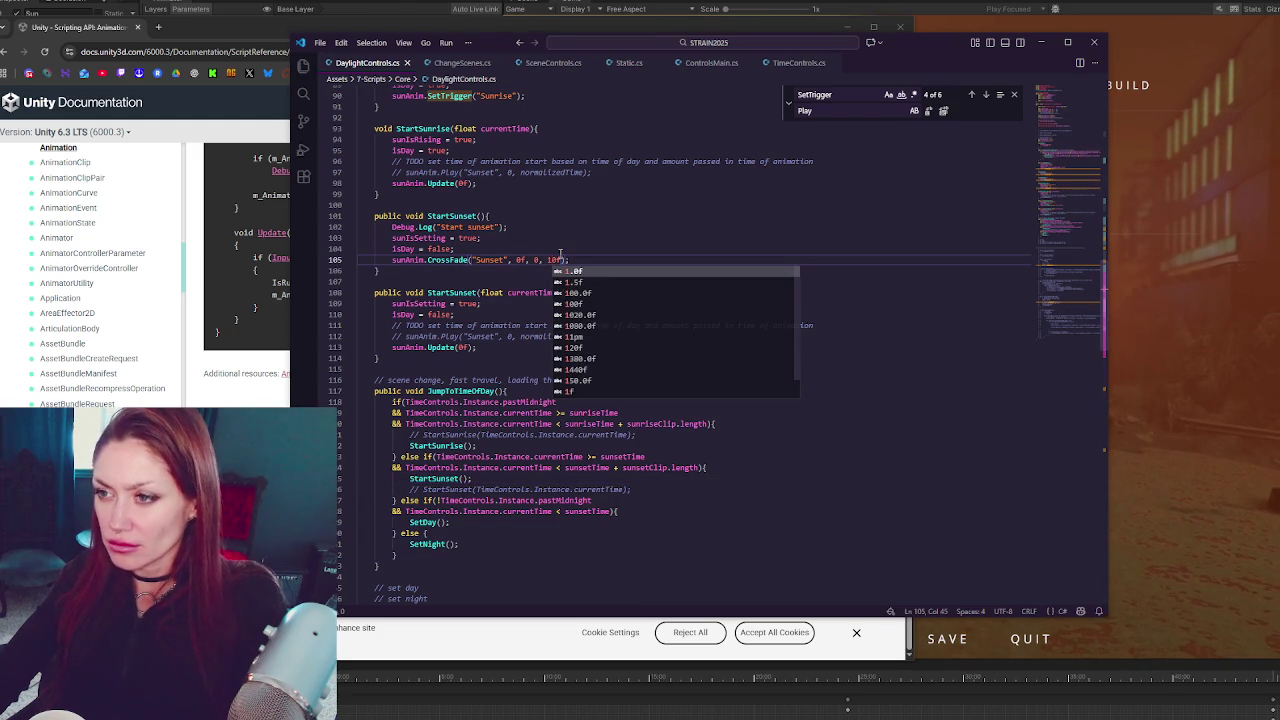
{"action": "key", "text": "alt+Tab"}
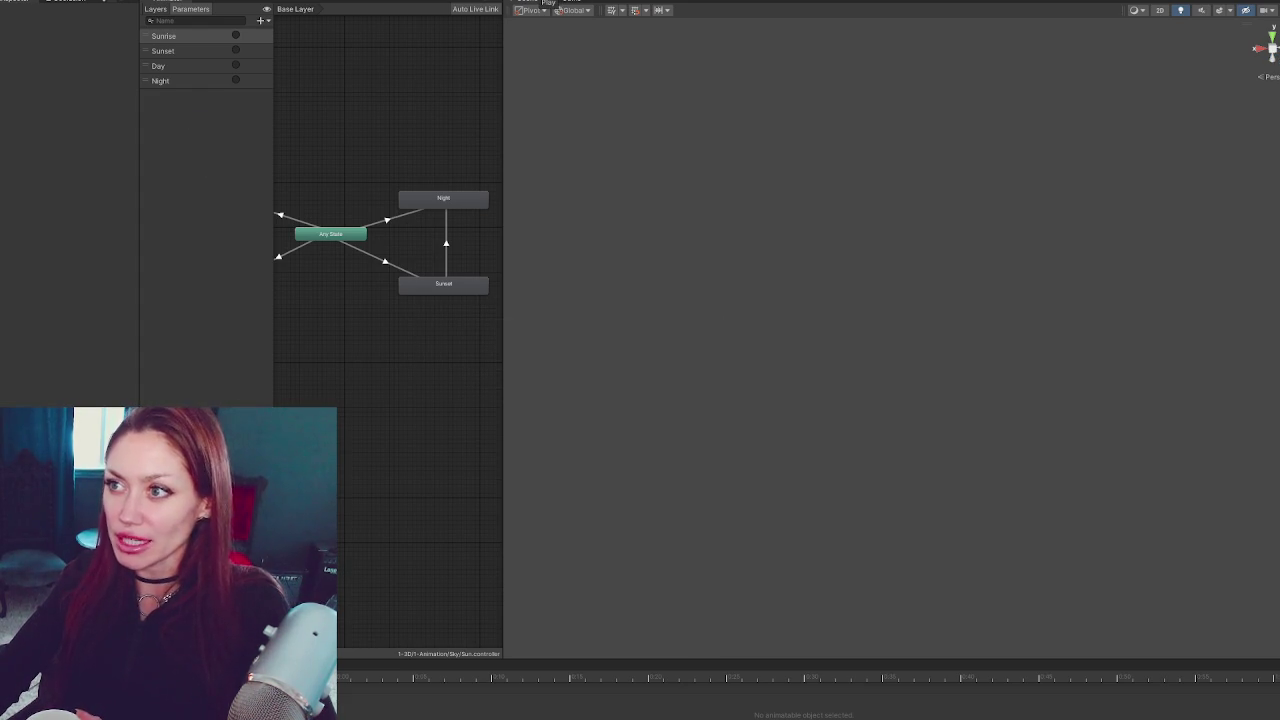
Run the game in Dev Mode and select the CONTROLS object to show Time Controls
{"action": "left_click", "coordinate": [548, 2]}
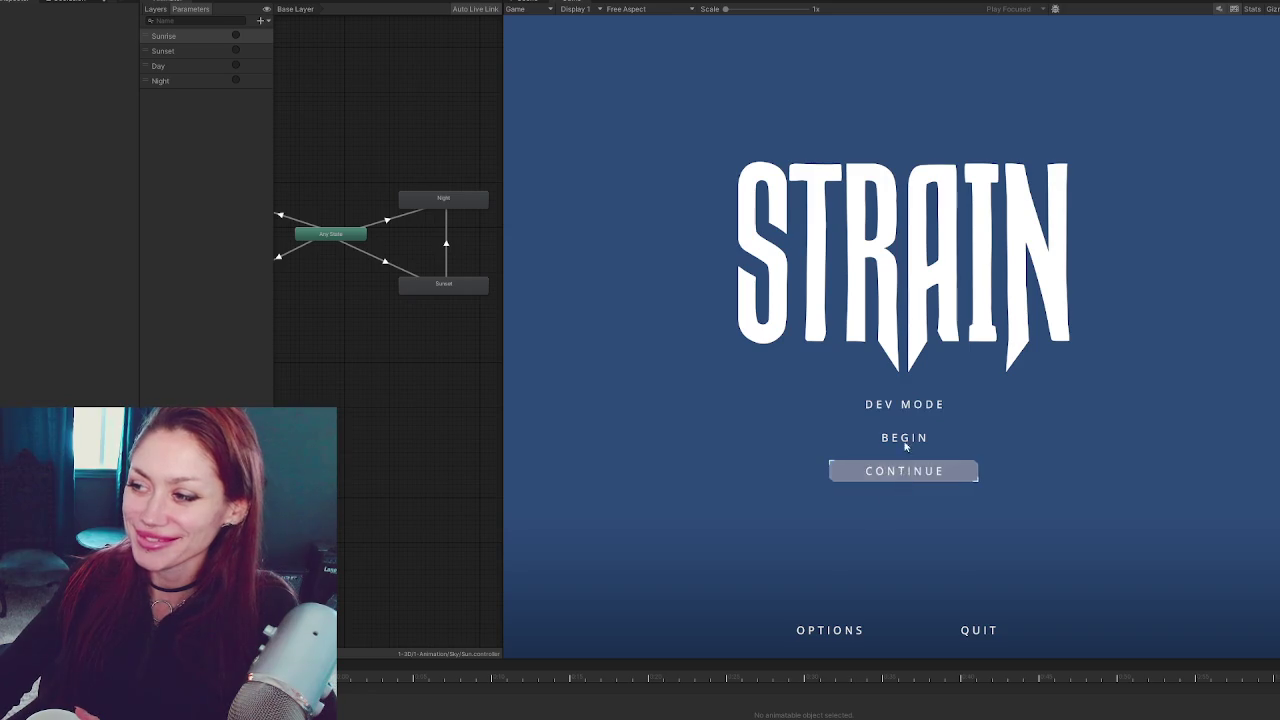
{"action": "left_click", "coordinate": [916, 413]}
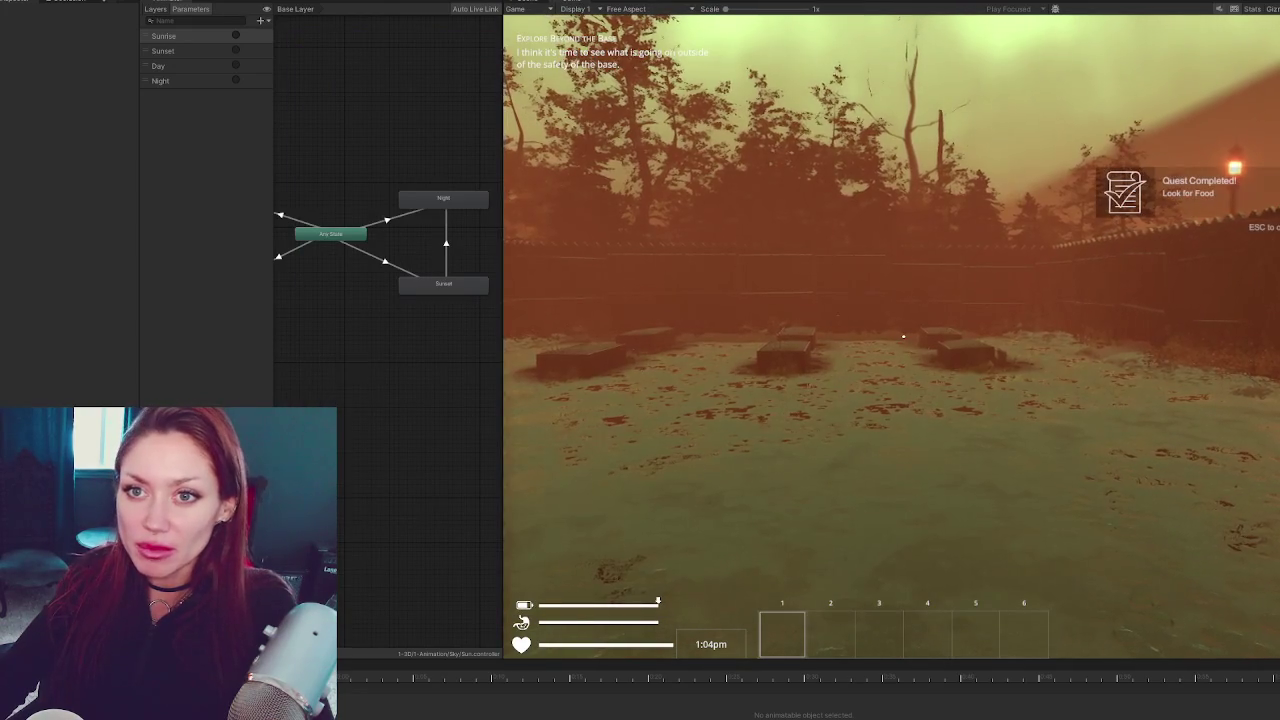
{"action": "left_click", "coordinate": [3, 75]}
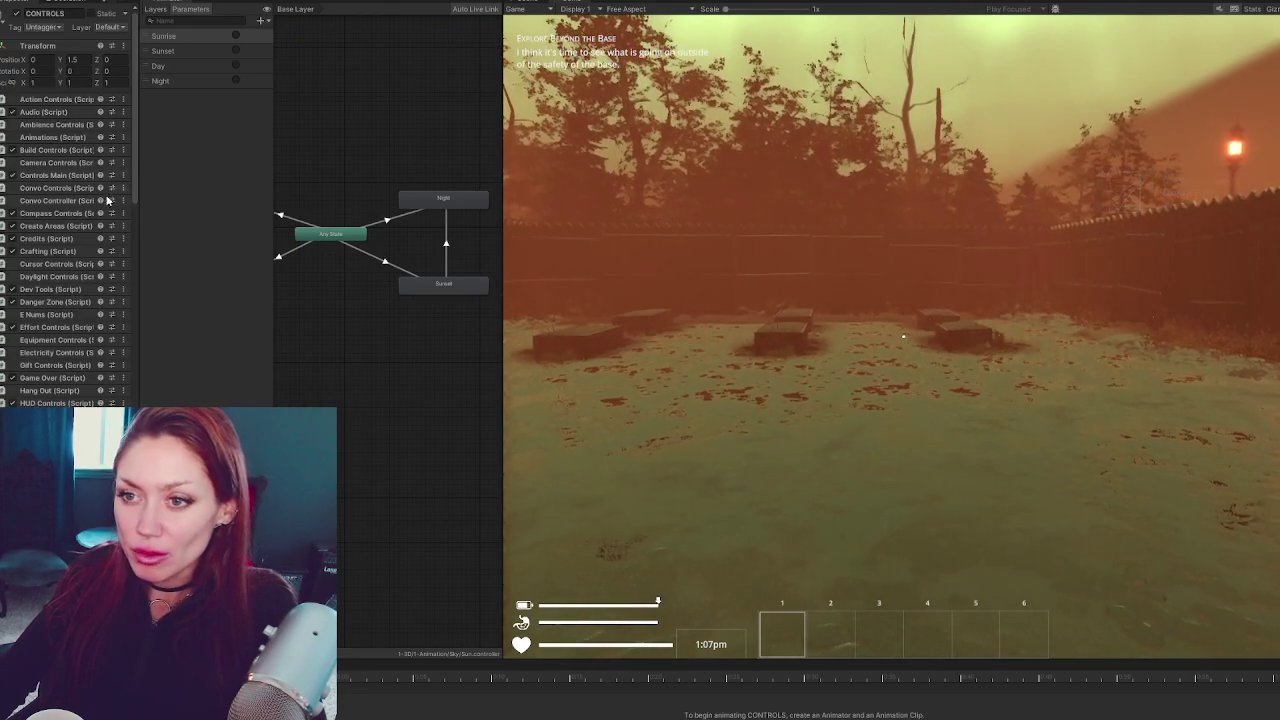
{"action": "scroll", "coordinate": [118, 206], "scroll_direction": "down", "scroll_amount": 10}
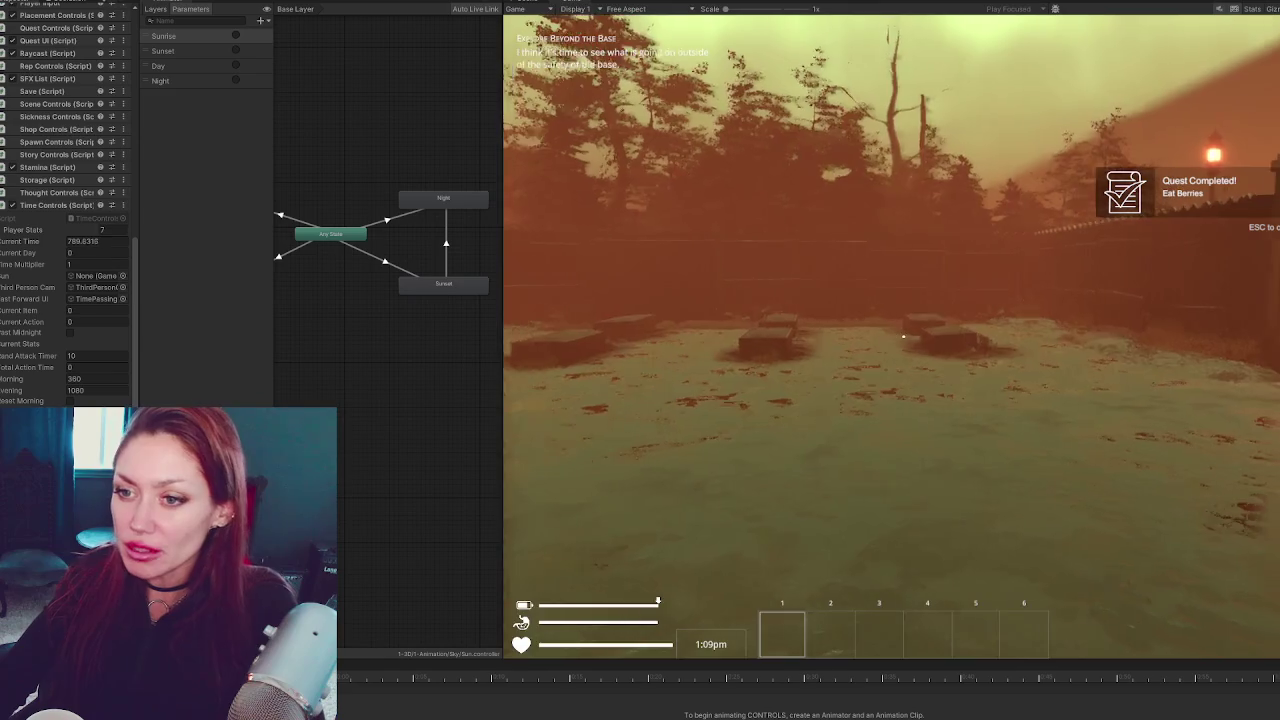
Set Current Time to 1015, pause at 5:01pm in the dark, and widen the Animator graph panel
{"action": "key", "text": "Escape"}
{"action": "left_click", "coordinate": [101, 246]}
{"action": "type", "text": "1015"}
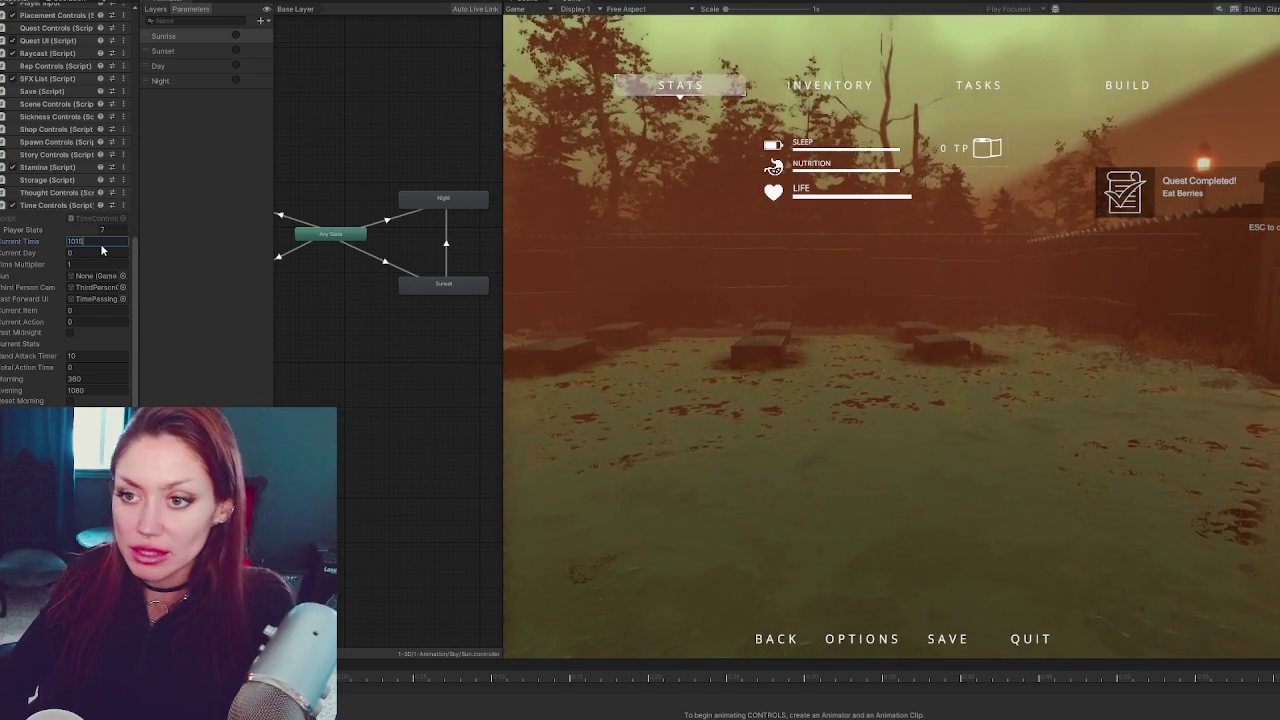
{"action": "left_click", "coordinate": [776, 638]}
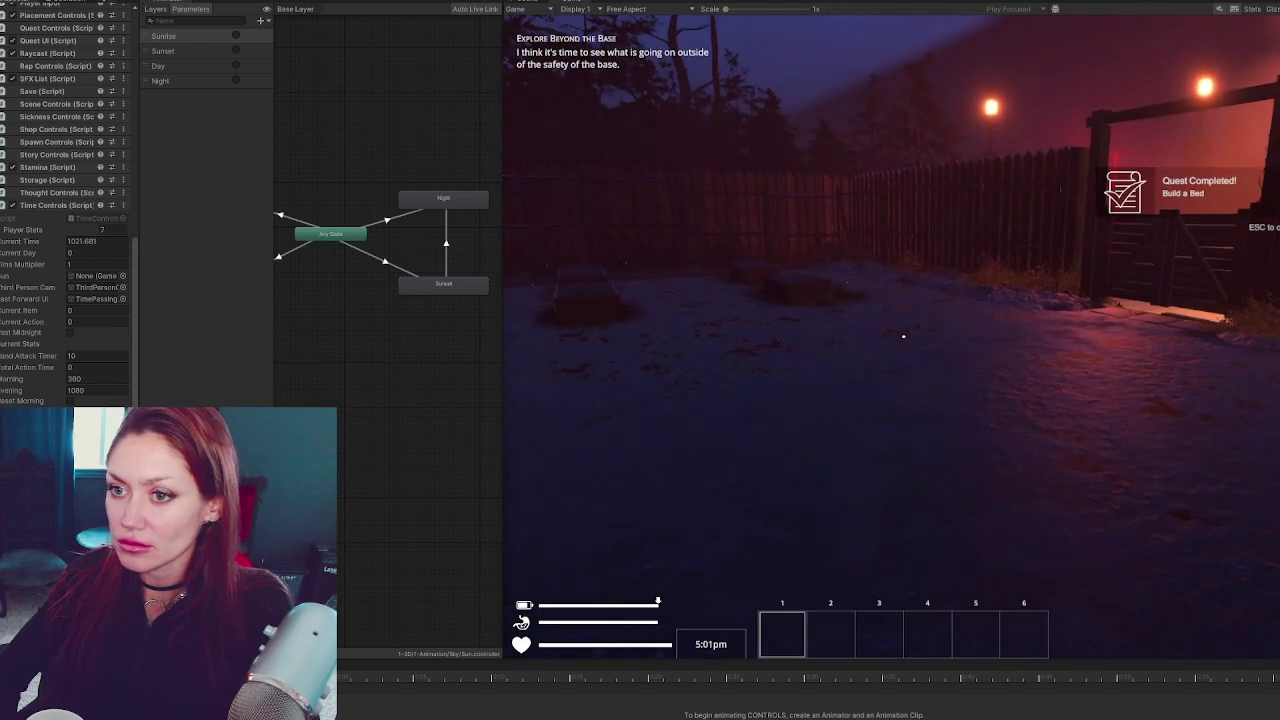
{"action": "key", "text": "Escape"}
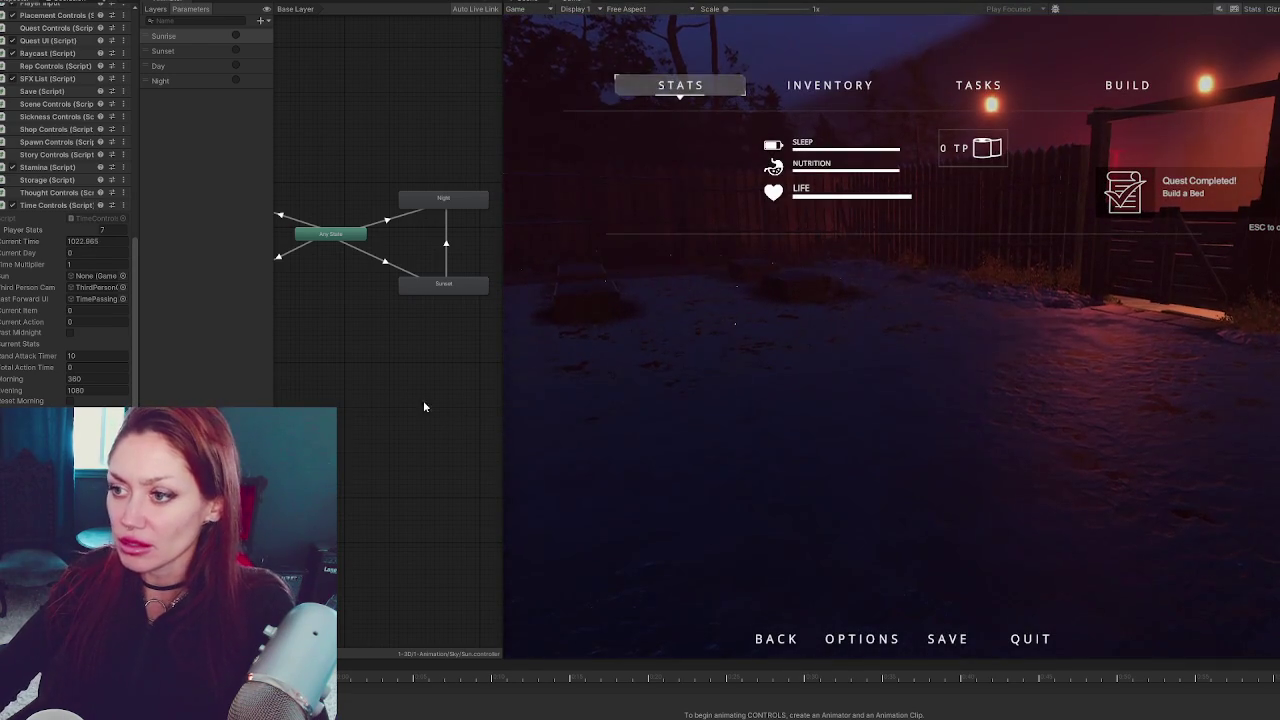
{"action": "mouse_move", "coordinate": [504, 384]}
{"action": "left_mouse_down"}
{"action": "mouse_move", "coordinate": [640, 391]}
{"action": "mouse_move", "coordinate": [626, 392]}
{"action": "left_mouse_up"}
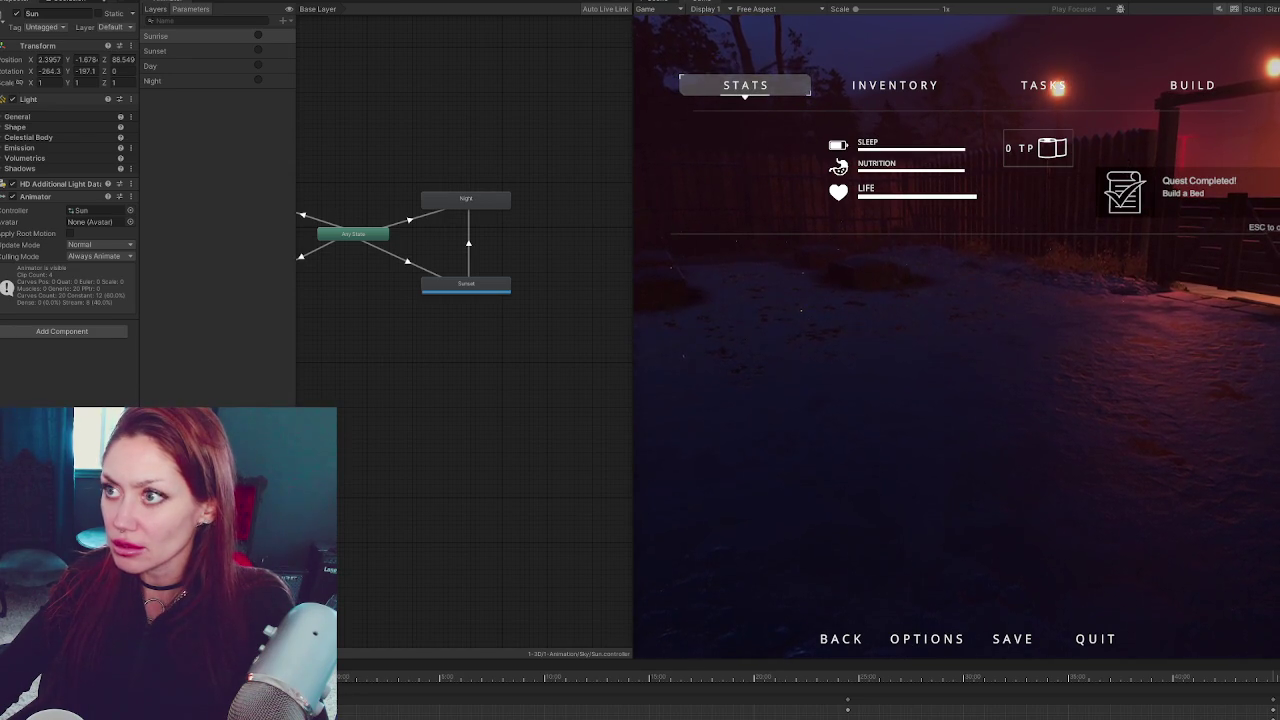
{"action": "key", "text": "ctrl+p"}
Change the CrossFade value on line 105 from 10f to 0.5f, then continue the saved game
{"action": "key", "text": "alt+Tab"}
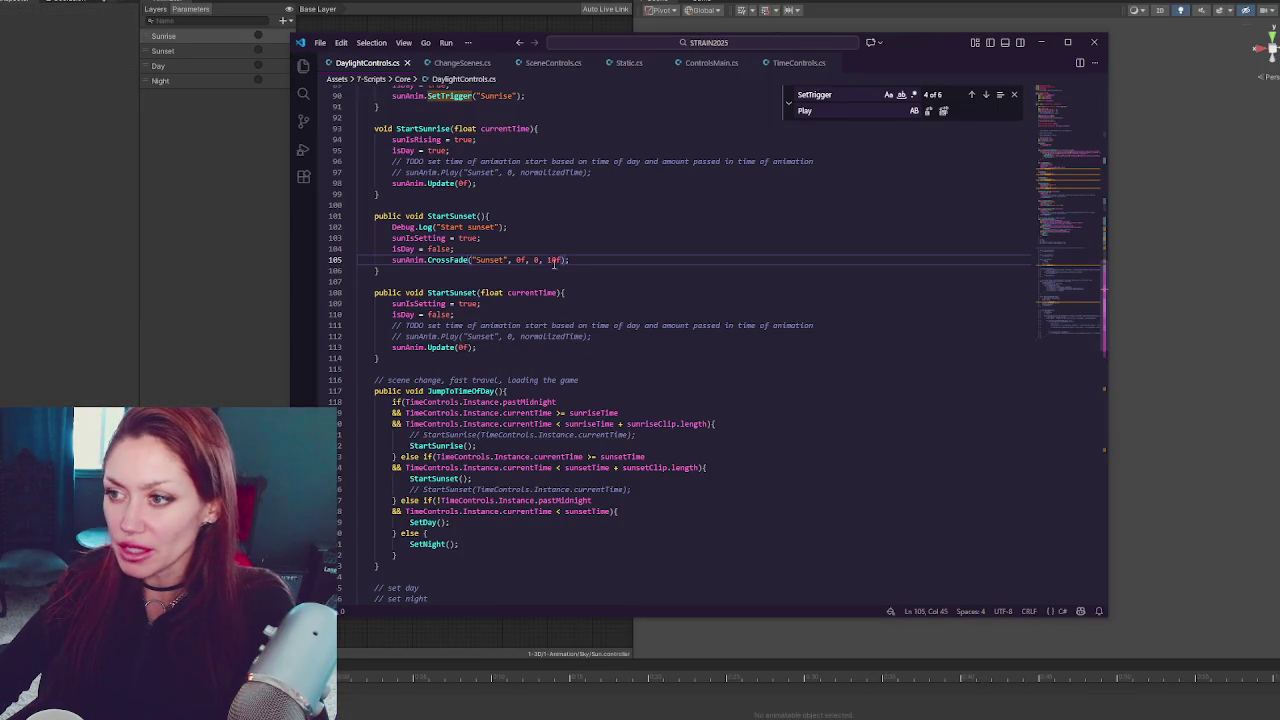
{"action": "double_click", "coordinate": [551, 260]}
{"action": "type", "text": "0.5"}
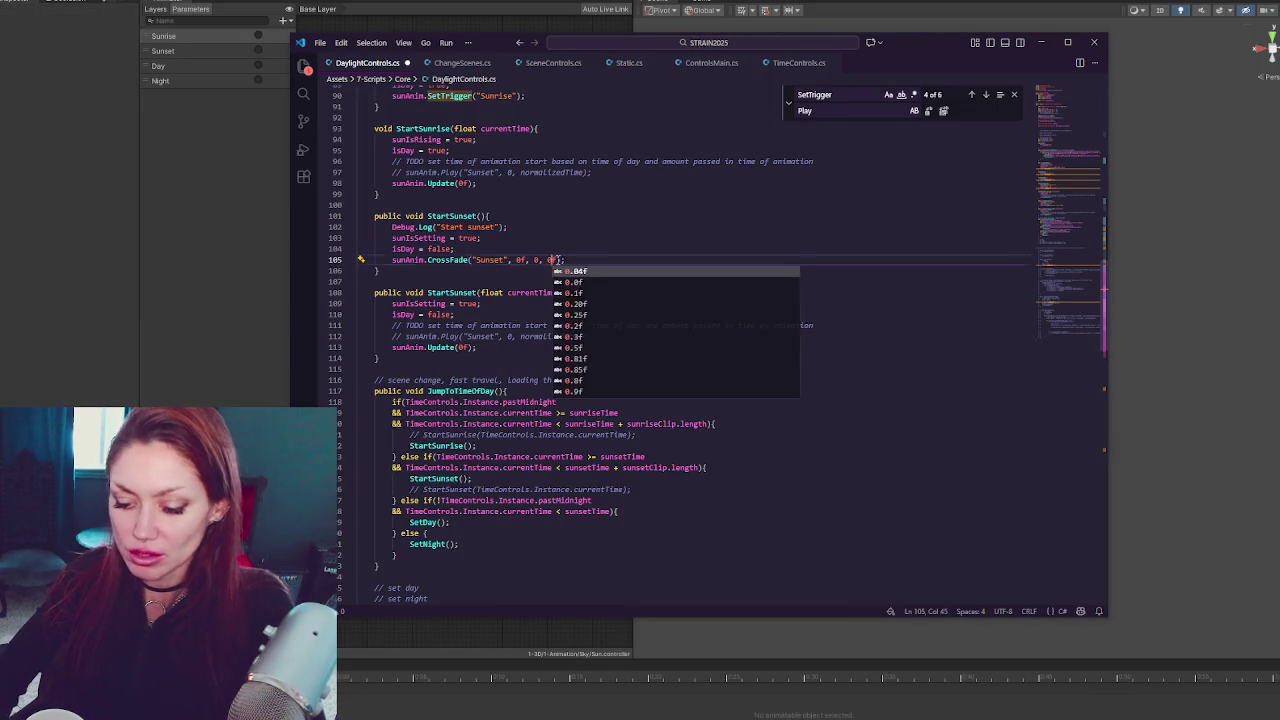
{"action": "key", "text": "alt+Tab"}
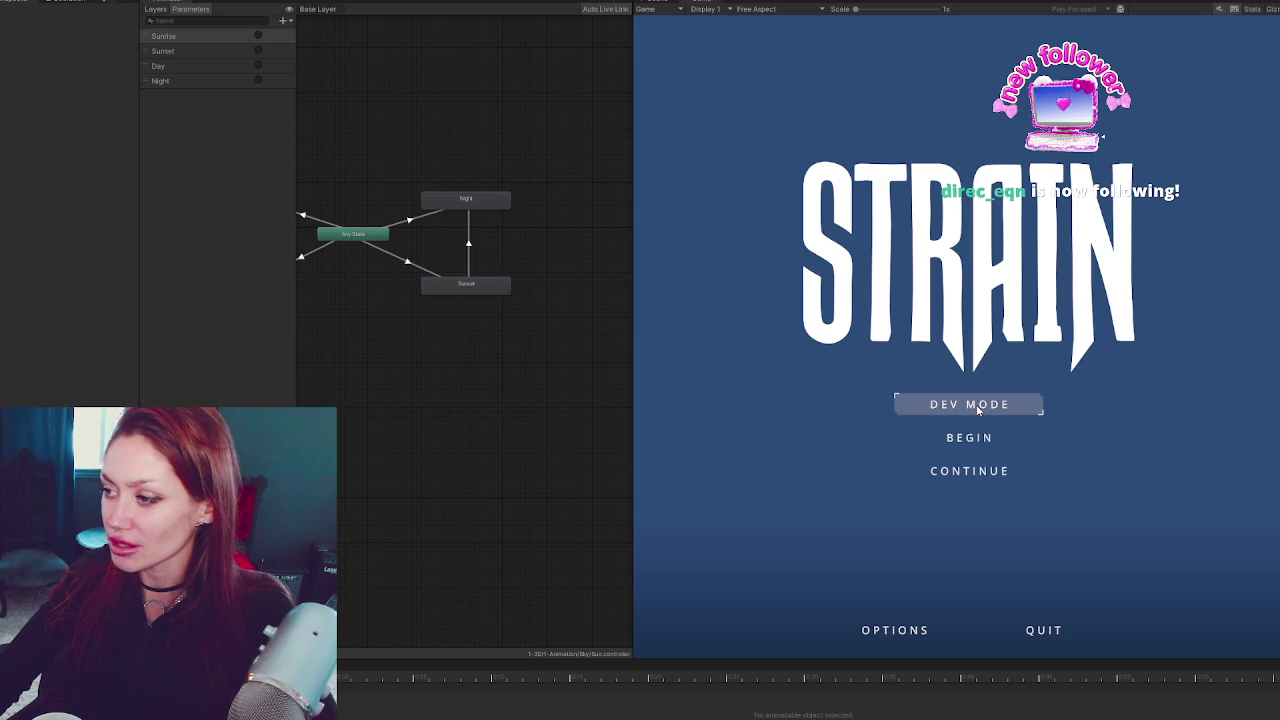
{"action": "left_click", "coordinate": [974, 436]}
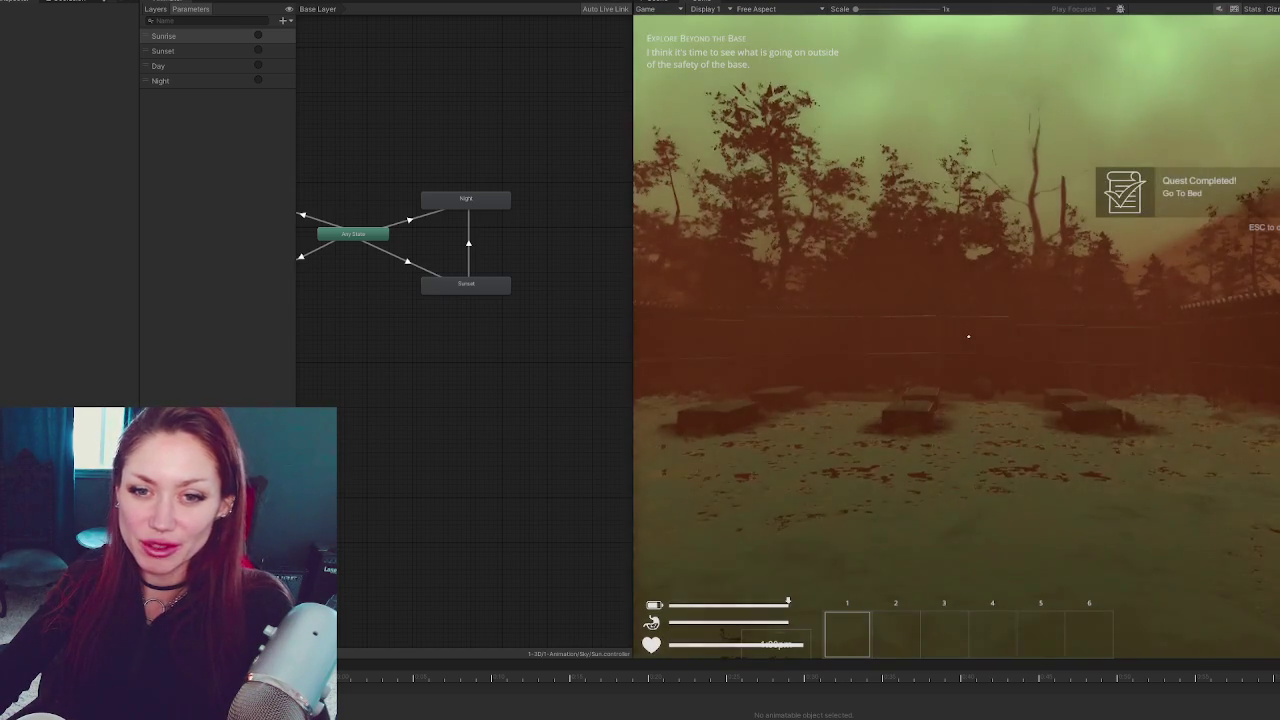
Pause the continued game, set Current Time to about 1015, and resume as the Sun plays Sunset
{"action": "key", "text": "alt+Tab"}
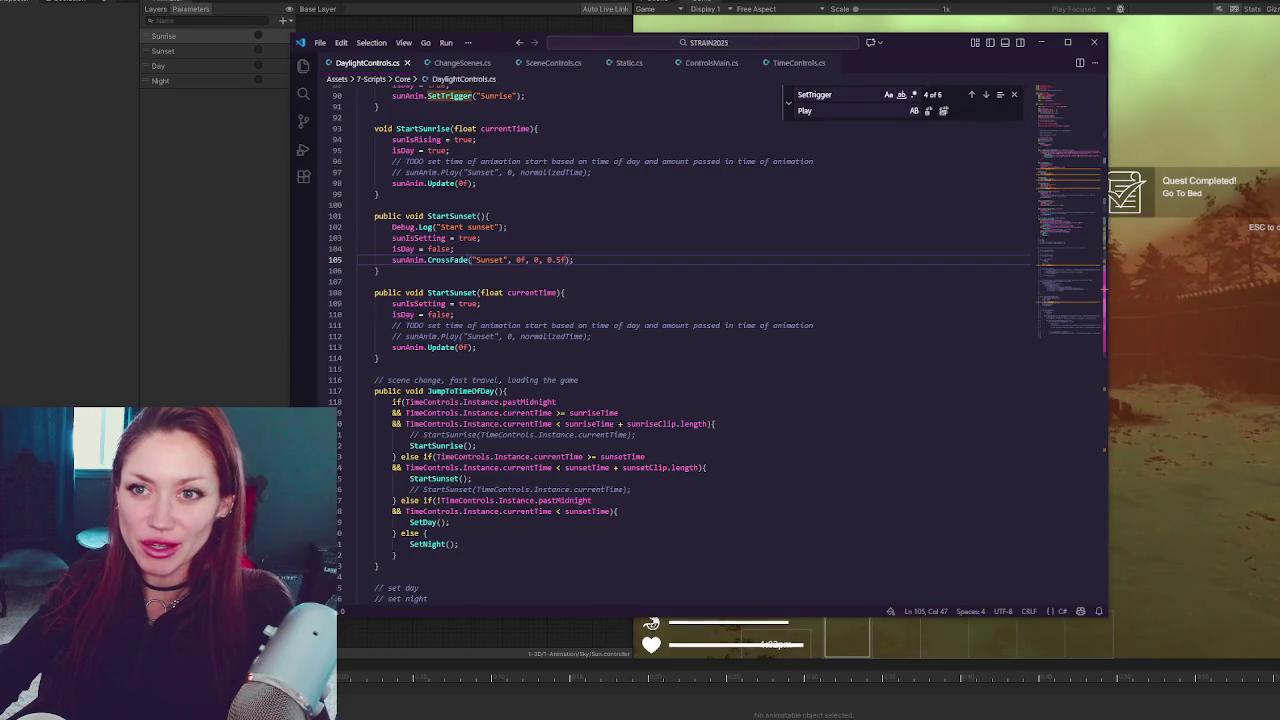
{"action": "key", "text": "alt+Tab"}
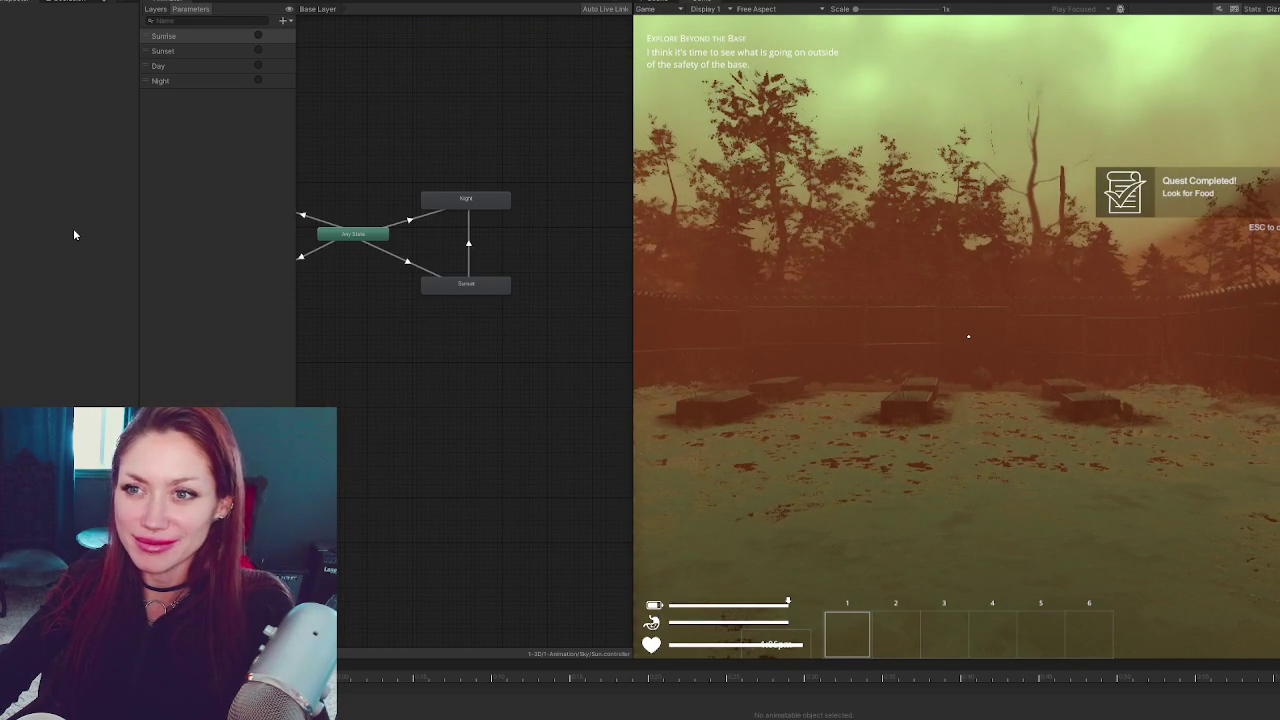
{"action": "scroll", "coordinate": [76, 210], "scroll_direction": "down", "scroll_amount": 10}
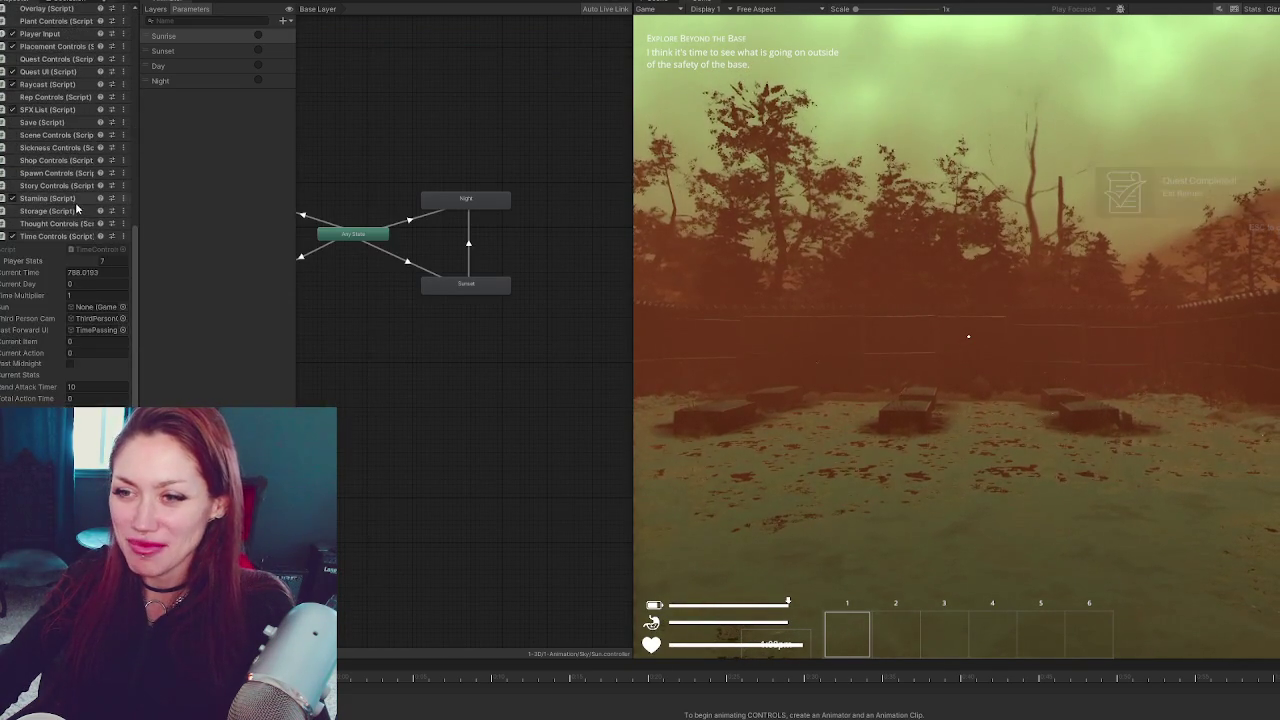
{"action": "key", "text": "Escape"}
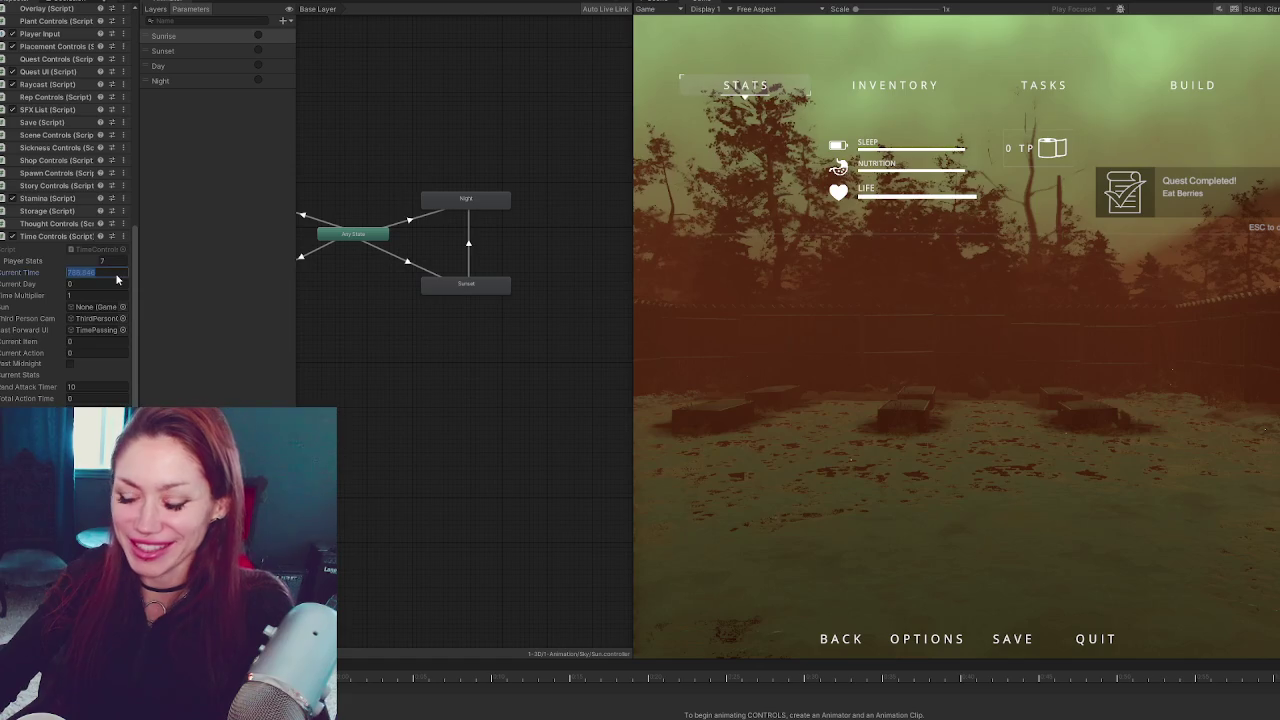
{"action": "type", "text": "1015"}
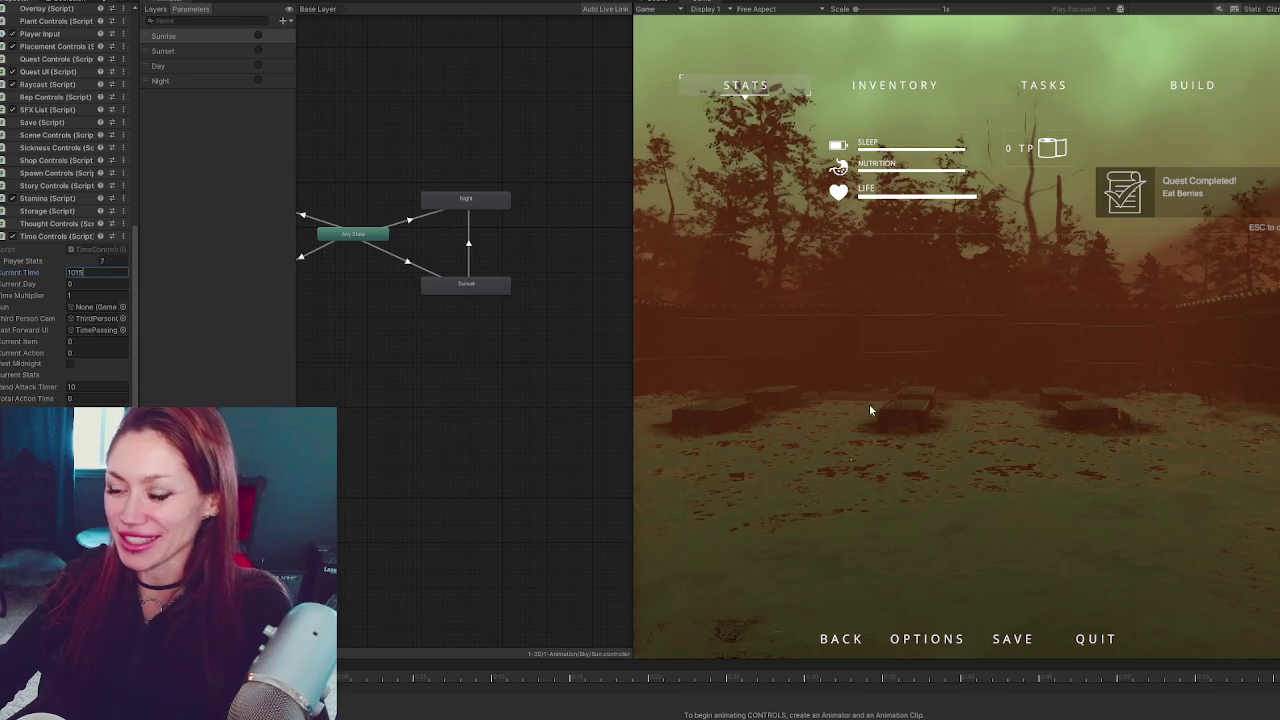
{"action": "left_click", "coordinate": [832, 423]}
{"action": "key", "text": "Escape"}
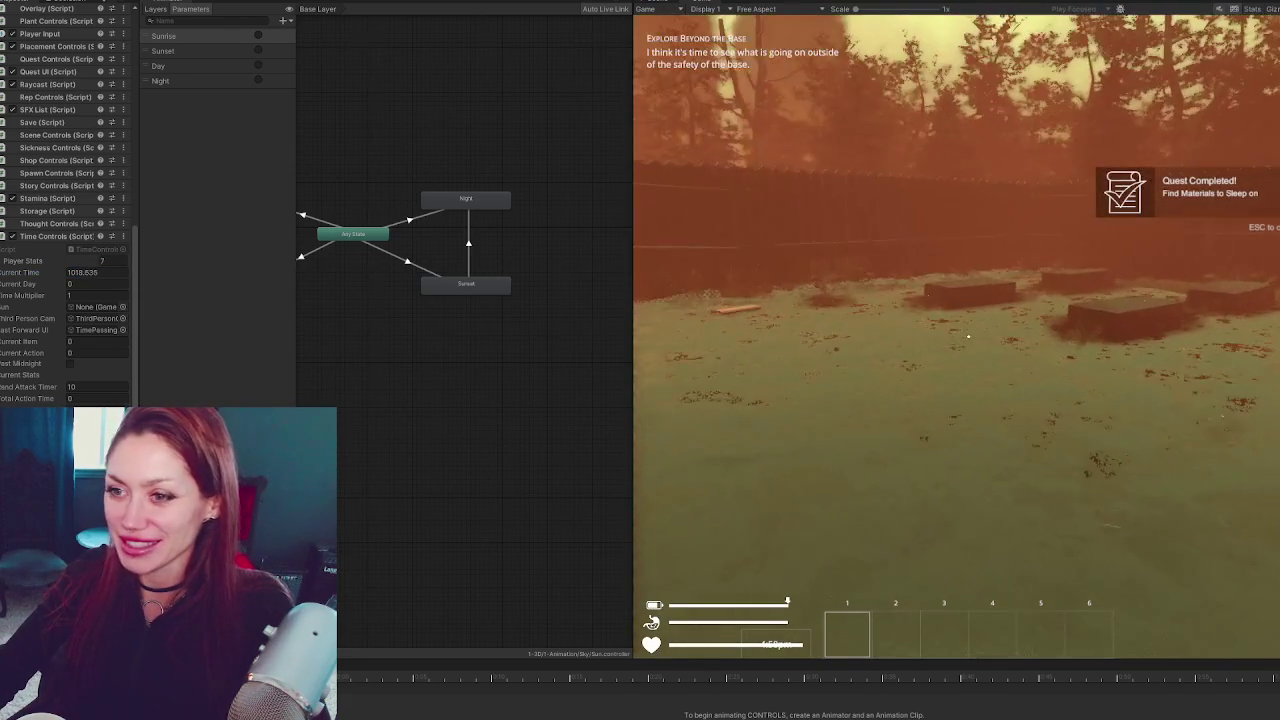
{"action": "key", "text": "alt+Tab"}
{"action": "key", "text": "alt+Tab"}
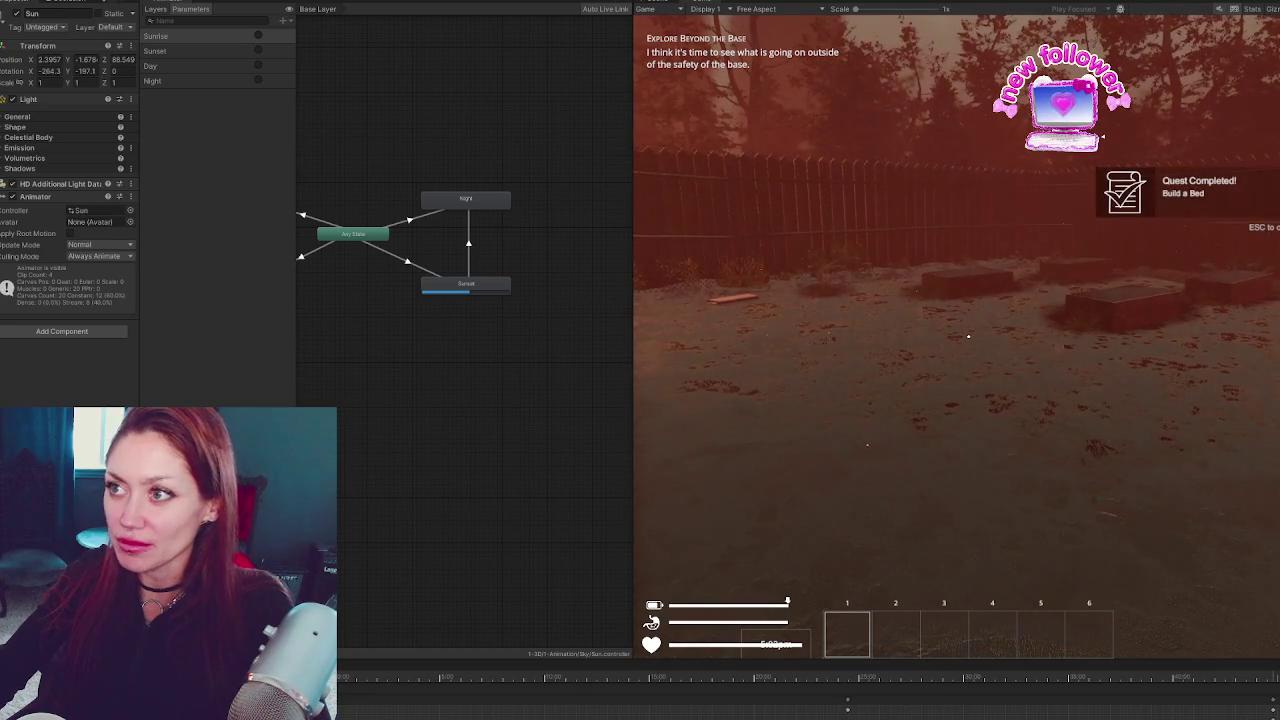
{"action": "key", "text": "alt+Tab"}
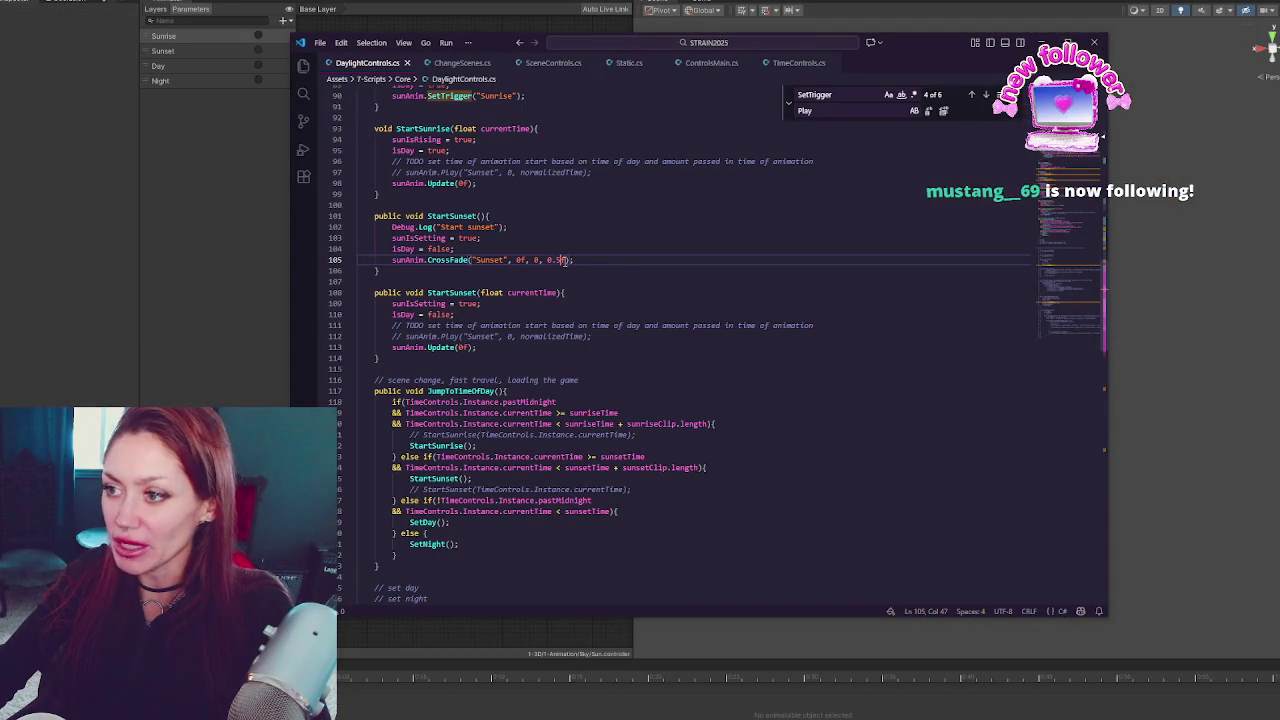
Change the Sunset CrossFade value on line 105 from 0.5f to 0.25f and reload Unity
{"action": "left_click_drag", "start_coordinate": [545, 259], "coordinate": [567, 259]}
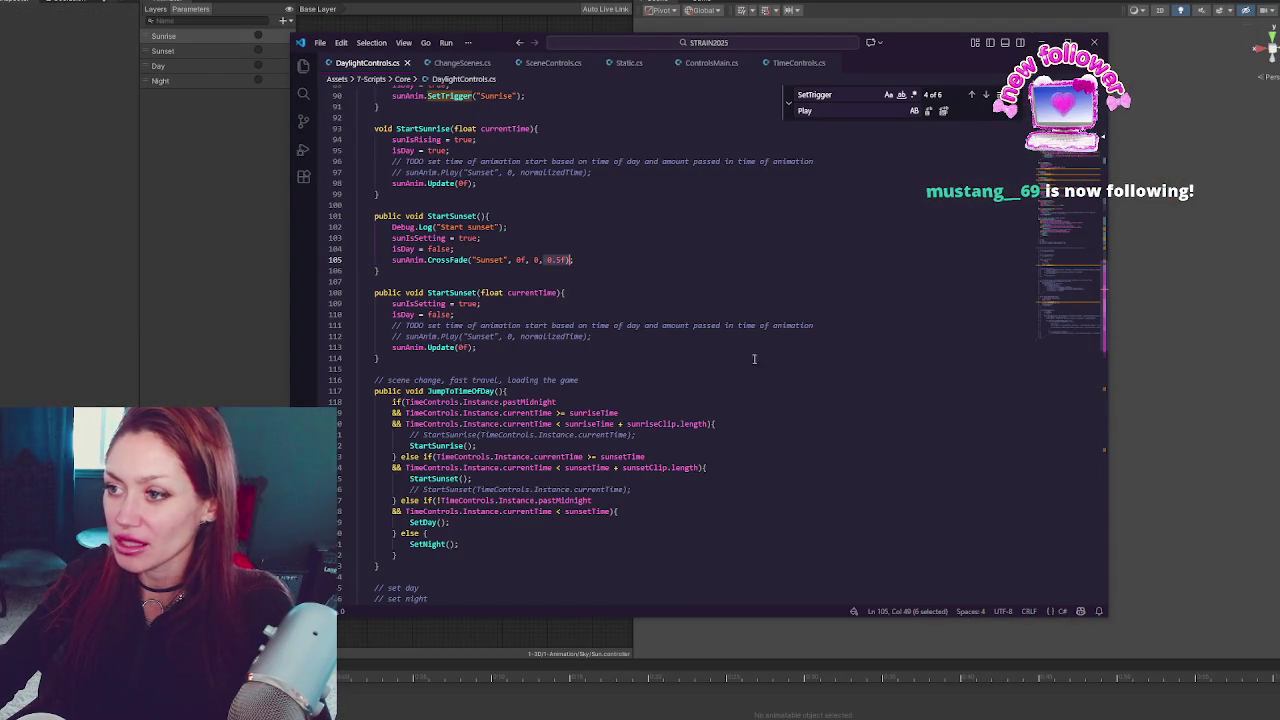
{"action": "scroll", "coordinate": [793, 401], "scroll_direction": "up", "scroll_amount": 3}
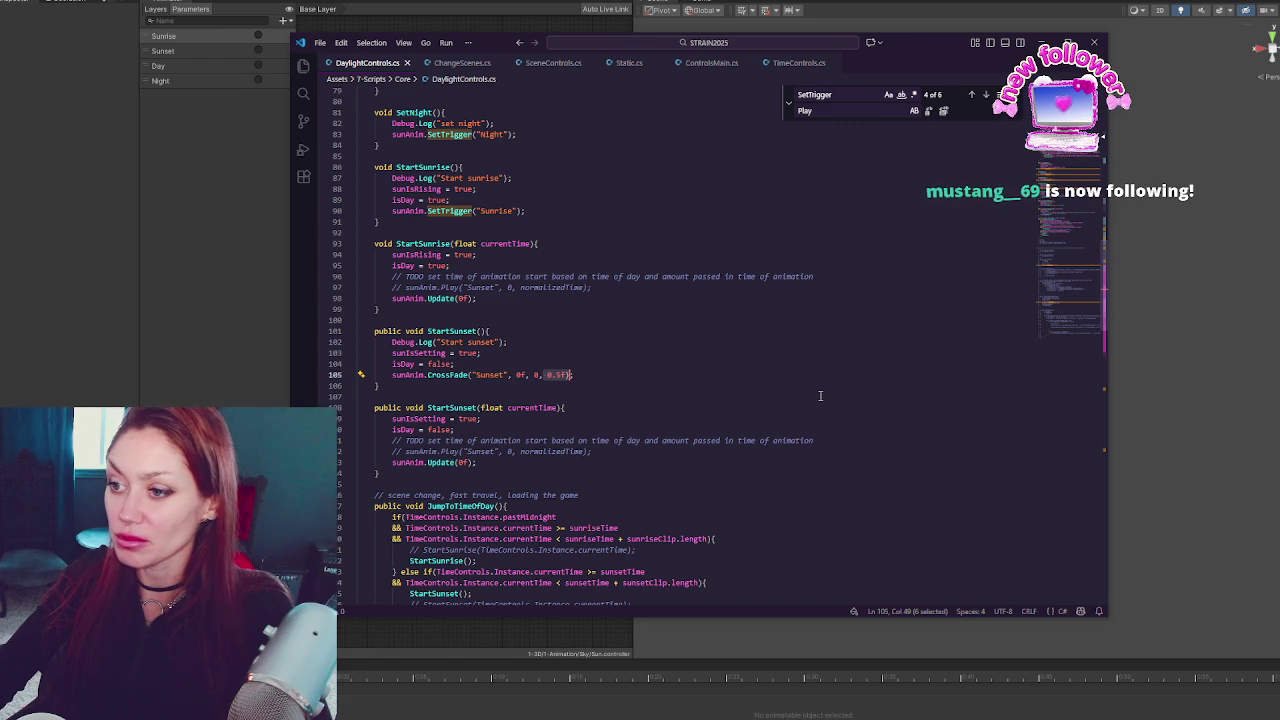
{"action": "scroll", "coordinate": [820, 396], "scroll_direction": "up", "scroll_amount": 3}
{"action": "left_click", "coordinate": [564, 425]}
{"action": "left_click", "coordinate": [555, 491]}
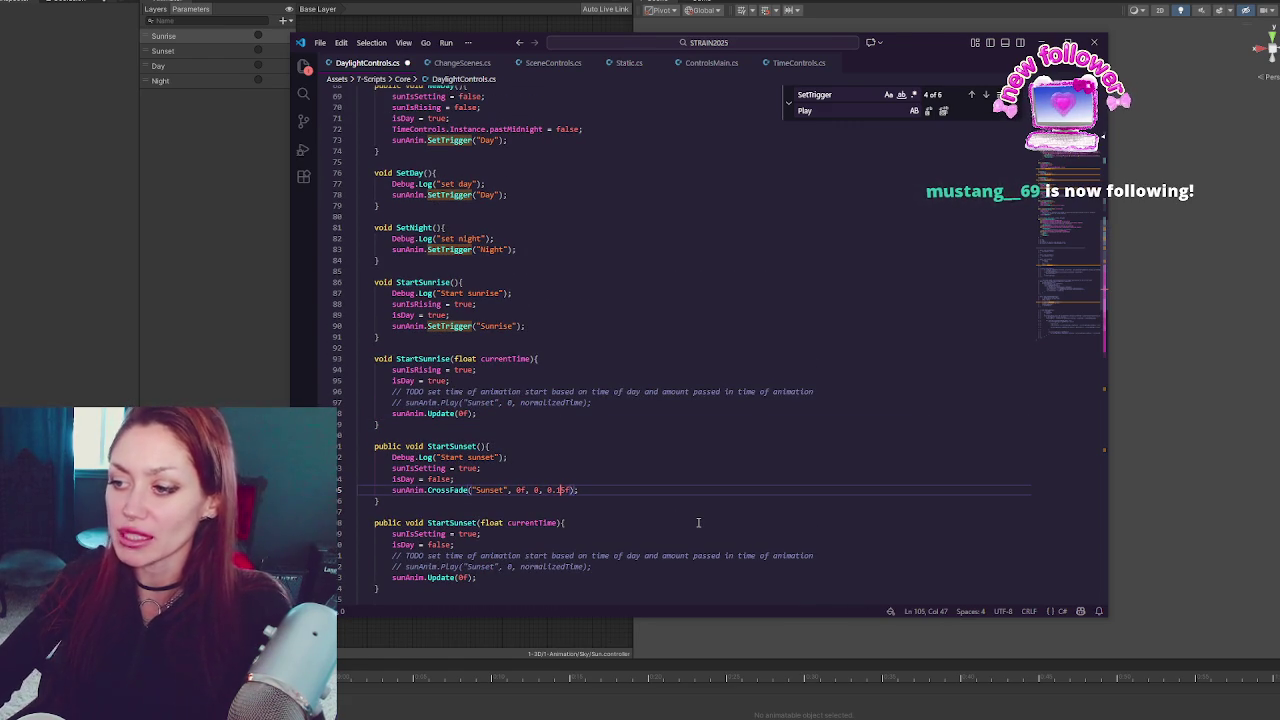
{"action": "left_click", "coordinate": [118, 268]}
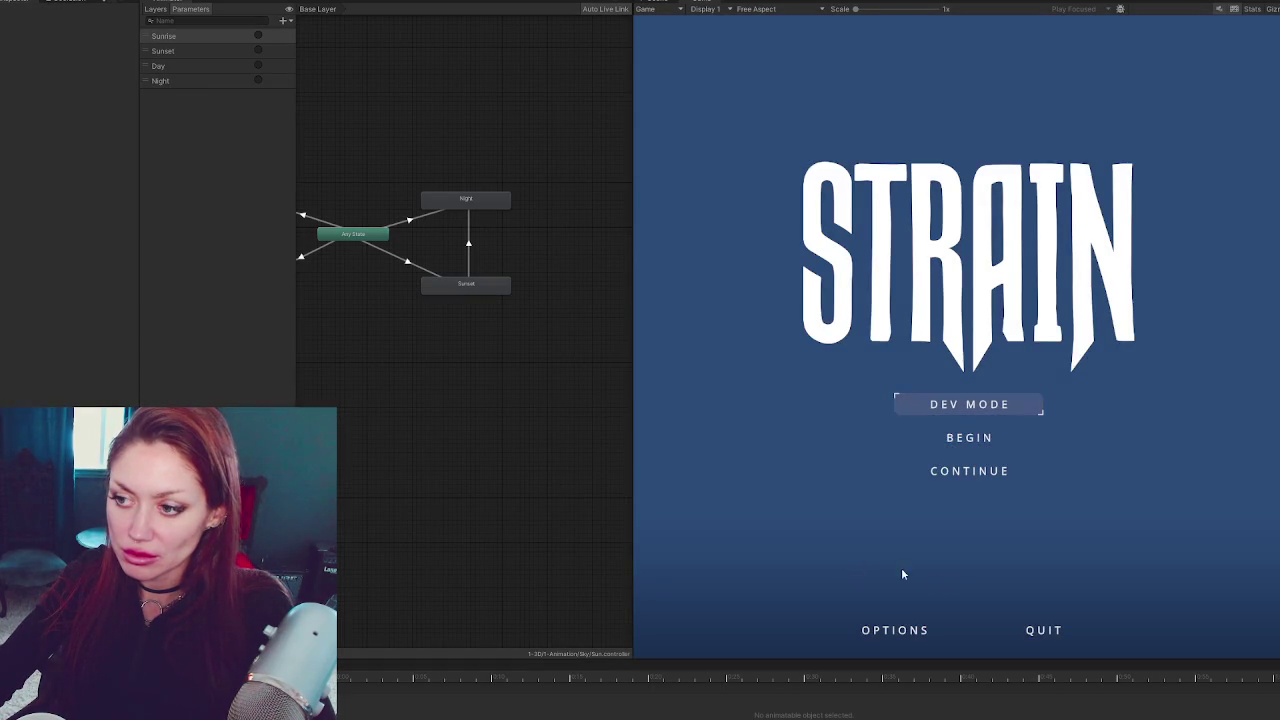
Continue the saved game, set Current Time to 1055, and watch the Sun pass from Day into Sunset
{"action": "left_click", "coordinate": [1025, 474]}
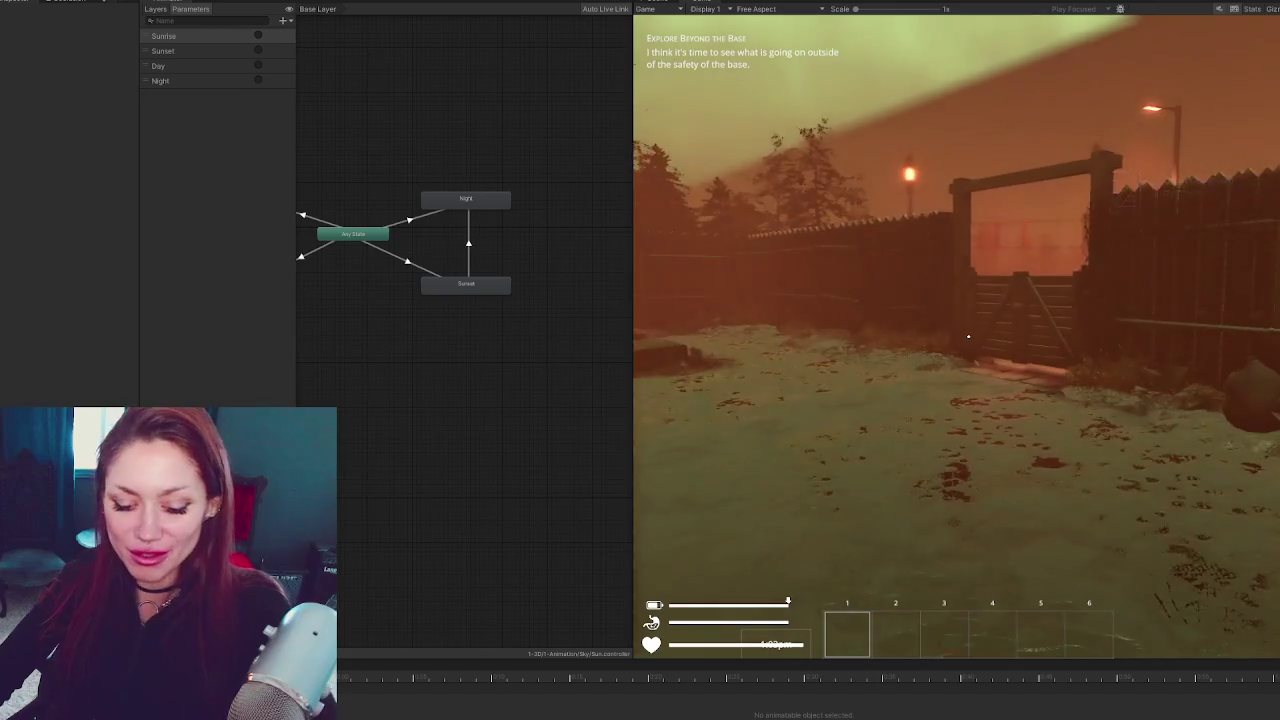
{"action": "key", "text": "Escape"}
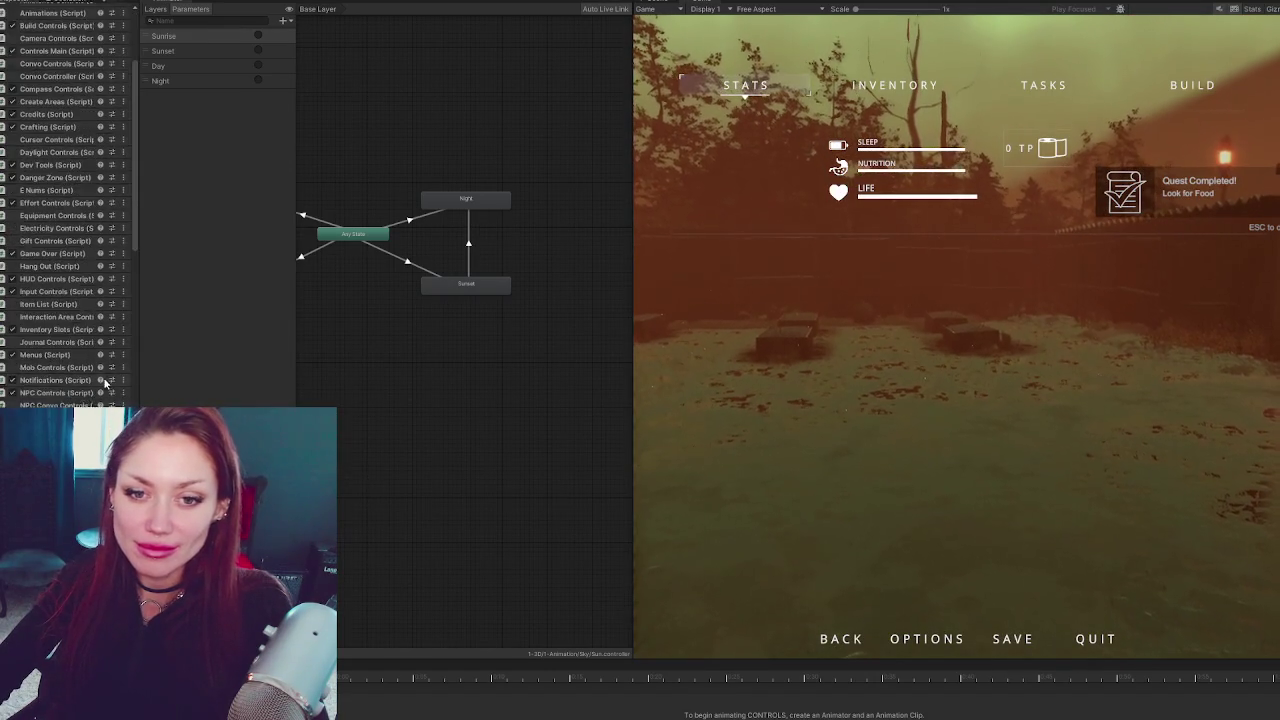
{"action": "scroll", "coordinate": [98, 185], "scroll_direction": "down", "scroll_amount": 5}
{"action": "left_click", "coordinate": [104, 149]}
{"action": "type", "text": "1"}
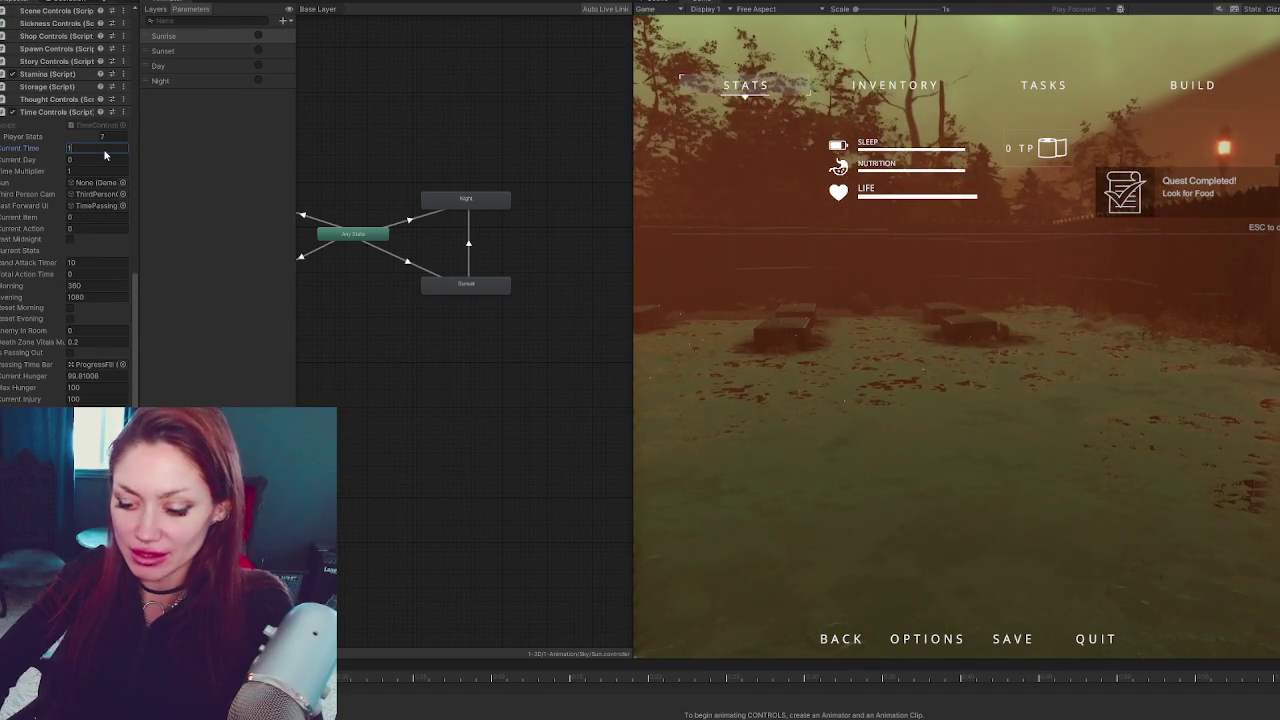
{"action": "type", "text": "055"}
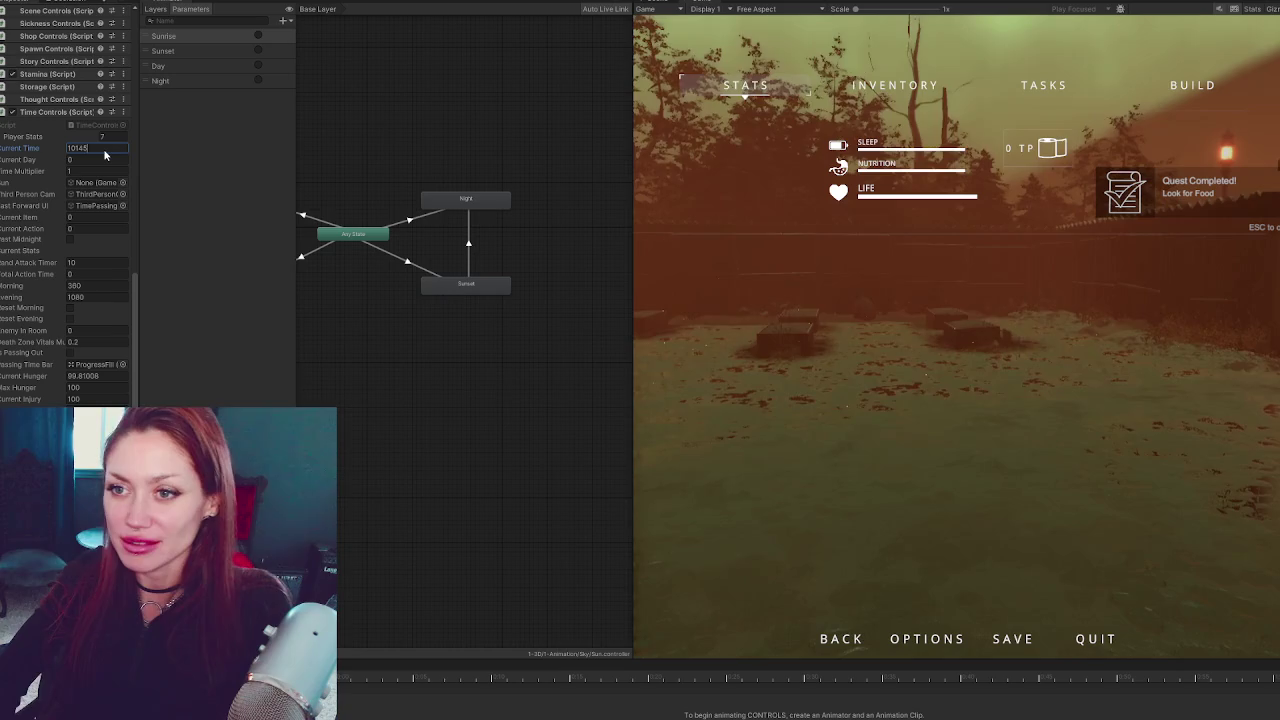
{"action": "left_click", "coordinate": [996, 421]}
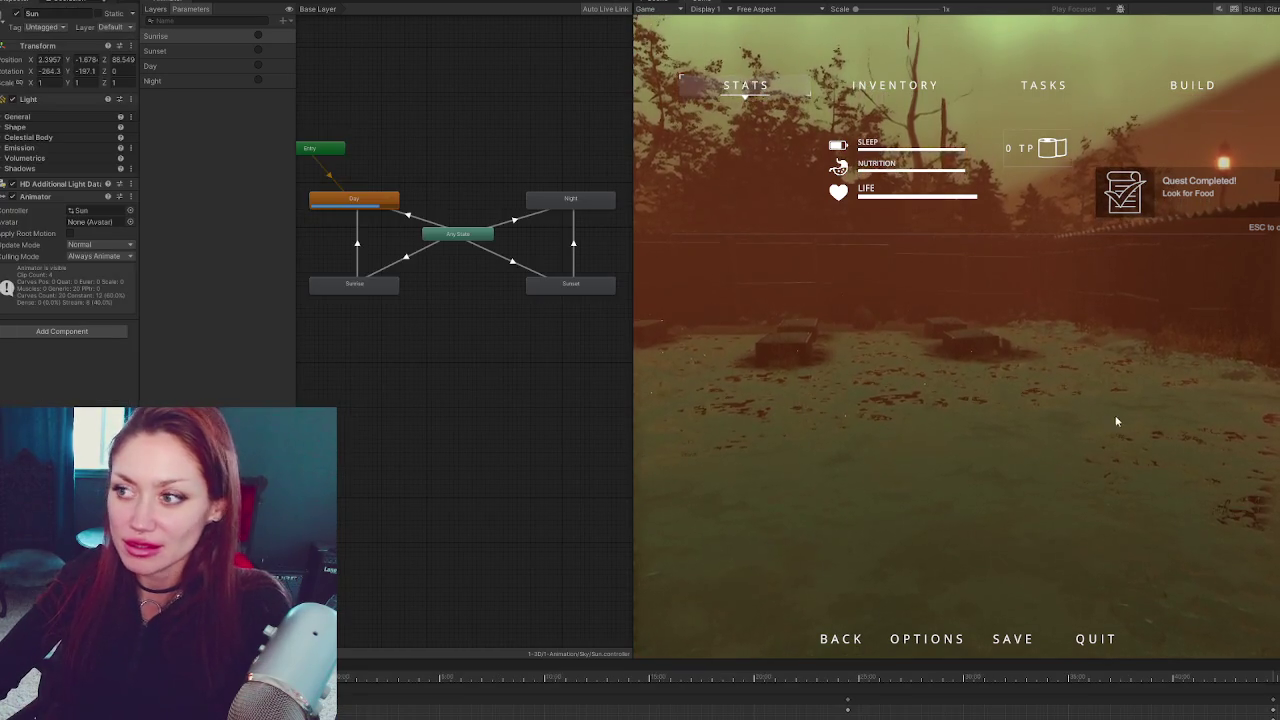
{"action": "key", "text": "Escape"}
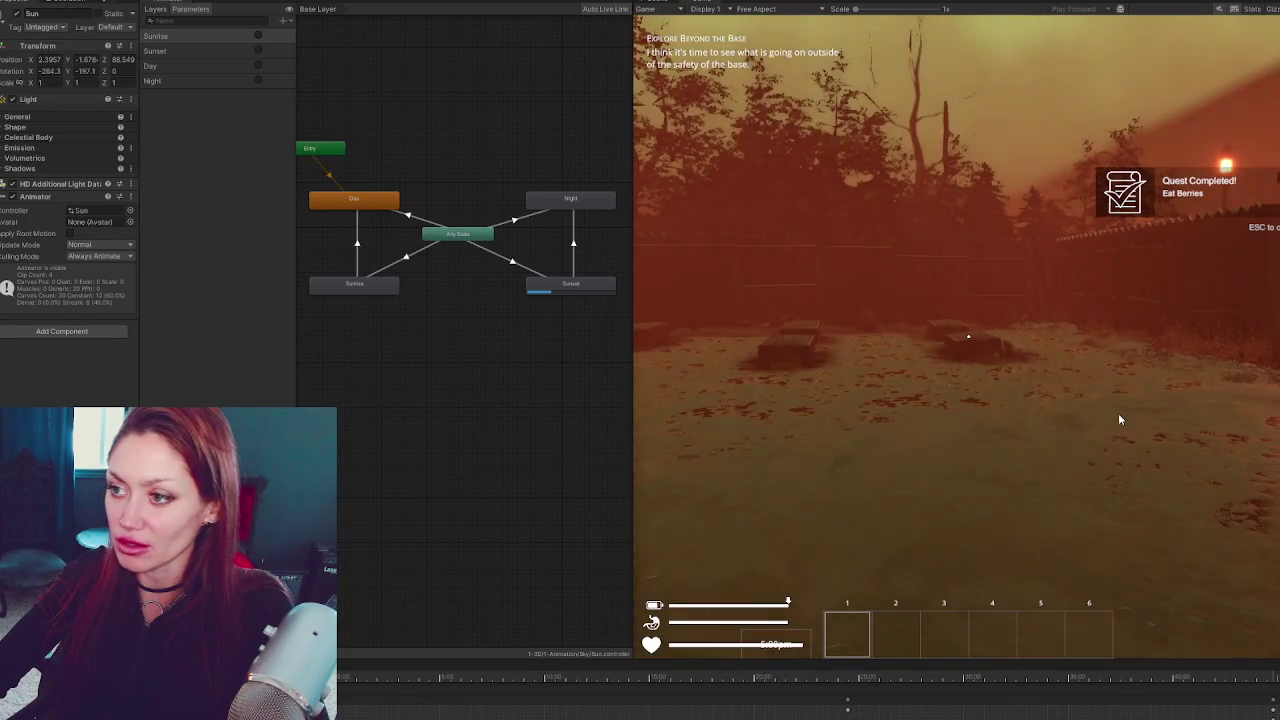
{"action": "key", "text": "Escape"}
{"action": "key", "text": "alt+Tab"}
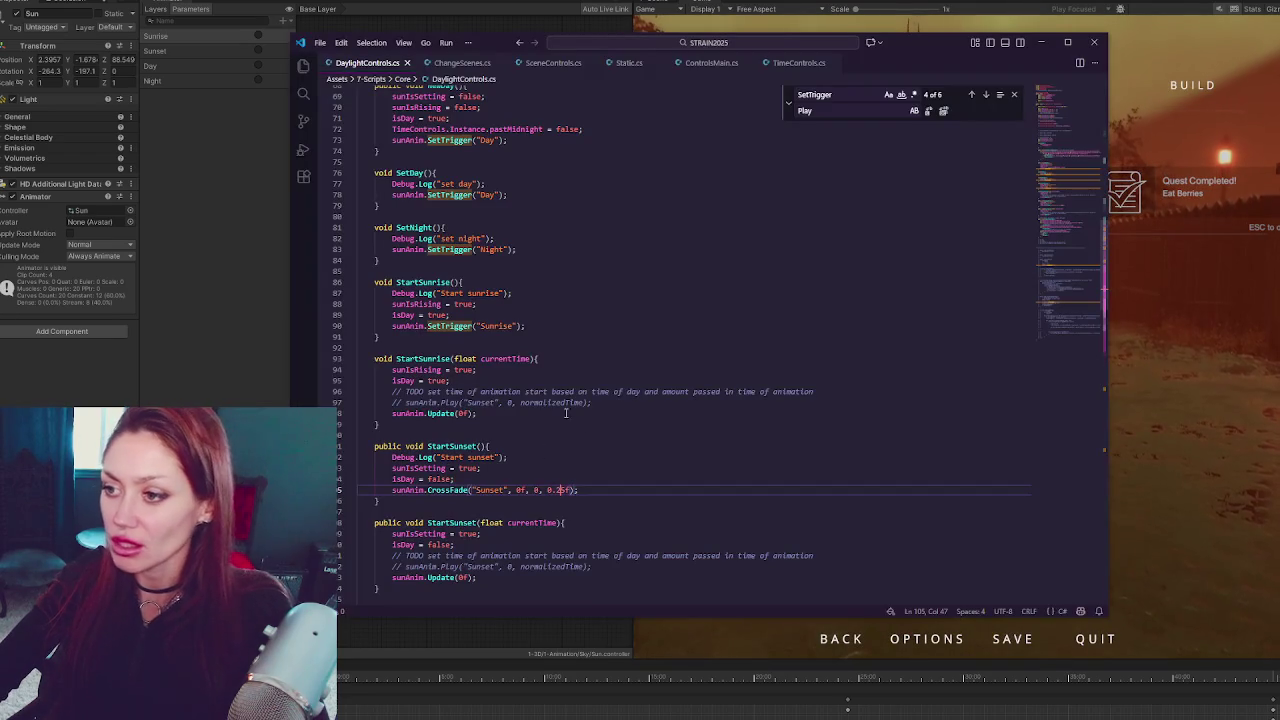
Add line 125 in the sunset branch beginning 'float percentageToJumpTo'
{"action": "left_click", "coordinate": [681, 435]}
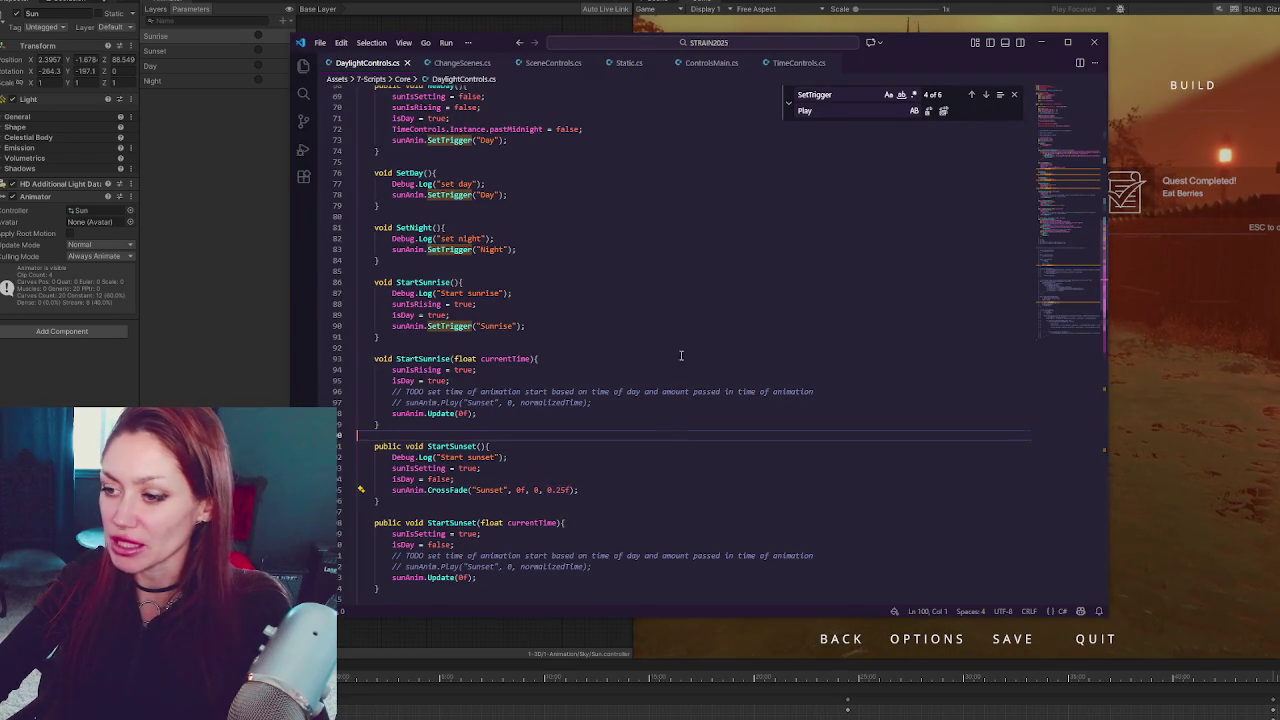
{"action": "scroll", "coordinate": [640, 420], "scroll_direction": "down", "scroll_amount": 3}
{"action": "left_click", "coordinate": [579, 404]}
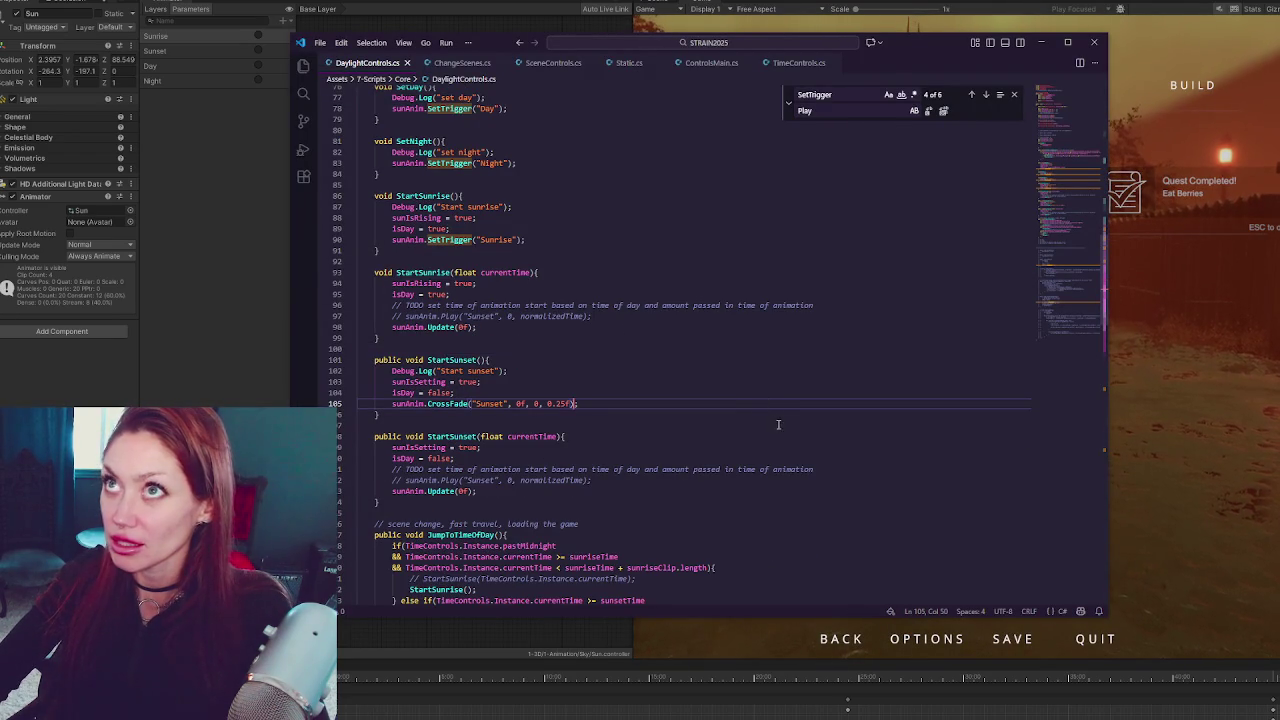
{"action": "key", "text": "Up"}
{"action": "scroll", "coordinate": [466, 357], "scroll_direction": "down", "scroll_amount": 3}
{"action": "left_click", "coordinate": [708, 496]}
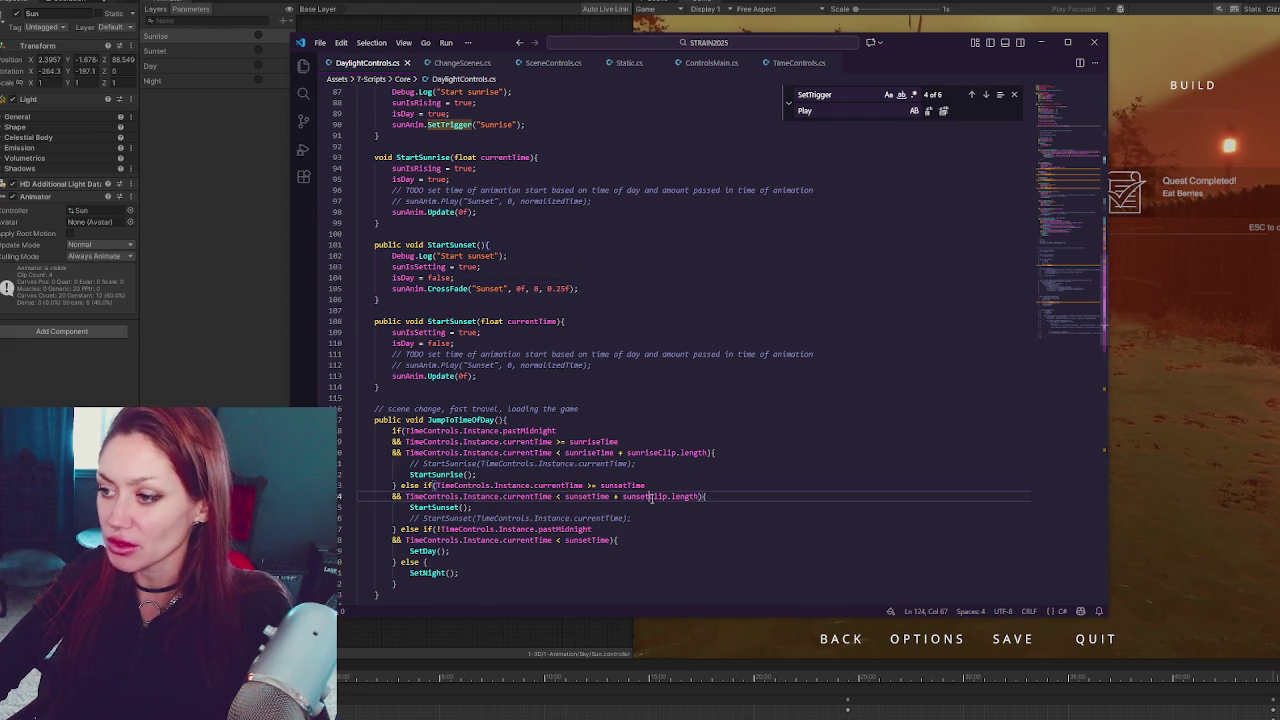
{"action": "scroll", "coordinate": [720, 400], "scroll_direction": "down", "scroll_amount": 5}
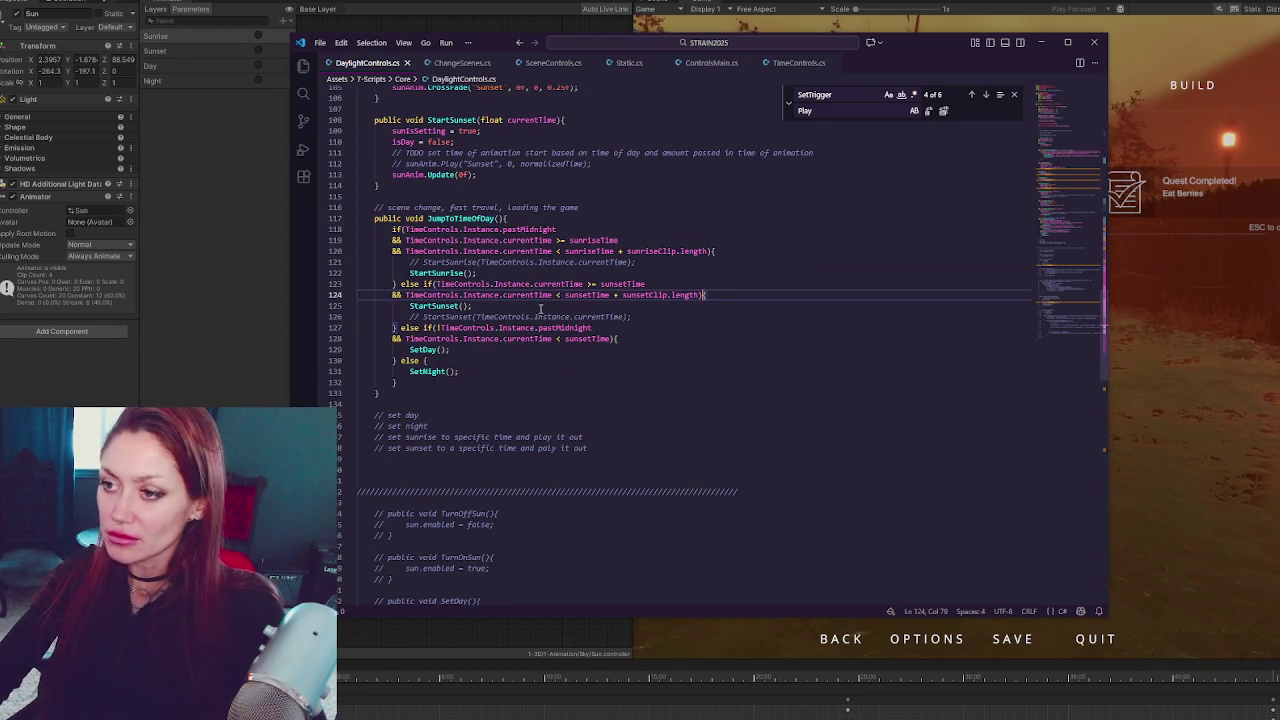
{"action": "left_click", "coordinate": [747, 298]}
{"action": "key", "text": "Return"}
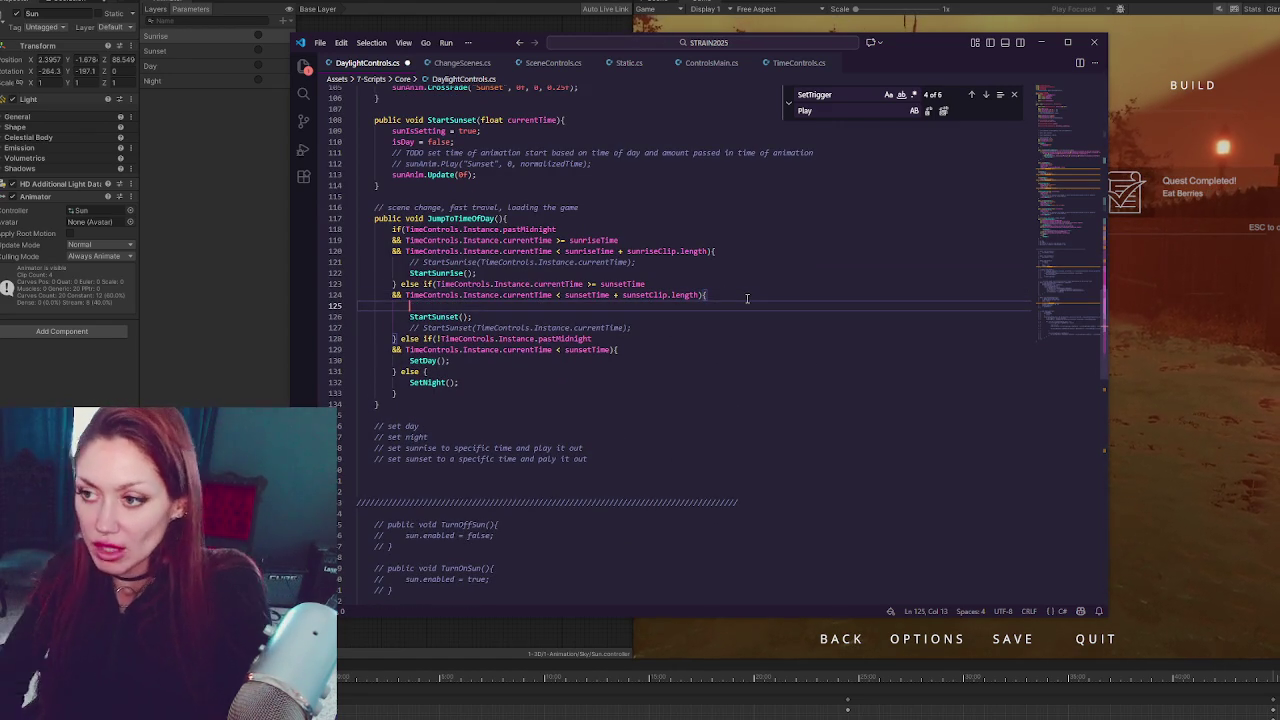
{"action": "type", "text": "perce"}
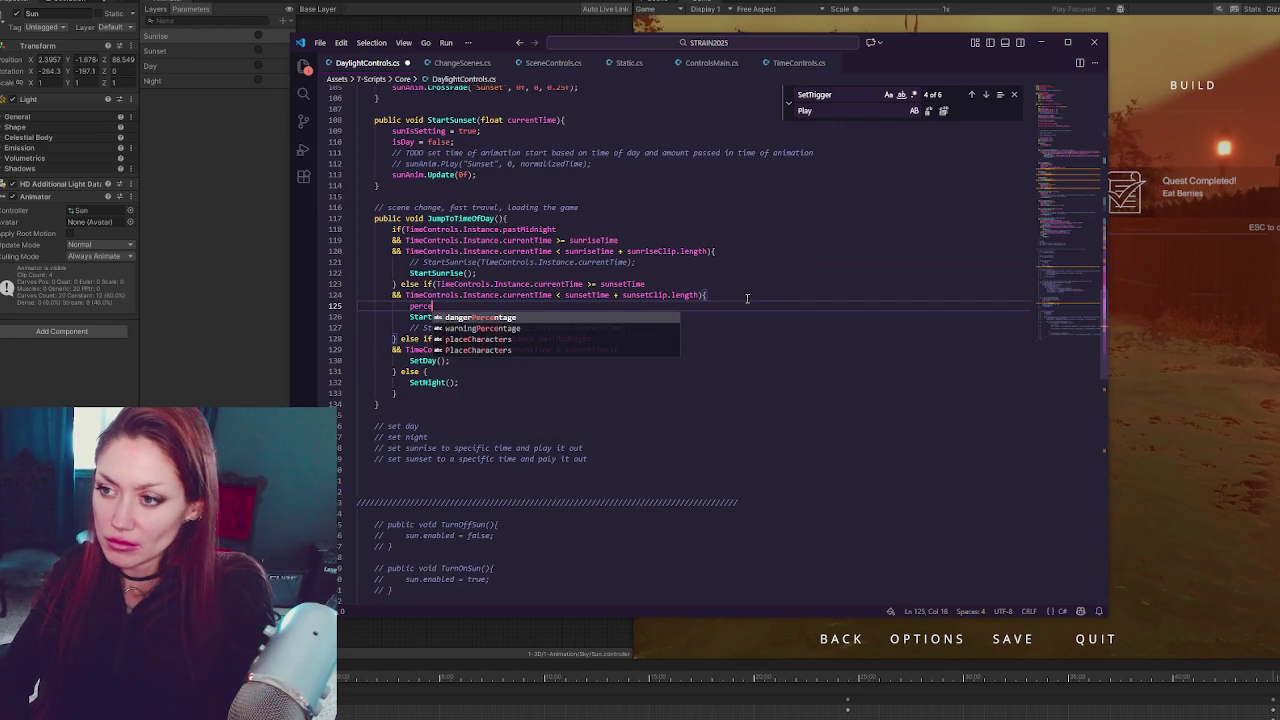
{"action": "key", "text": "BackSpace"}
{"action": "key", "text": "BackSpace"}
{"action": "key", "text": "BackSpace"}
{"action": "type", "text": "flo"}
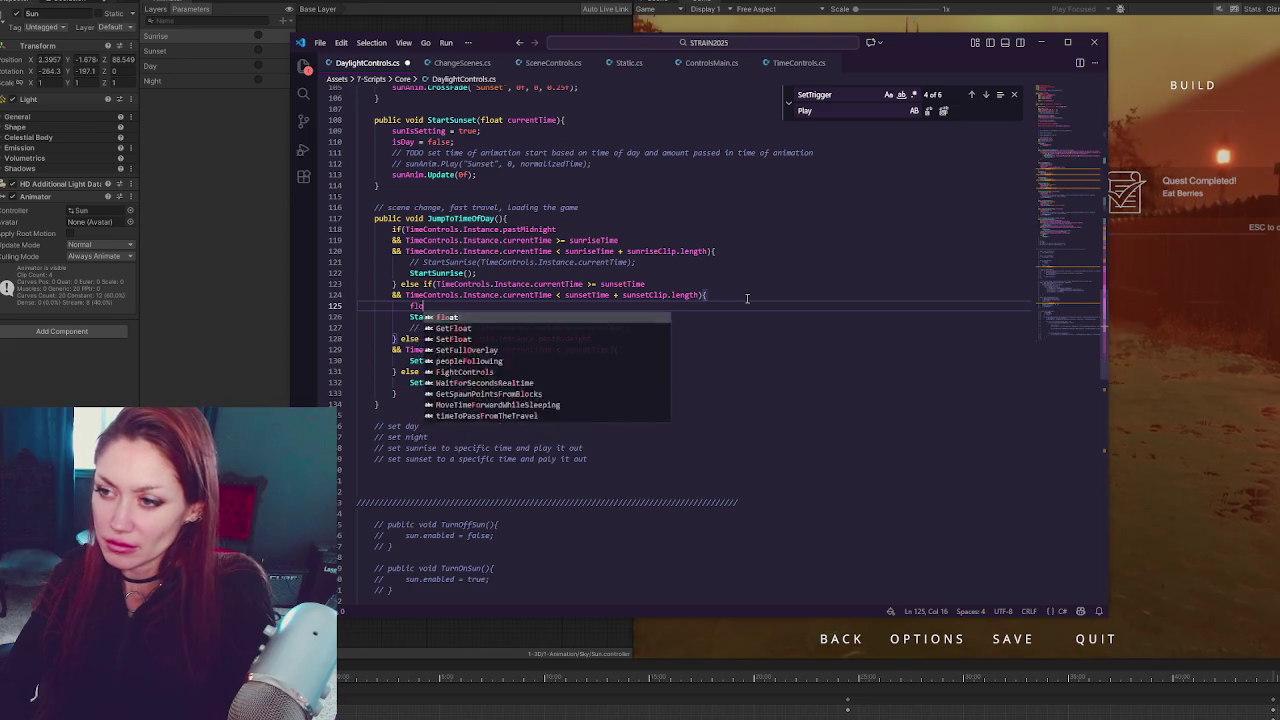
{"action": "type", "text": "at percentageTo"}
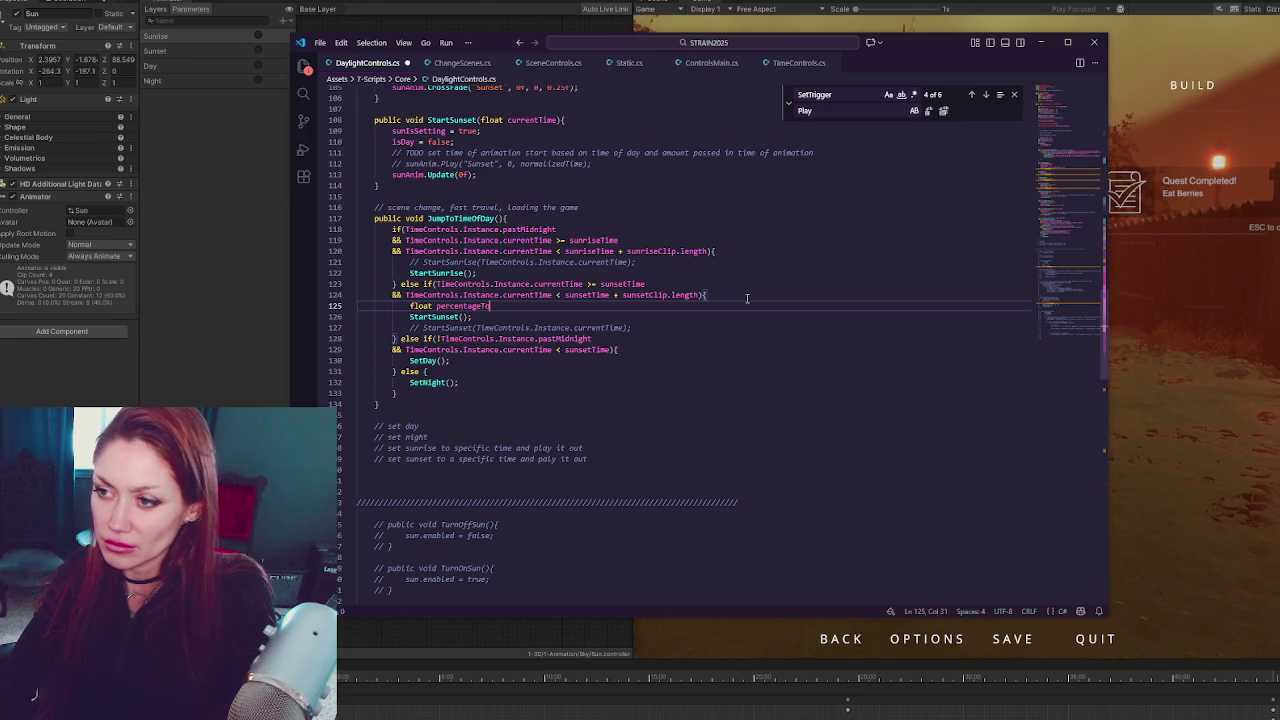
{"action": "type", "text": "JumpTo ="}
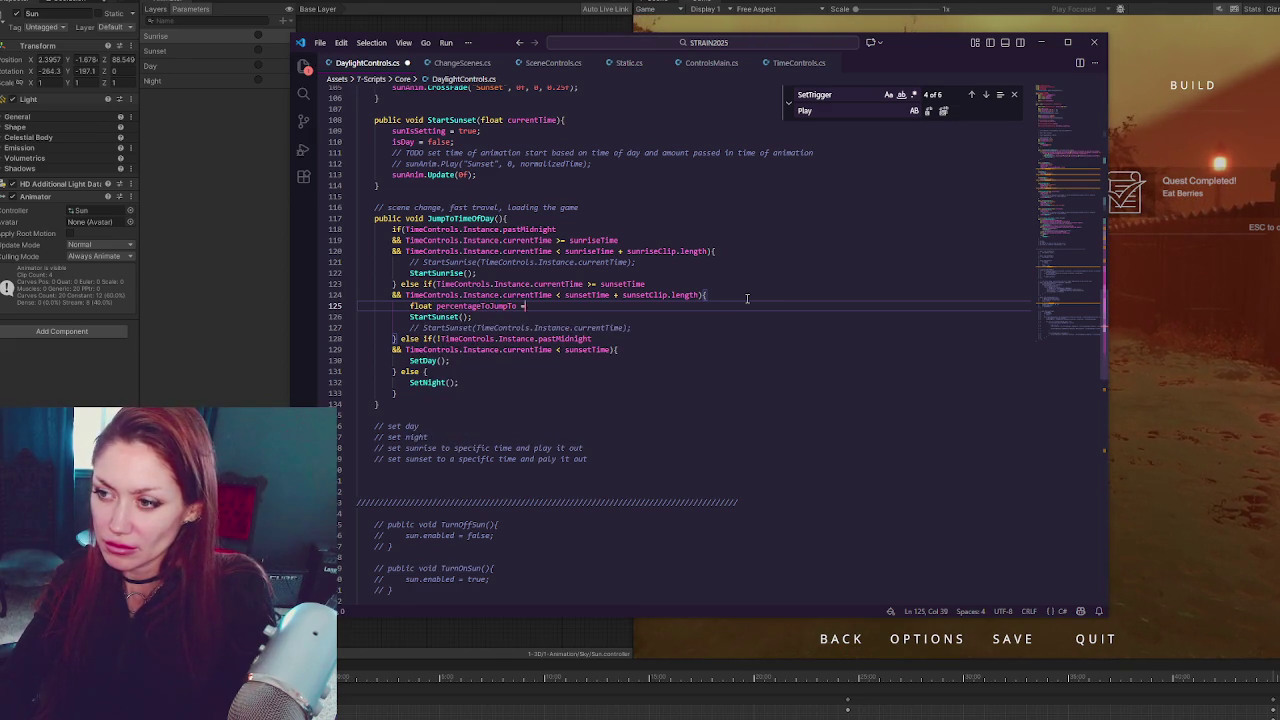
Copy sunsetClip.length from the sunset condition and paste it as percentageToJumpTo's value
{"action": "left_click", "coordinate": [437, 295]}
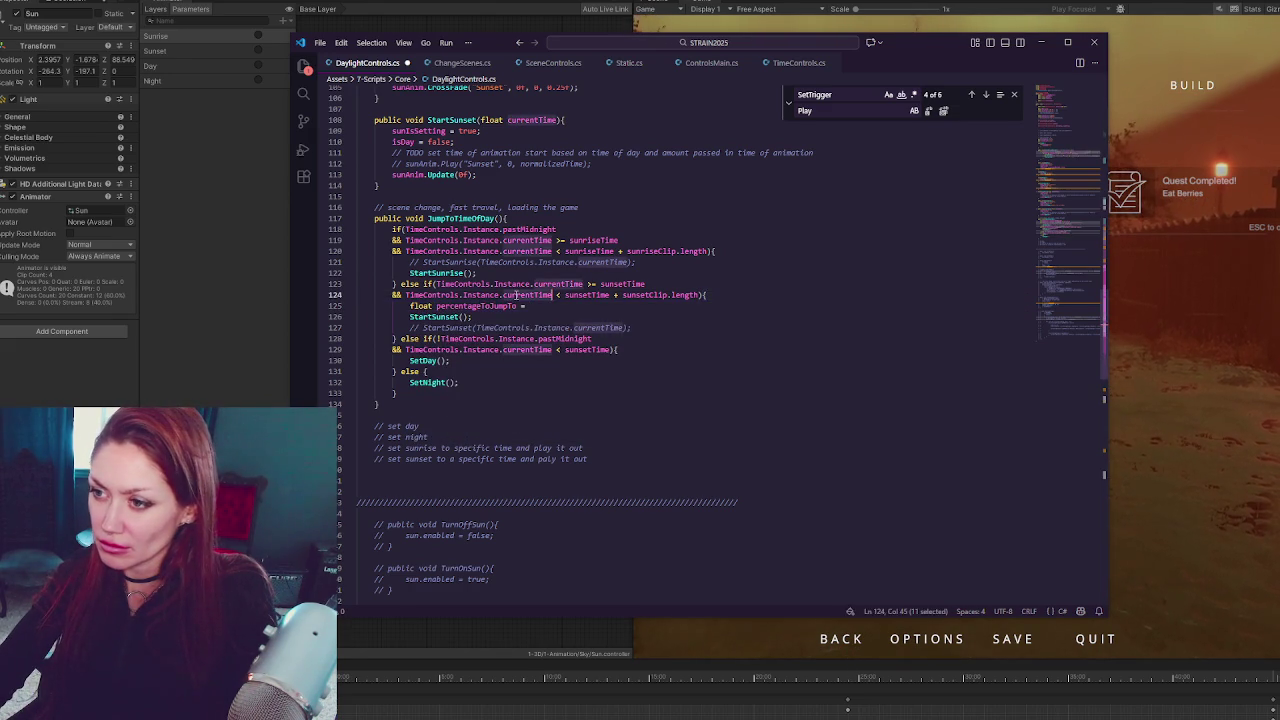
{"action": "left_click_drag", "start_coordinate": [406, 295], "coordinate": [701, 295]}
{"action": "key", "text": "ctrl+c"}
{"action": "left_click", "coordinate": [601, 306]}
{"action": "key", "text": "ctrl+v"}
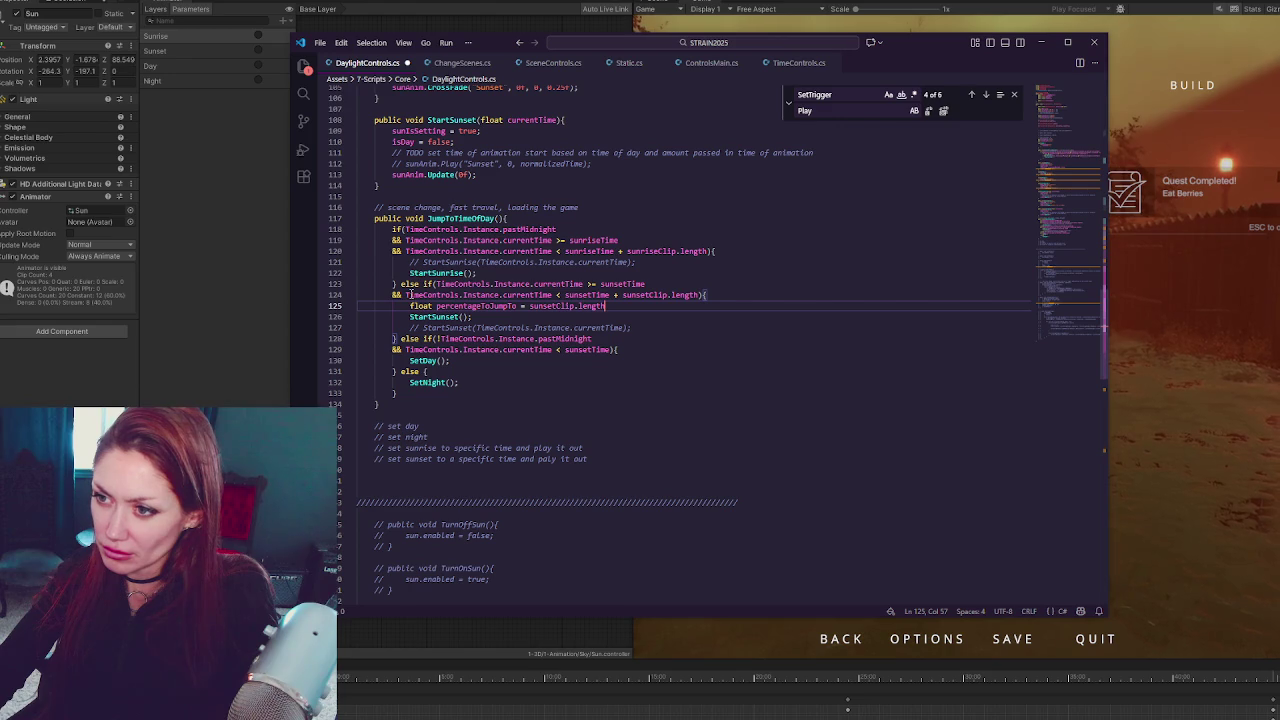
Start a new 'float lenthOf' line just below the sunset condition
{"action": "left_click_drag", "start_coordinate": [406, 295], "coordinate": [552, 295]}
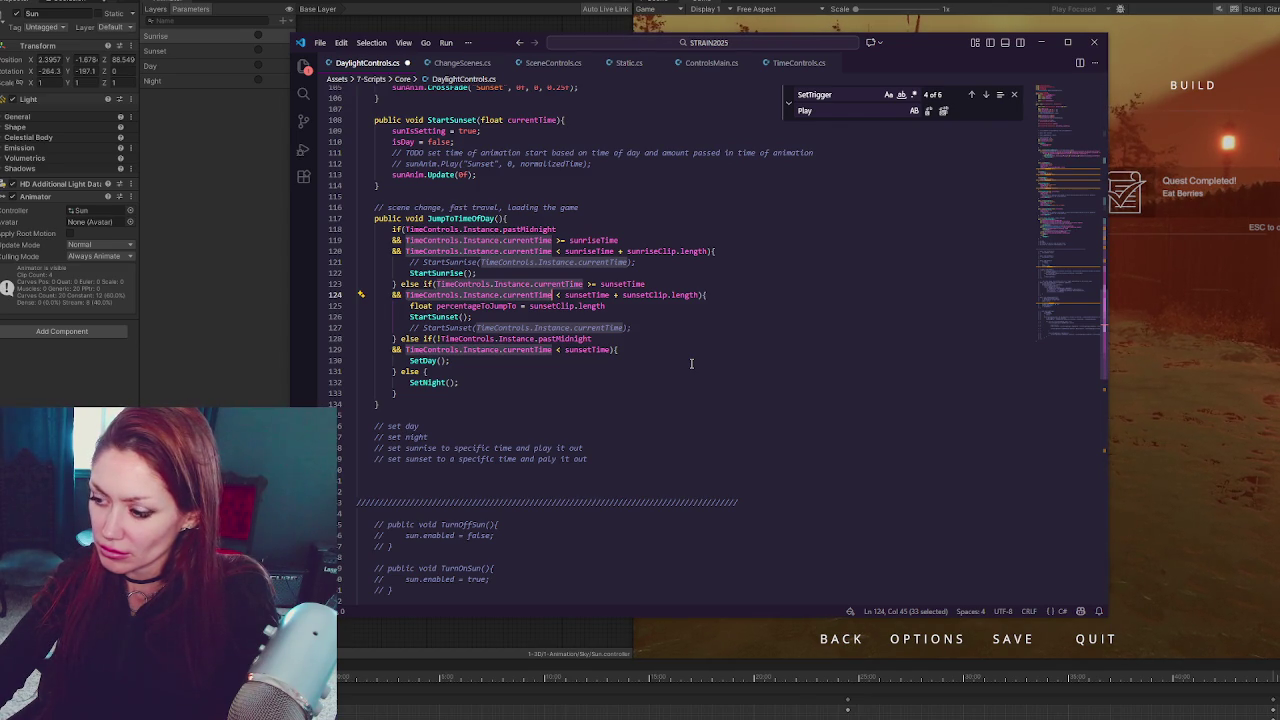
{"action": "double_click", "coordinate": [587, 295]}
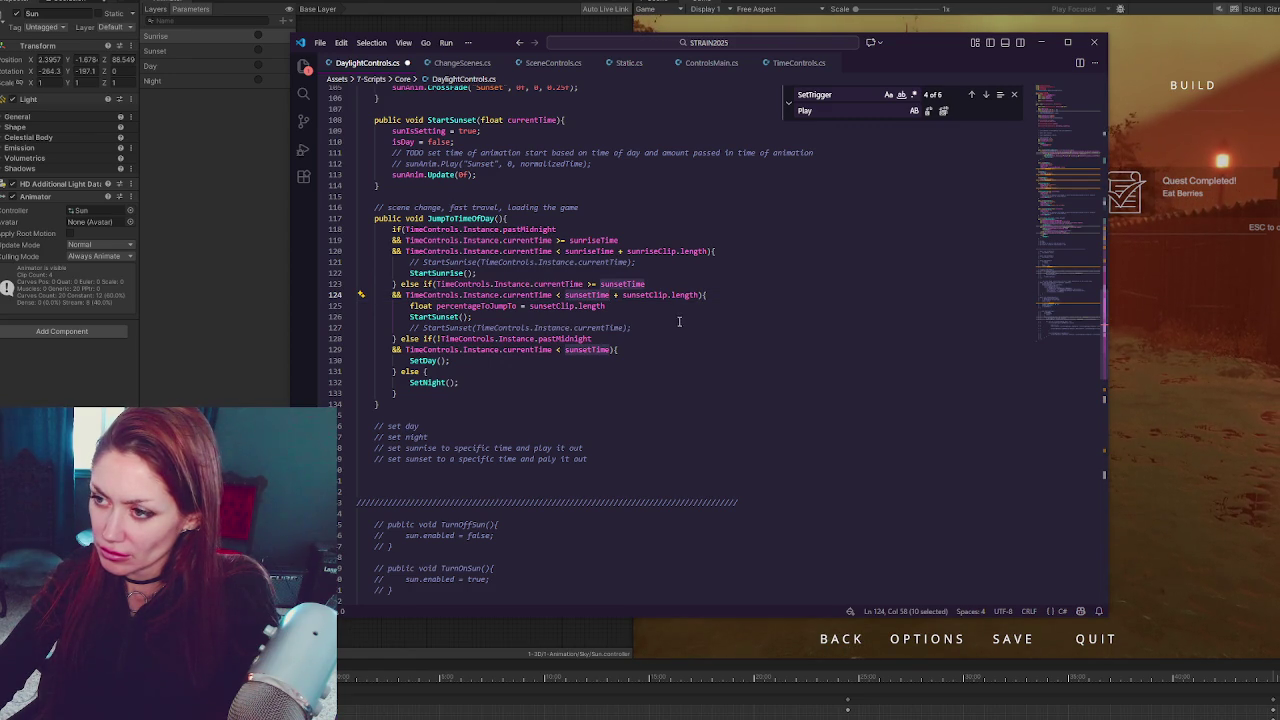
{"action": "left_click", "coordinate": [714, 297]}
{"action": "key", "text": "Return"}
{"action": "type", "text": "fl"}
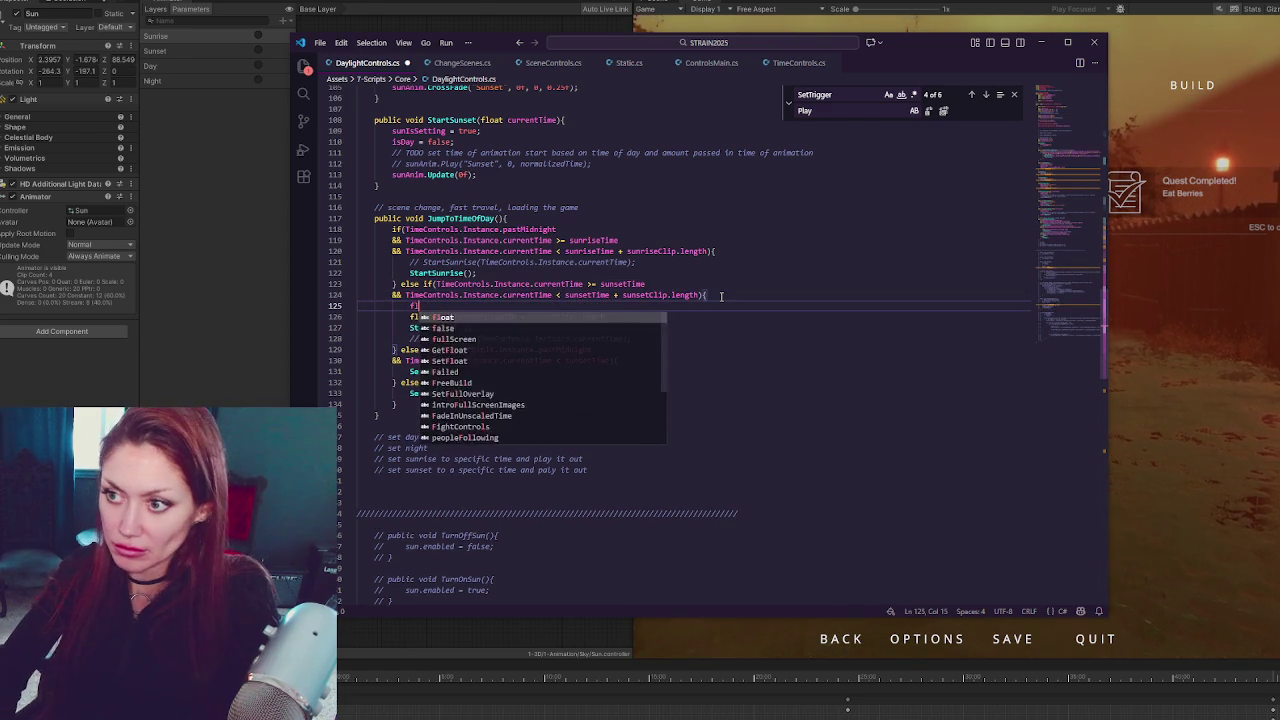
{"action": "type", "text": "oat lenthOfTimeO"}
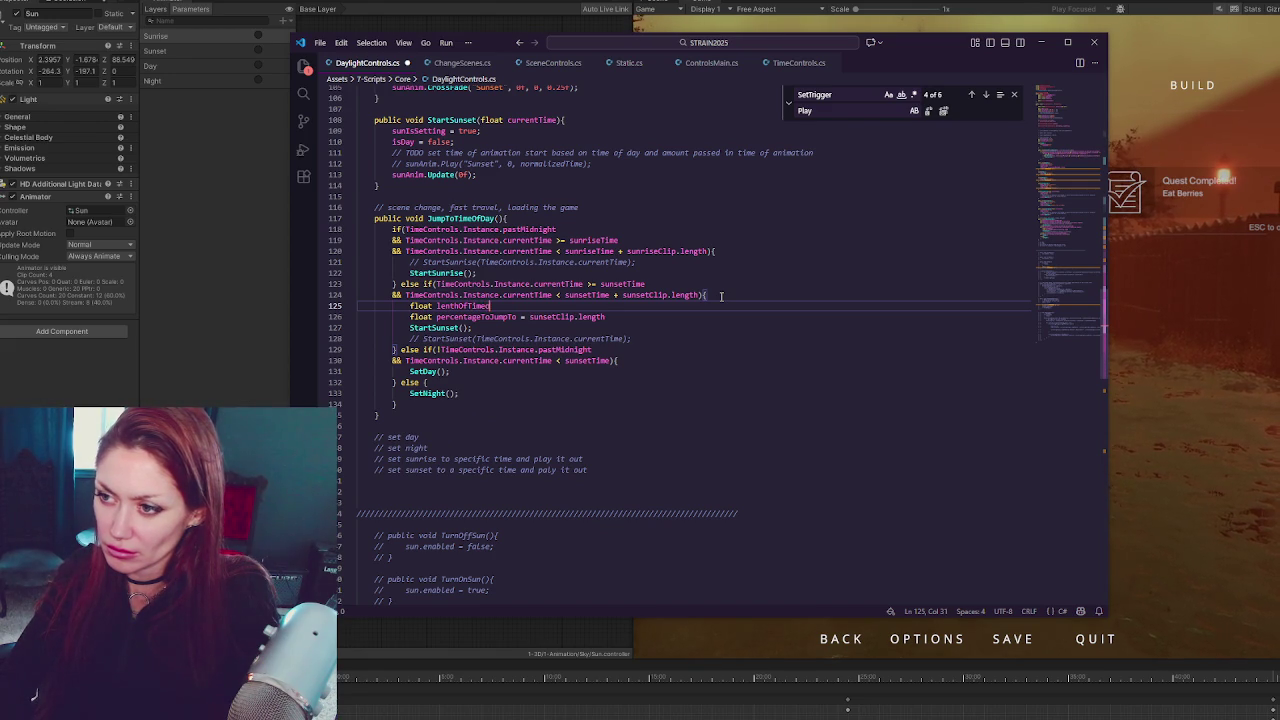
Complete the line as float lenthOfTimeOfSunsetPassed = TimeControls.Instance.currentTime - sunsetTime;
{"action": "type", "text": "fSunset"}
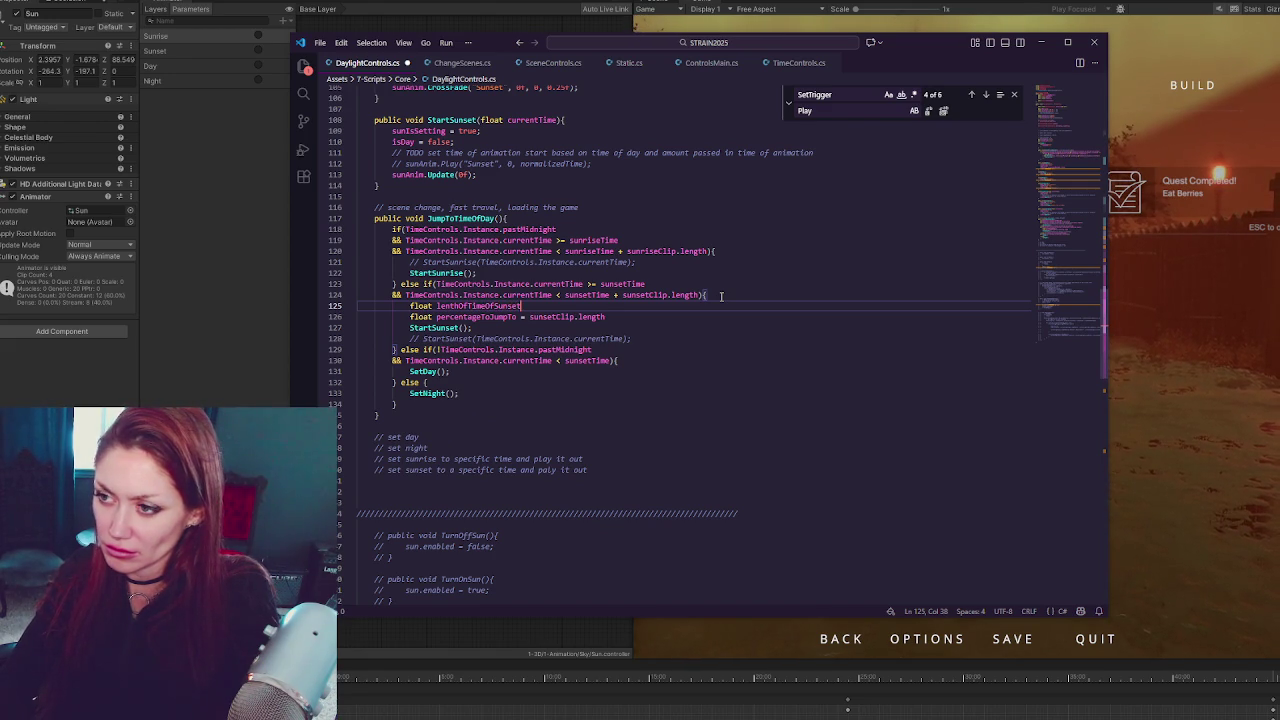
{"action": "type", "text": "Passed ="}
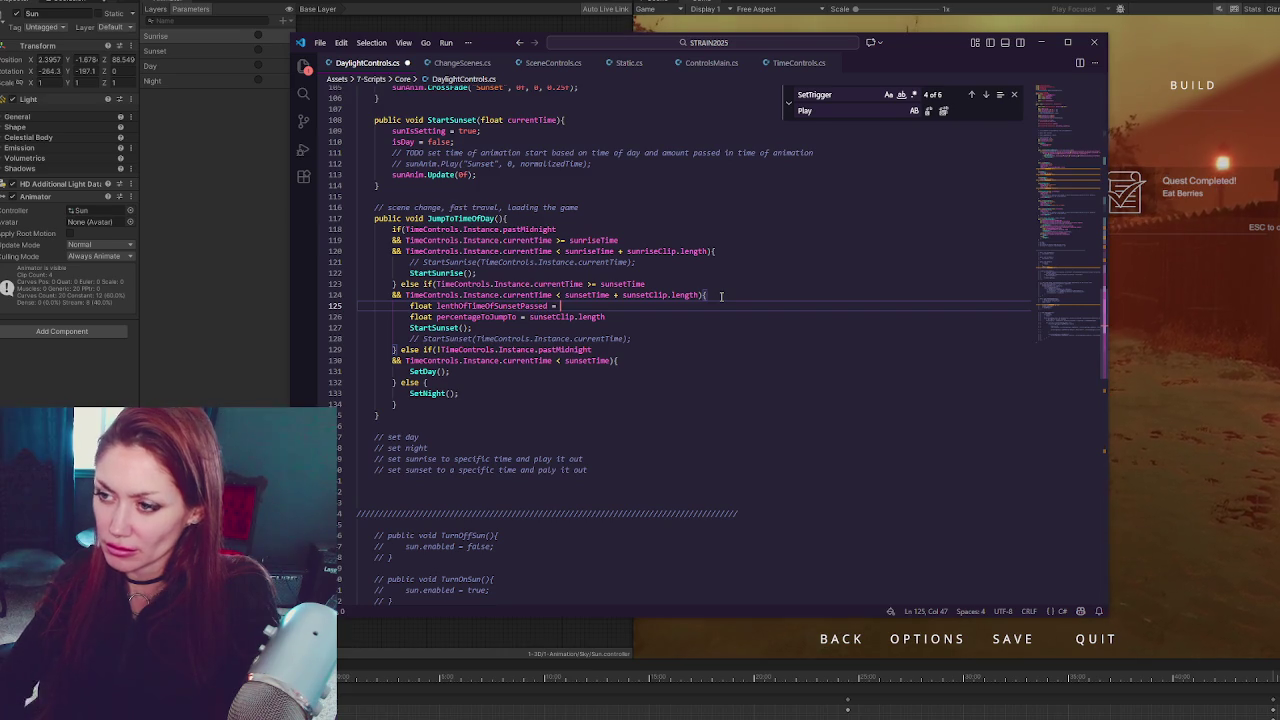
{"action": "double_click", "coordinate": [605, 295]}
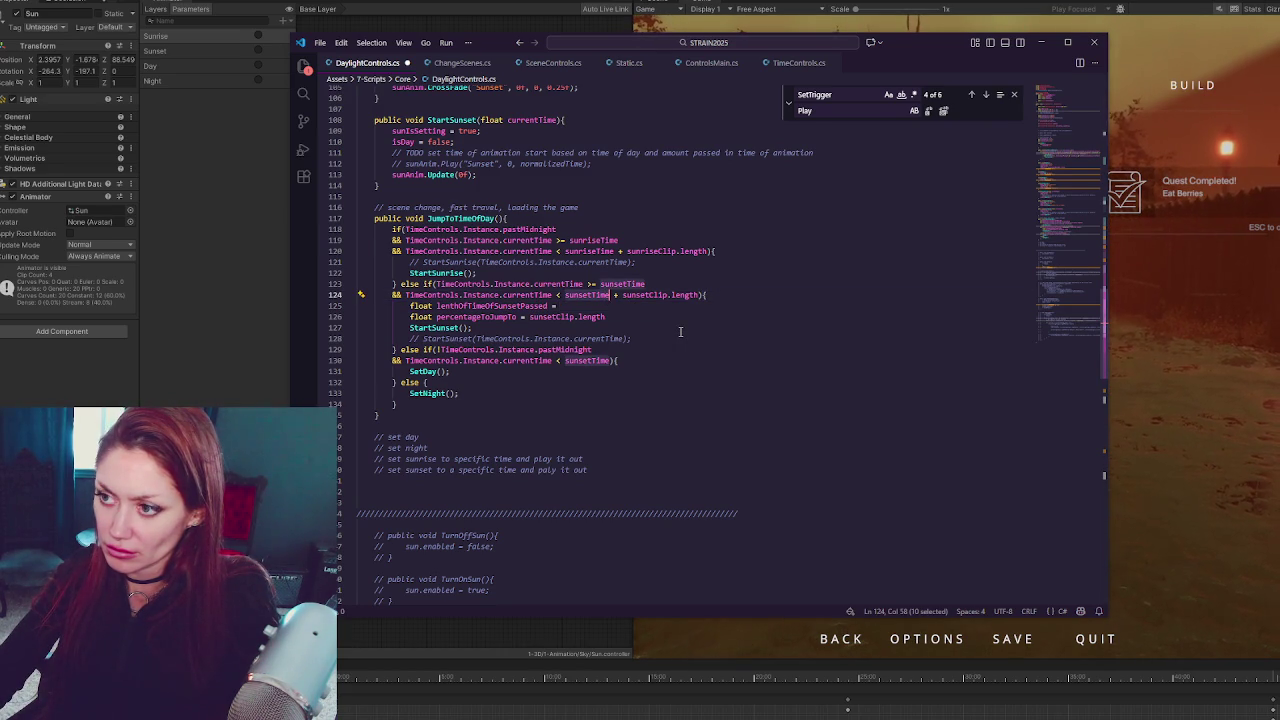
{"action": "left_click", "coordinate": [645, 306]}
{"action": "key", "text": "ctrl+v"}
{"action": "left_click_drag", "start_coordinate": [407, 295], "coordinate": [551, 295]}
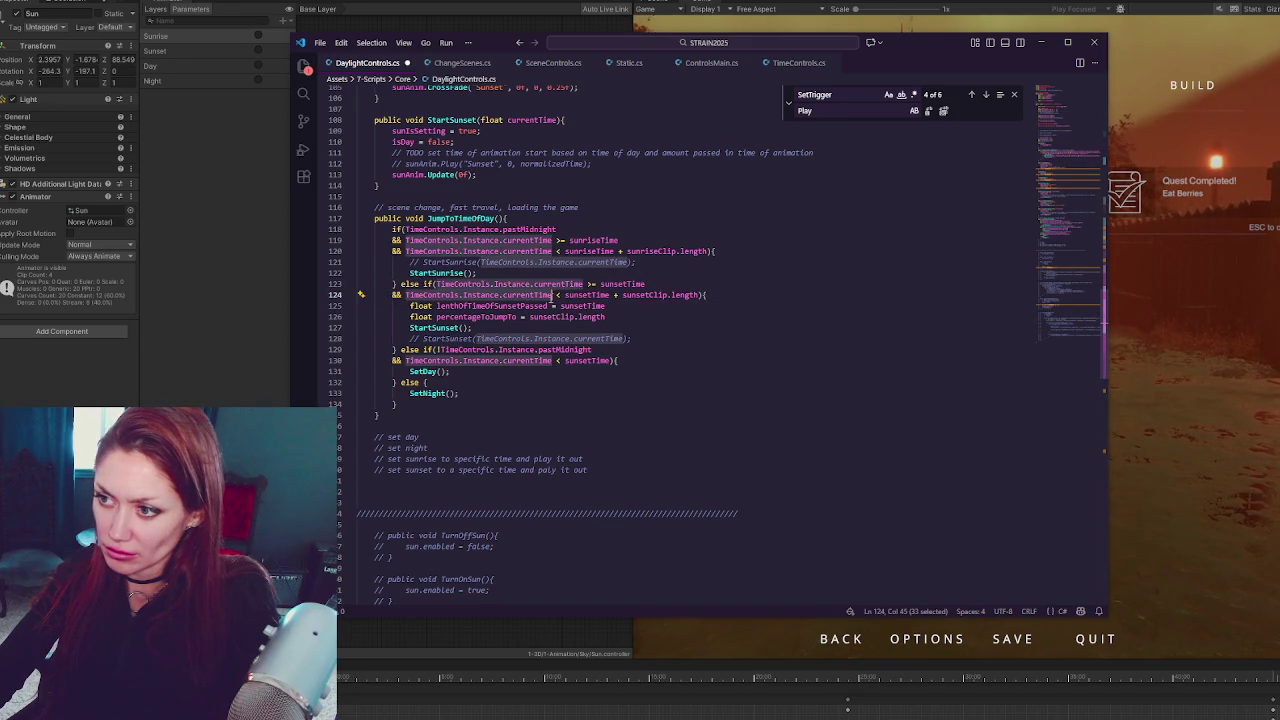
{"action": "left_click", "coordinate": [561, 306]}
{"action": "key", "text": "ctrl+v"}
{"action": "type", "text": "-"}
{"action": "left_click", "coordinate": [770, 305]}
{"action": "type", "text": ";"}
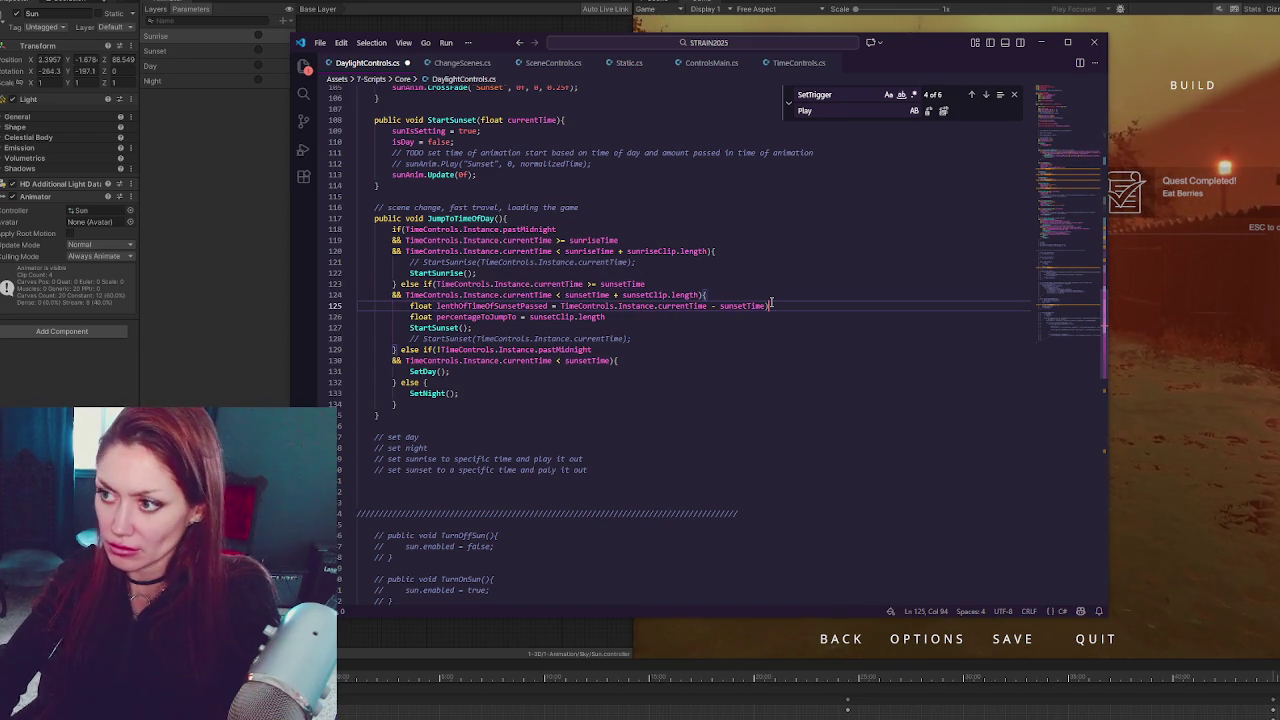
Put an opening parenthesis before TimeControls.Instance.currentTime to wrap the subtraction
{"action": "left_click_drag", "start_coordinate": [638, 306], "coordinate": [561, 306]}
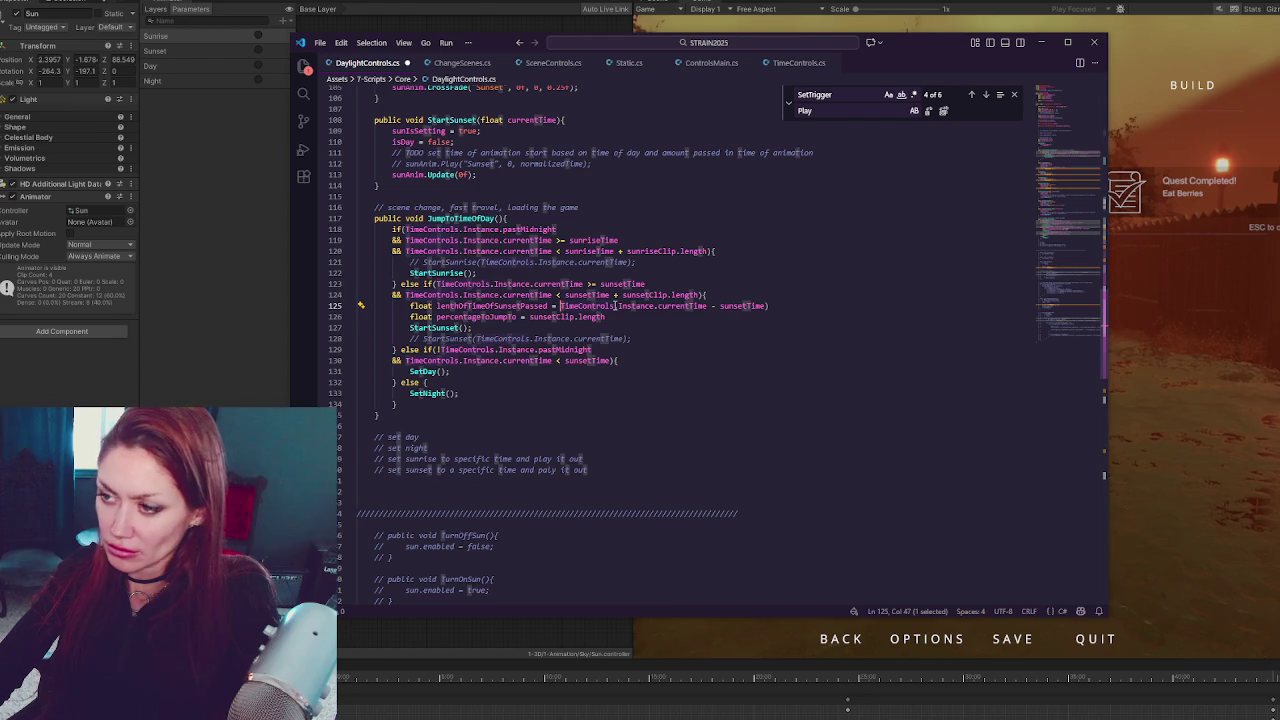
{"action": "key", "text": "Left"}
{"action": "type", "text": "("}
{"action": "double_click", "coordinate": [489, 306]}
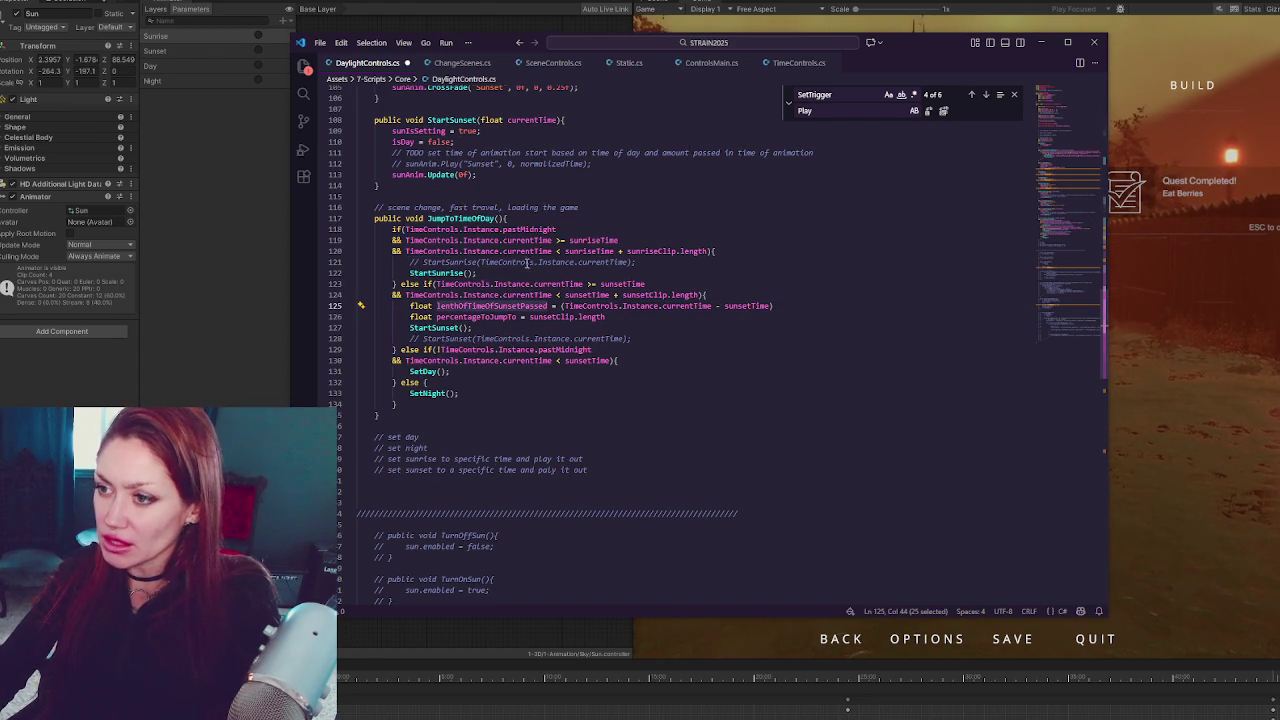
{"action": "left_click", "coordinate": [552, 295]}
{"action": "double_click", "coordinate": [587, 295]}
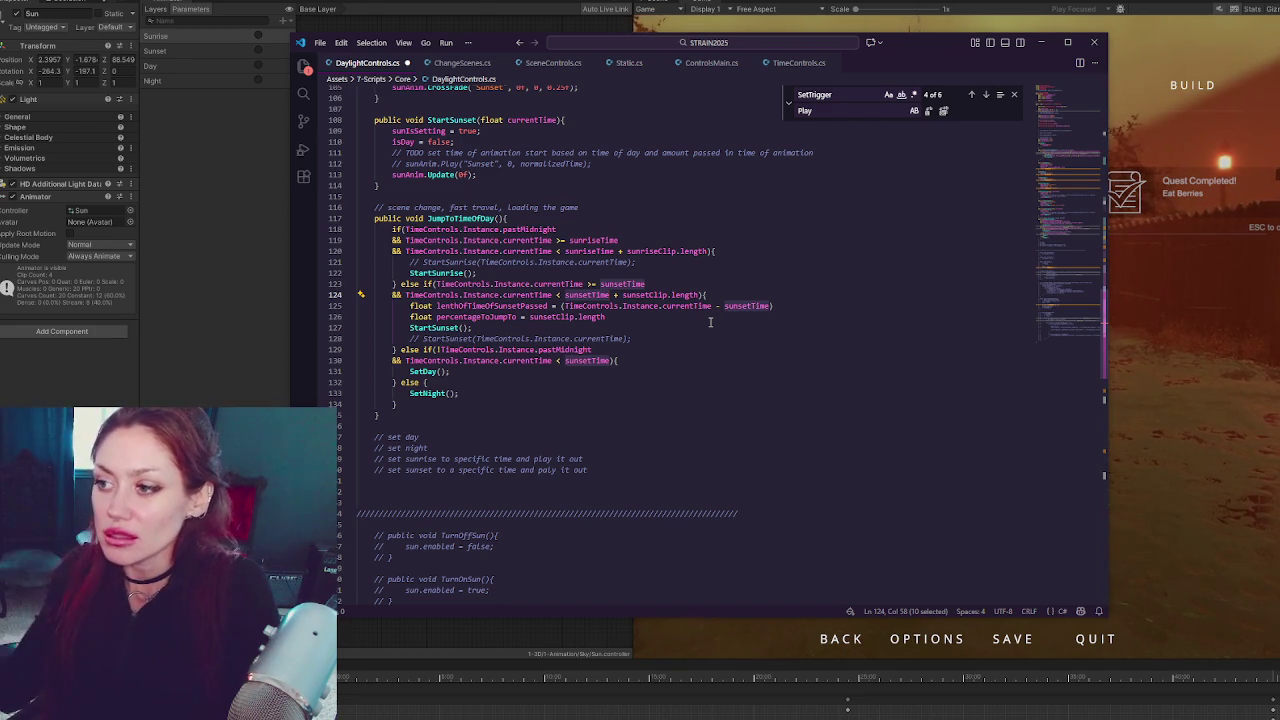
{"action": "left_click", "coordinate": [657, 317]}
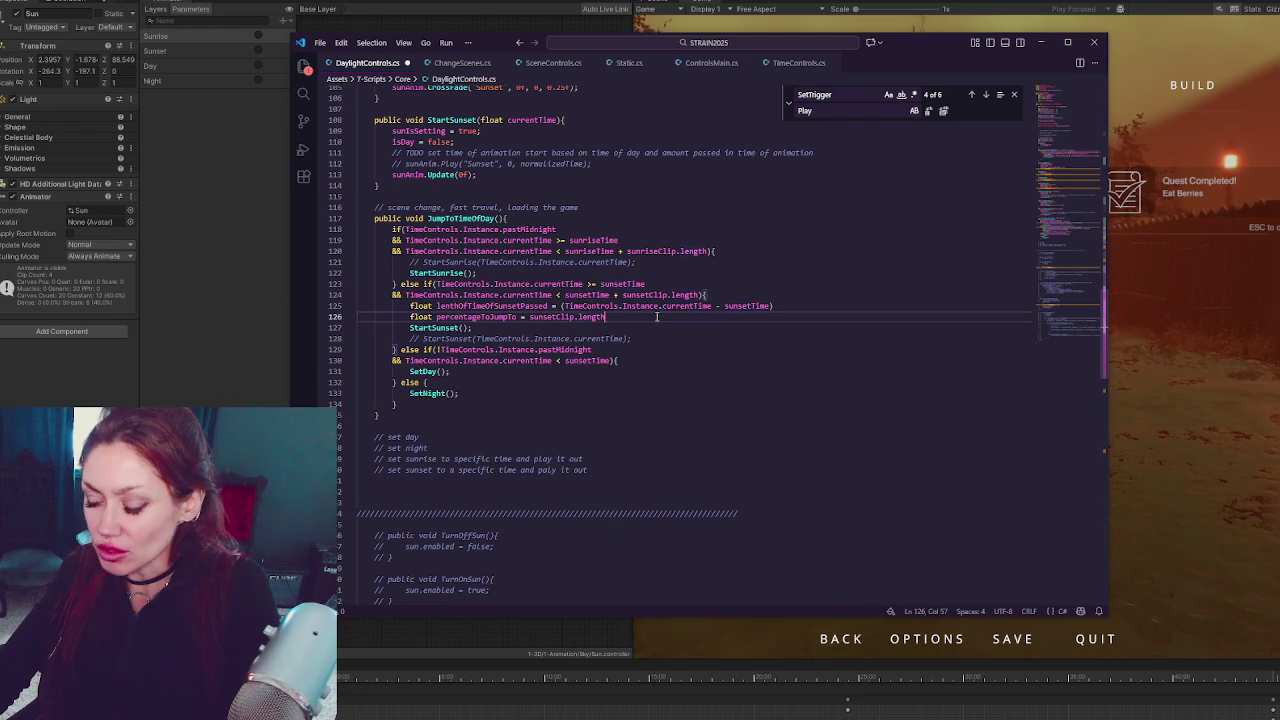
{"action": "type", "text": ";"}
Terminate line 125 and set percentageToJumpTo to lenthOfTimeOfSunsetPassed / sunsetClip.length
{"action": "left_click", "coordinate": [827, 303]}
{"action": "type", "text": ";"}
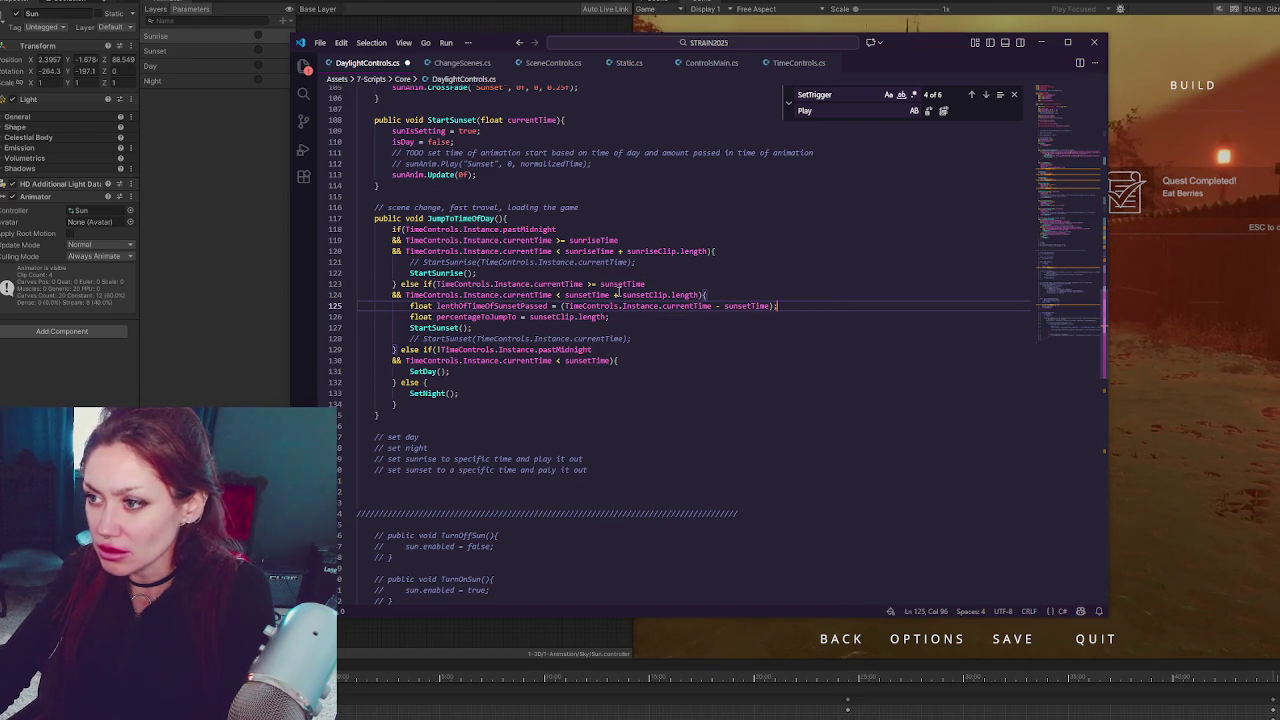
{"action": "double_click", "coordinate": [659, 293]}
{"action": "double_click", "coordinate": [490, 306]}
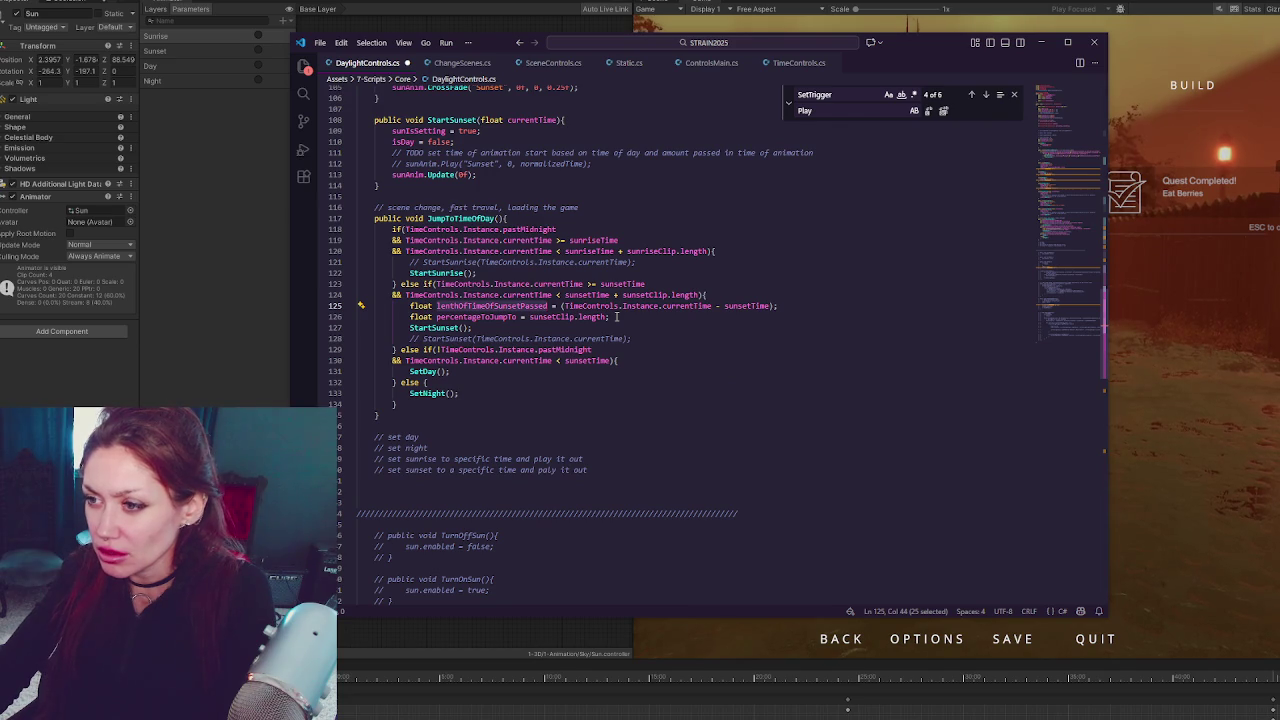
{"action": "key", "text": "ctrl+c"}
{"action": "left_click", "coordinate": [530, 316]}
{"action": "key", "text": "ctrl+v"}
{"action": "type", "text": "/"}
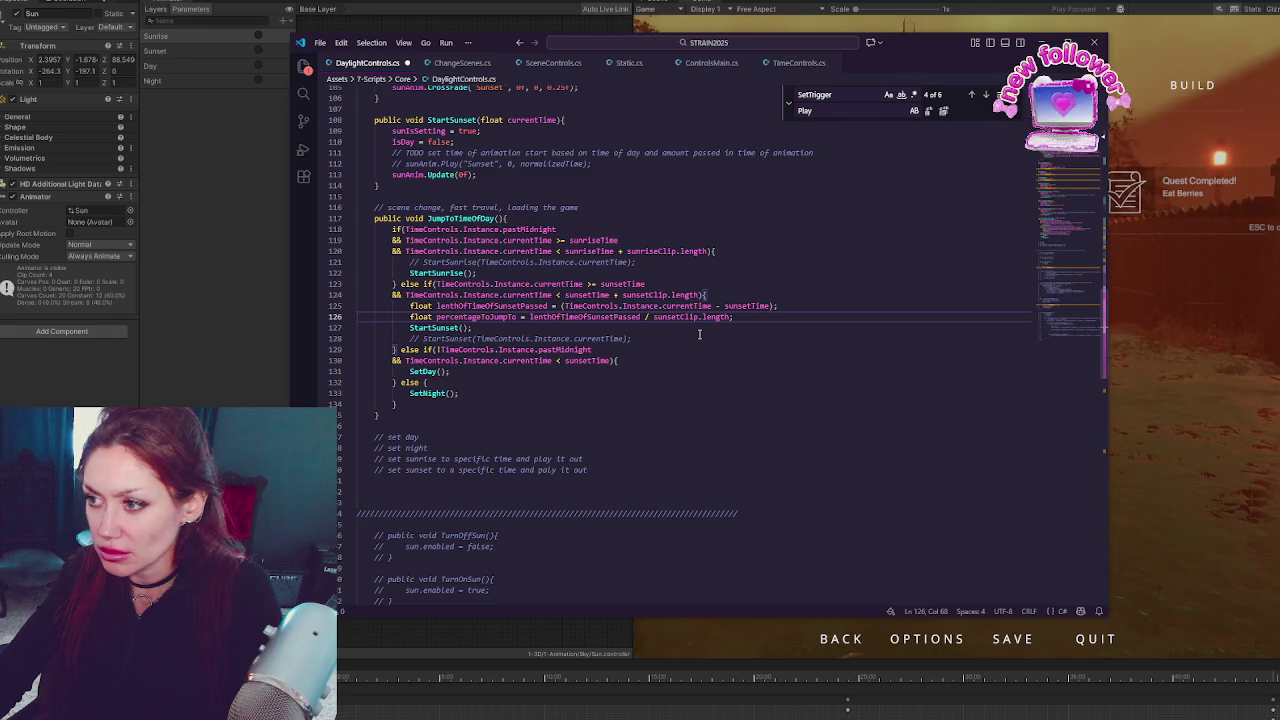
Pass percentageToJumpTo into StartSunset(), save the script, and return to Unity
{"action": "left_click", "coordinate": [465, 327]}
{"action": "type", "text": "percentageToJumpTo"}
{"action": "left_click_drag", "start_coordinate": [764, 318], "coordinate": [767, 295]}
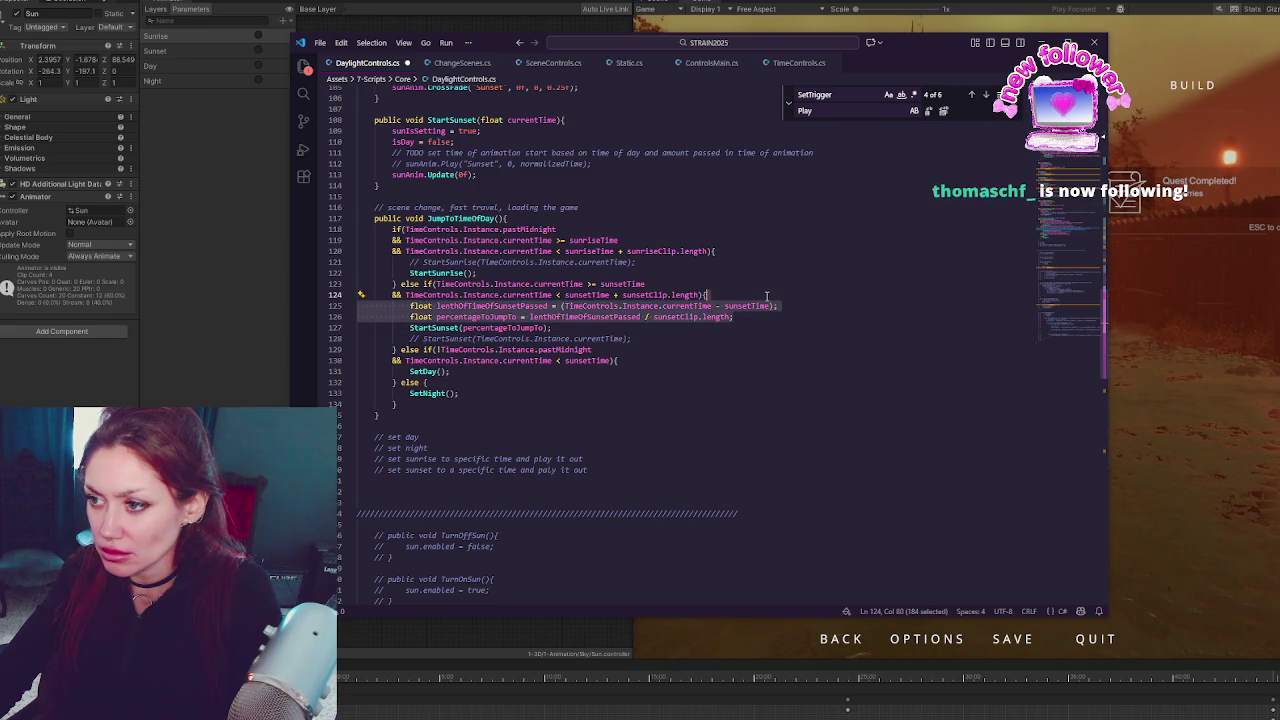
{"action": "left_click", "coordinate": [702, 263]}
{"action": "key", "text": "alt+Tab"}
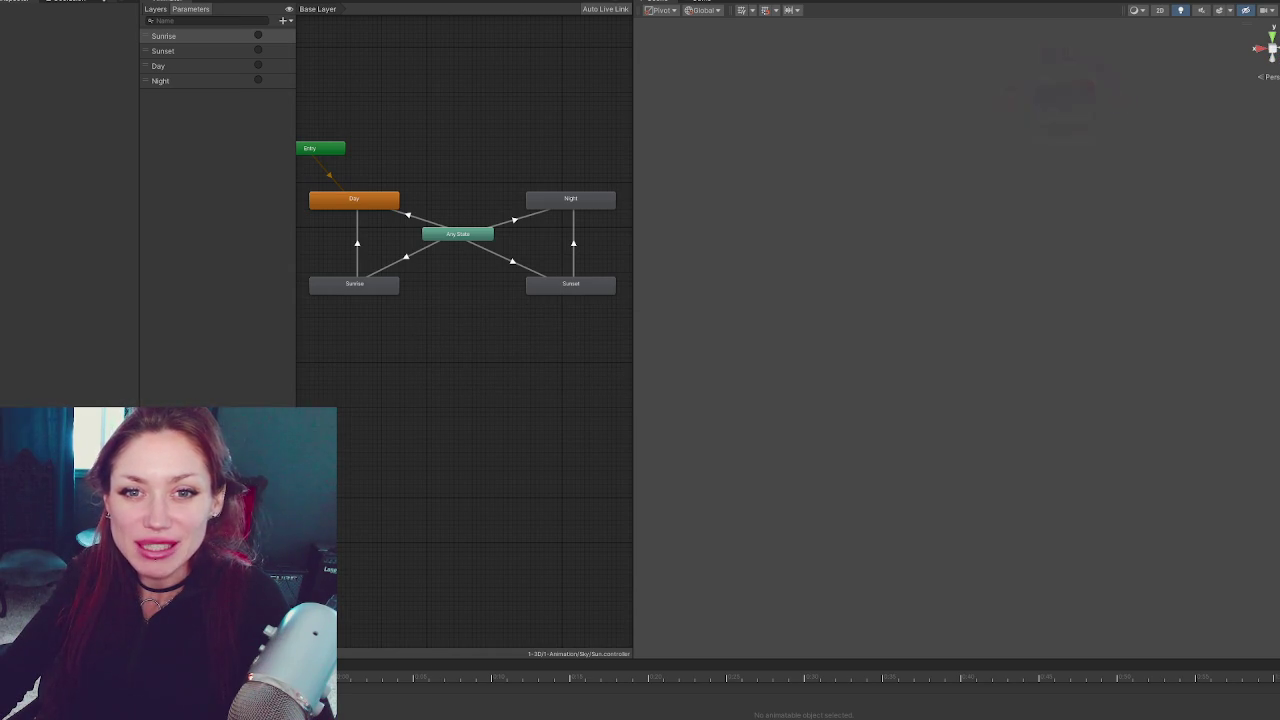
Narrow the Animator graph panel while Unity reloads the scripts
{"action": "mouse_move", "coordinate": [634, 76]}
{"action": "left_mouse_down"}
{"action": "mouse_move", "coordinate": [509, 60]}
{"action": "mouse_move", "coordinate": [522, 30]}
{"action": "left_mouse_up"}
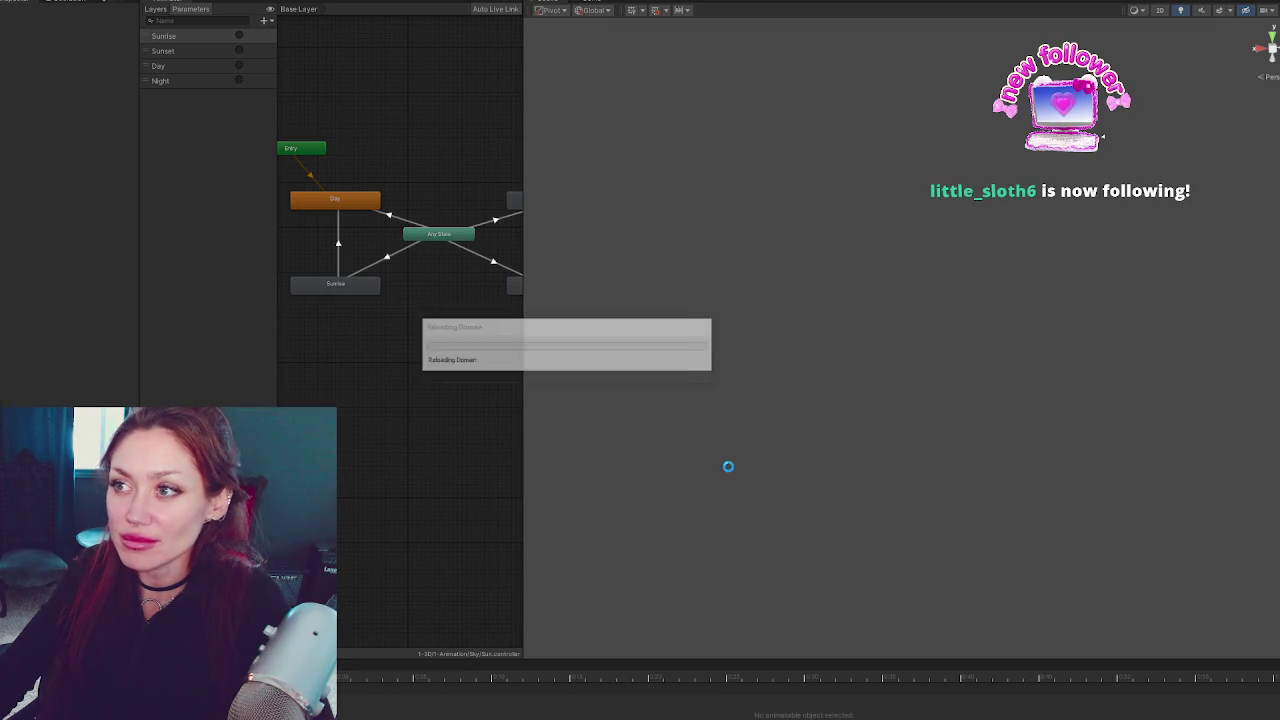
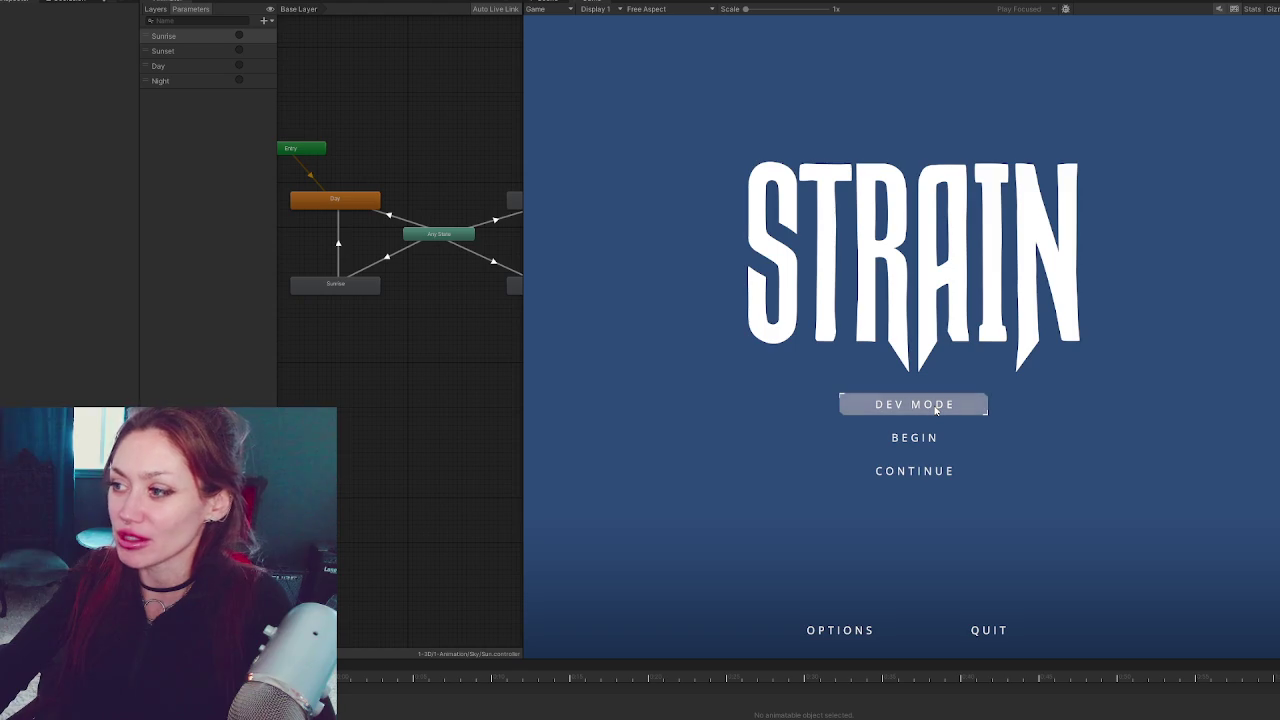
Launch STRAIN in DEV MODE and bring up the in-game stats/pause menu
{"action": "left_click", "coordinate": [903, 399]}
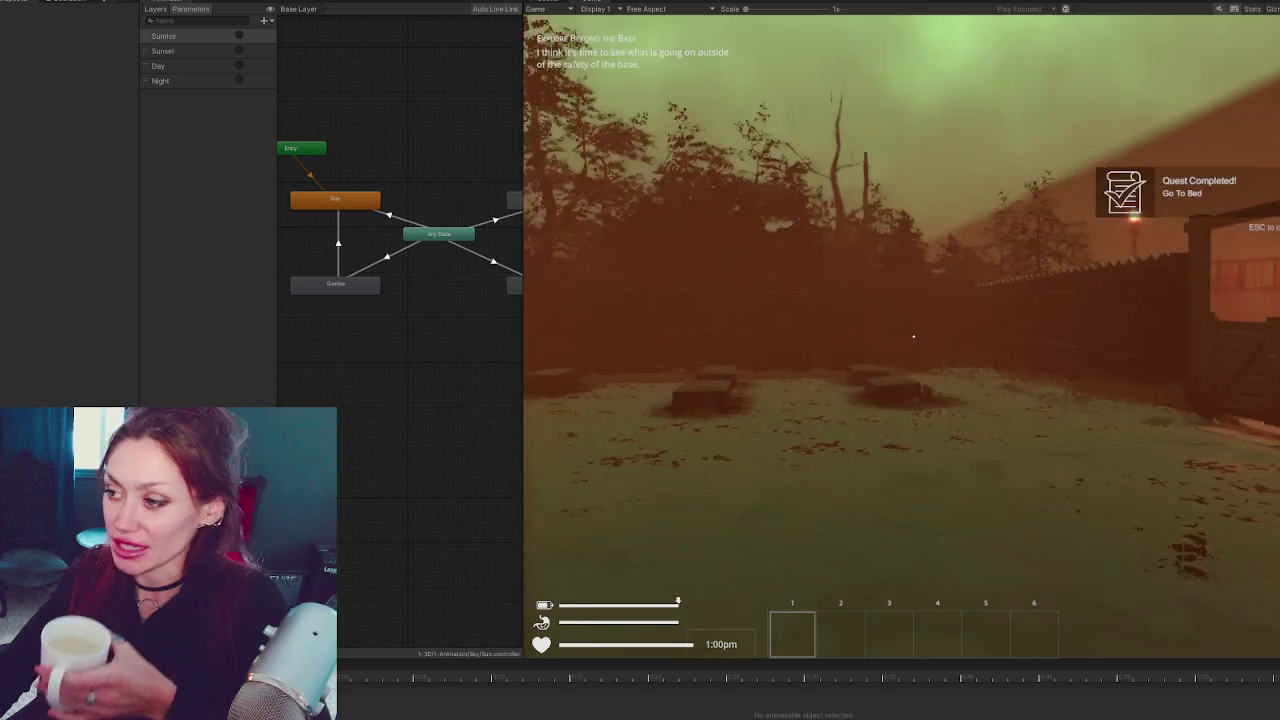
{"action": "key", "text": "Escape"}
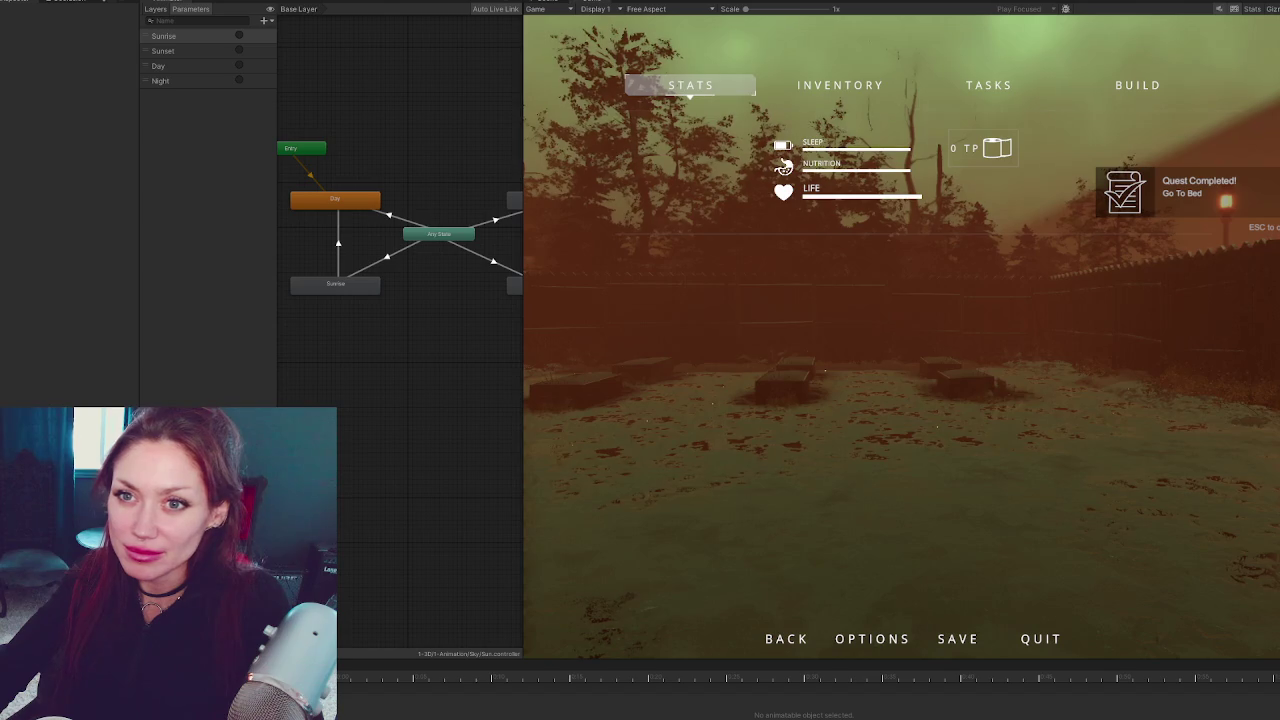
{"action": "scroll", "coordinate": [57, 163], "scroll_direction": "down", "scroll_amount": 10}
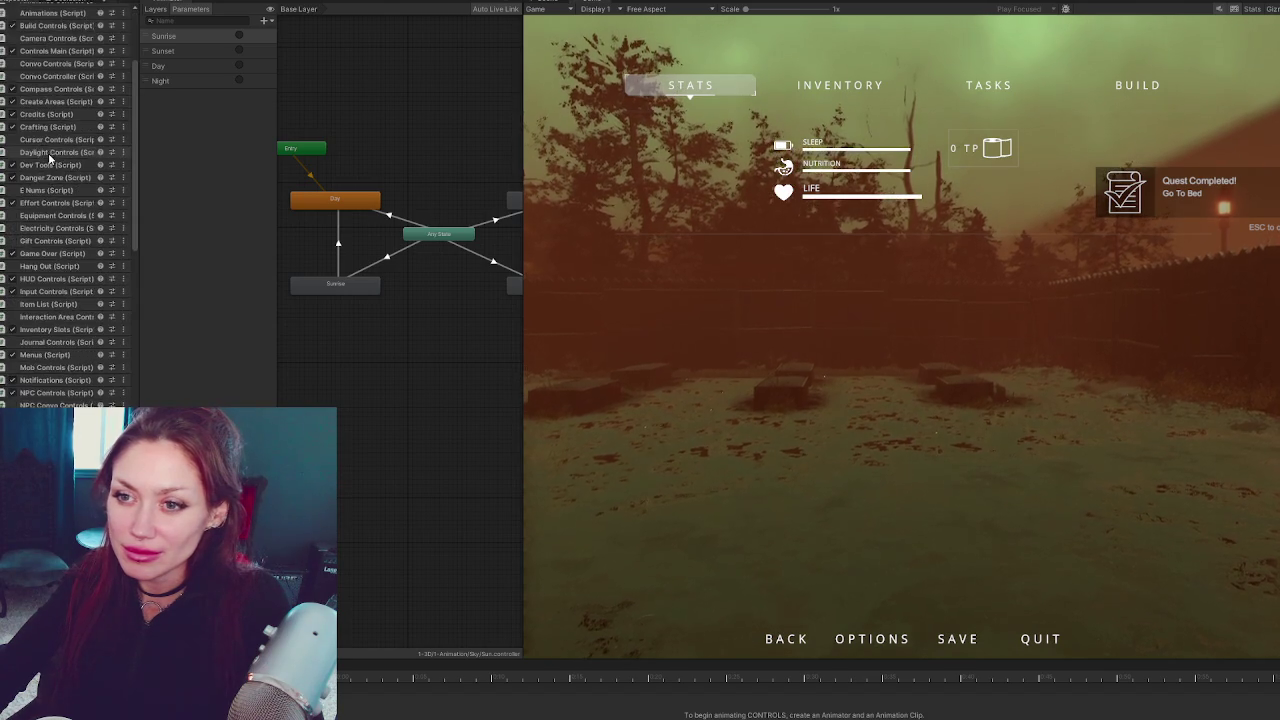
Set Current Time in Time Controls to 1015 and resume play
{"action": "scroll", "coordinate": [57, 163], "scroll_direction": "down", "scroll_amount": 5}
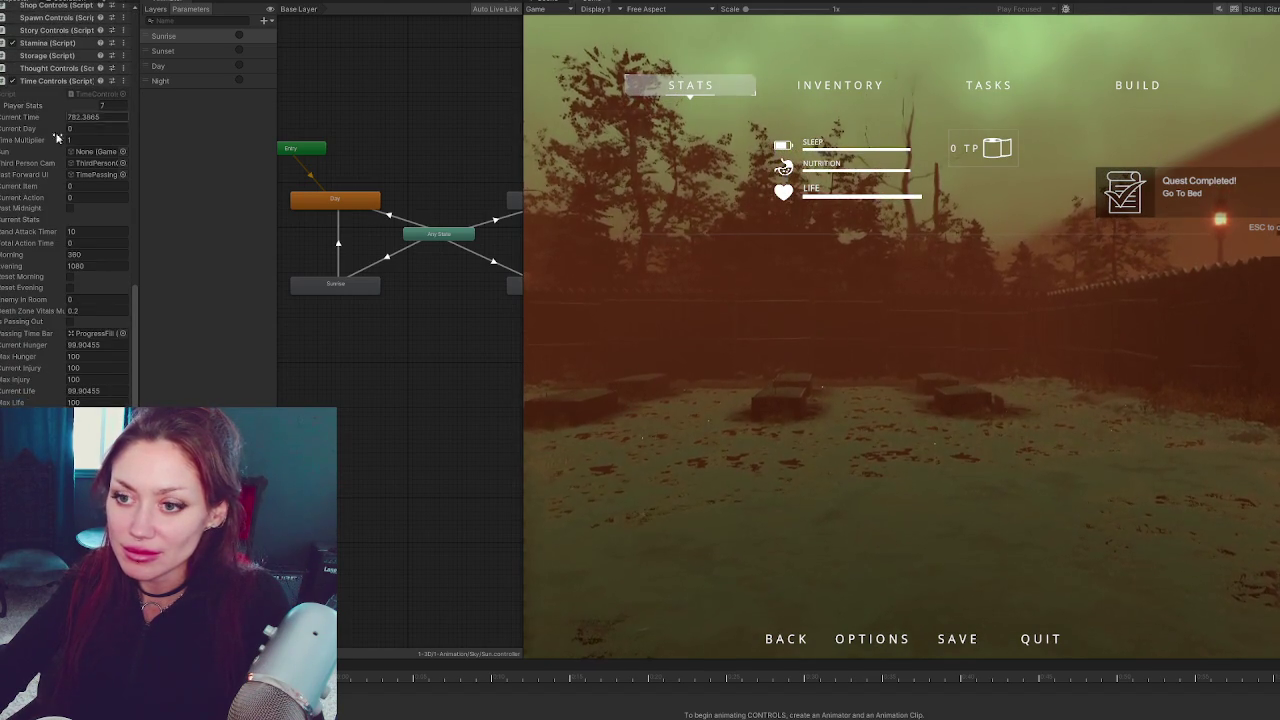
{"action": "left_click", "coordinate": [109, 118]}
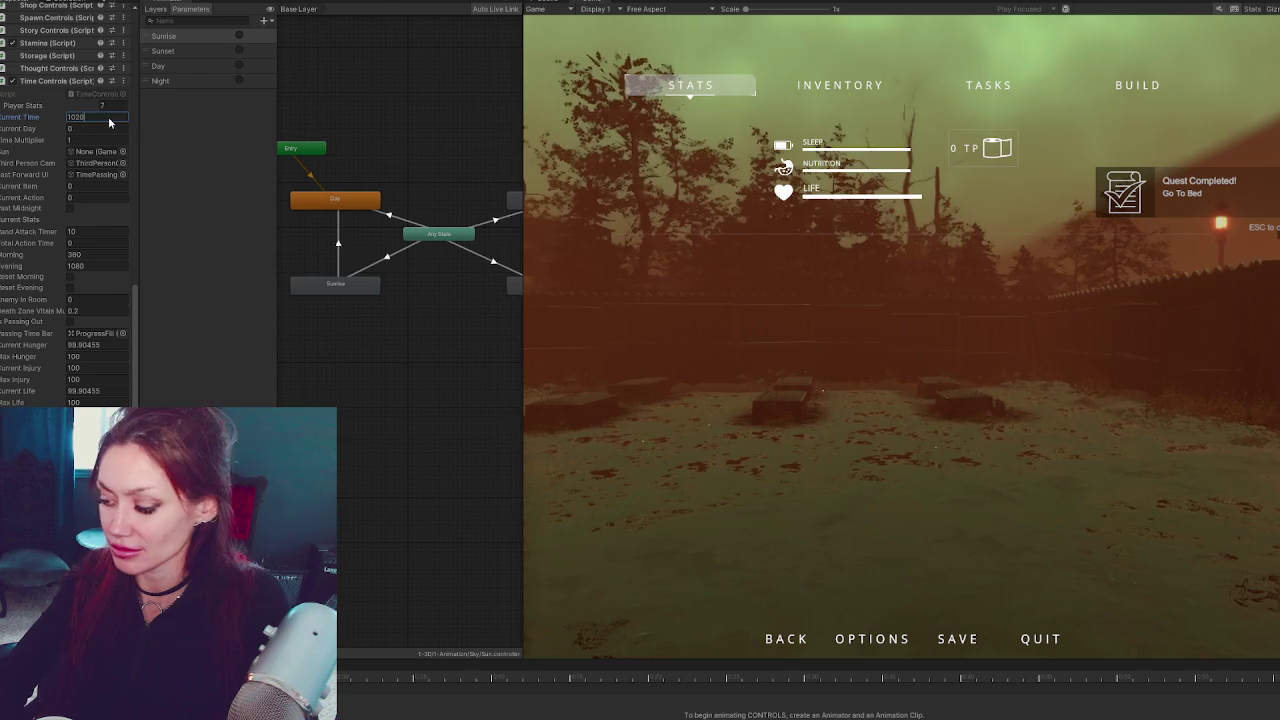
{"action": "key", "text": "BackSpace"}
{"action": "key", "text": "BackSpace"}
{"action": "type", "text": "15"}
{"action": "left_click", "coordinate": [691, 286]}
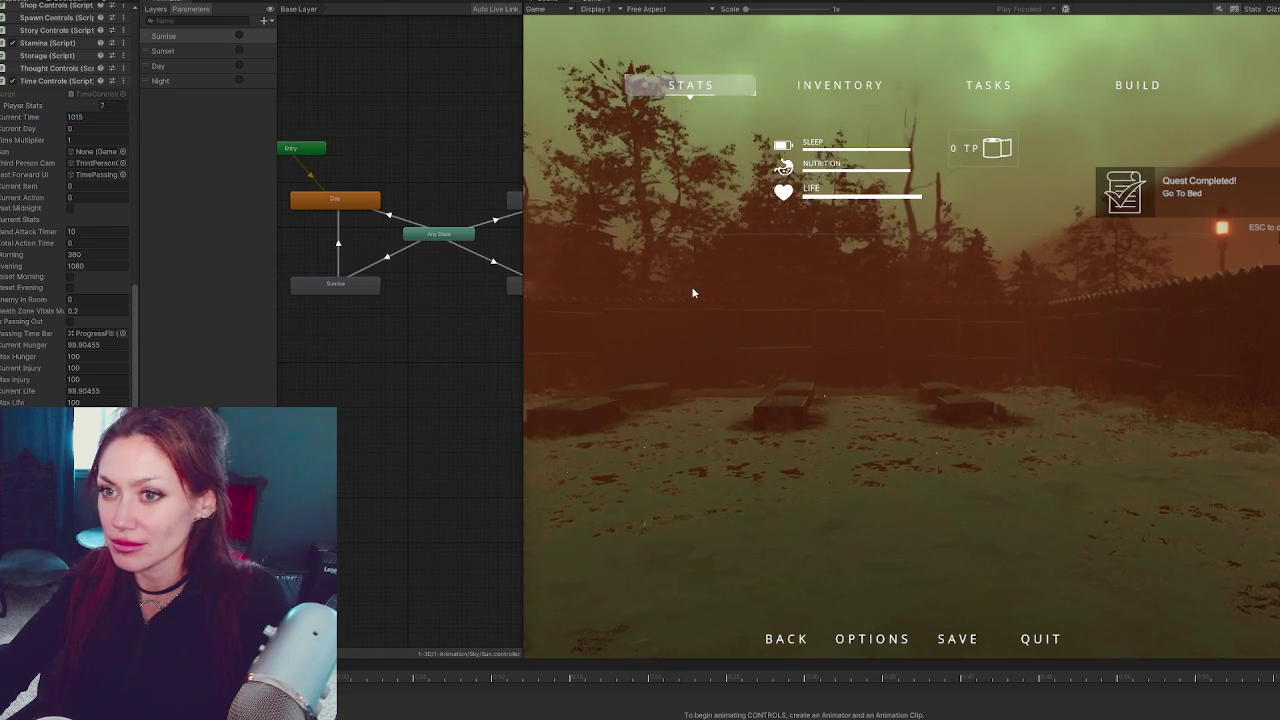
{"action": "key", "text": "Escape"}
Walk past the gate and planks toward the fence at dusk, then pause the game
{"action": "key", "text": "w"}
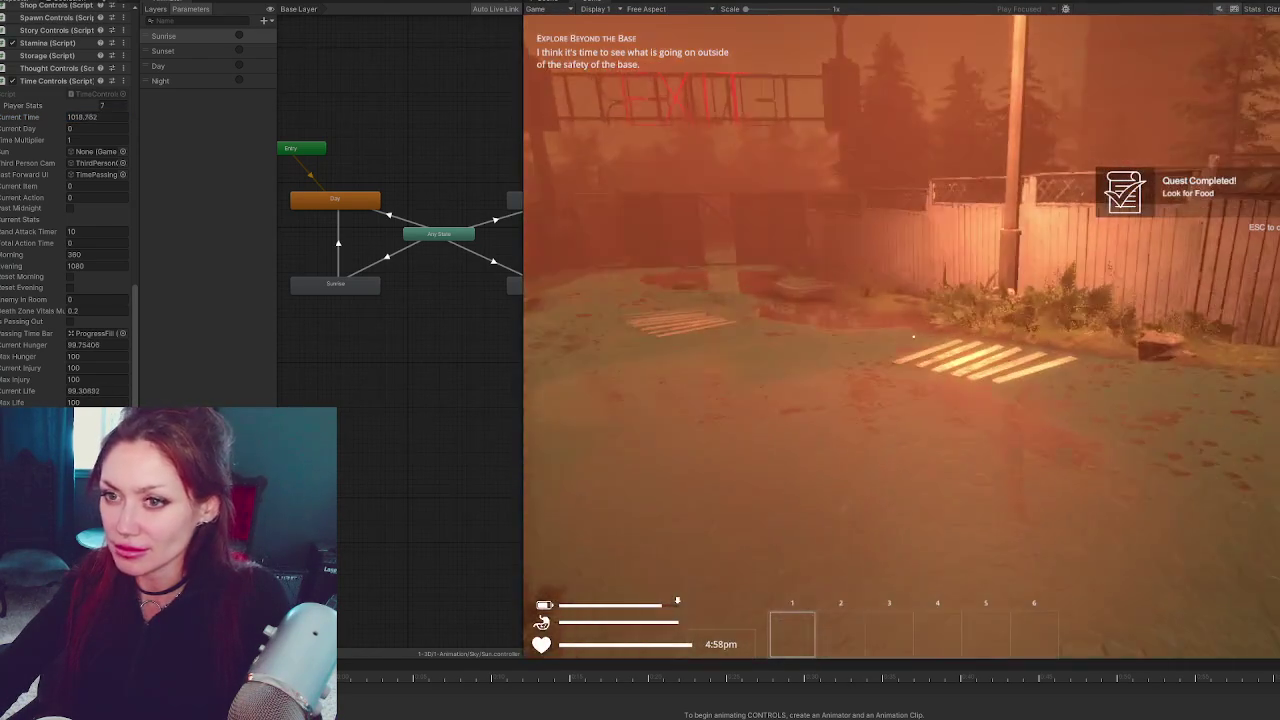
{"action": "key", "text": "Escape"}
{"action": "key", "text": "Escape"}
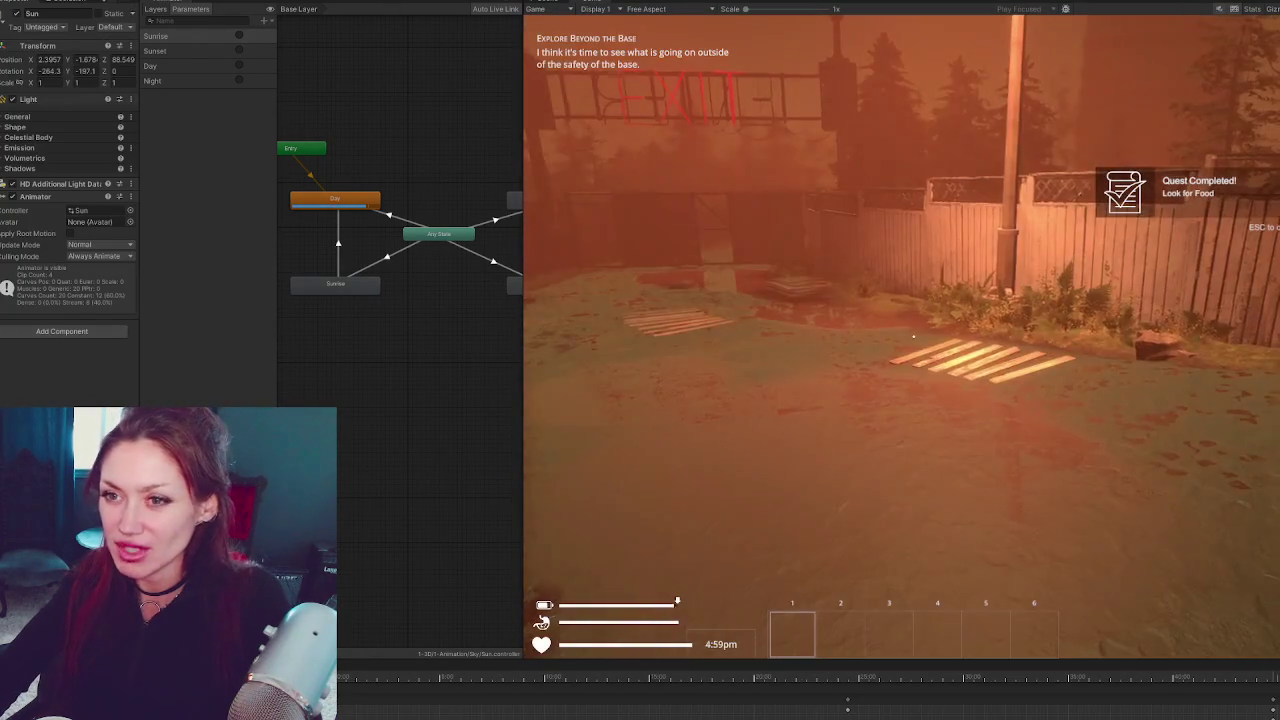
{"action": "key", "text": "w"}
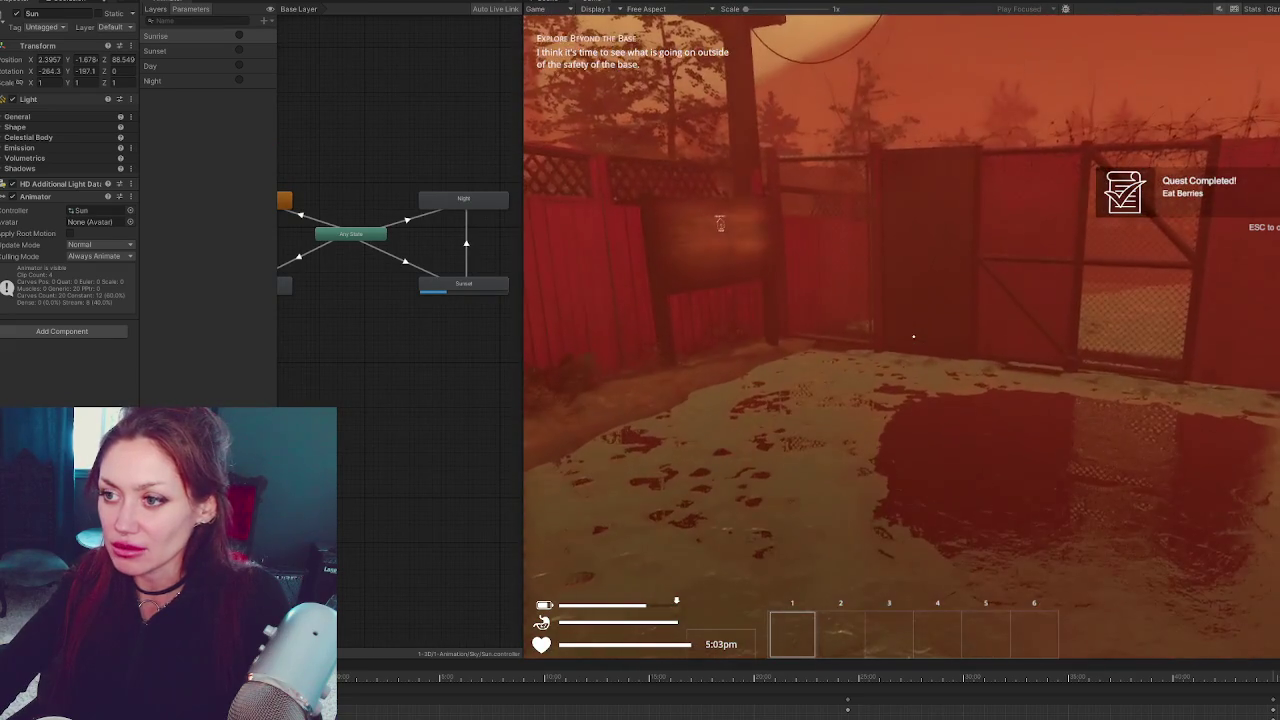
{"action": "key", "text": "Escape"}
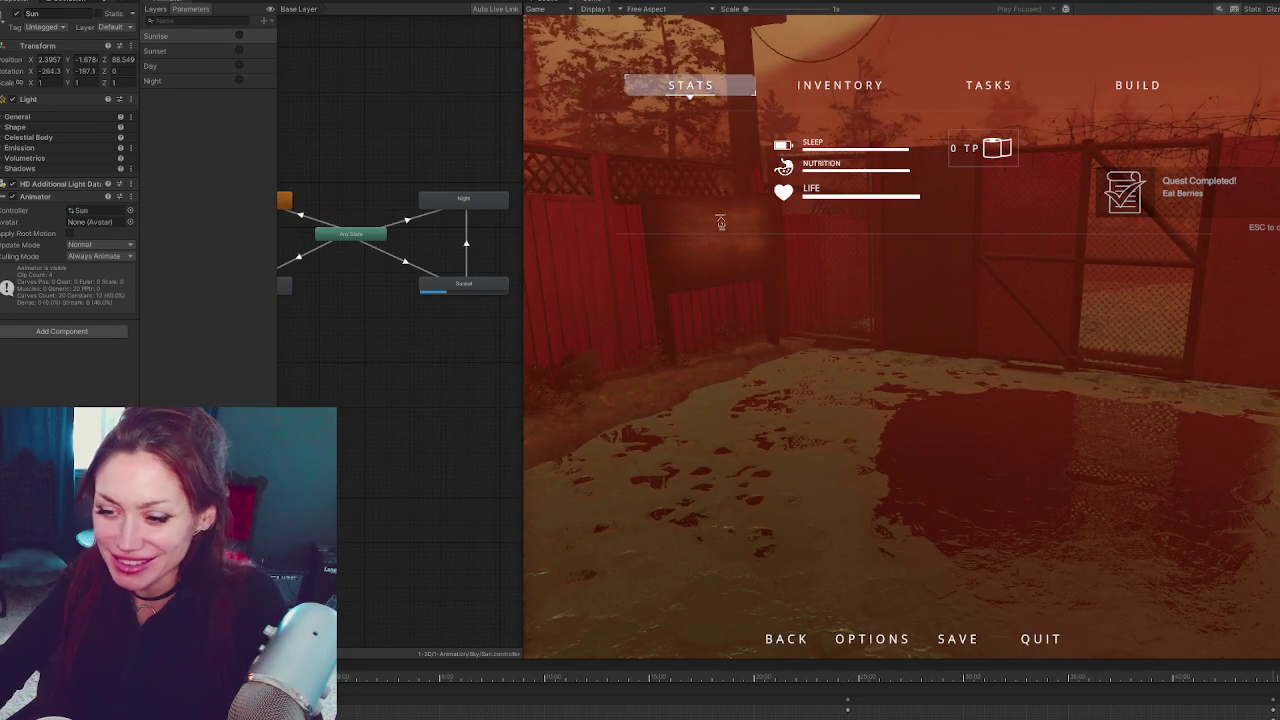
{"action": "key", "text": "alt+Tab"}
{"action": "scroll", "coordinate": [593, 371], "scroll_direction": "up", "scroll_amount": 5}
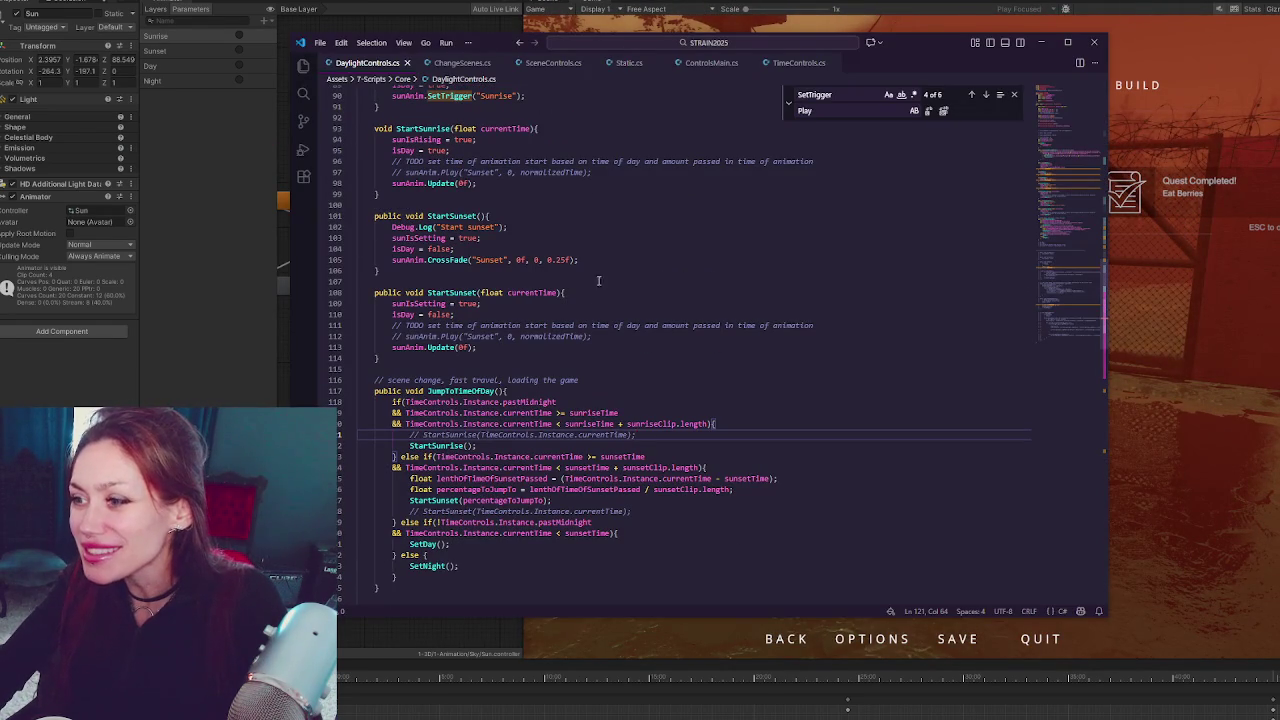
Replace the old Update lines in StartSunset(float) with the sunset CrossFade call
{"action": "left_click_drag", "start_coordinate": [547, 259], "coordinate": [570, 259]}
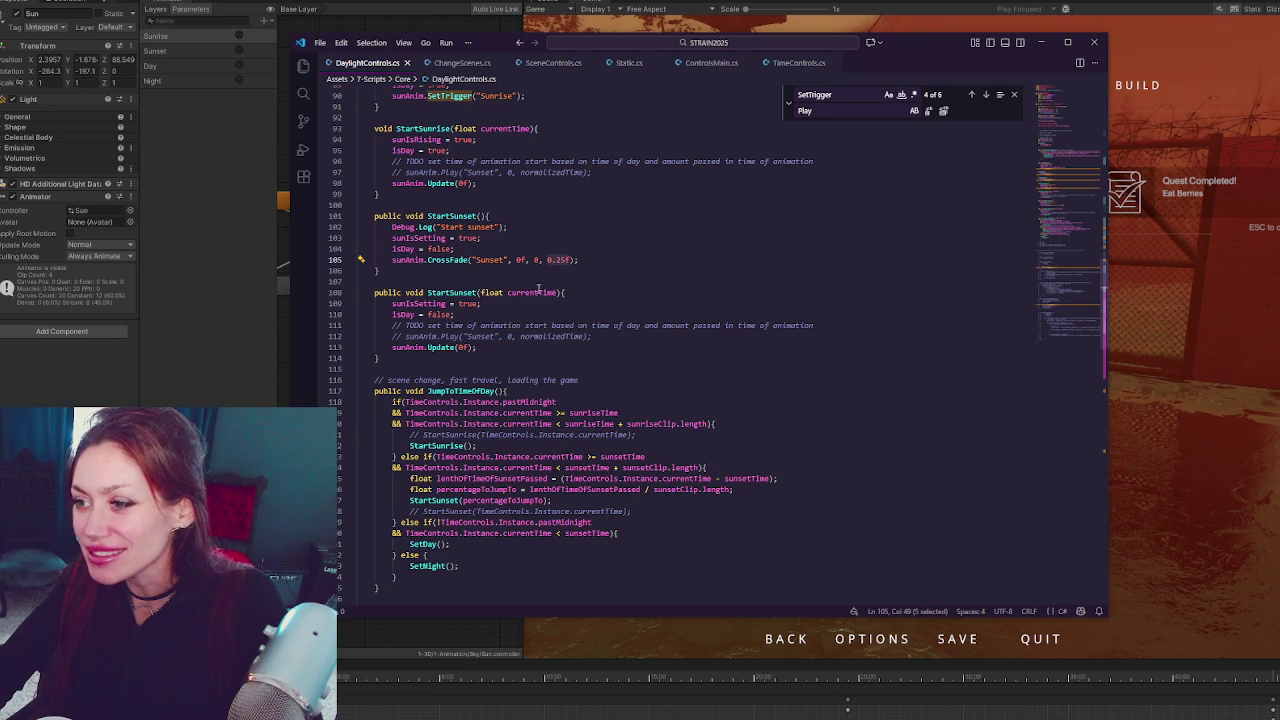
{"action": "left_click", "coordinate": [588, 266]}
{"action": "key", "text": "shift+Up"}
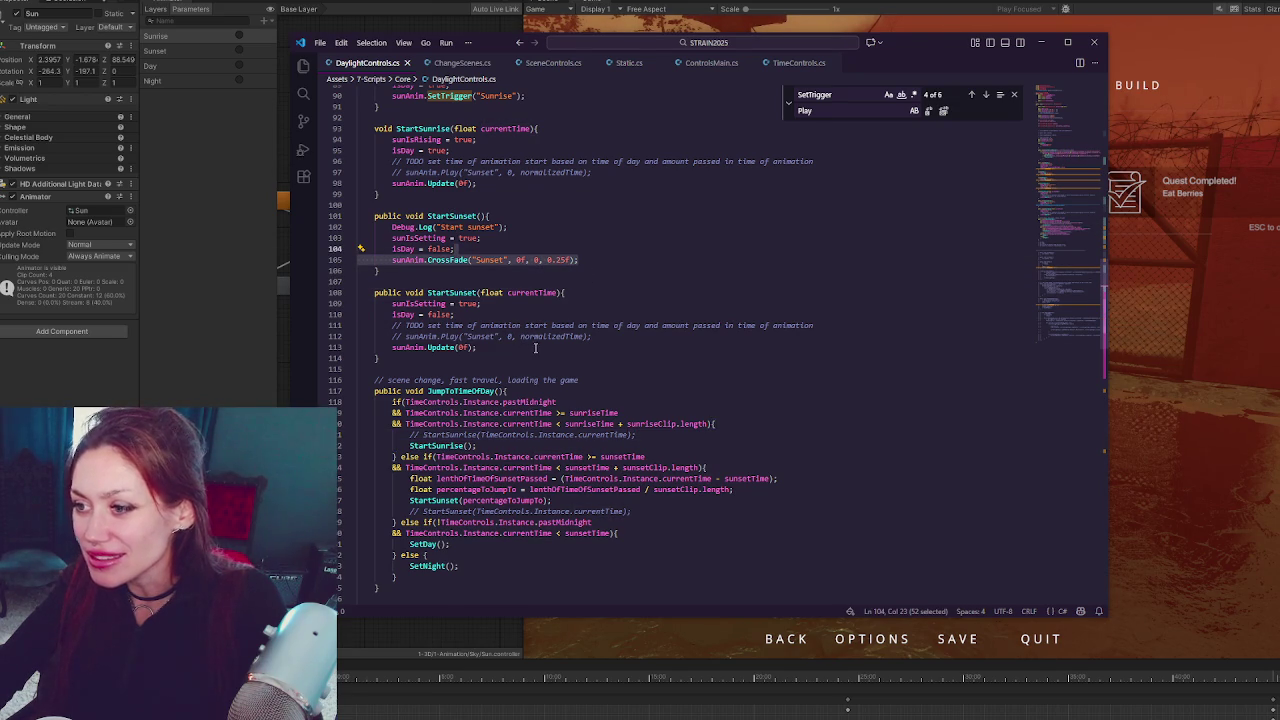
{"action": "key", "text": "ctrl+c"}
{"action": "left_click_drag", "start_coordinate": [628, 346], "coordinate": [645, 318]}
{"action": "key", "text": "ctrl+v"}
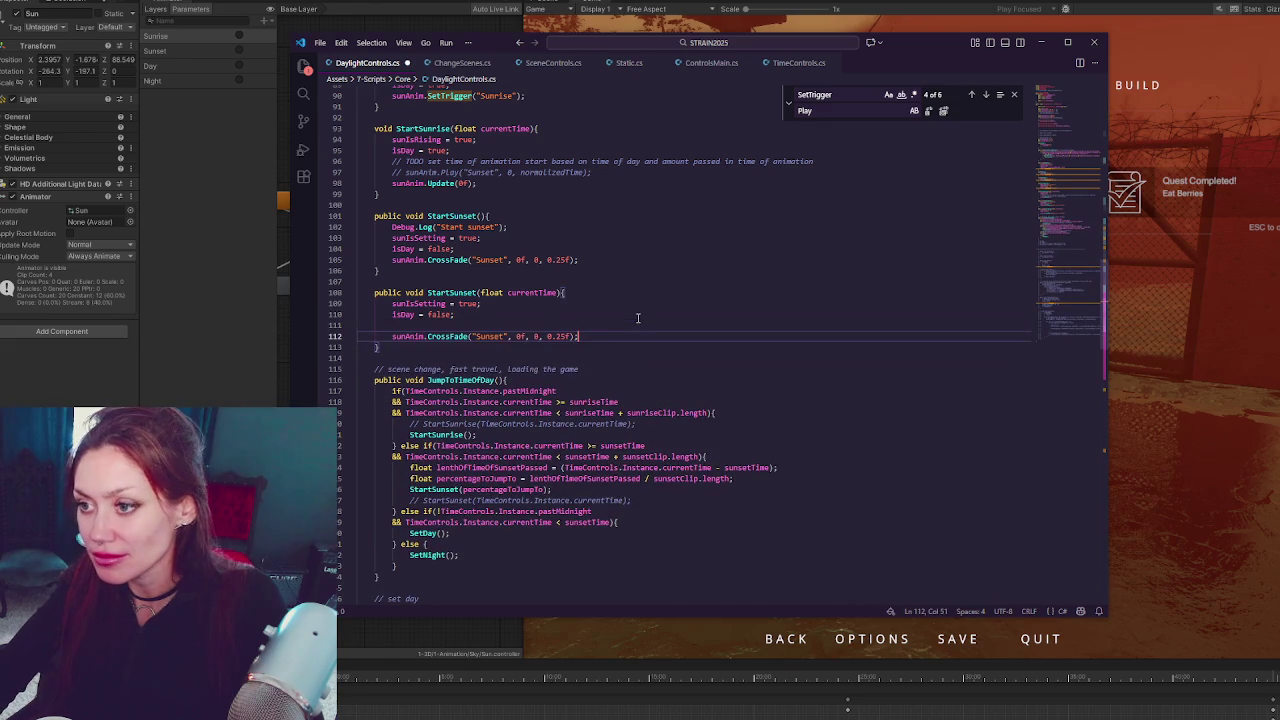
{"action": "left_click", "coordinate": [605, 315]}
{"action": "key", "text": "Delete"}
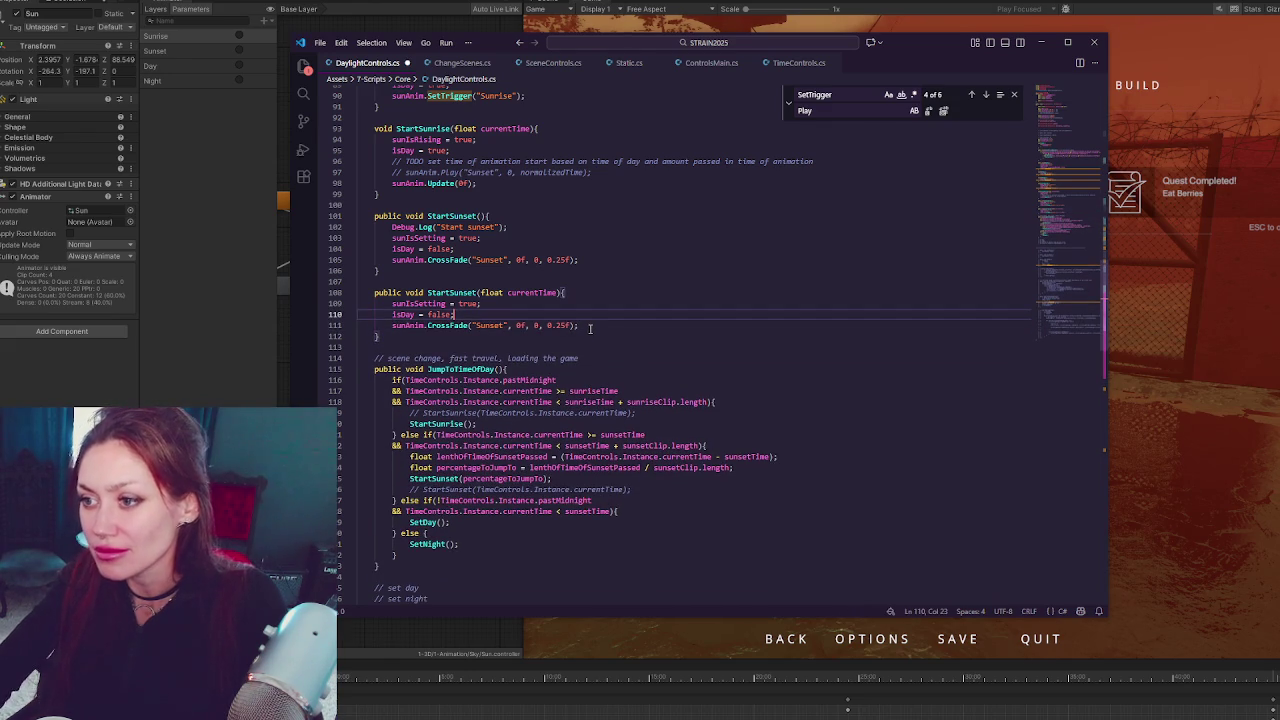
{"action": "left_click", "coordinate": [590, 328]}
{"action": "scroll", "coordinate": [590, 328], "scroll_direction": "up", "scroll_amount": 3}
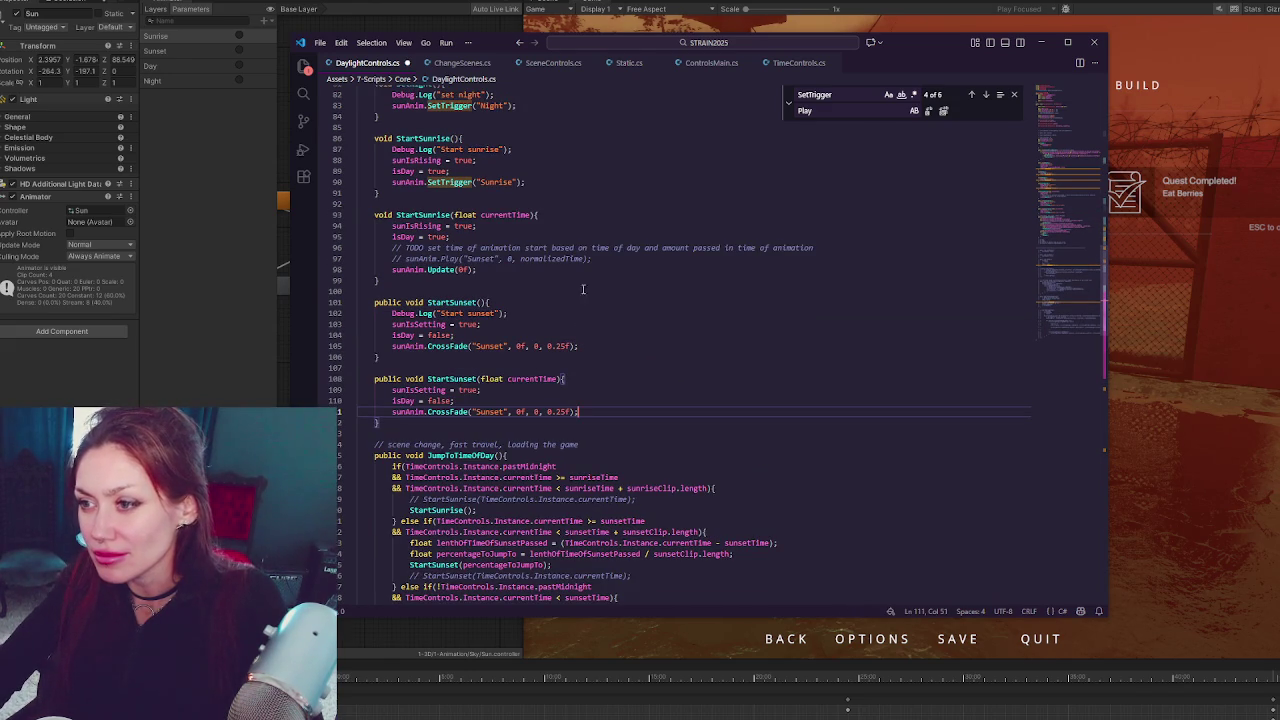
Remove commented lines in StartSunrise(float) and swap its Update call for the Sunrise trigger
{"action": "left_click_drag", "start_coordinate": [639, 261], "coordinate": [647, 240]}
{"action": "key", "text": "BackSpace"}
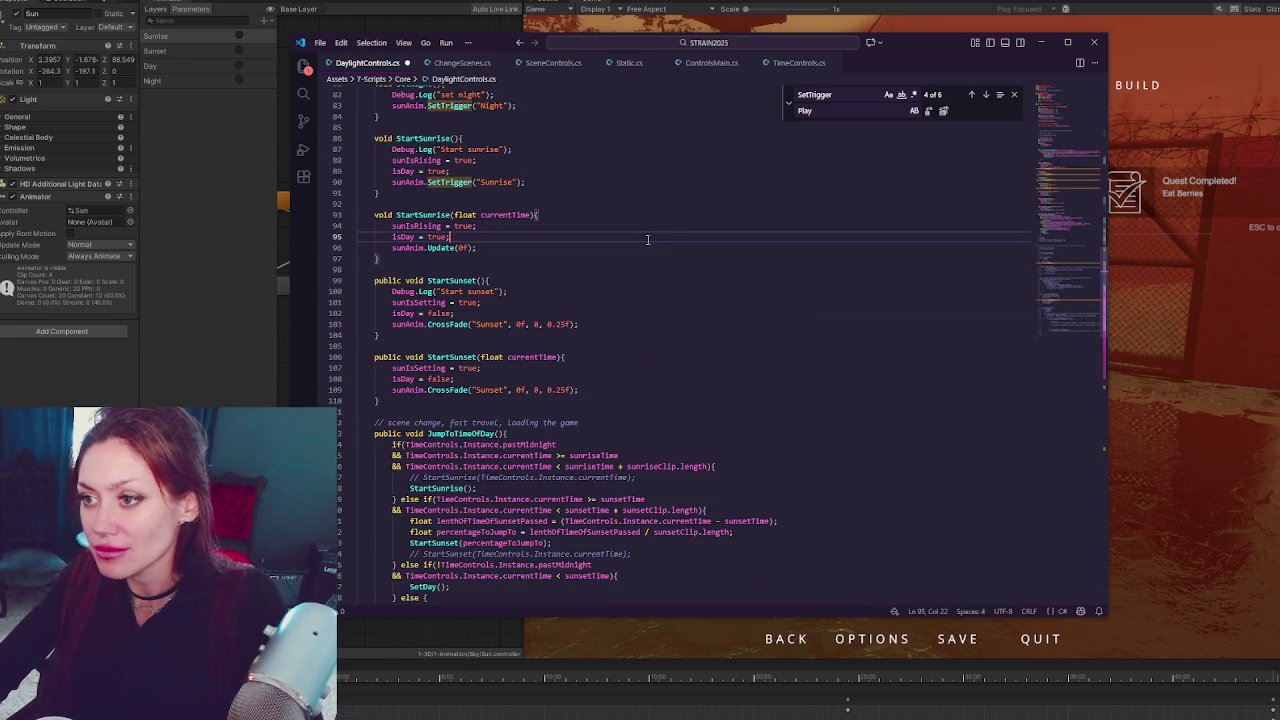
{"action": "left_click_drag", "start_coordinate": [565, 185], "coordinate": [390, 182]}
{"action": "key", "text": "ctrl+c"}
{"action": "left_click_drag", "start_coordinate": [483, 248], "coordinate": [392, 248]}
{"action": "key", "text": "ctrl+v"}
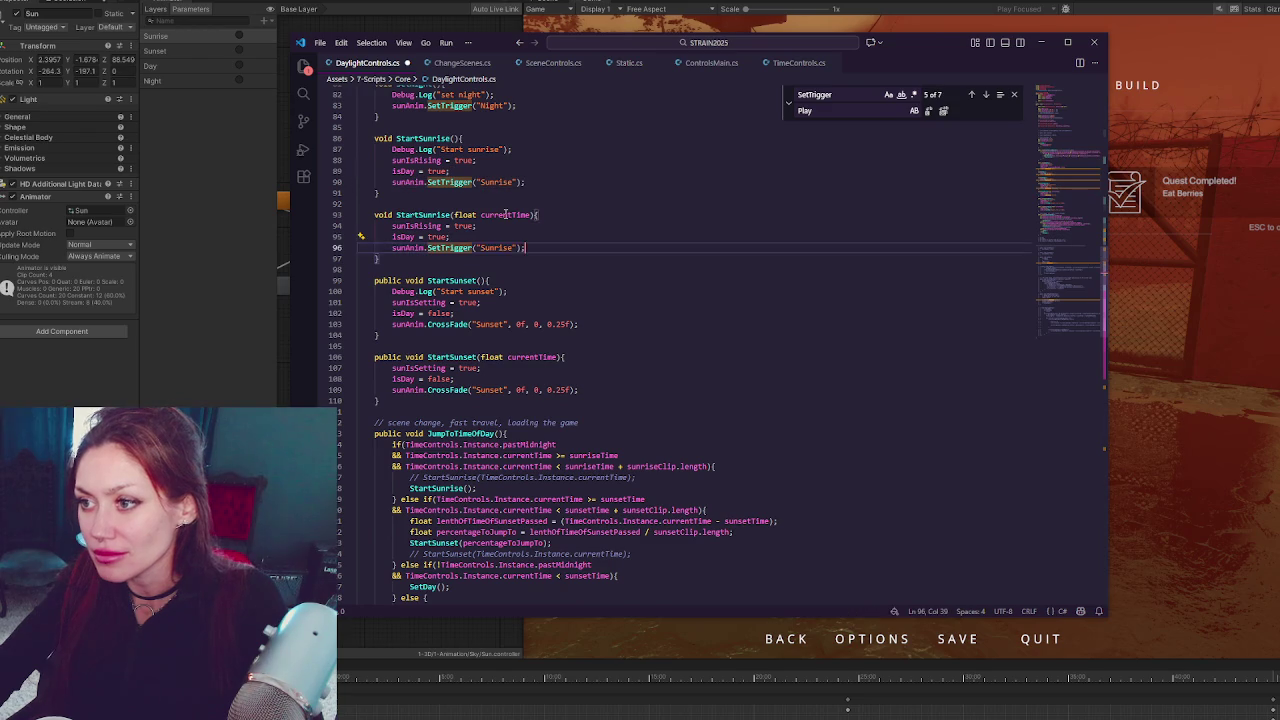
Give StartSunrise(float) a CrossFade 'Sunrise' call using currentTime, dropping the trigger line
{"action": "double_click", "coordinate": [505, 214]}
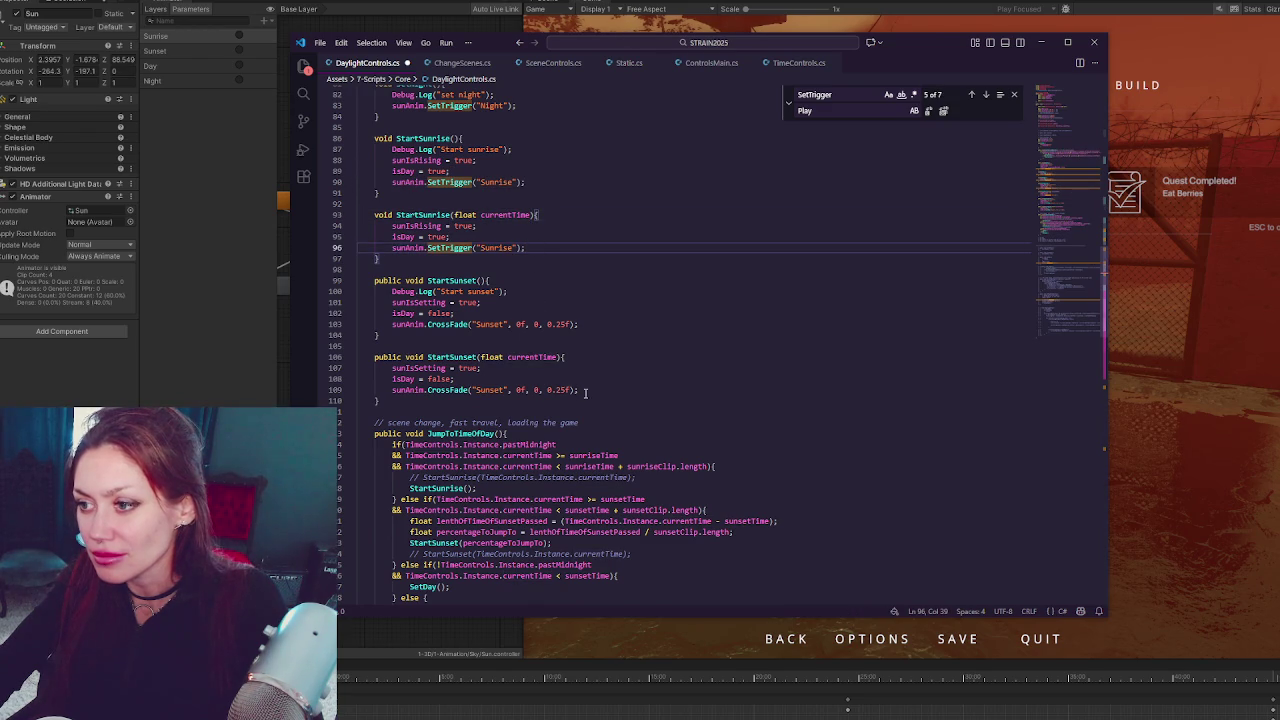
{"action": "left_click_drag", "start_coordinate": [584, 392], "coordinate": [596, 384]}
{"action": "key", "text": "ctrl+c"}
{"action": "left_click", "coordinate": [550, 249]}
{"action": "key", "text": "ctrl+v"}
{"action": "double_click", "coordinate": [490, 258]}
{"action": "type", "text": "Sunrise"}
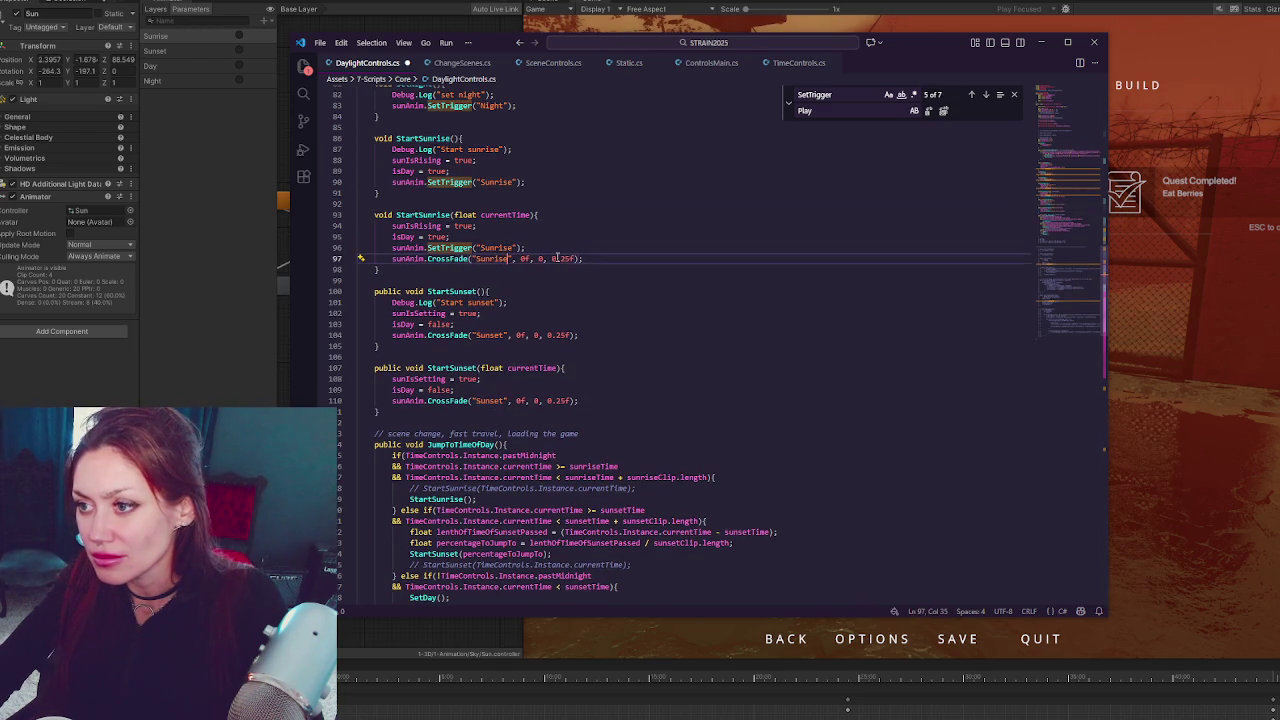
{"action": "double_click", "coordinate": [500, 214]}
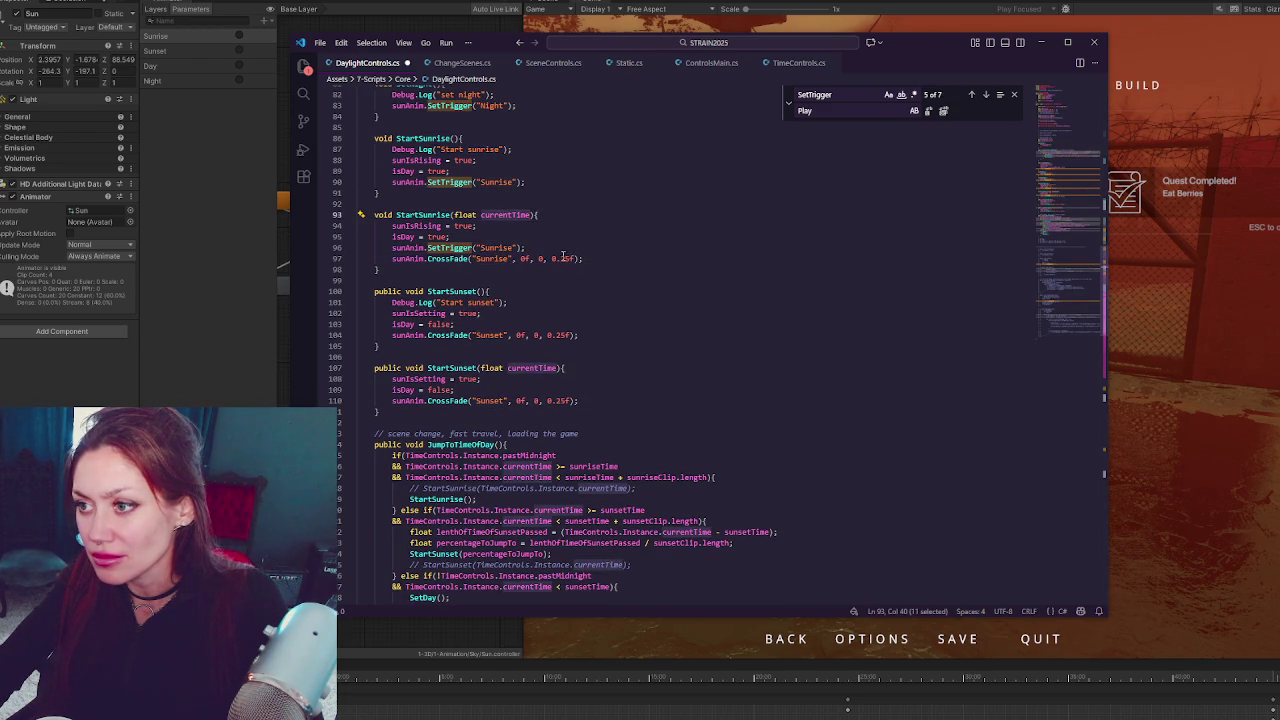
{"action": "left_click_drag", "start_coordinate": [552, 259], "coordinate": [576, 259]}
{"action": "key", "text": "ctrl+v"}
{"action": "triple_click", "coordinate": [593, 244]}
{"action": "key", "text": "BackSpace"}
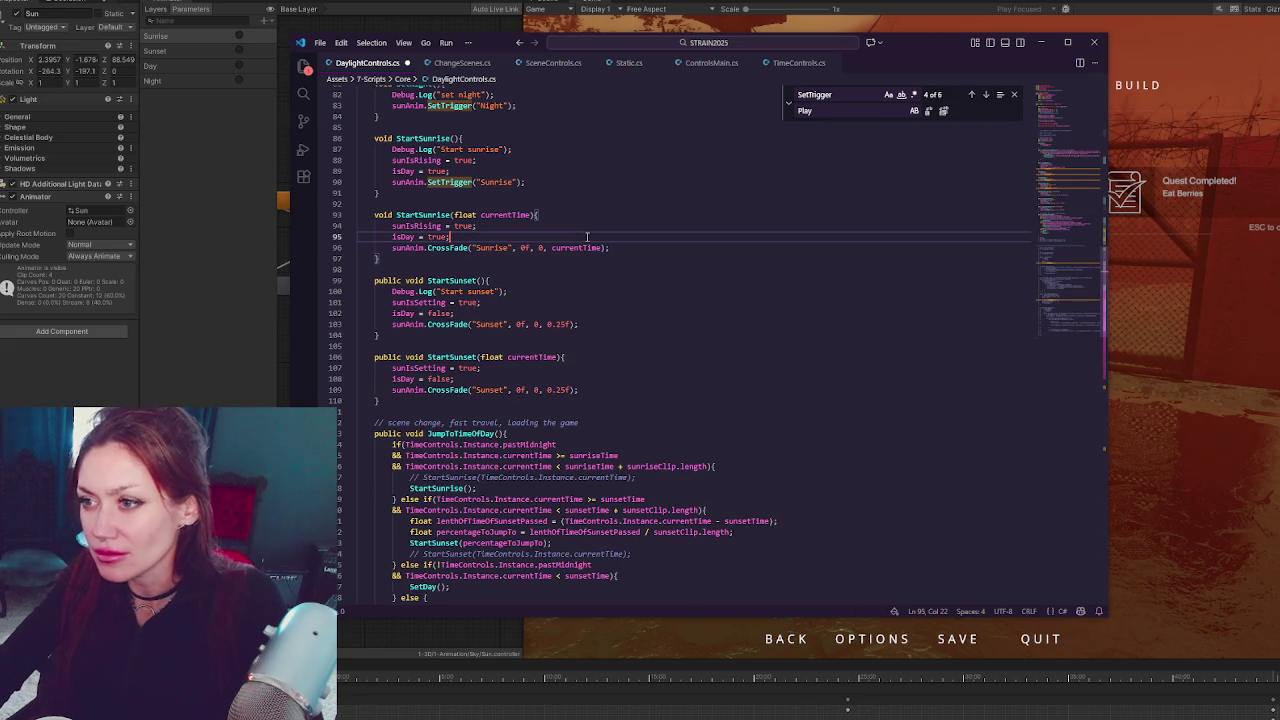
Make plain StartSunrise use CrossFade and set StartSunset's 0.25f blend to 0f
{"action": "double_click", "coordinate": [450, 325]}
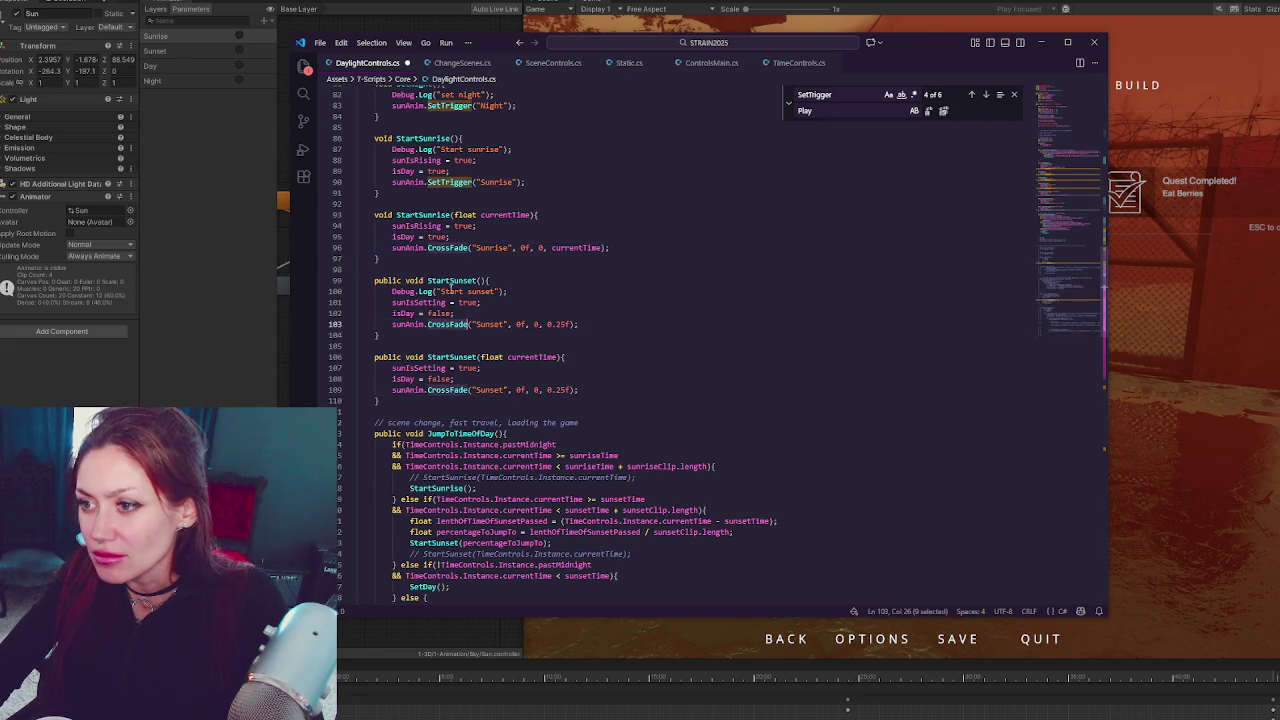
{"action": "double_click", "coordinate": [450, 182]}
{"action": "key", "text": "ctrl+v"}
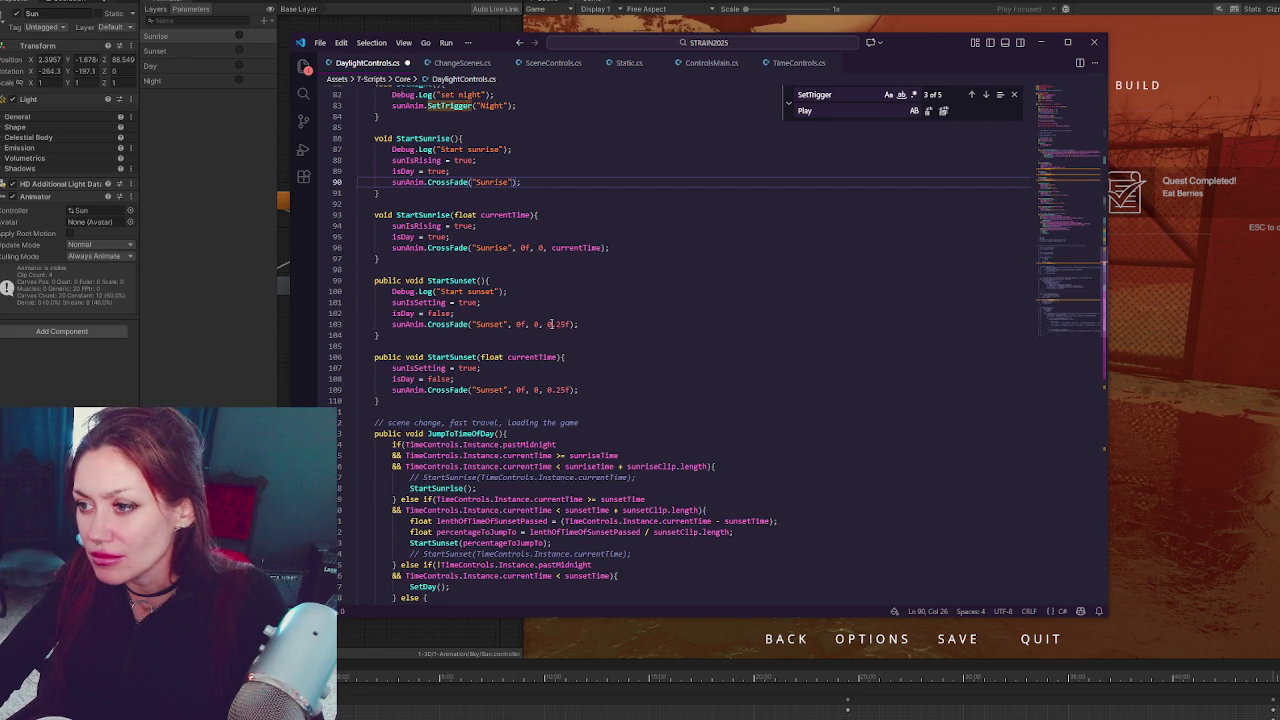
{"action": "double_click", "coordinate": [549, 324]}
{"action": "type", "text": "0f"}
{"action": "left_click", "coordinate": [555, 269]}
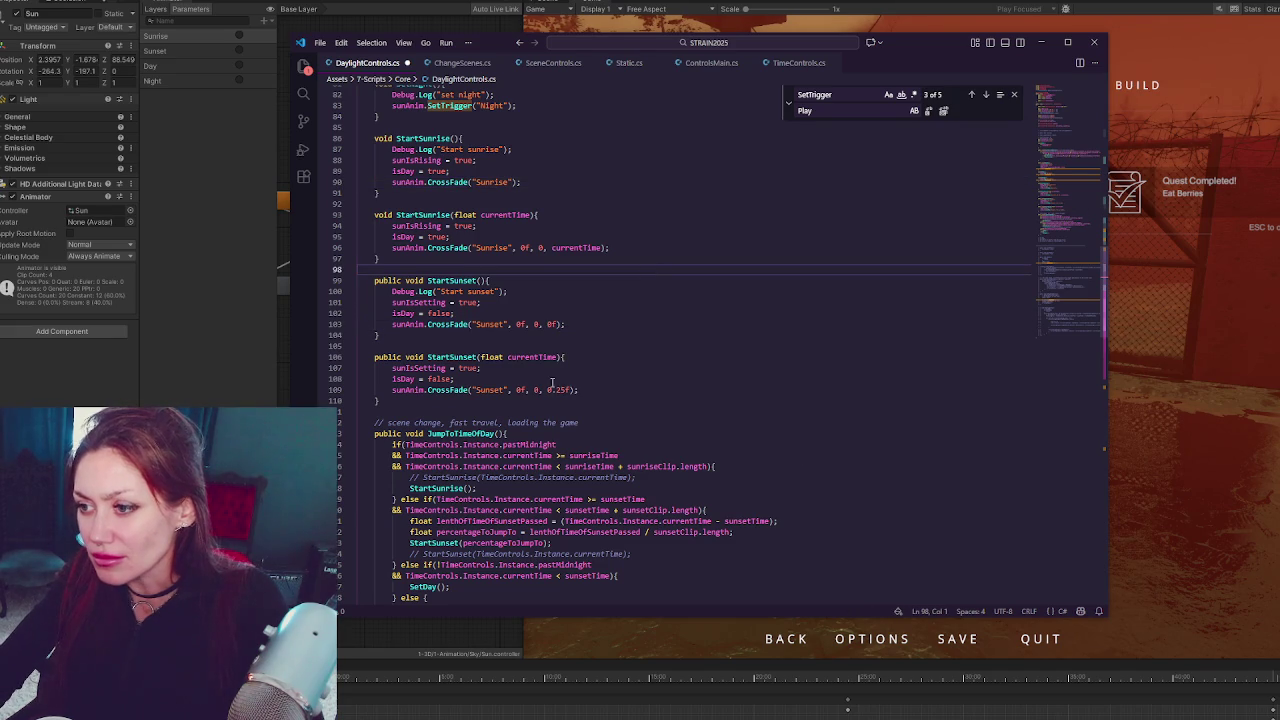
Pass currentTime instead of 0.25f in StartSunset(float)'s CrossFade call
{"action": "left_click_drag", "start_coordinate": [547, 389], "coordinate": [577, 389]}
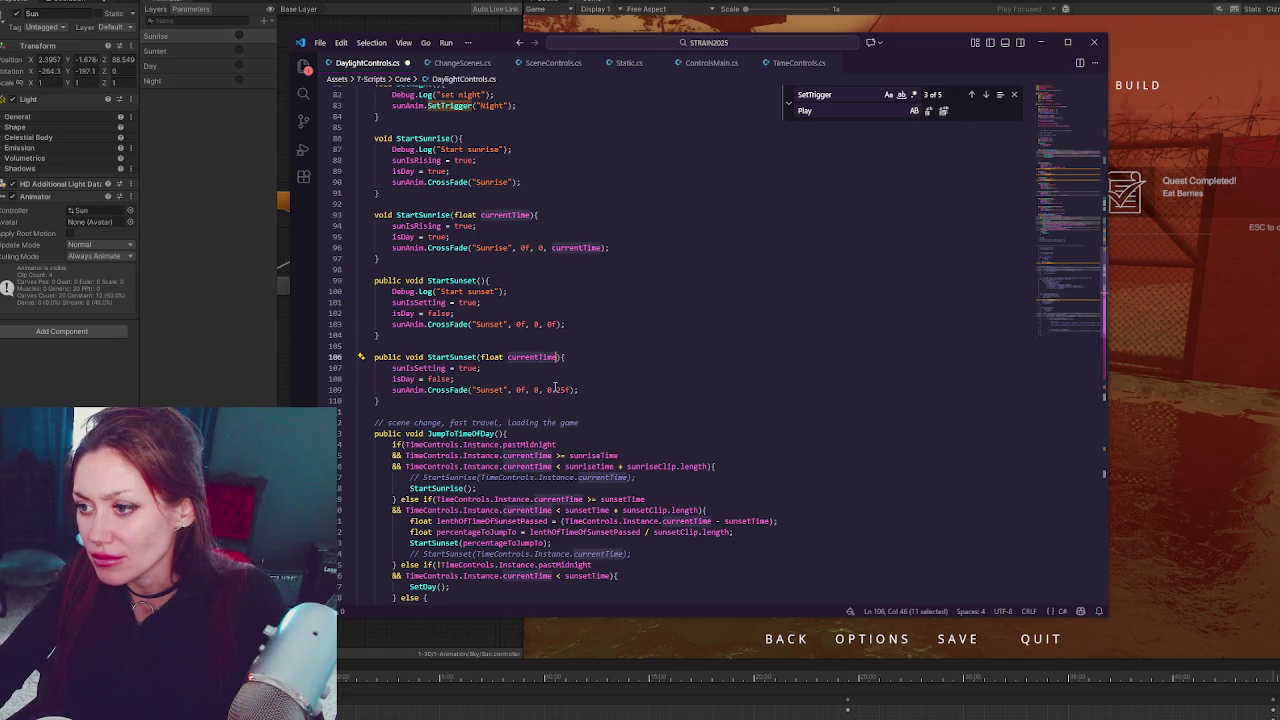
{"action": "type", "text": "currentTime"}
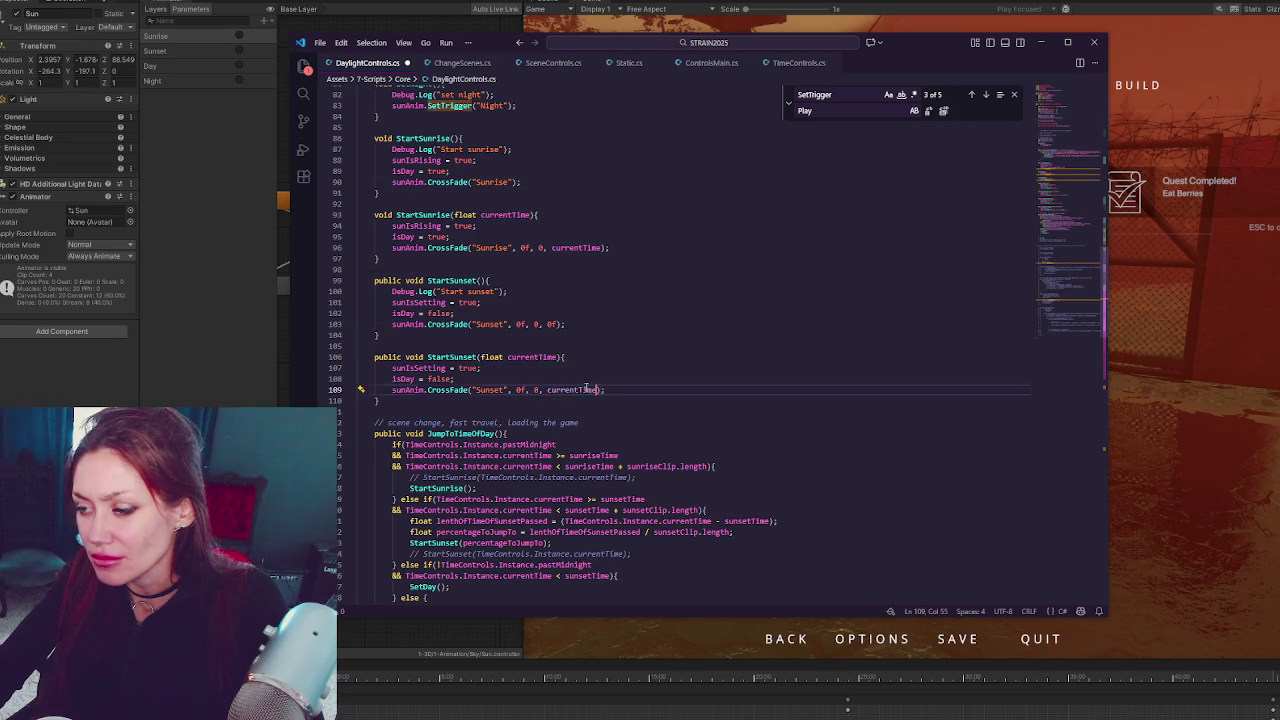
{"action": "left_click", "coordinate": [491, 337]}
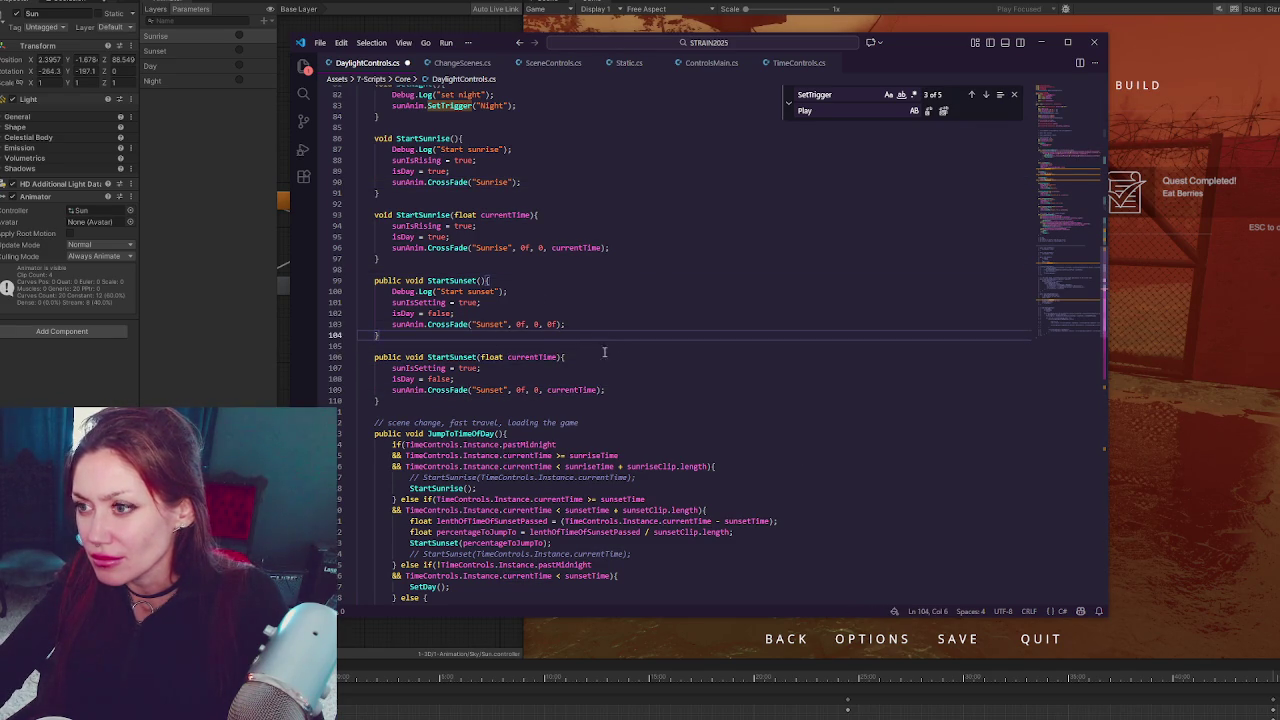
{"action": "scroll", "coordinate": [555, 262], "scroll_direction": "up", "scroll_amount": 2}
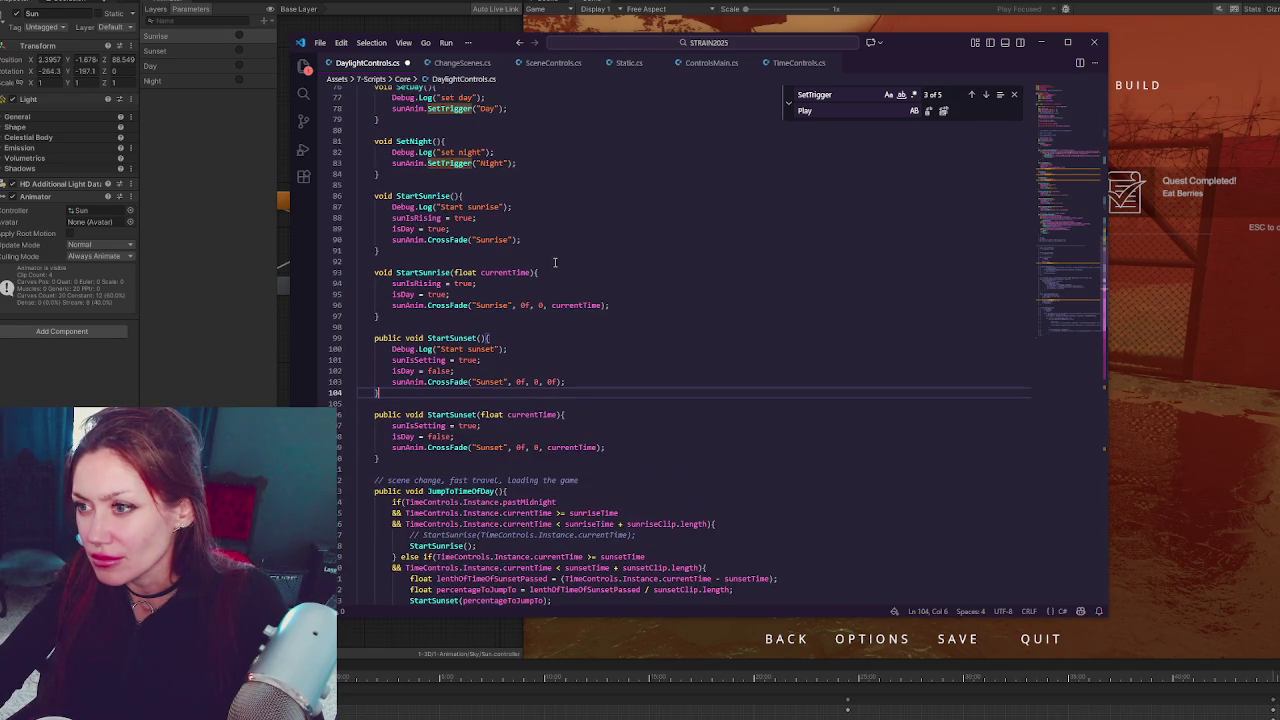
{"action": "double_click", "coordinate": [537, 415]}
Rename both float overloads' parameter to placeInAnim and use it in their CrossFade calls
{"action": "double_click", "coordinate": [517, 272]}
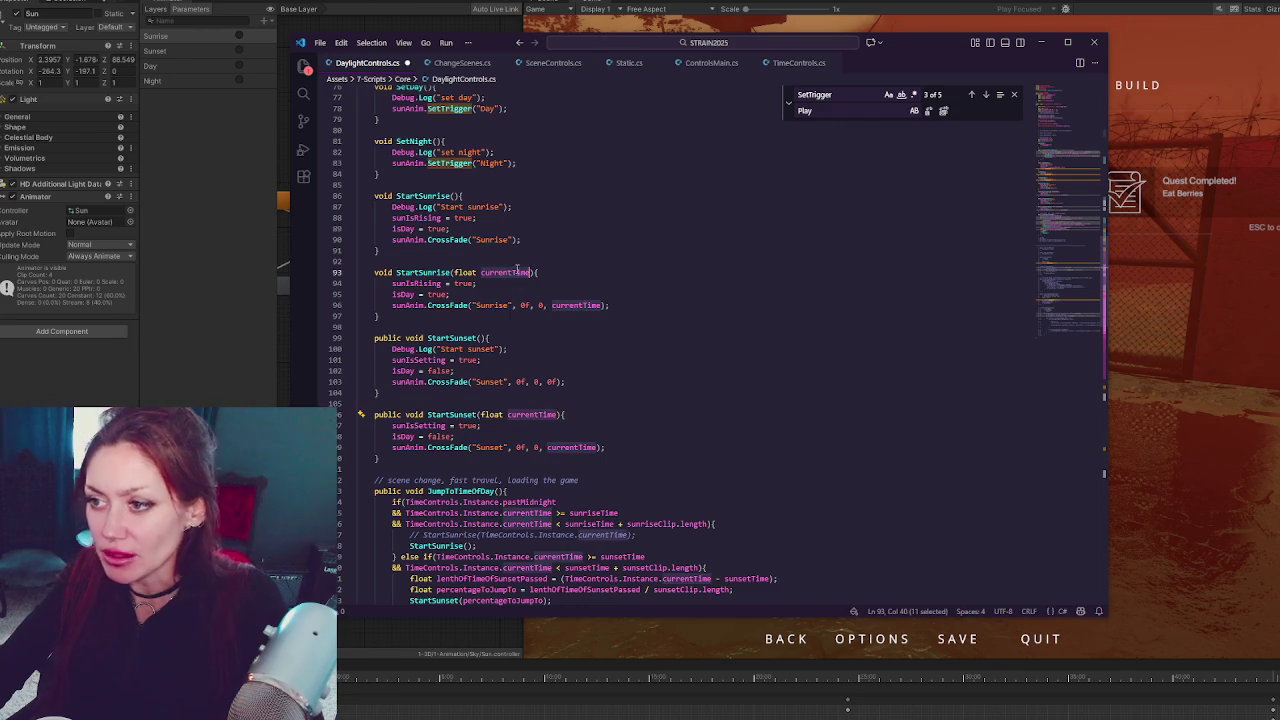
{"action": "type", "text": "place"}
{"action": "type", "text": "InAnim"}
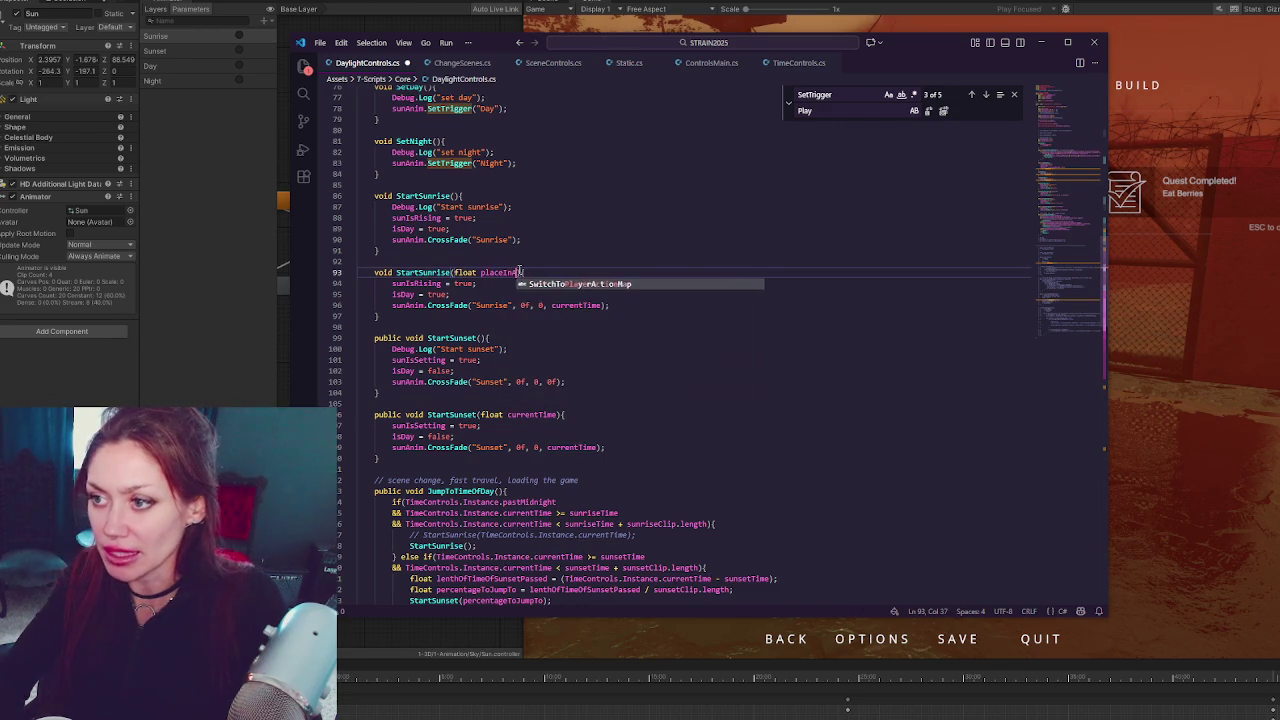
{"action": "left_click", "coordinate": [590, 298]}
{"action": "double_click", "coordinate": [585, 305]}
{"action": "key", "text": "ctrl+v"}
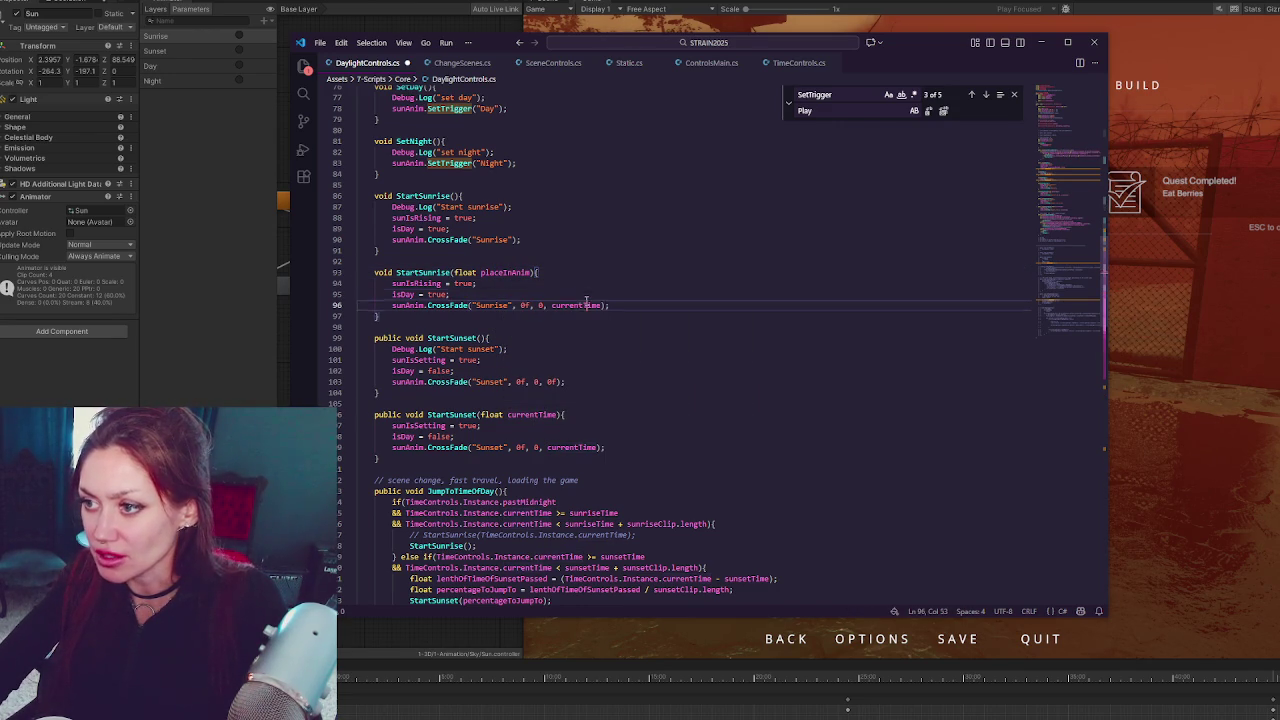
{"action": "double_click", "coordinate": [581, 447]}
{"action": "key", "text": "ctrl+v"}
{"action": "double_click", "coordinate": [531, 414]}
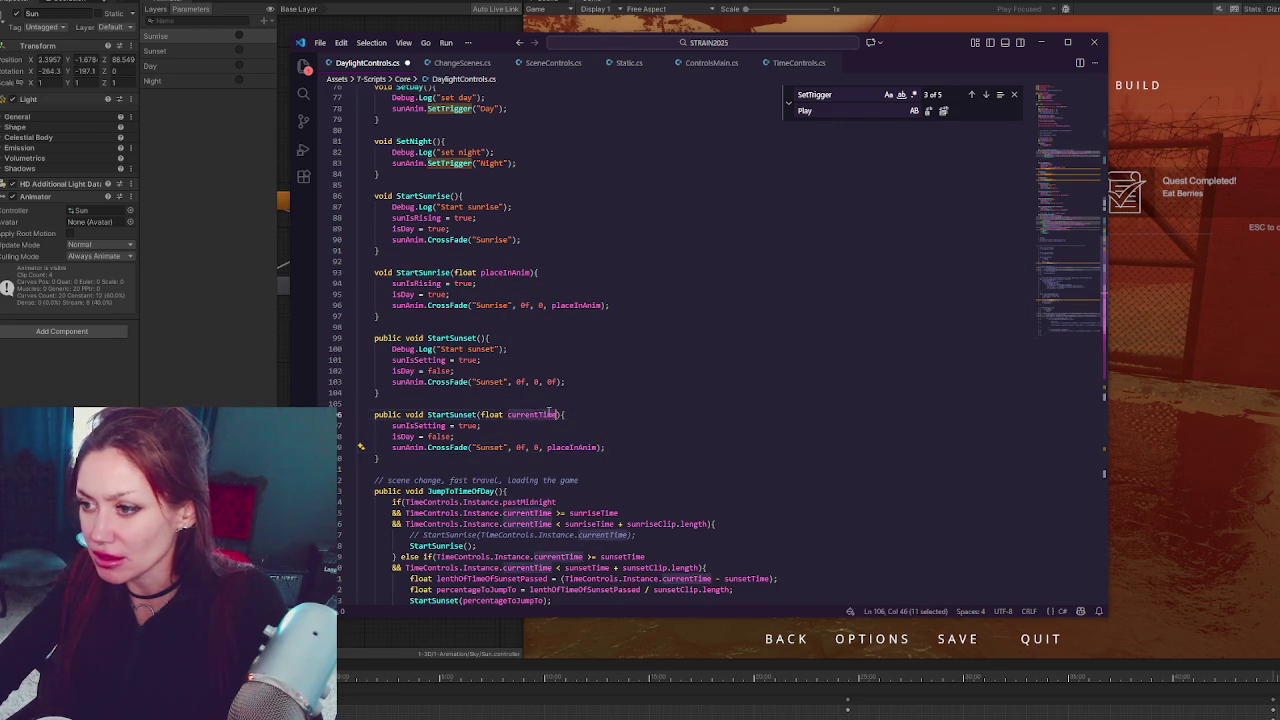
{"action": "key", "text": "ctrl+v"}
{"action": "left_click", "coordinate": [552, 403]}
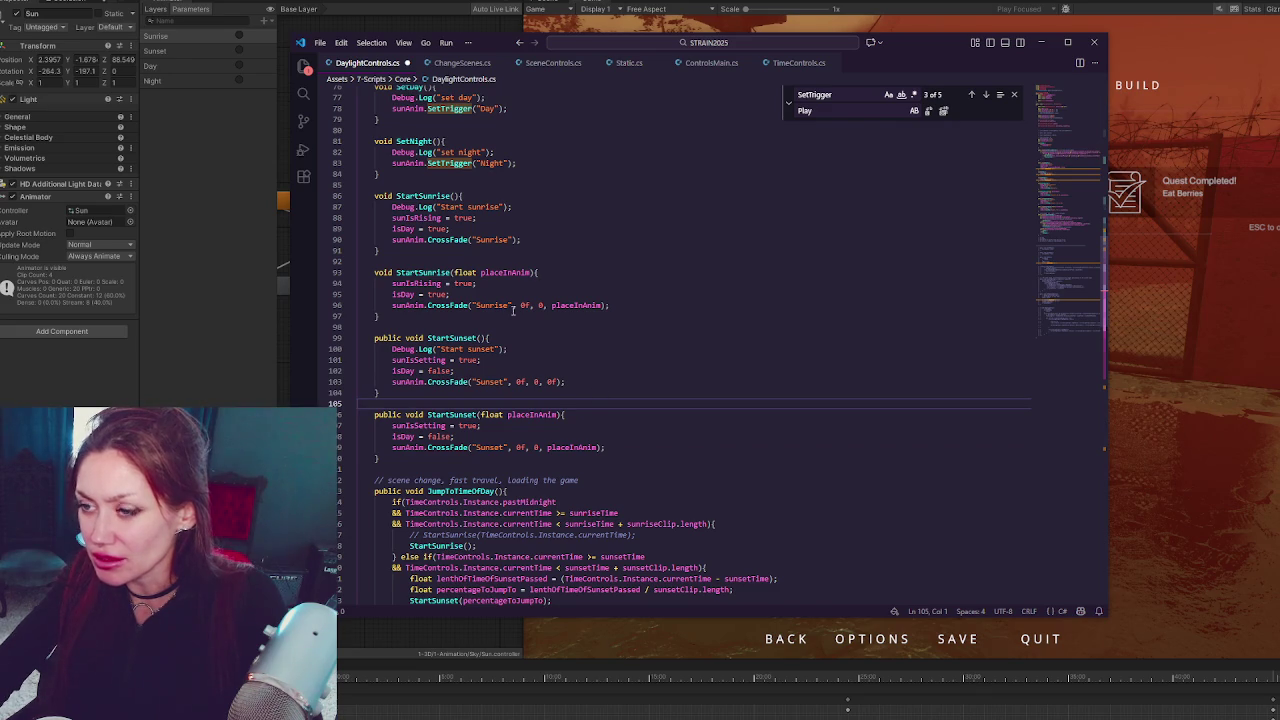
{"action": "scroll", "coordinate": [444, 180], "scroll_direction": "up", "scroll_amount": 2}
{"action": "double_click", "coordinate": [450, 440]}
{"action": "key", "text": "ctrl+c"}
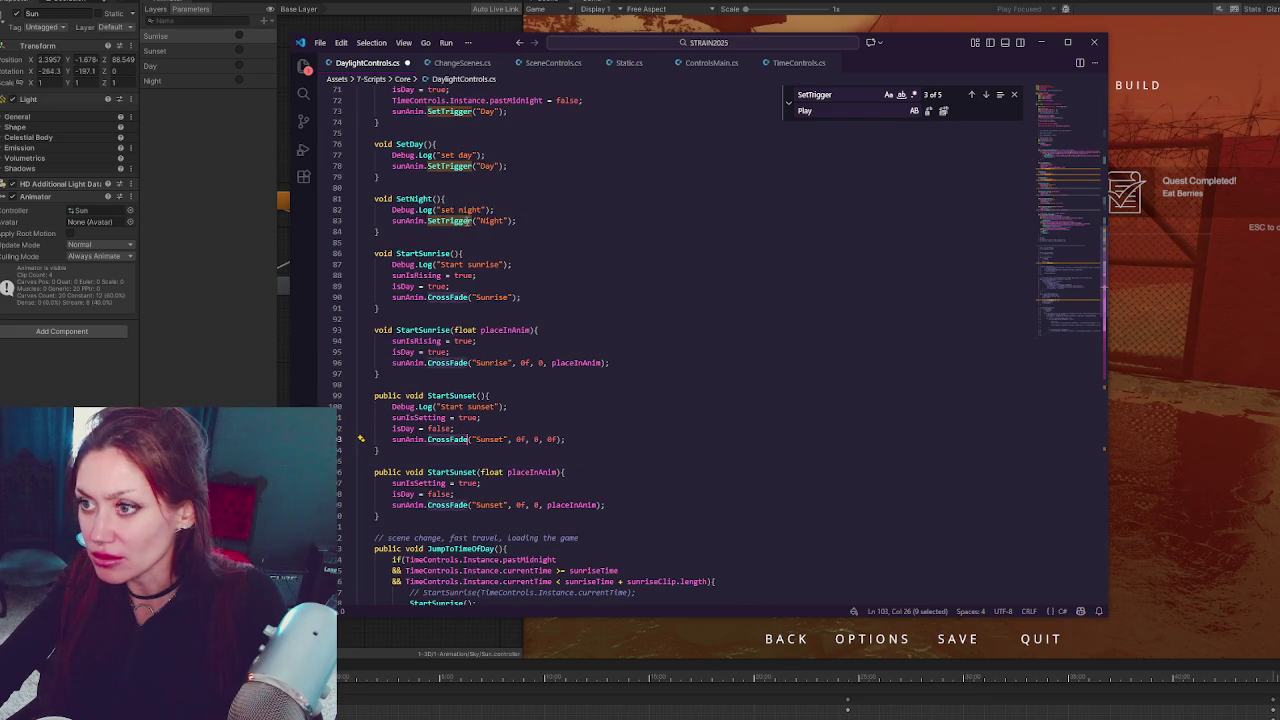
Change SetTrigger to CrossFade in the NewDay, SetDay and SetNight animation calls
{"action": "scroll", "coordinate": [457, 209], "scroll_direction": "up", "scroll_amount": 3}
{"action": "double_click", "coordinate": [450, 227]}
{"action": "key", "text": "ctrl+v"}
{"action": "double_click", "coordinate": [449, 281]}
{"action": "key", "text": "ctrl+v"}
{"action": "left_click", "coordinate": [455, 336]}
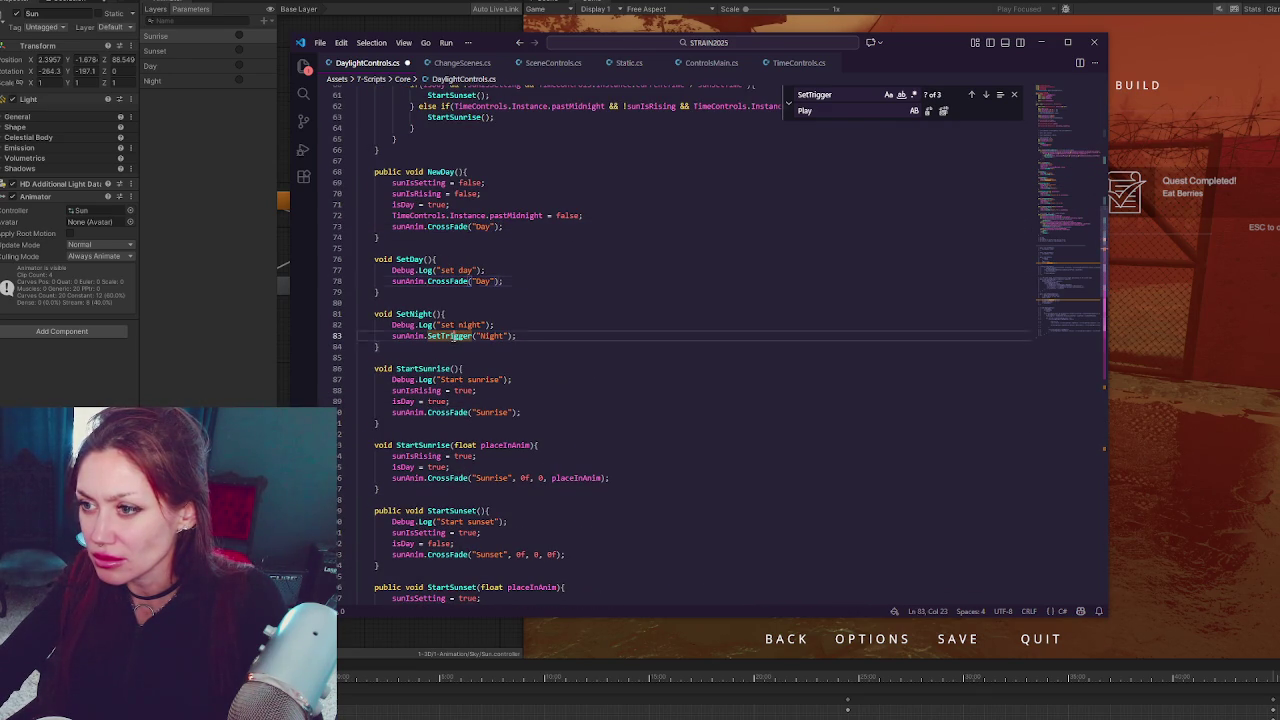
{"action": "double_click", "coordinate": [450, 336]}
{"action": "key", "text": "ctrl+v"}
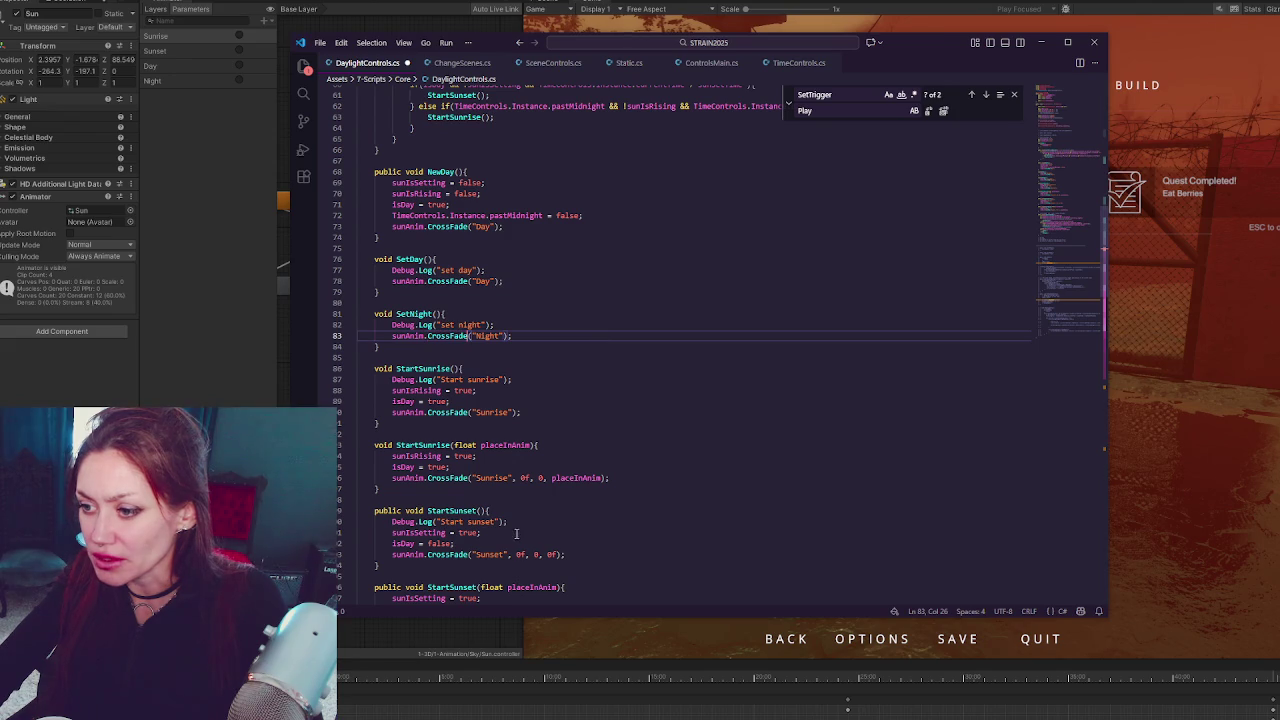
Append the ', 0f, 0, 0f' arguments to the Night, Sunrise, SetDay and NewDay CrossFade calls
{"action": "left_click_drag", "start_coordinate": [508, 555], "coordinate": [567, 554]}
{"action": "key", "text": "ctrl+c"}
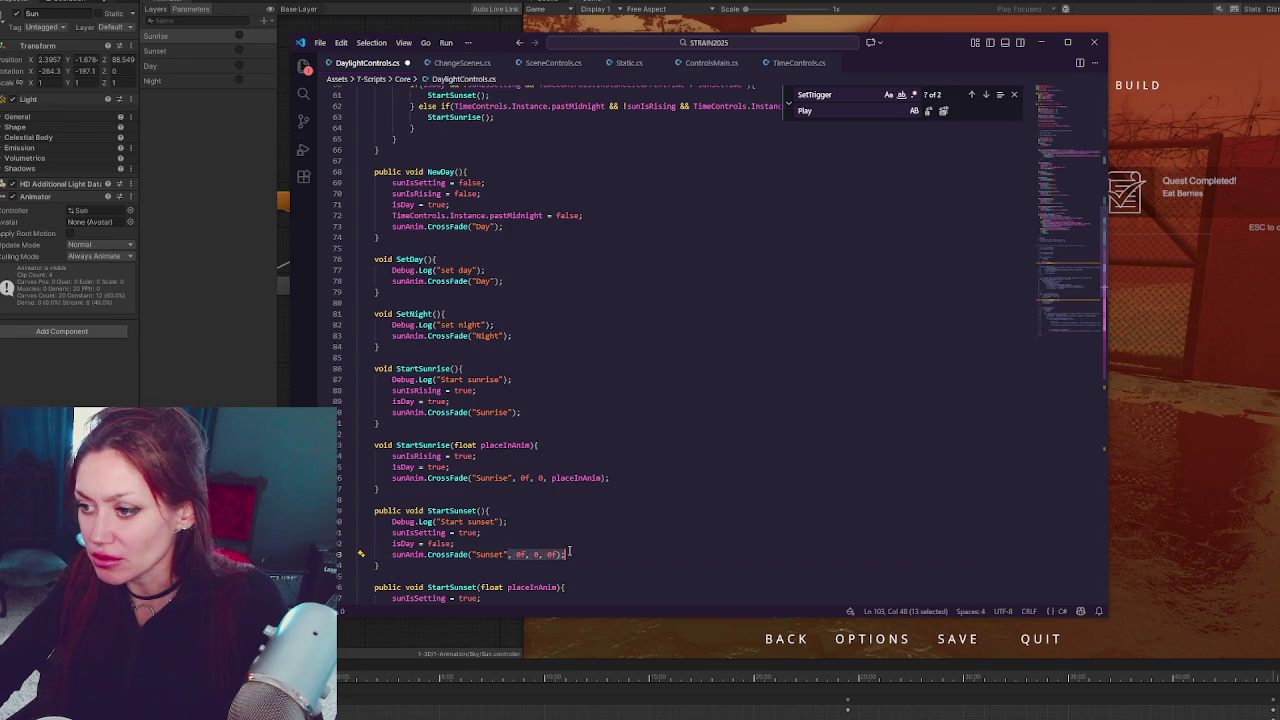
{"action": "left_click_drag", "start_coordinate": [511, 336], "coordinate": [503, 336]}
{"action": "key", "text": "ctrl+v"}
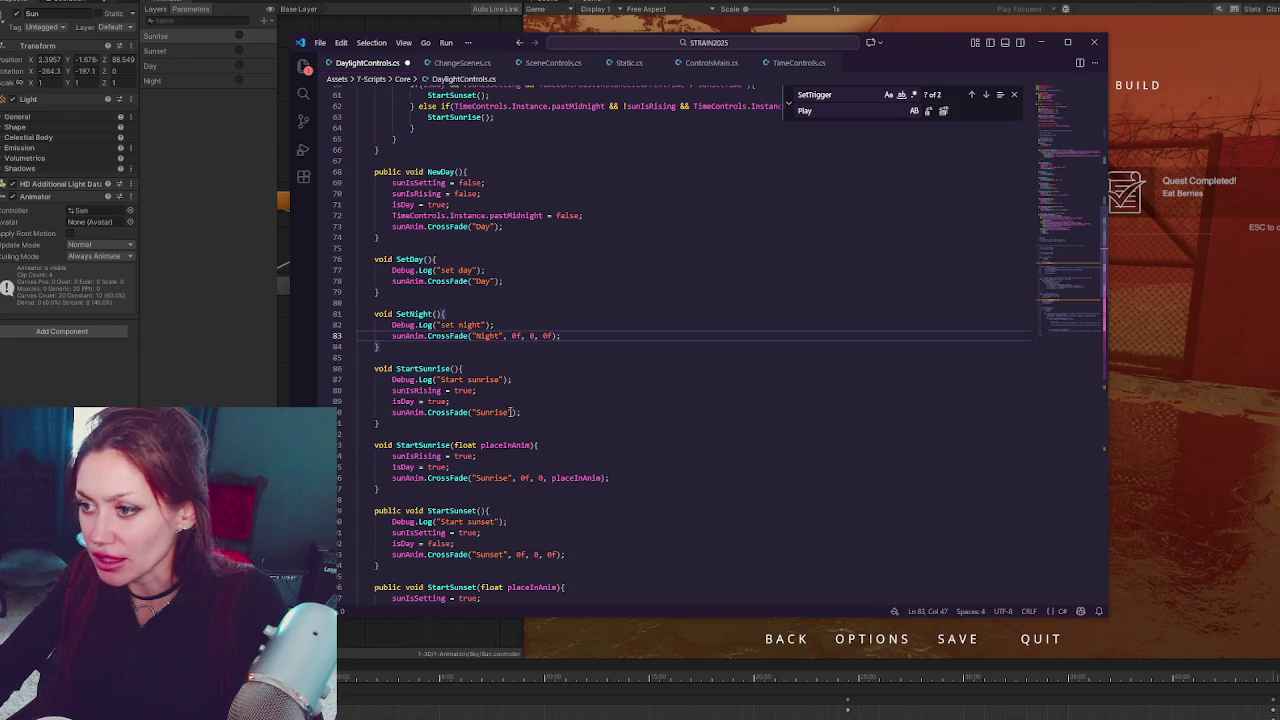
{"action": "left_click_drag", "start_coordinate": [511, 412], "coordinate": [531, 412]}
{"action": "type", "text": "\", 0f, 0, 0f);"}
{"action": "left_click_drag", "start_coordinate": [497, 281], "coordinate": [510, 281]}
{"action": "type", "text": "\", 0f, 0, 0f);"}
{"action": "left_click_drag", "start_coordinate": [497, 227], "coordinate": [579, 231]}
{"action": "key", "text": "ctrl+v"}
{"action": "scroll", "coordinate": [620, 250], "scroll_direction": "up", "scroll_amount": 4}
{"action": "scroll", "coordinate": [630, 254], "scroll_direction": "down", "scroll_amount": 3}
{"action": "scroll", "coordinate": [630, 254], "scroll_direction": "down", "scroll_amount": 4}
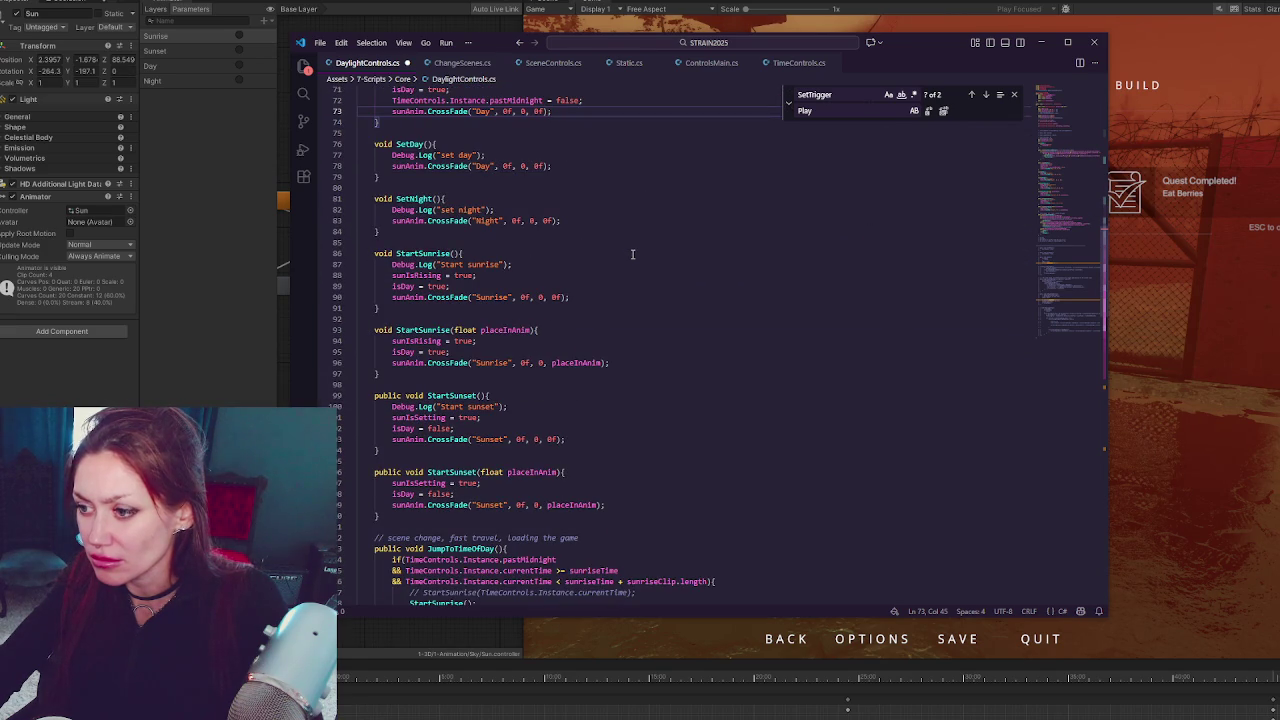
{"action": "scroll", "coordinate": [632, 254], "scroll_direction": "down", "scroll_amount": 3}
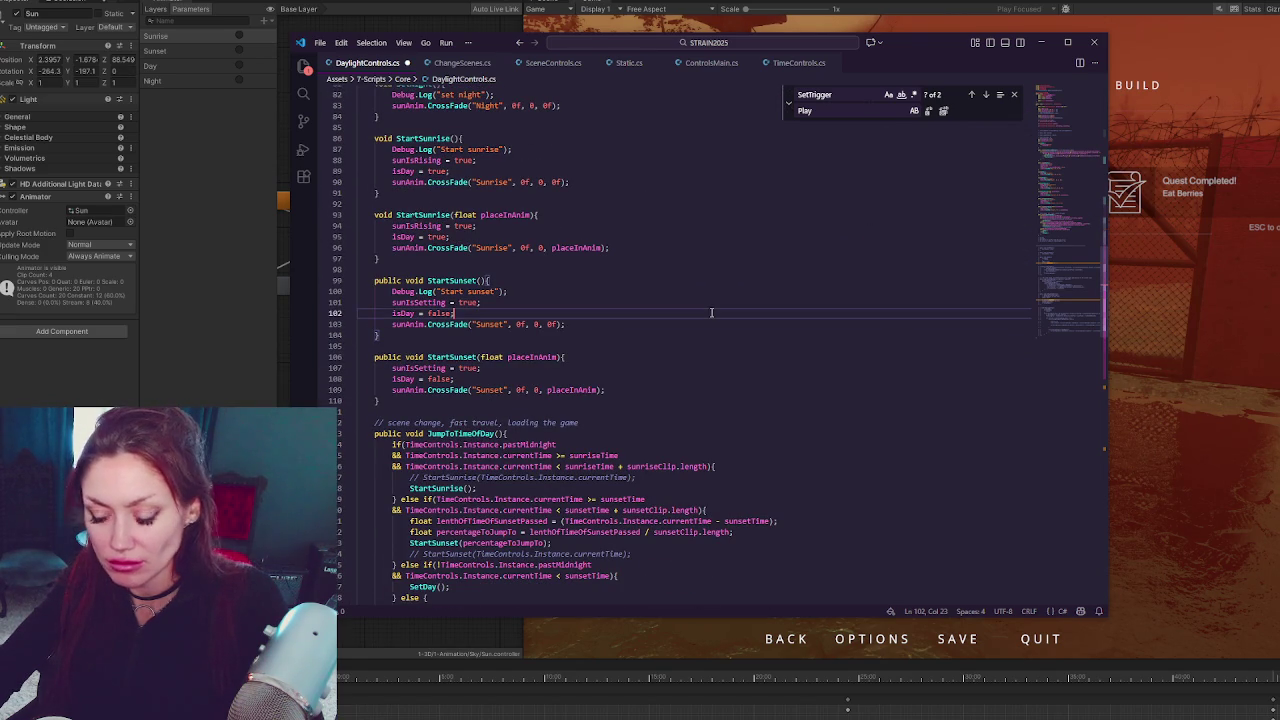
{"action": "key", "text": "alt+Tab"}
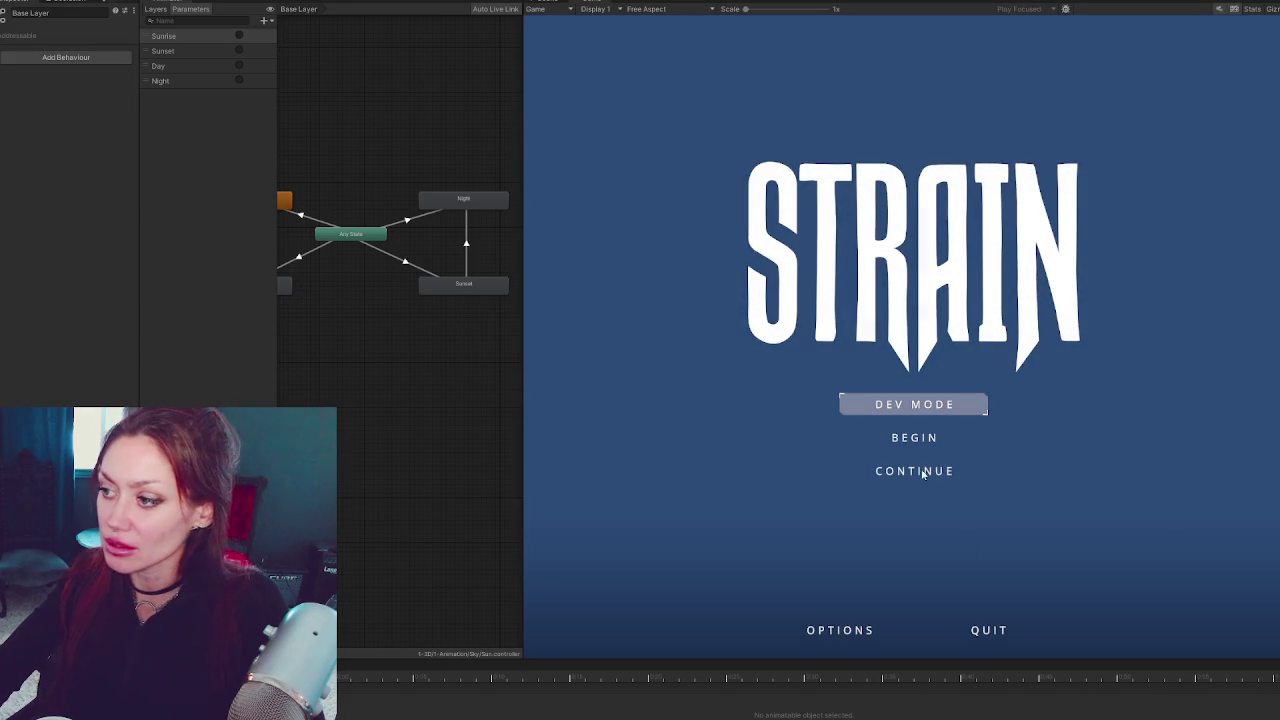
Start STRAIN in DEV MODE, go through the wooden gate toward the EXIT sign, and pause
{"action": "left_click", "coordinate": [905, 393]}
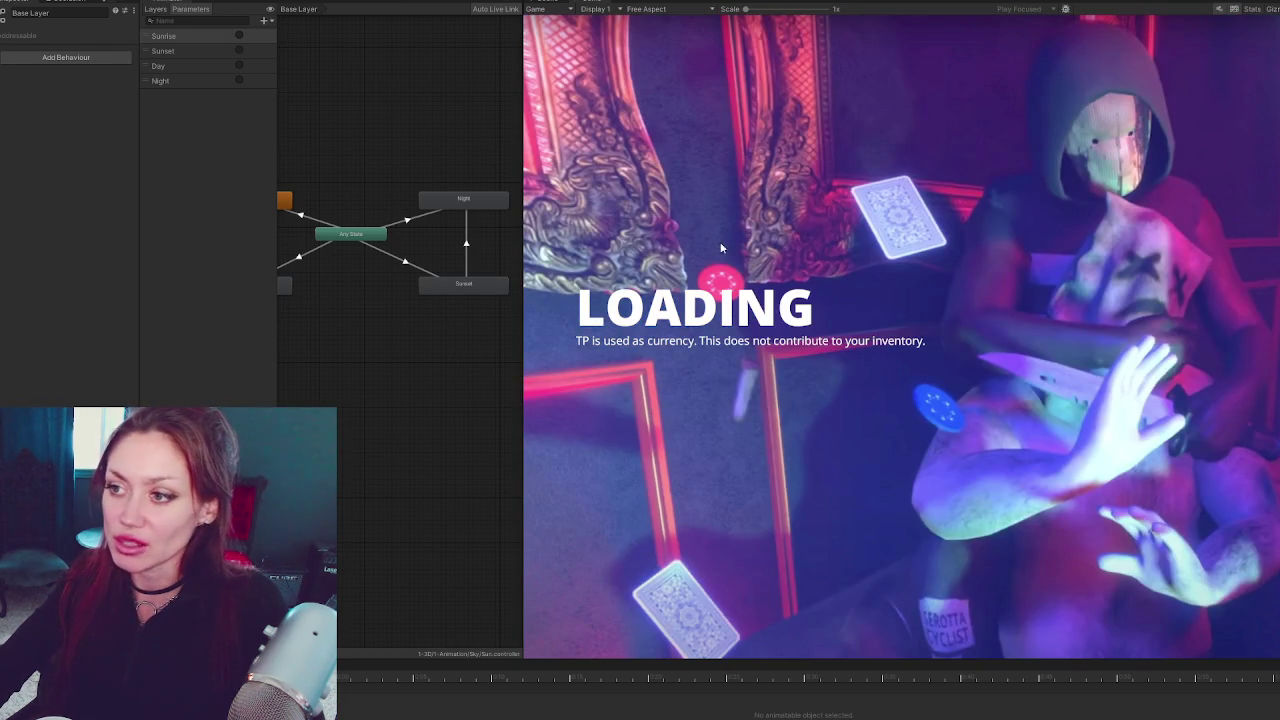
{"action": "key", "text": "w"}
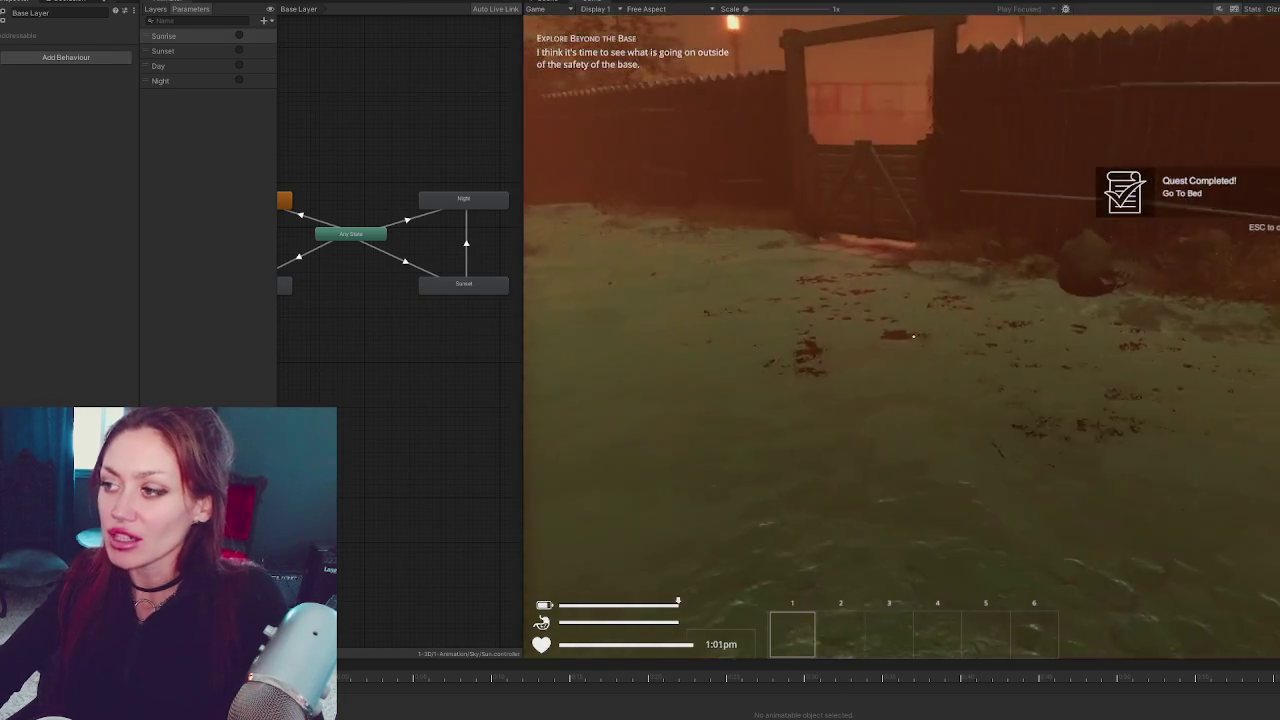
{"action": "key", "text": "e"}
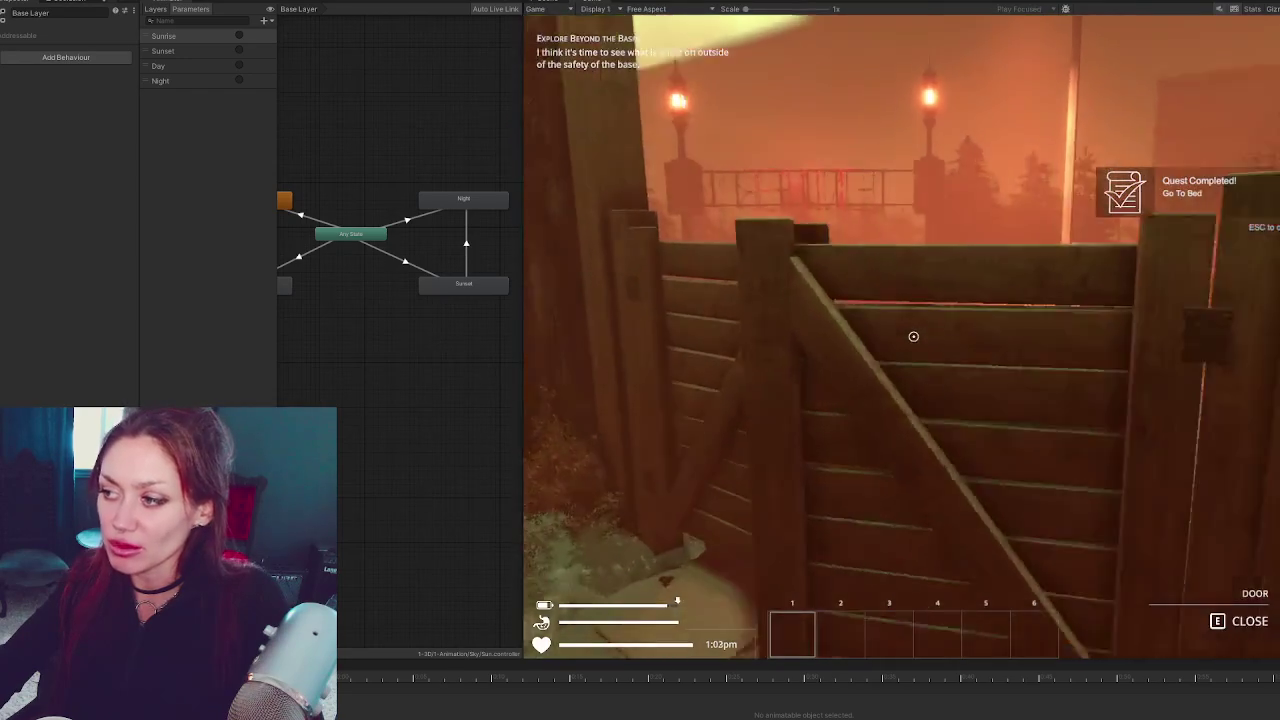
{"action": "key", "text": "w"}
{"action": "key", "text": "w"}
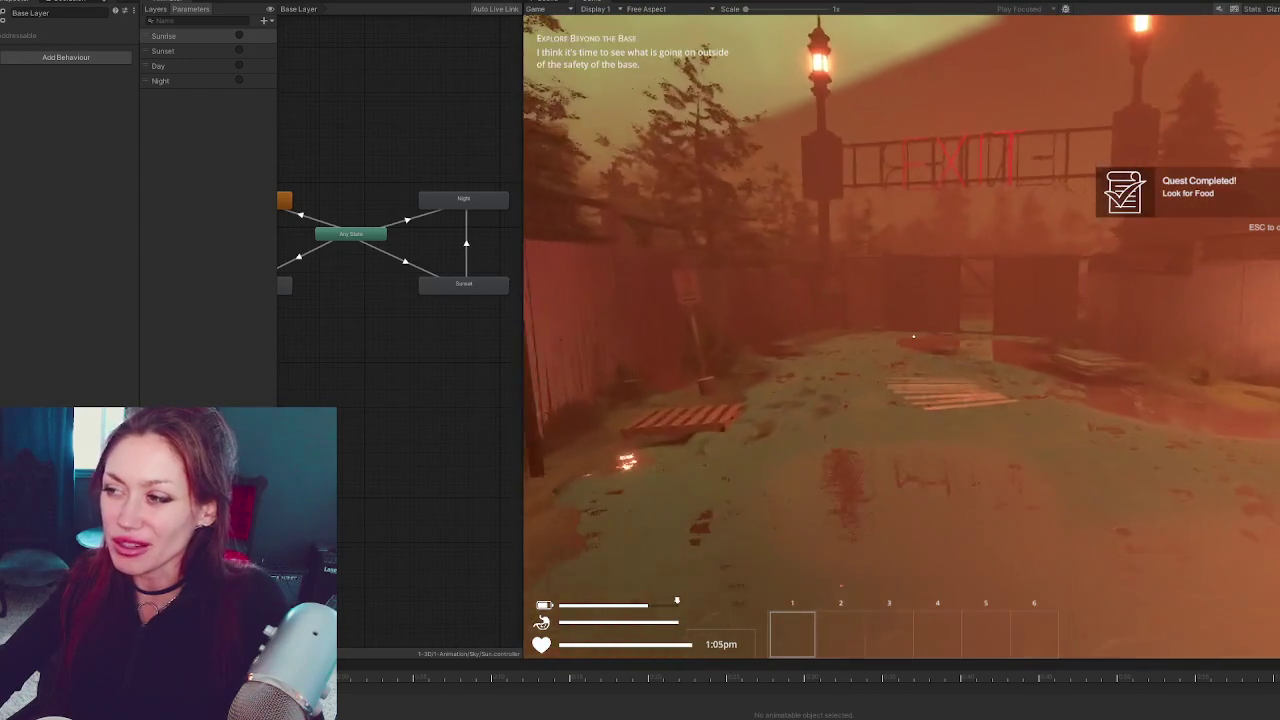
{"action": "key", "text": "w"}
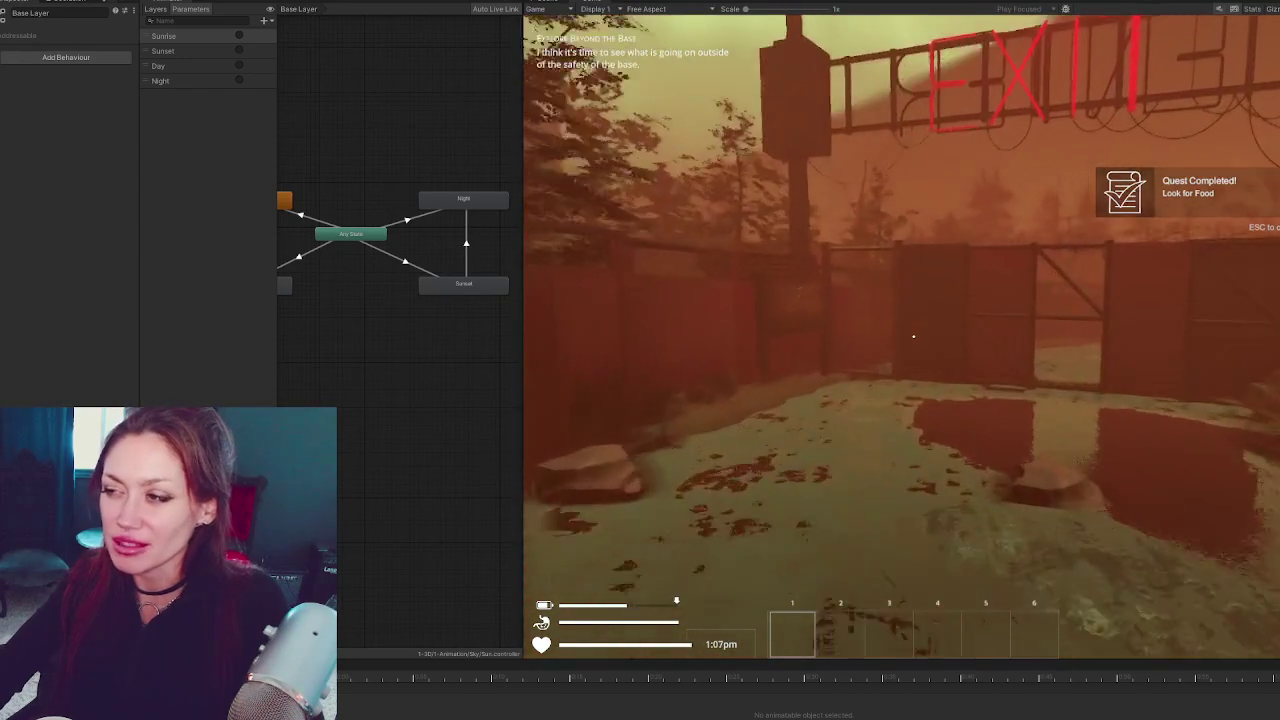
{"action": "key", "text": "w"}
{"action": "key", "text": "Escape"}
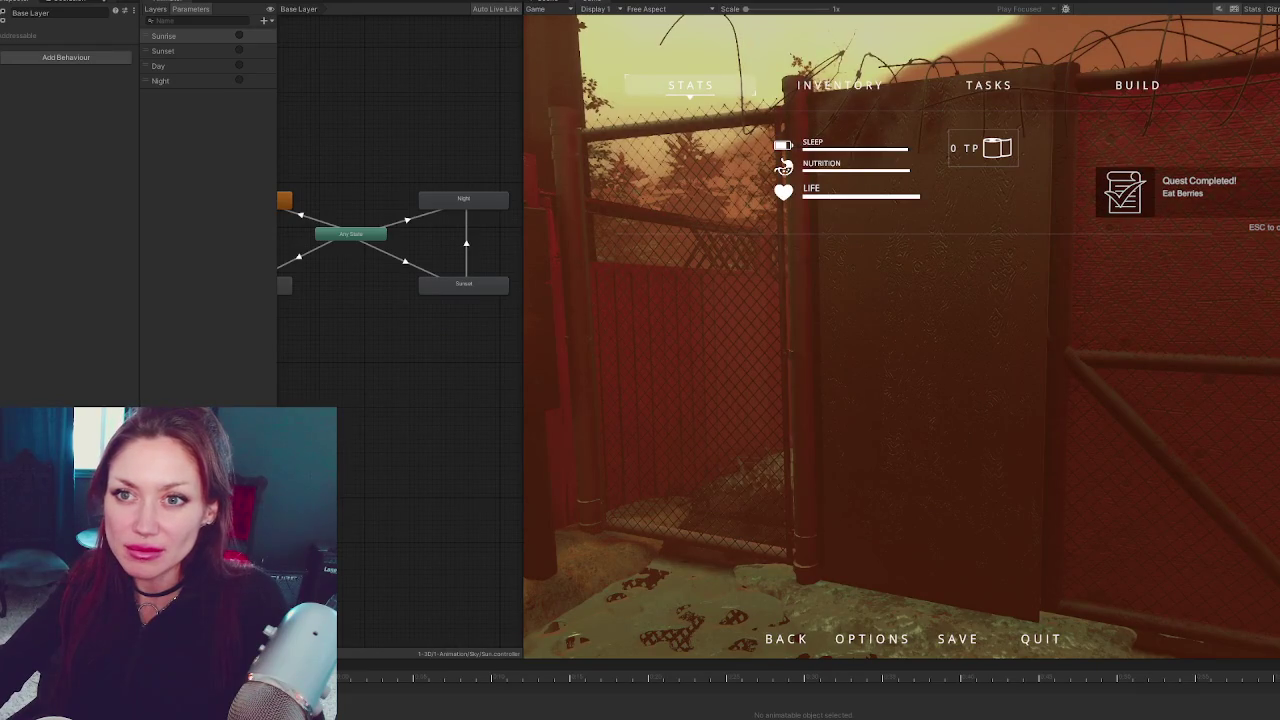
Set Current Time to 1015.029 and resume play
{"action": "scroll", "coordinate": [50, 260], "scroll_direction": "down", "scroll_amount": 10}
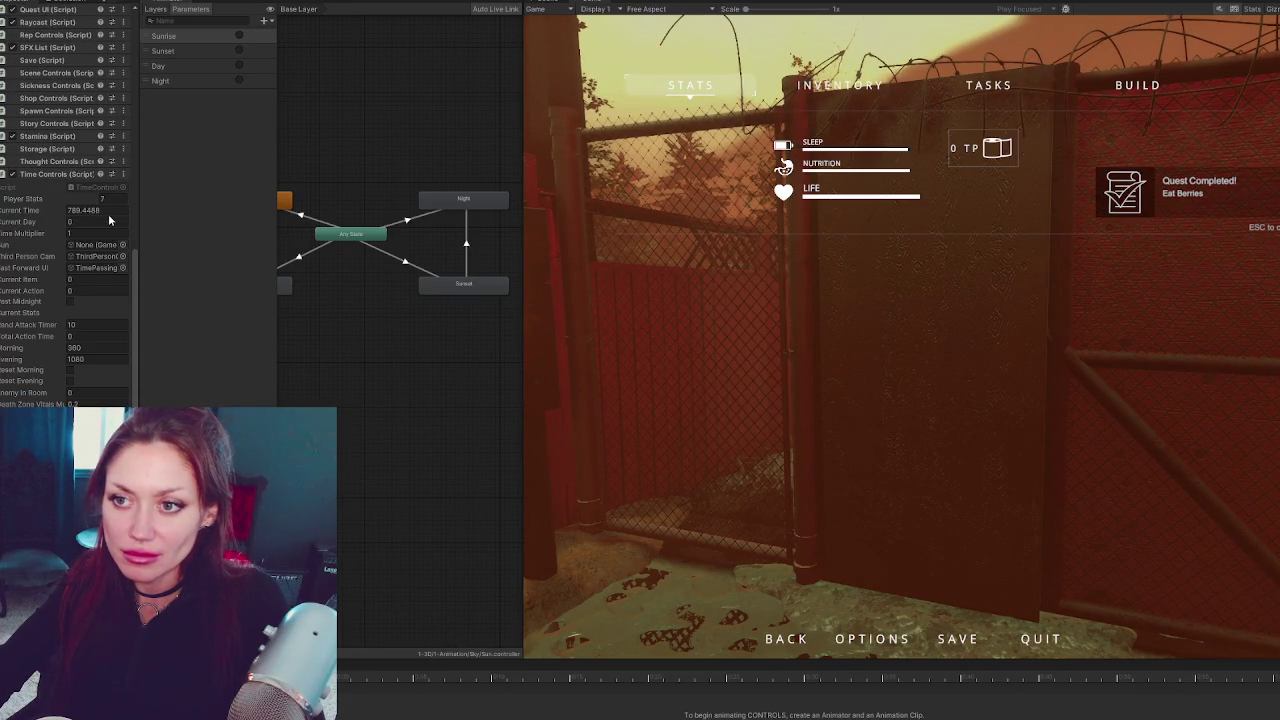
{"action": "left_click", "coordinate": [100, 211]}
{"action": "type", "text": "015"}
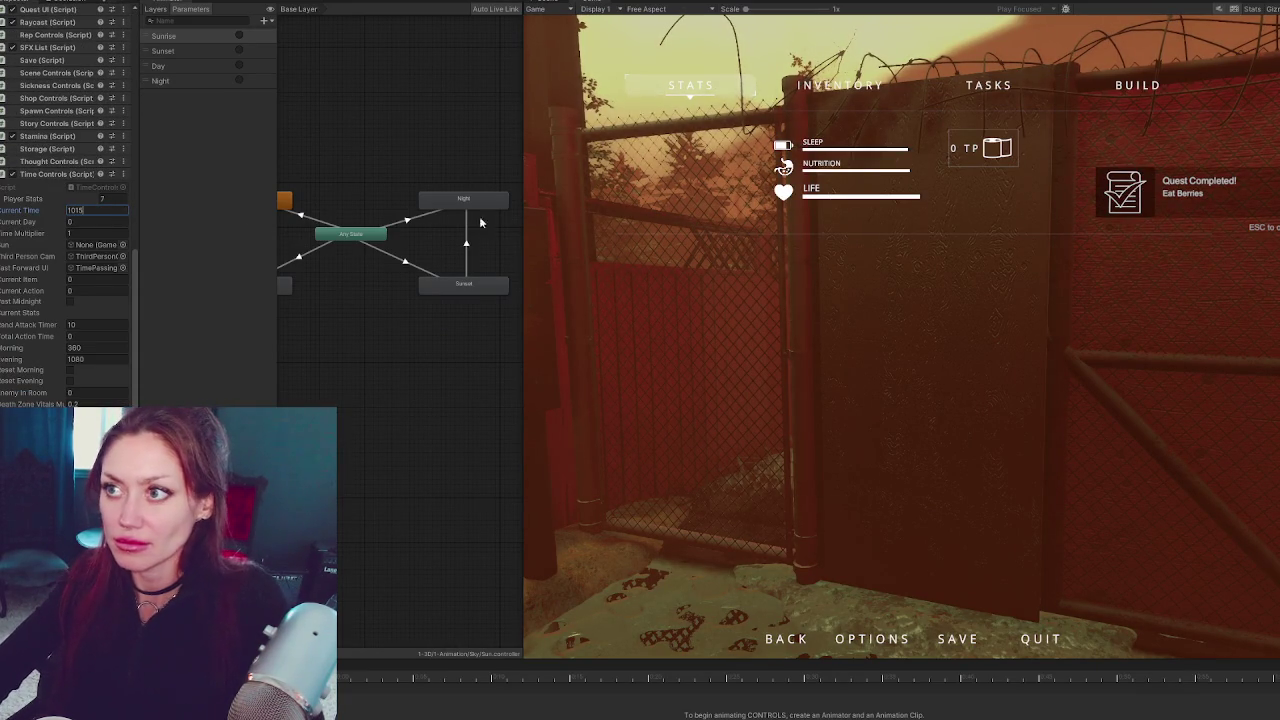
{"action": "left_click", "coordinate": [628, 268]}
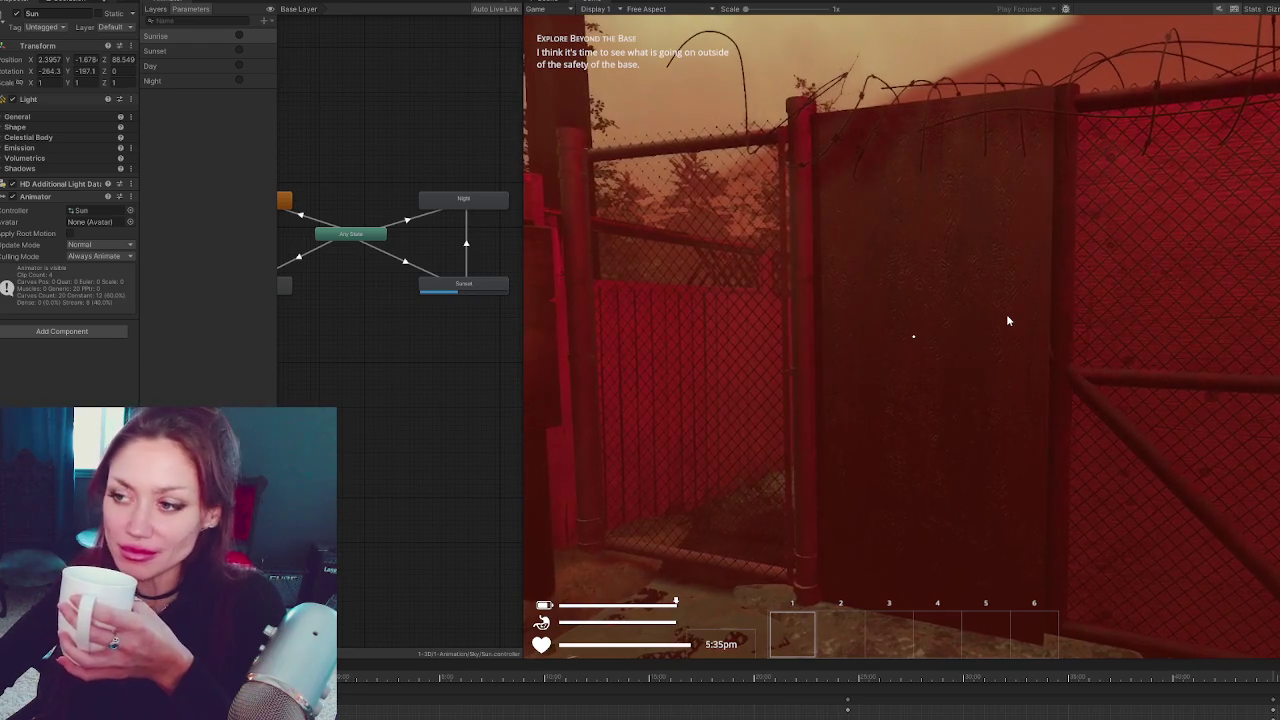
Walk through the gate onto the road and into the home at dusk, then pause the game
{"action": "left_click", "coordinate": [1006, 314]}
{"action": "key", "text": "w"}
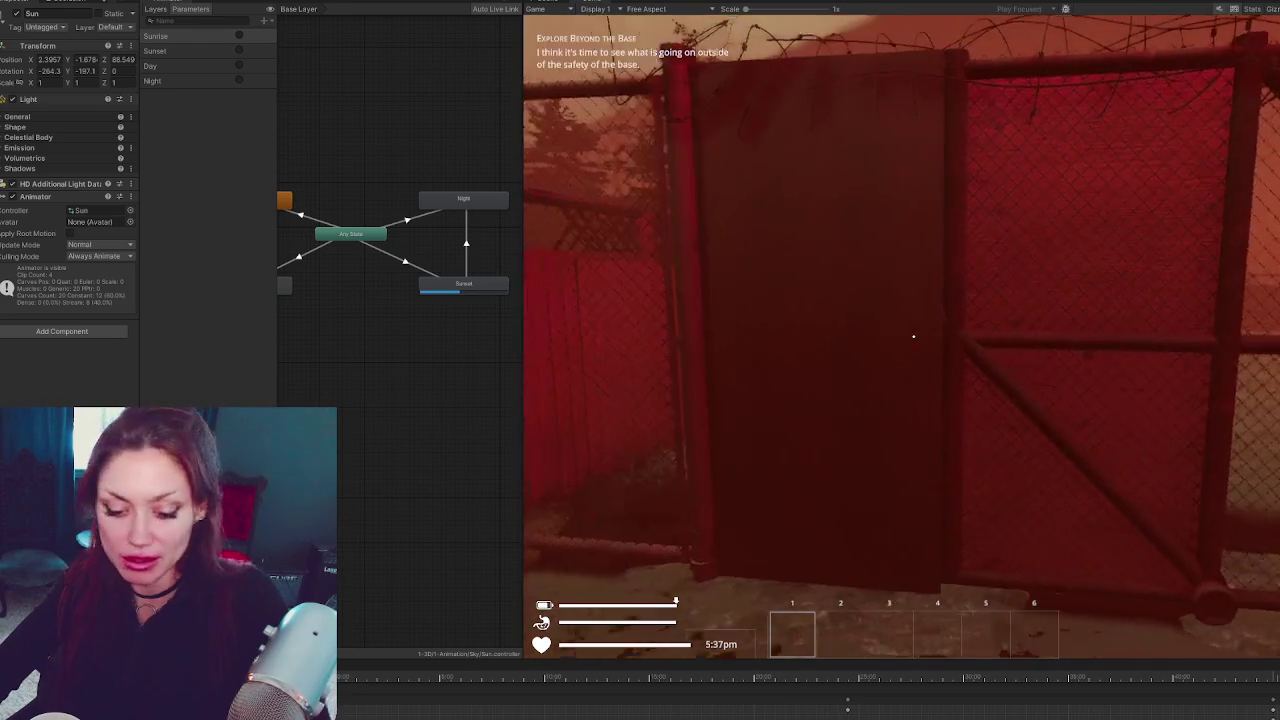
{"action": "key", "text": "e"}
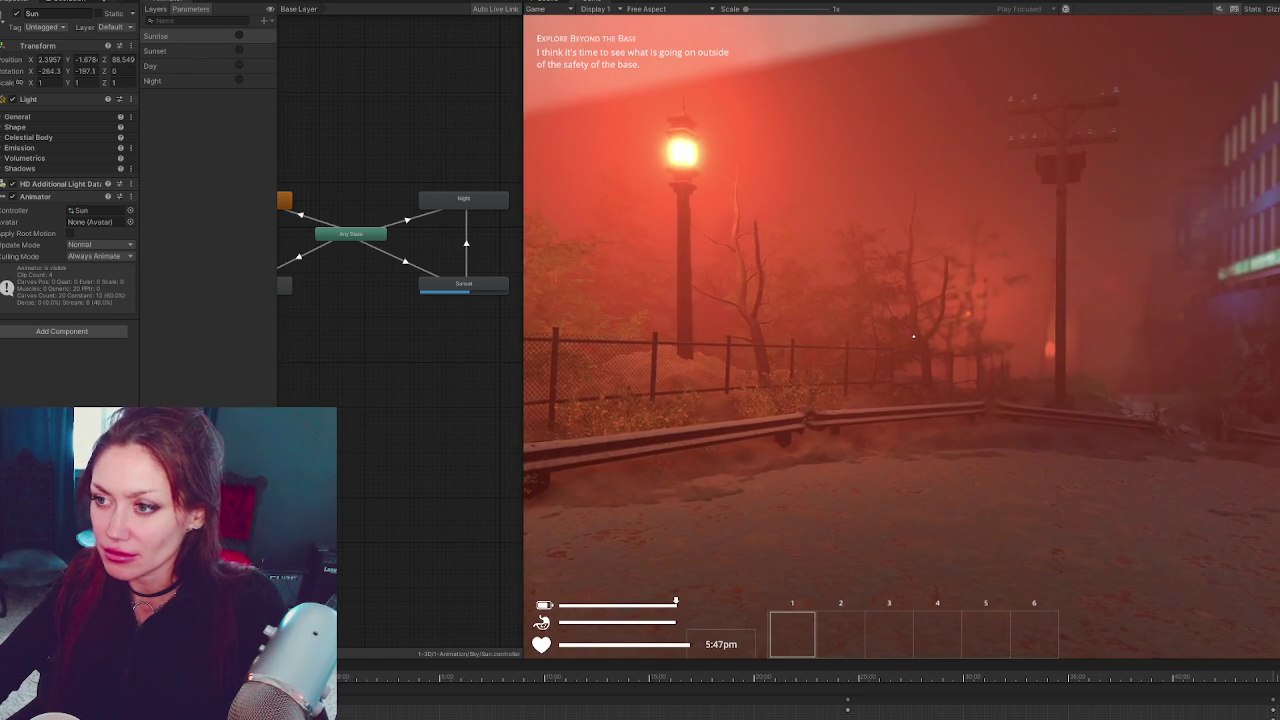
{"action": "key", "text": "w"}
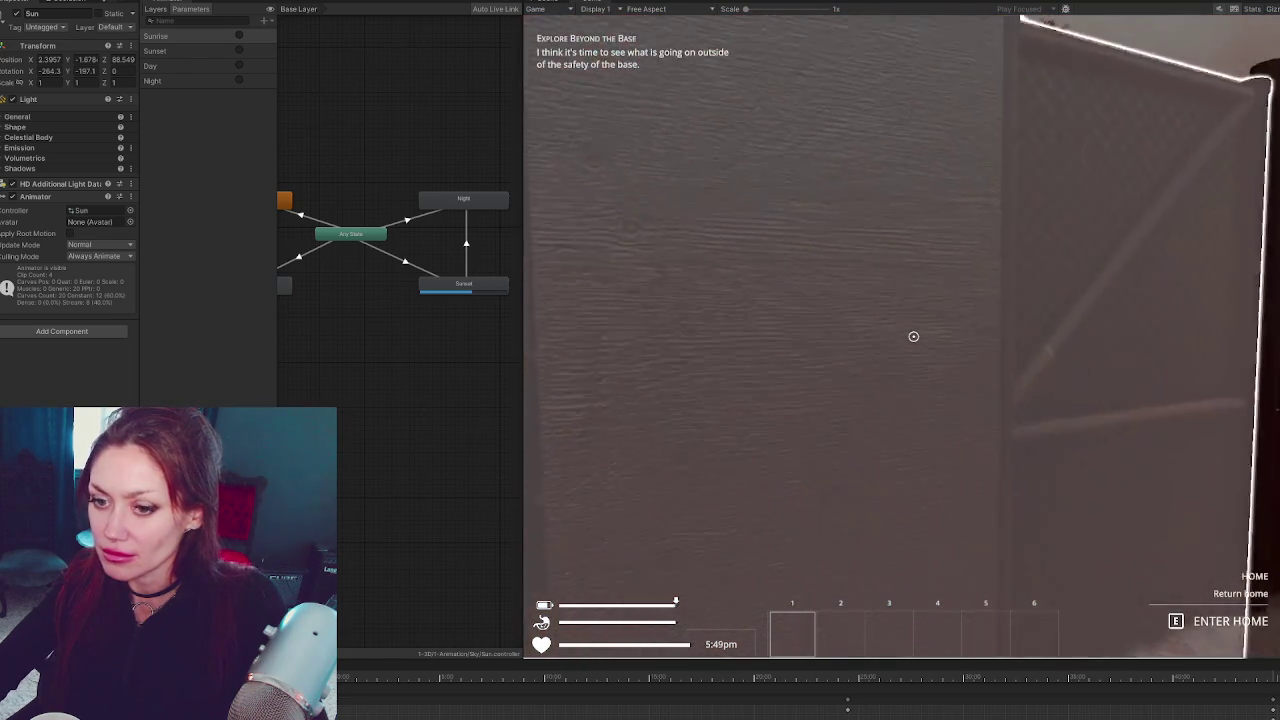
{"action": "key", "text": "e"}
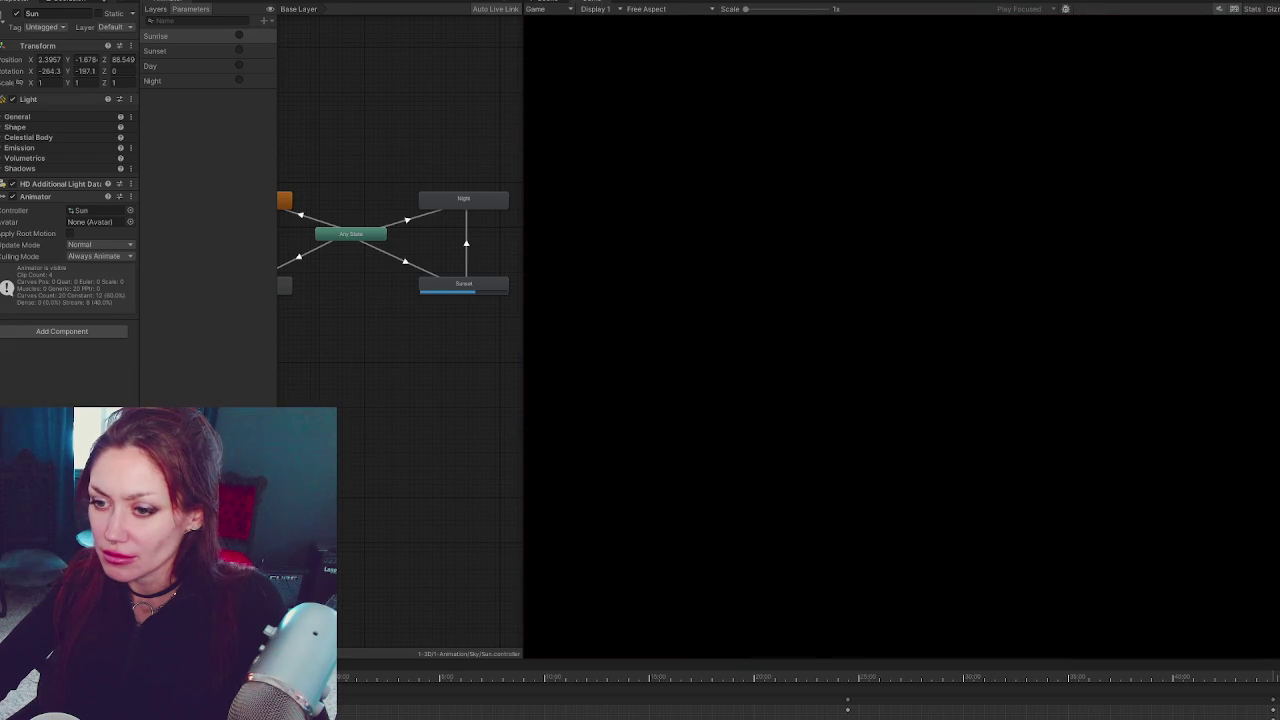
{"action": "key", "text": "Escape"}
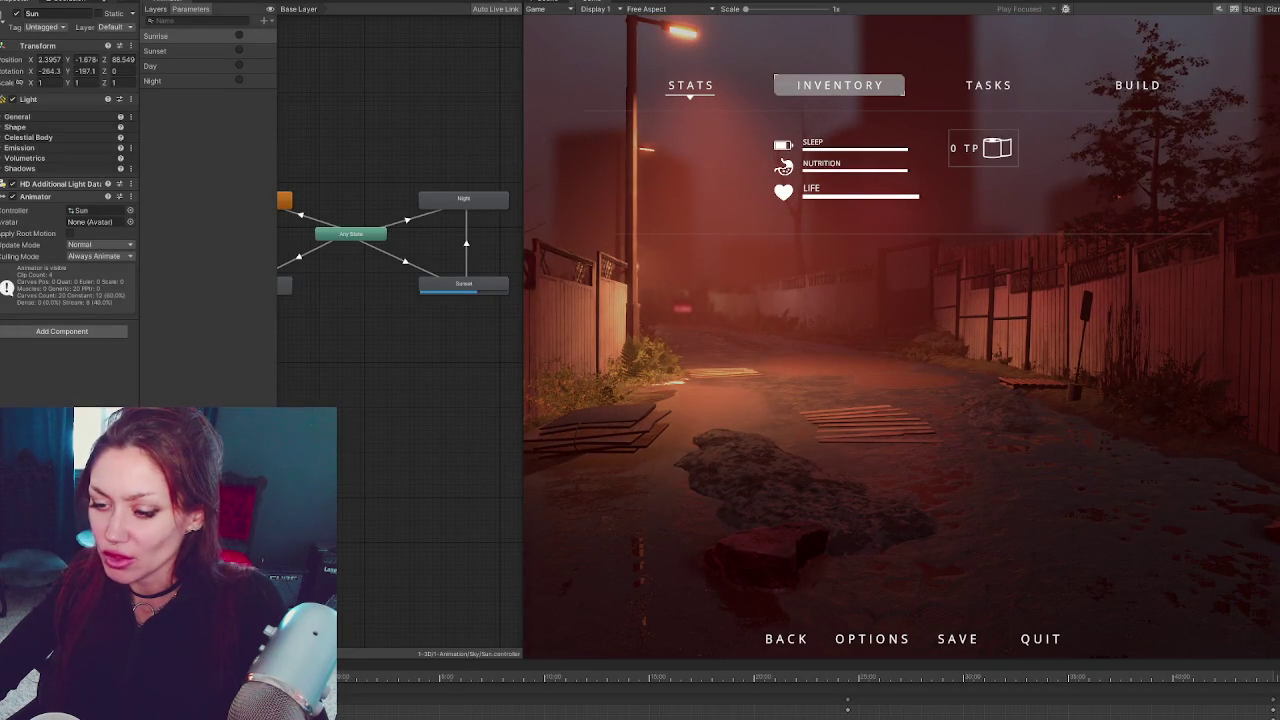
{"action": "key", "text": "alt+Tab"}
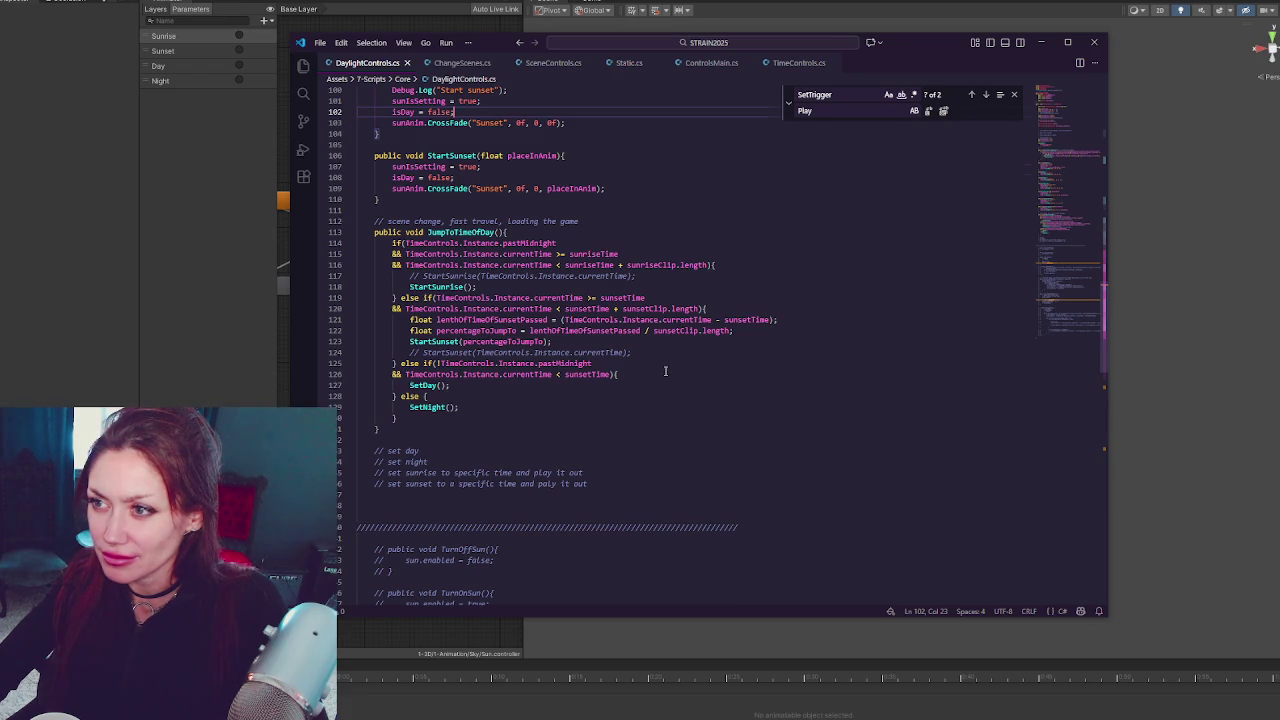
Replace placeInAnim with 0f in the timed sunset and sunrise CrossFade calls and recompile
{"action": "scroll", "coordinate": [665, 371], "scroll_direction": "up", "scroll_amount": 3}
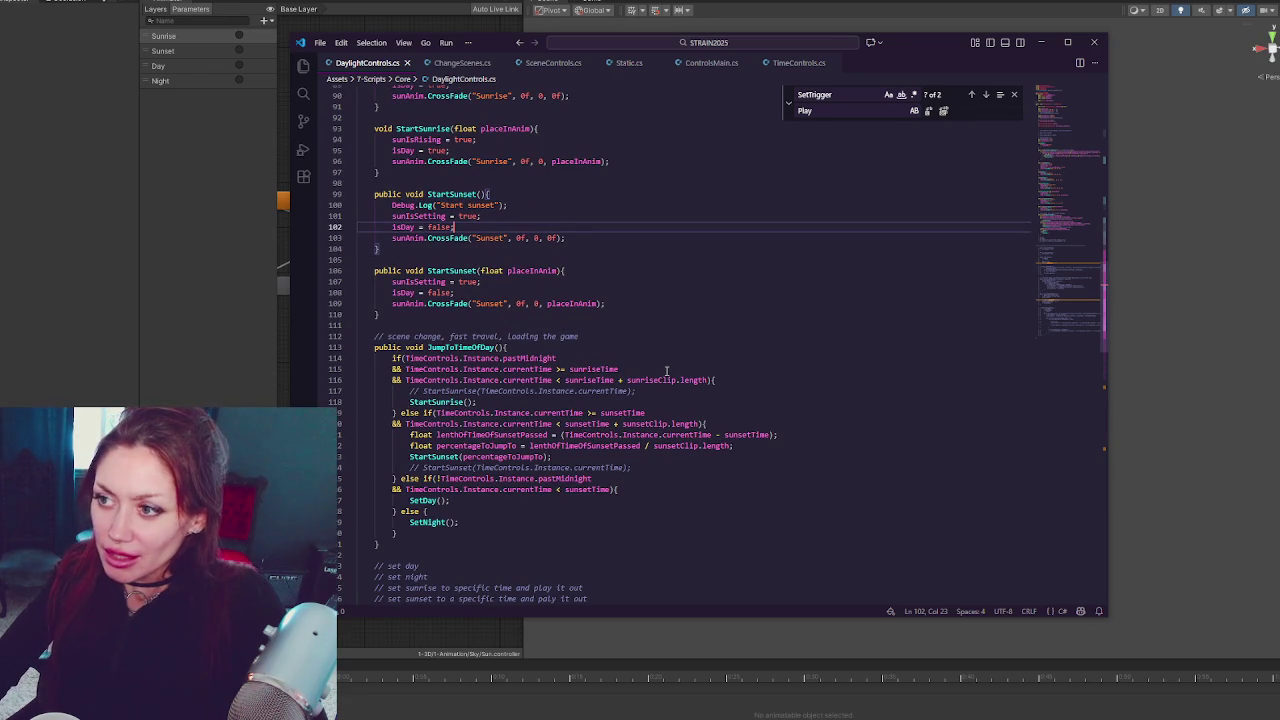
{"action": "double_click", "coordinate": [563, 303]}
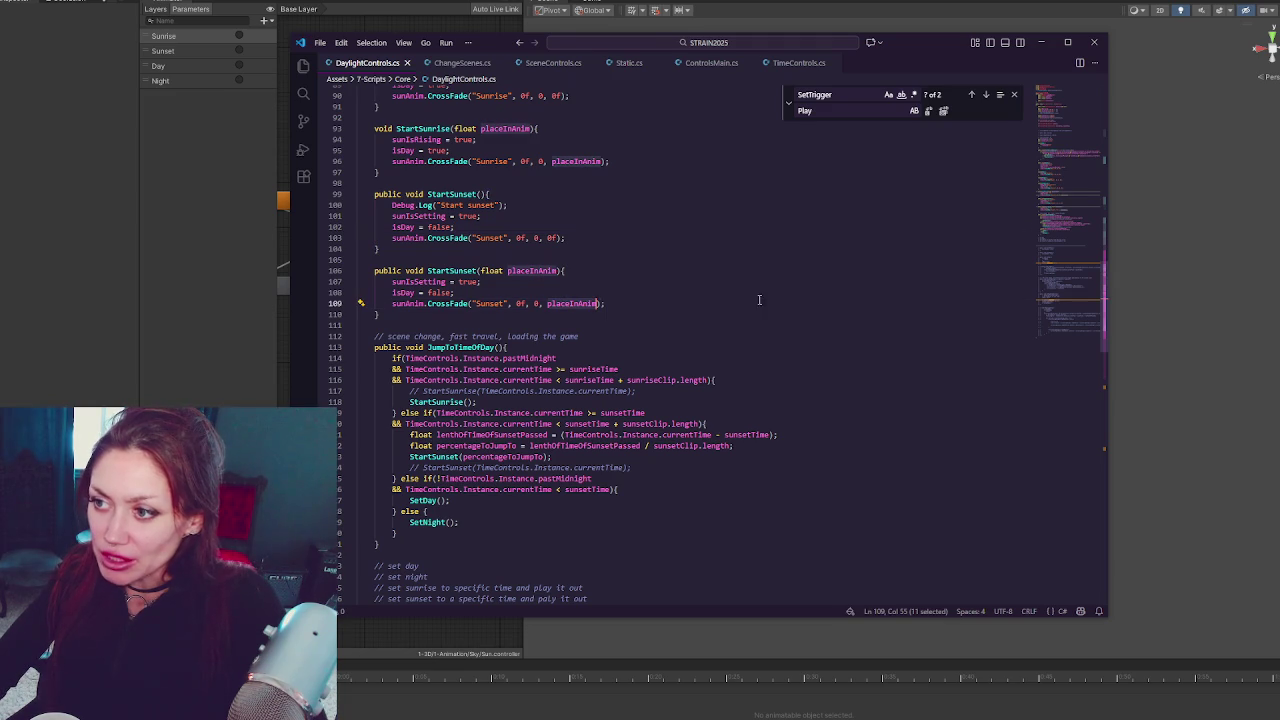
{"action": "type", "text": "0f"}
{"action": "left_click", "coordinate": [580, 238]}
{"action": "double_click", "coordinate": [577, 161]}
{"action": "type", "text": "0f"}
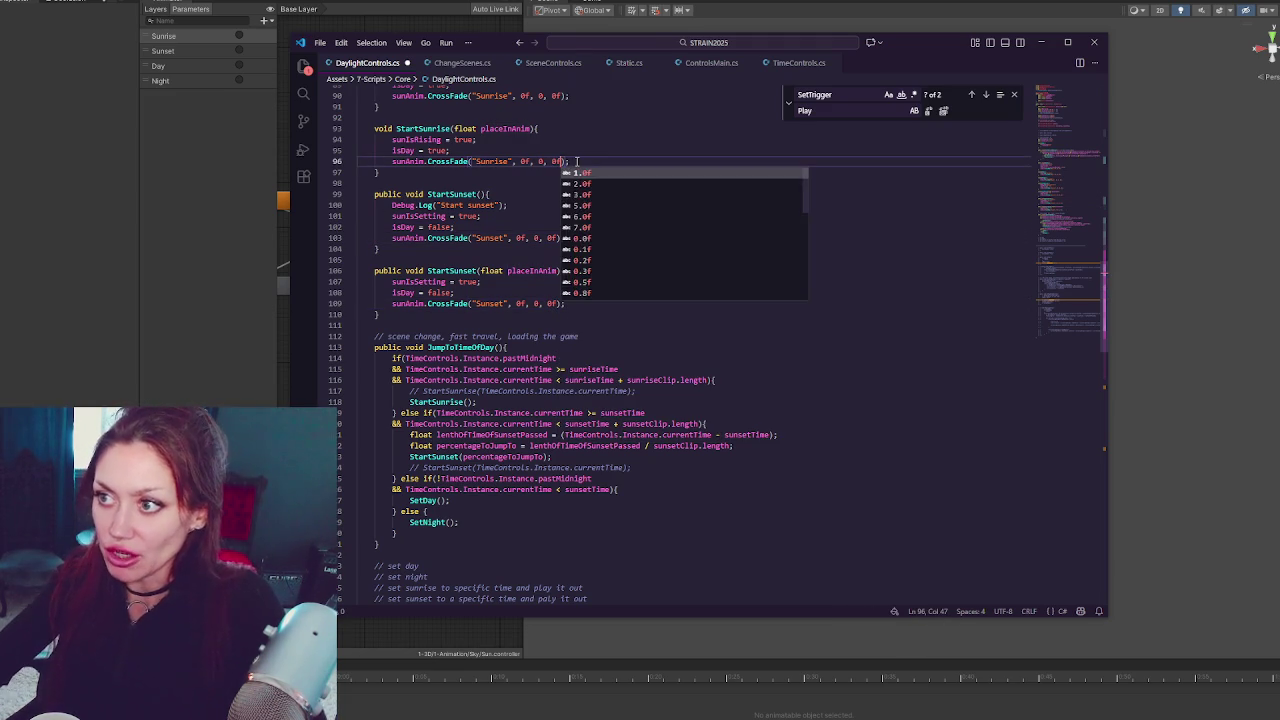
{"action": "left_click", "coordinate": [675, 288]}
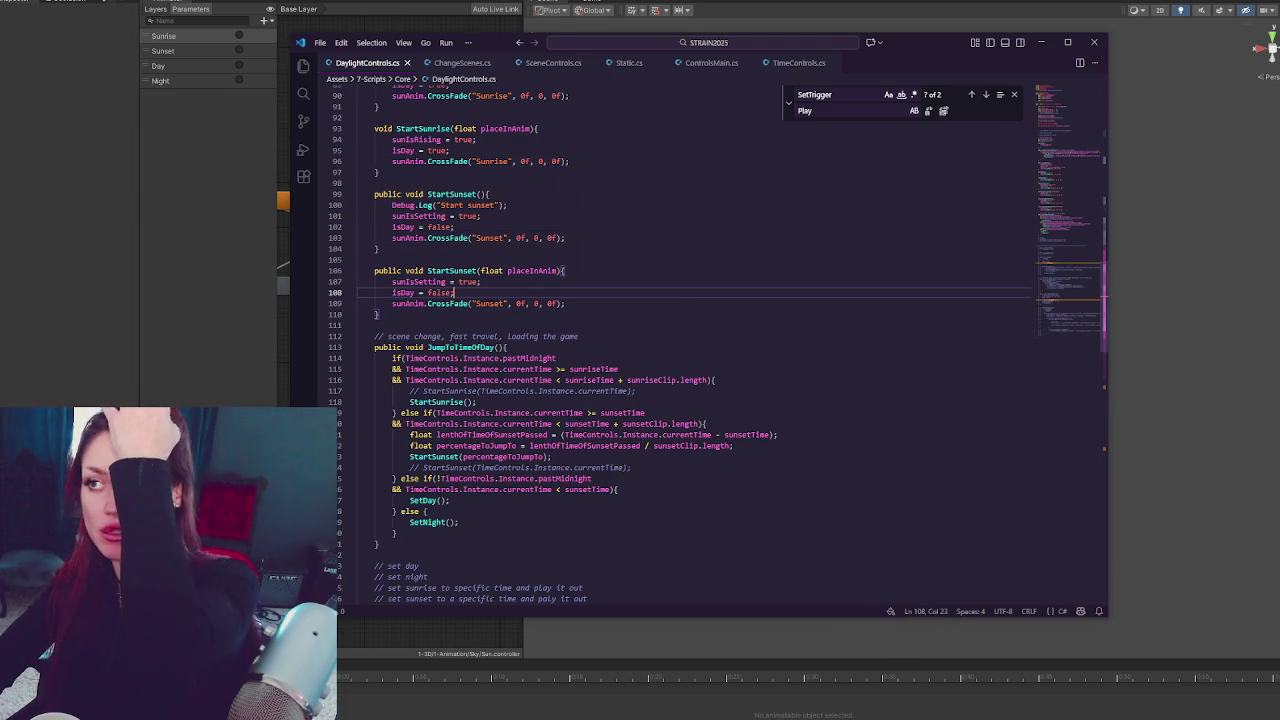
{"action": "key", "text": "alt+Tab"}
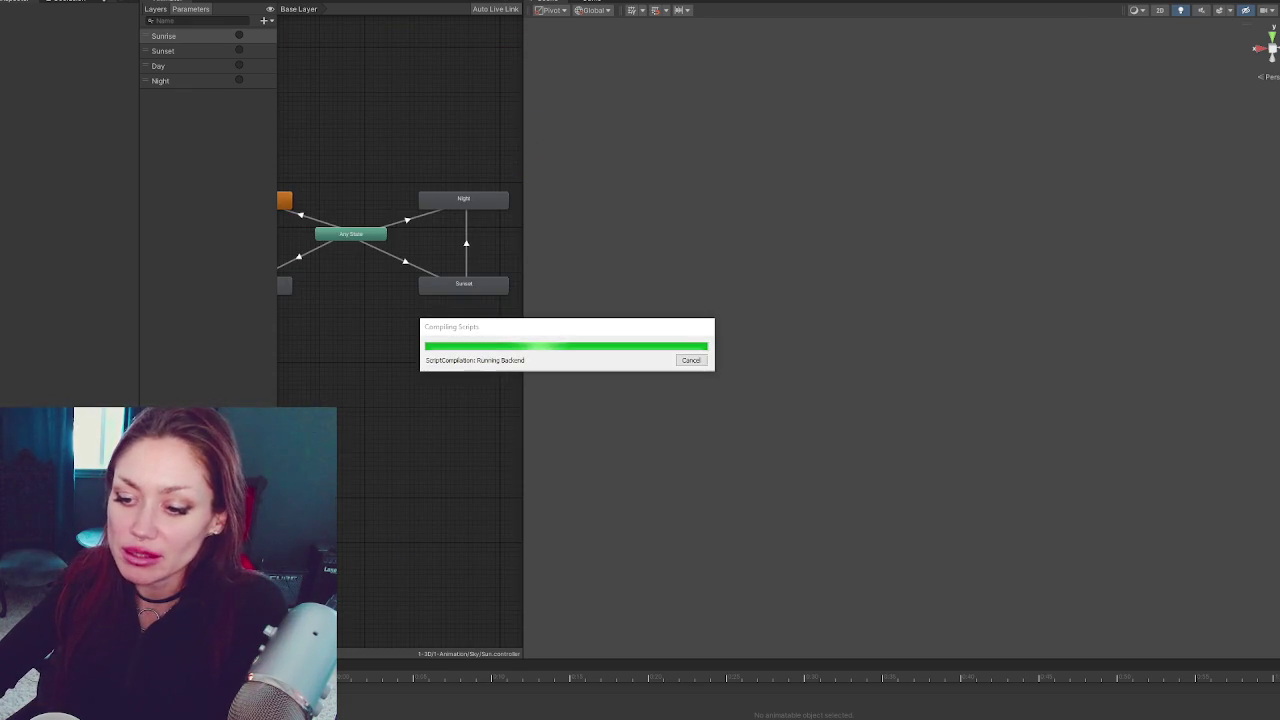
{"action": "key", "text": "alt+Tab"}
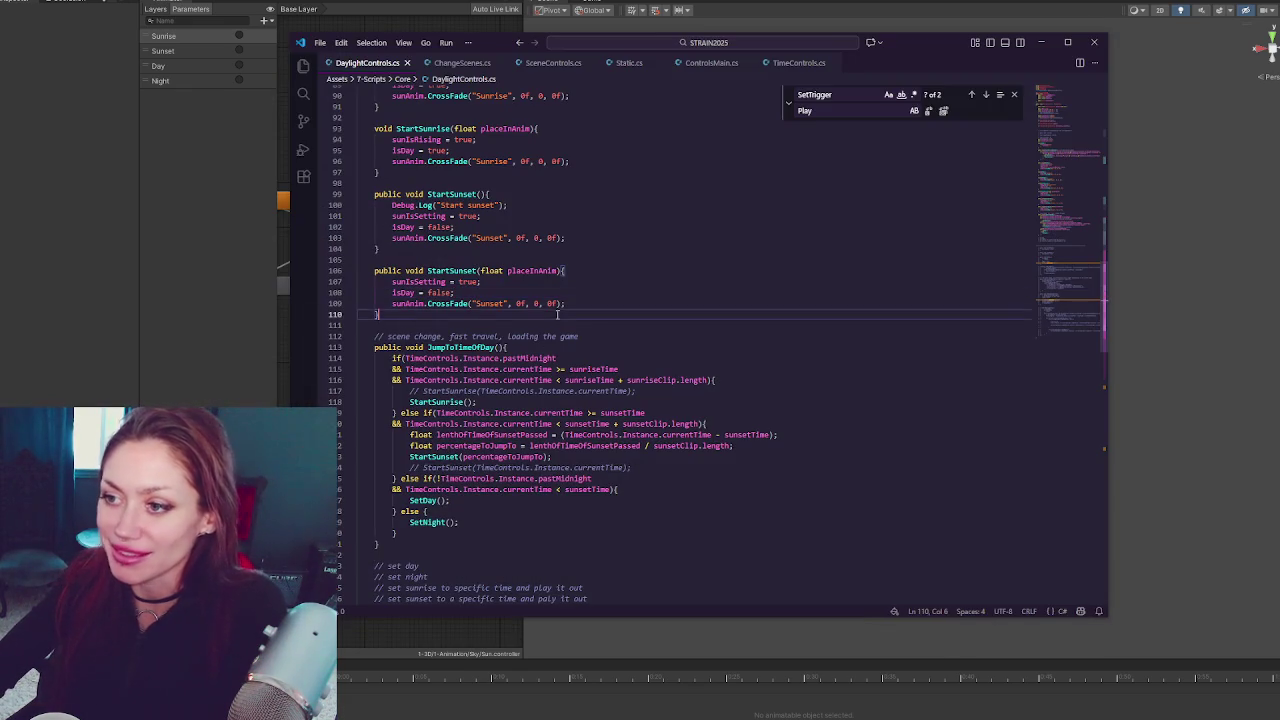
Add a "Start sunset with time" Debug.Log line to the timed StartSunset overload
{"action": "left_click", "coordinate": [590, 205]}
{"action": "key", "text": "shift+Home"}
{"action": "key", "text": "ctrl+c"}
{"action": "left_click", "coordinate": [583, 270]}
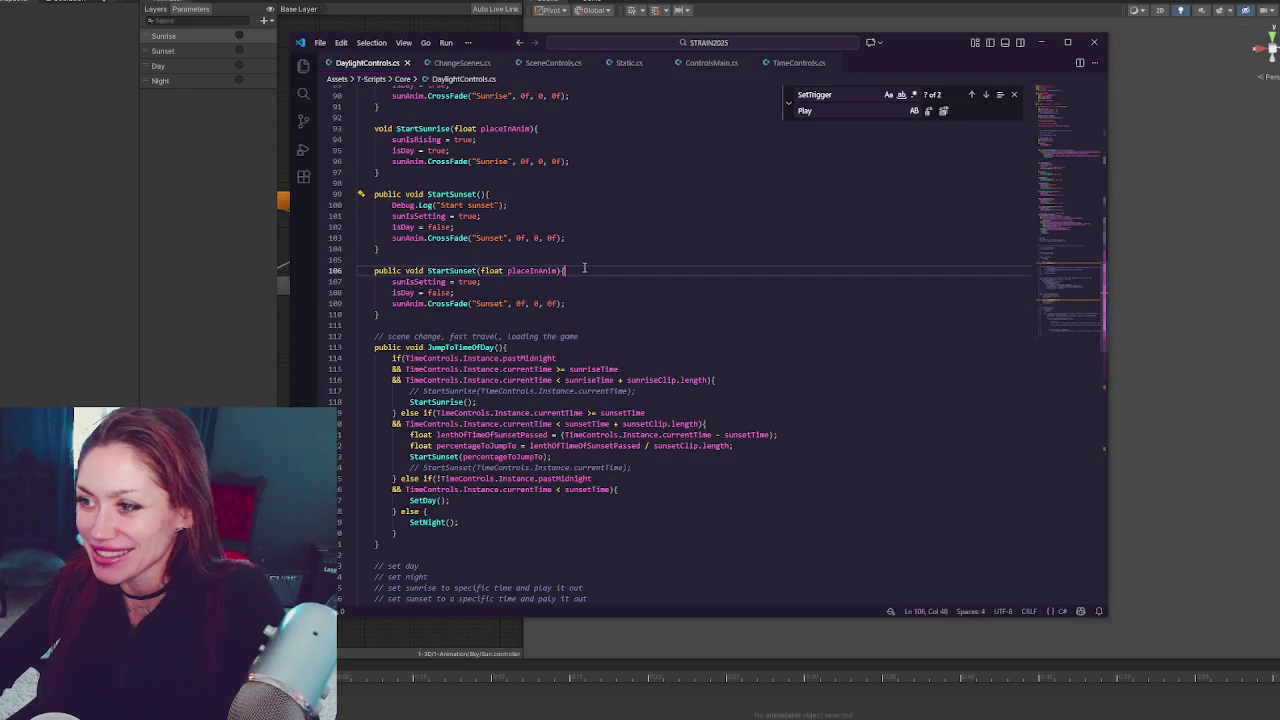
{"action": "key", "text": "Return"}
{"action": "key", "text": "ctrl+v"}
{"action": "key", "text": "Left"}
{"action": "key", "text": "Left"}
{"action": "type", "text": "with time"}
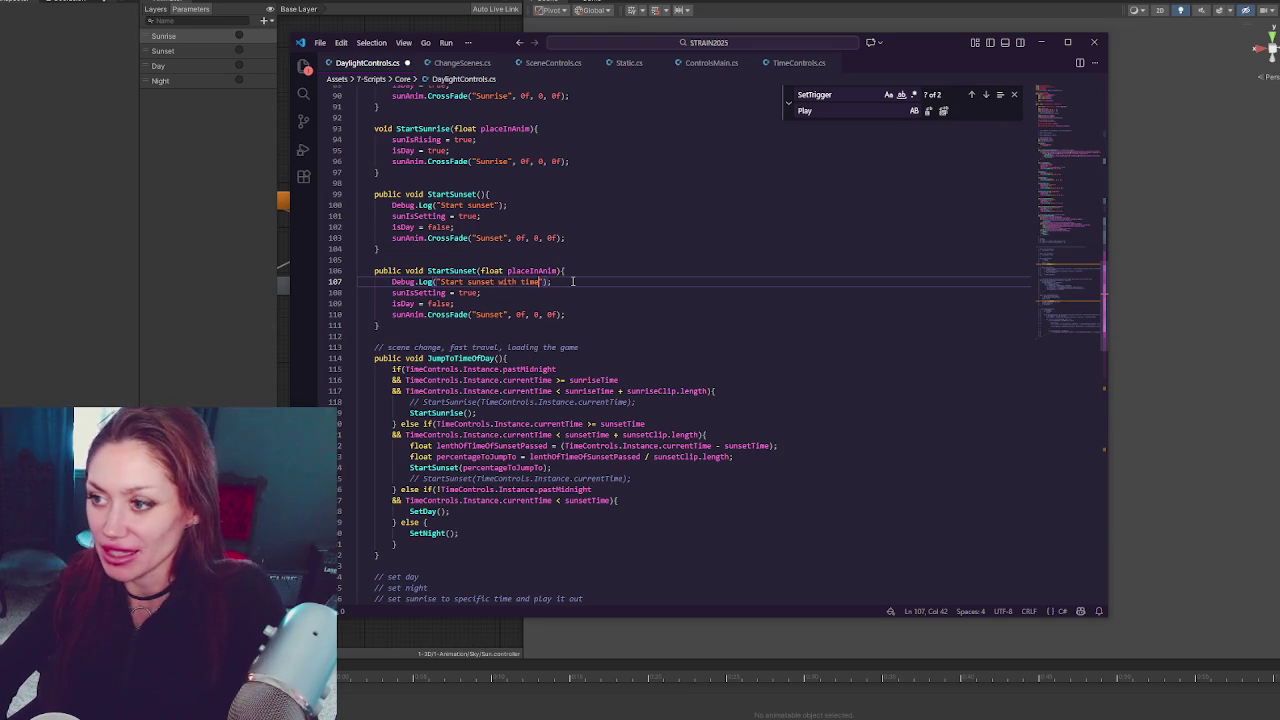
Copy that log into the timed StartSunrise overload, changing it to "Start sunrise with time"
{"action": "left_click_drag", "start_coordinate": [573, 281], "coordinate": [596, 270]}
{"action": "key", "text": "ctrl+c"}
{"action": "left_click", "coordinate": [562, 129]}
{"action": "key", "text": "ctrl+v"}
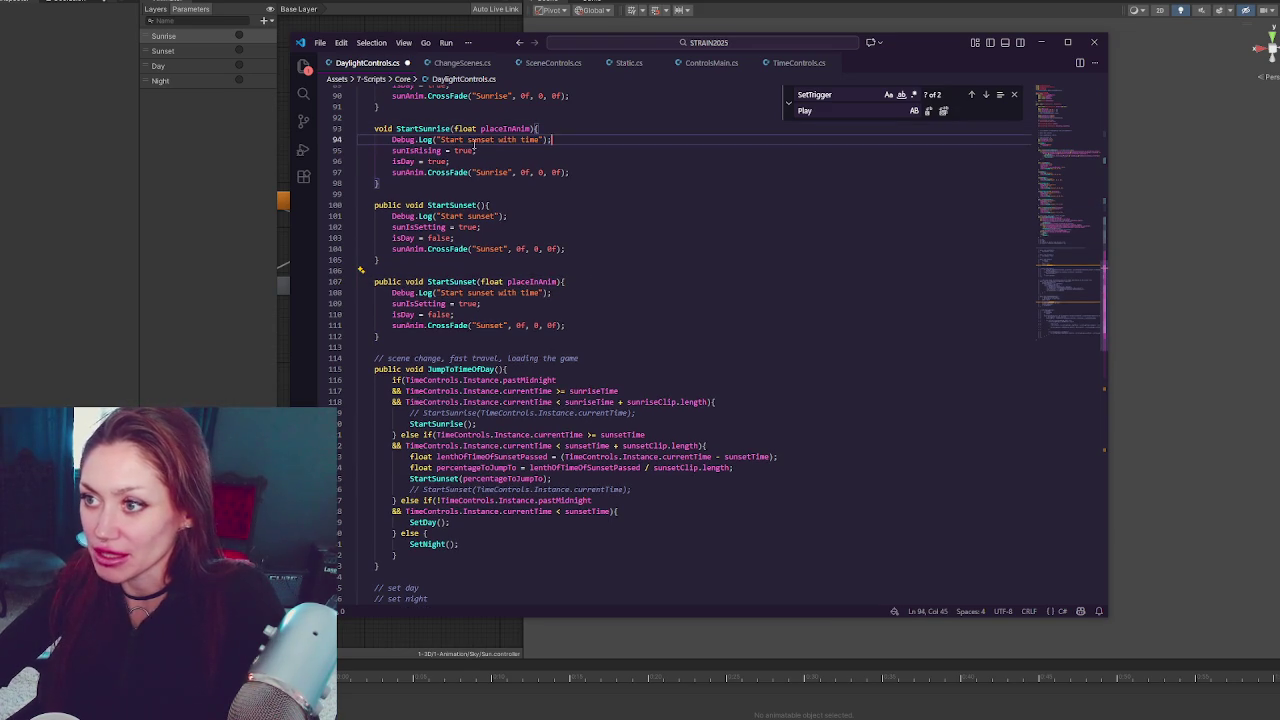
{"action": "double_click", "coordinate": [478, 140]}
{"action": "type", "text": "sunrise"}
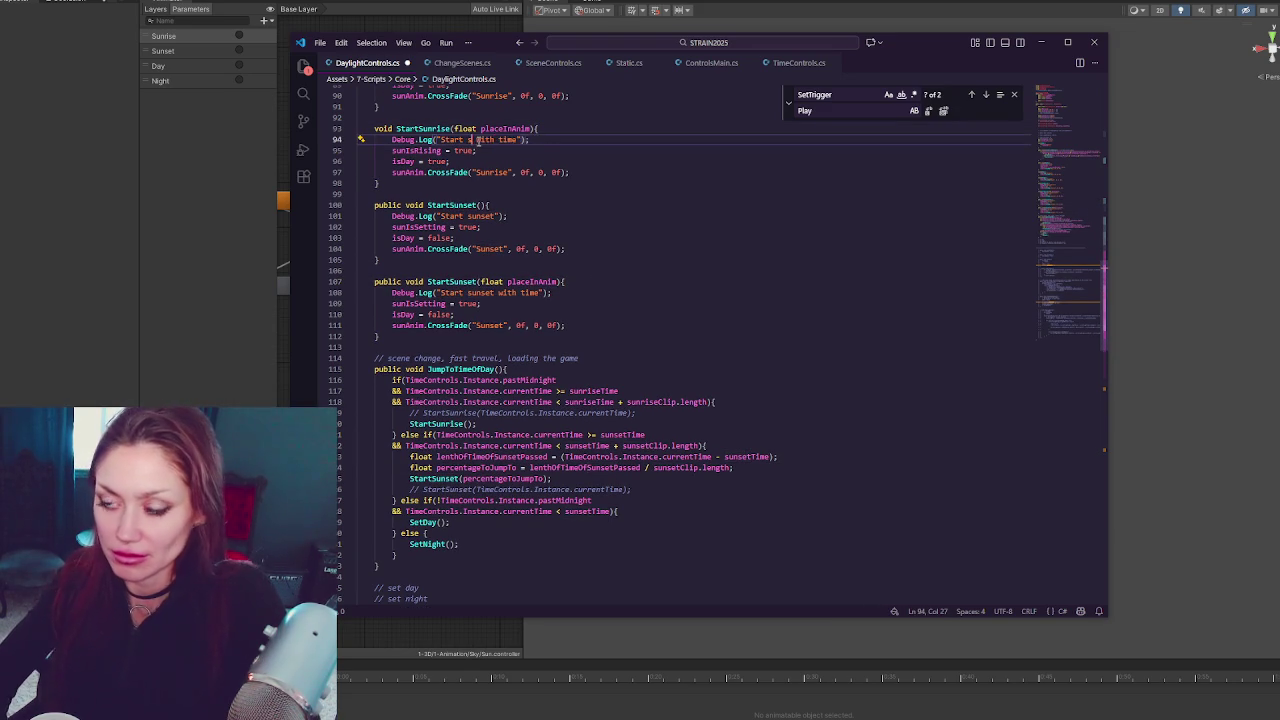
{"action": "left_click", "coordinate": [406, 347]}
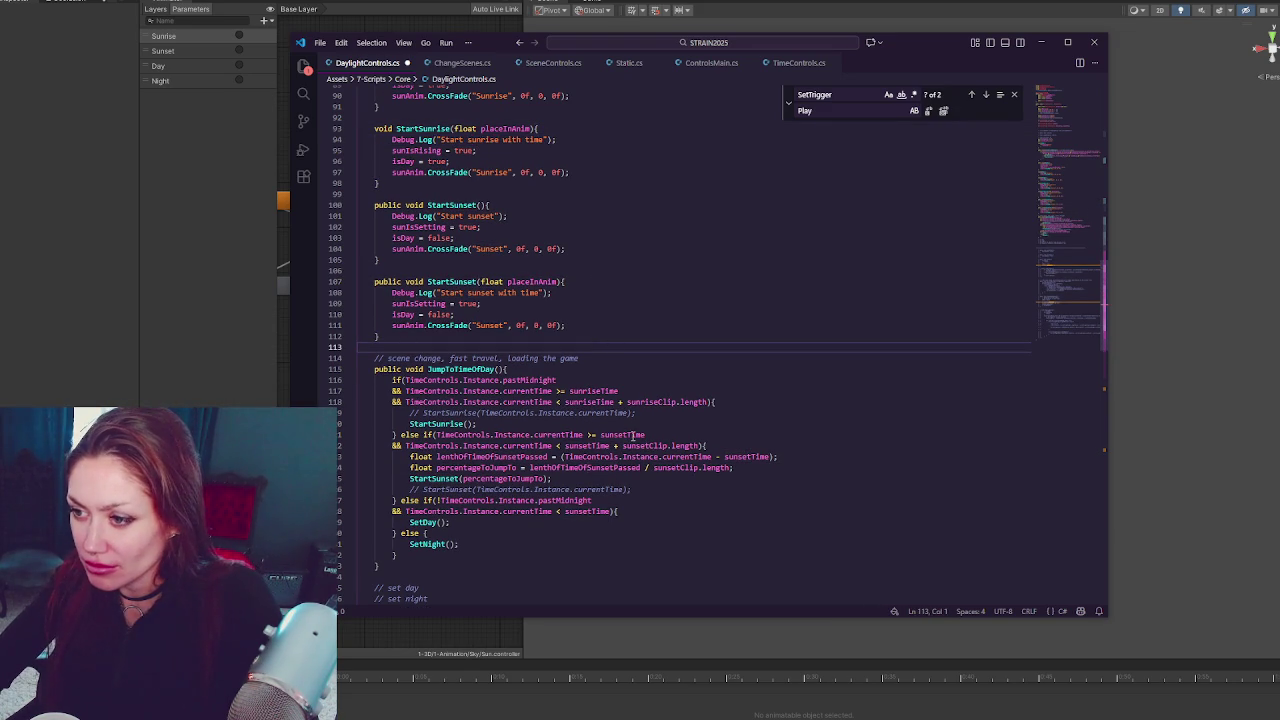
{"action": "double_click", "coordinate": [440, 424]}
{"action": "scroll", "coordinate": [655, 420], "scroll_direction": "down", "scroll_amount": 2}
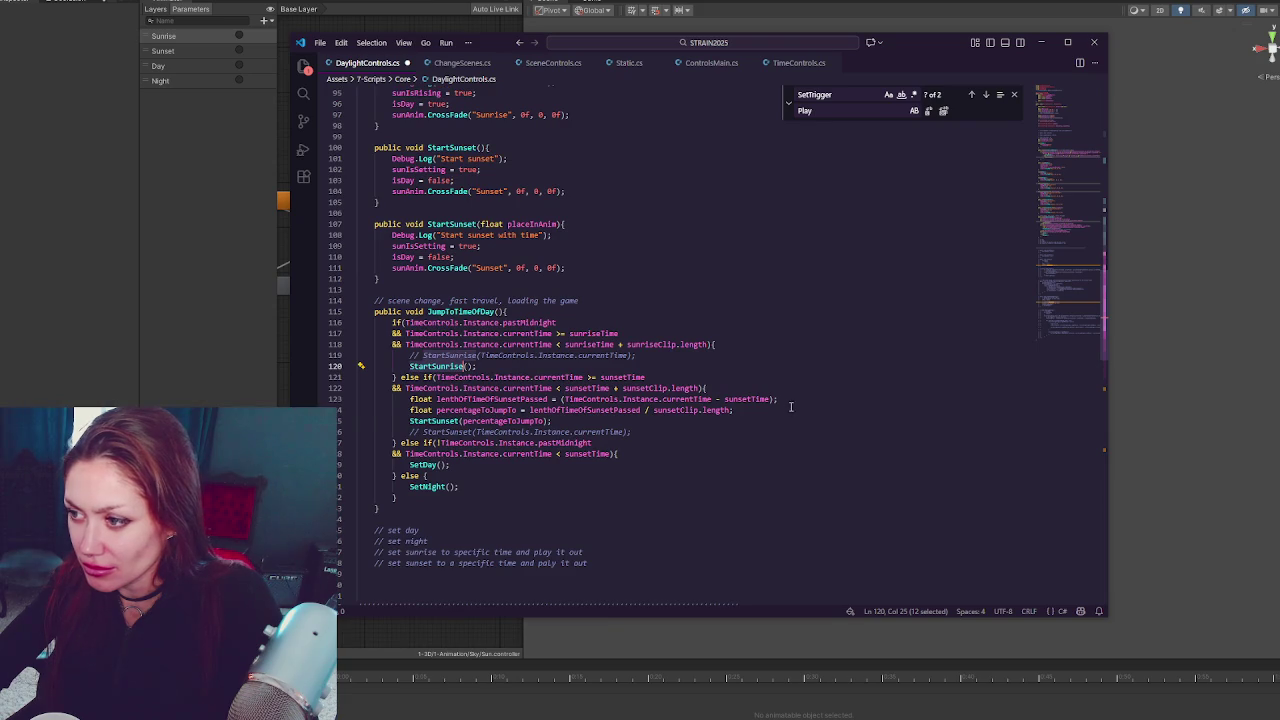
Copy the sunset percentage calculations into the sunrise branch and rename sunsetTime to sunriseTime
{"action": "left_click_drag", "start_coordinate": [790, 406], "coordinate": [804, 392]}
{"action": "key", "text": "ctrl+c"}
{"action": "left_click_drag", "start_coordinate": [734, 354], "coordinate": [748, 345]}
{"action": "key", "text": "ctrl+v"}
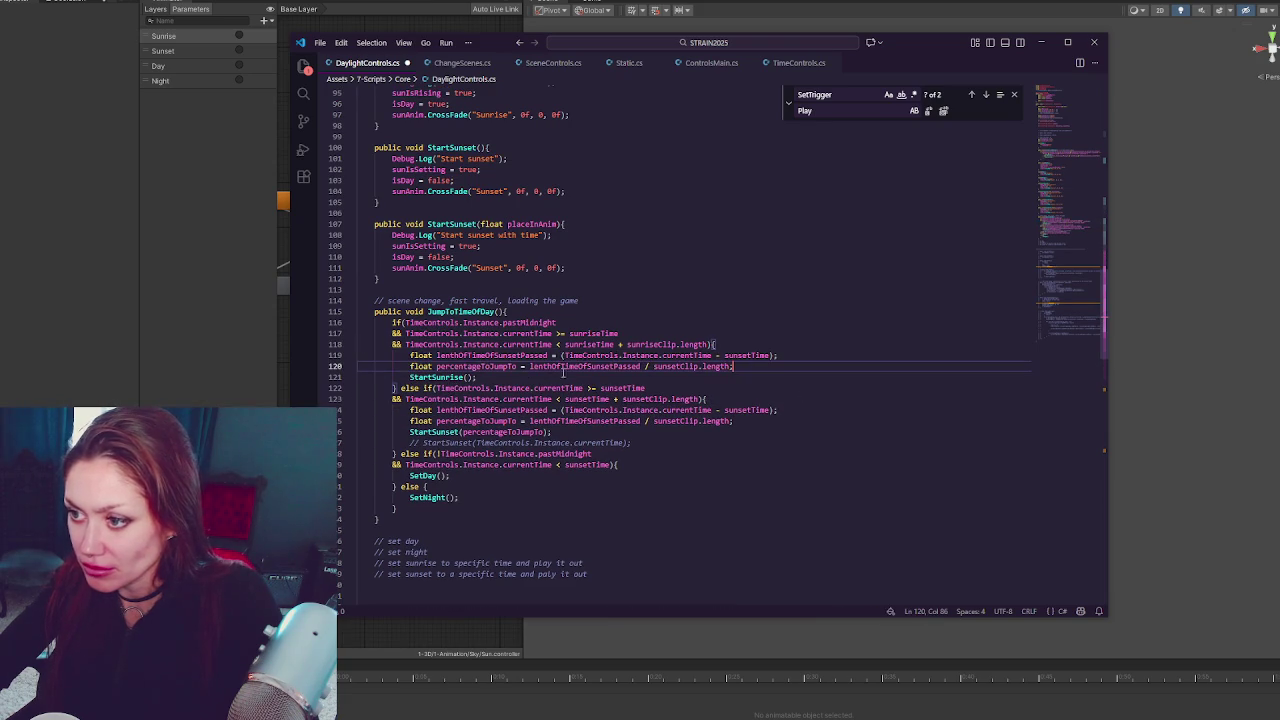
{"action": "left_click", "coordinate": [477, 375]}
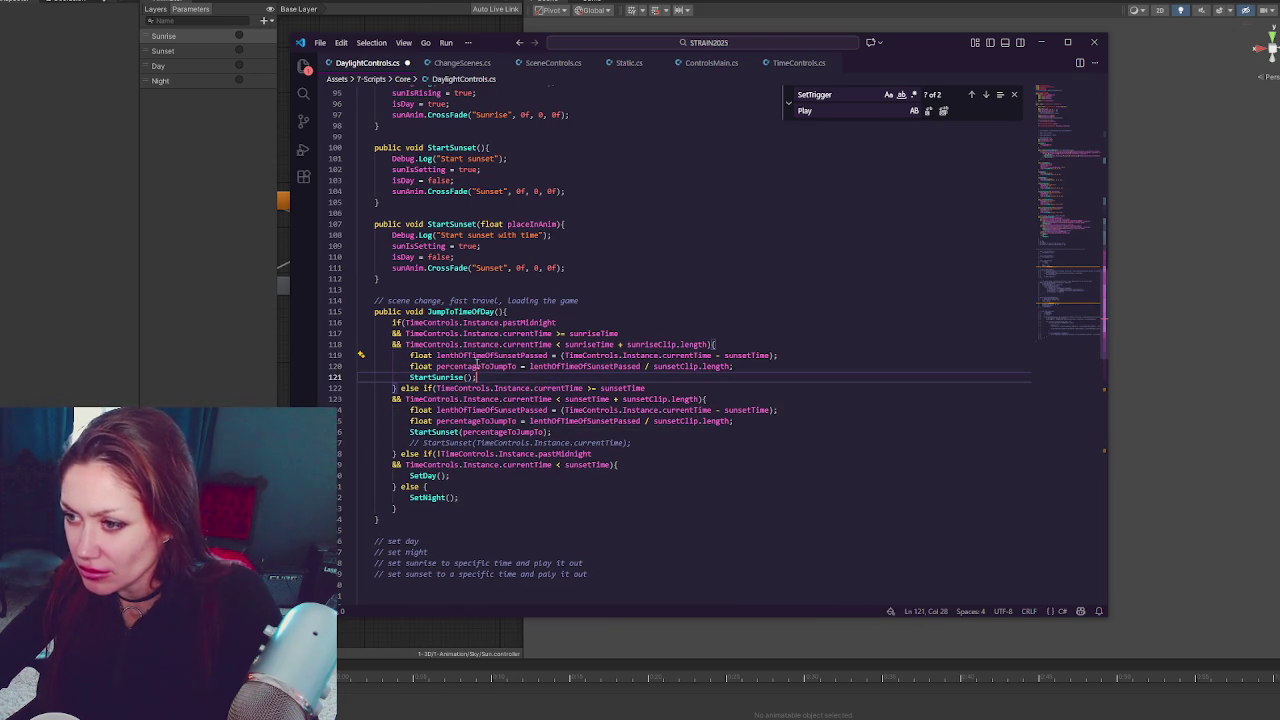
{"action": "left_click", "coordinate": [519, 355]}
{"action": "key", "text": "BackSpace"}
{"action": "key", "text": "BackSpace"}
{"action": "key", "text": "BackSpace"}
{"action": "type", "text": "rise"}
{"action": "key", "text": "Delete"}
{"action": "key", "text": "Delete"}
{"action": "key", "text": "Delete"}
{"action": "type", "text": "rise"}
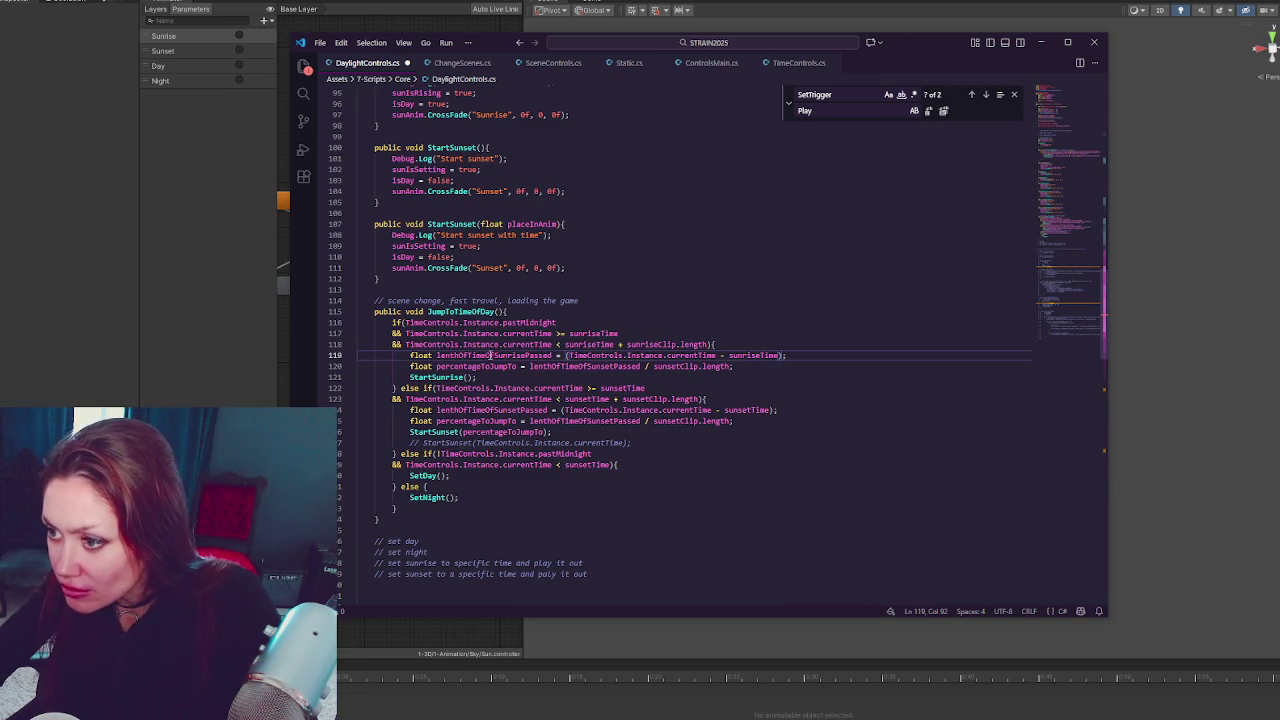
Rename the copied percentage line's variables to lenthOfTimeOfSunrisePassed and sunriseClip
{"action": "left_click", "coordinate": [515, 366]}
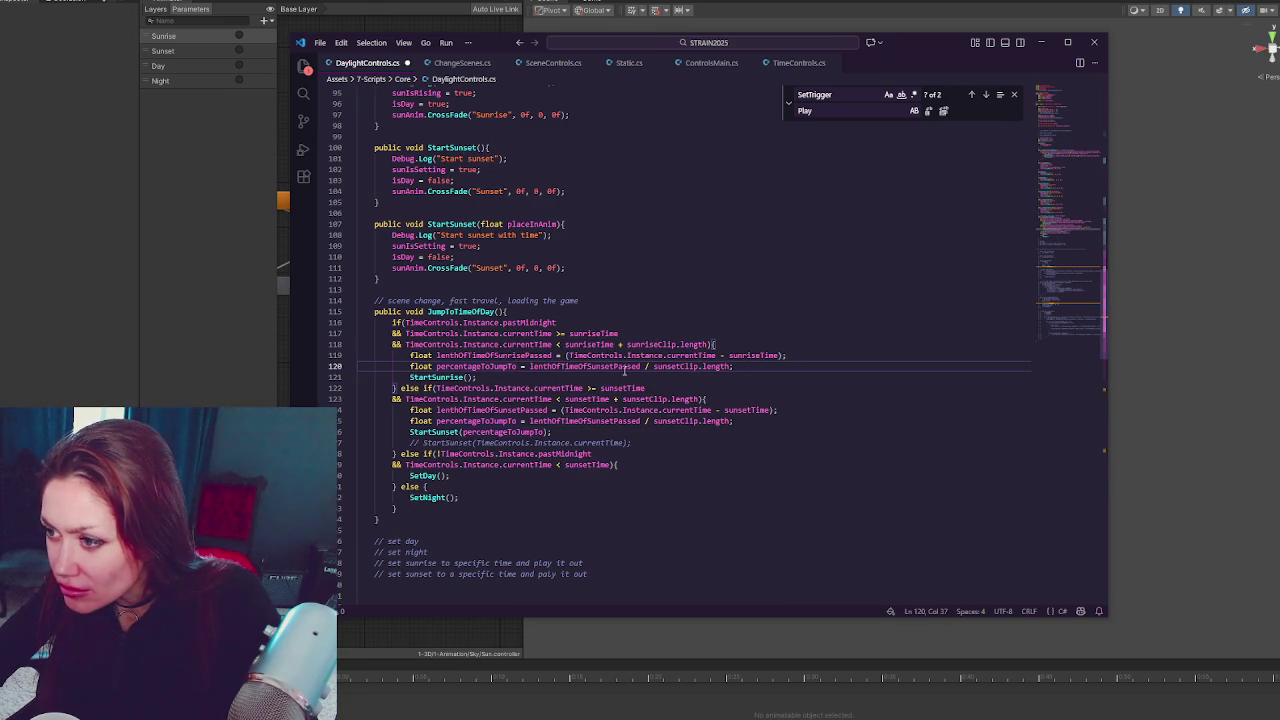
{"action": "double_click", "coordinate": [614, 366]}
{"action": "type", "text": "lenthOfTimeOfSunrisePassed"}
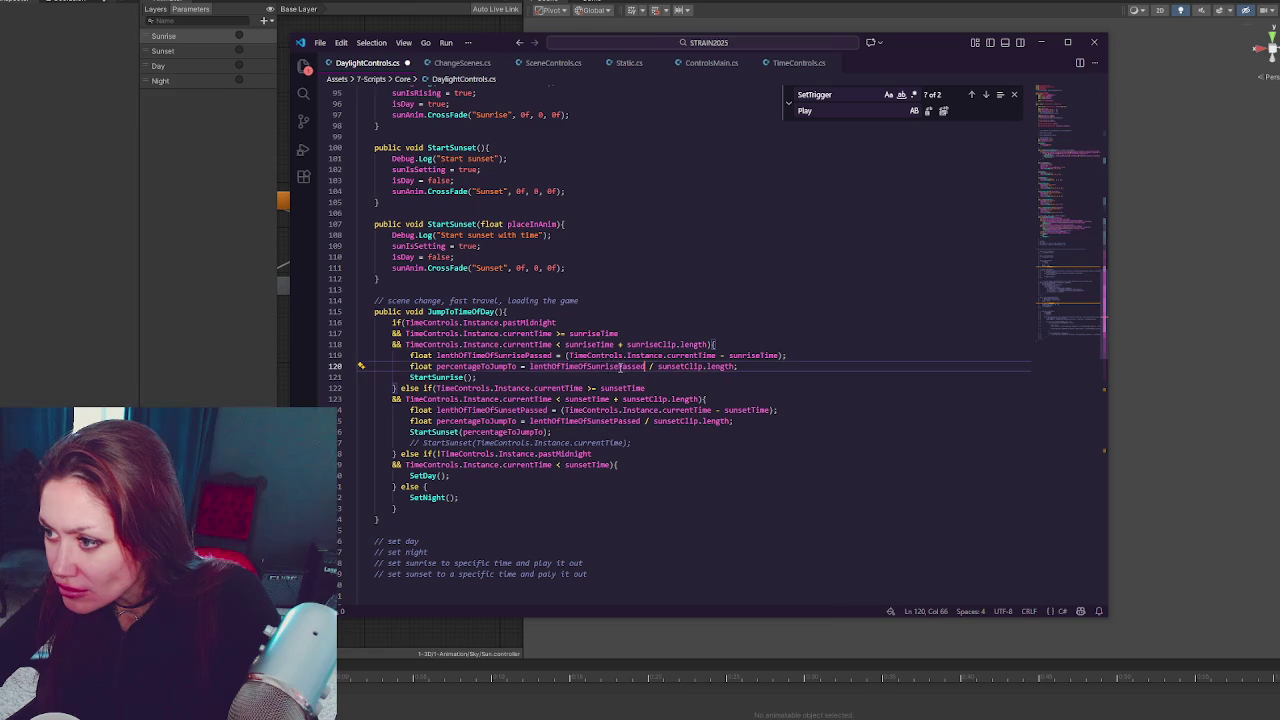
{"action": "left_click", "coordinate": [672, 366]}
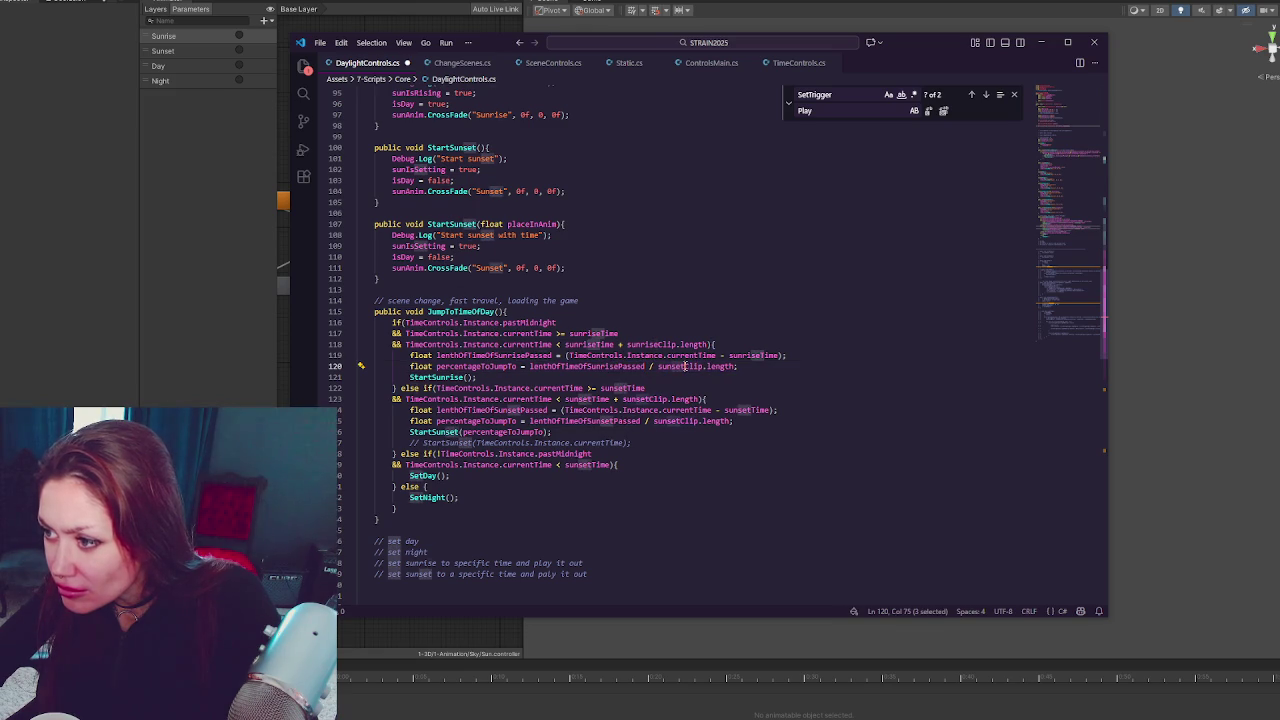
{"action": "key", "text": "Delete"}
{"action": "key", "text": "Delete"}
{"action": "key", "text": "Delete"}
{"action": "type", "text": "risePasse"}
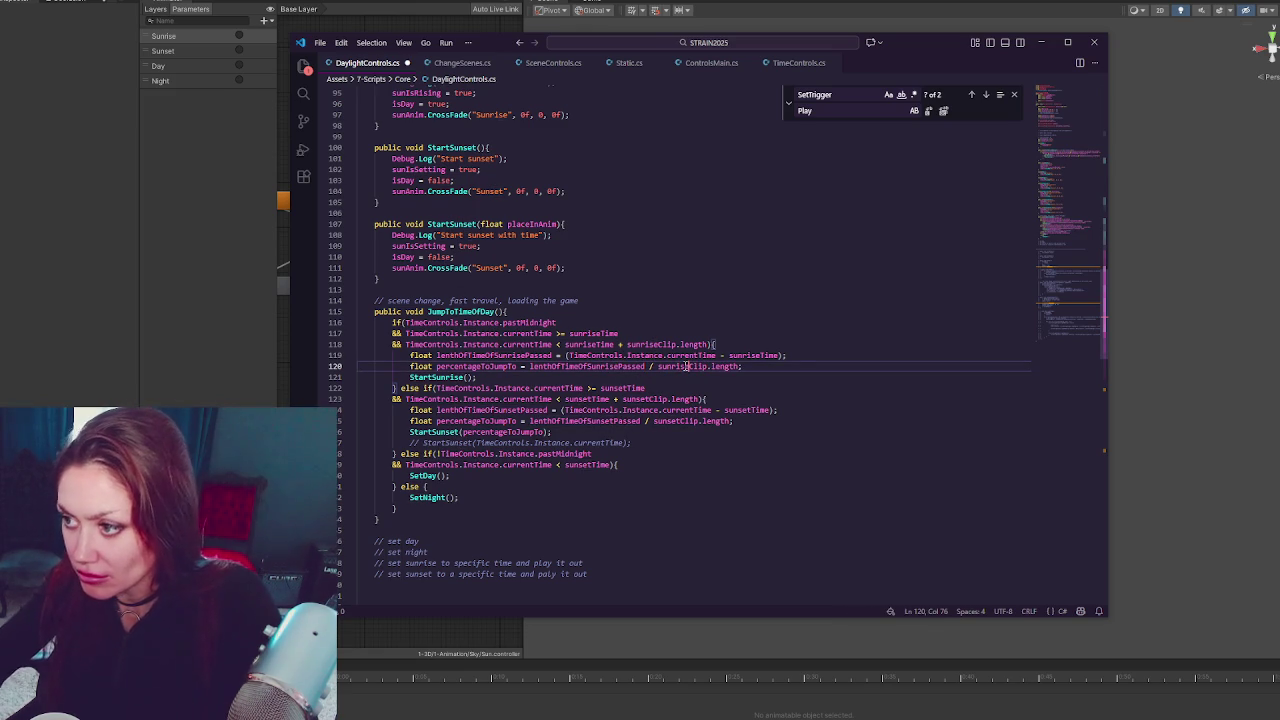
{"action": "double_click", "coordinate": [680, 367]}
{"action": "double_click", "coordinate": [750, 355]}
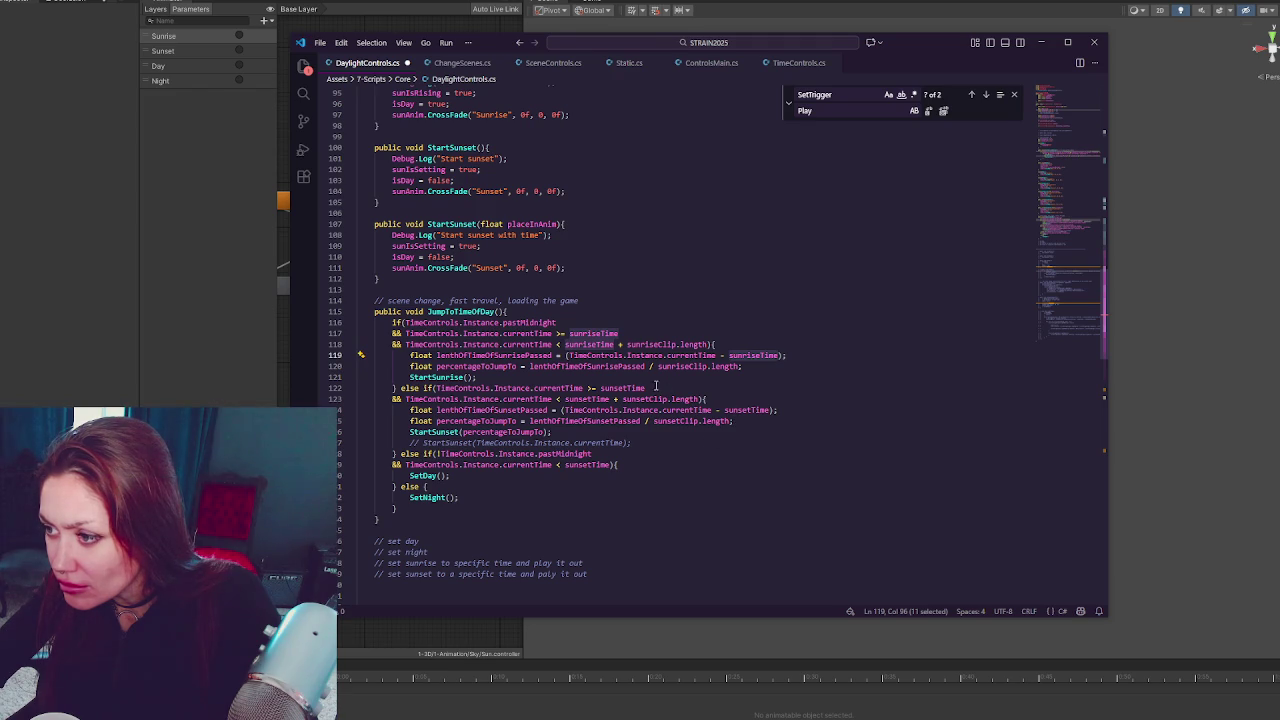
Pass percentageToJumpTo into StartSunrise and rename the sunset branch's variable to percentageToJumpTo2
{"action": "left_click_drag", "start_coordinate": [484, 432], "coordinate": [545, 432]}
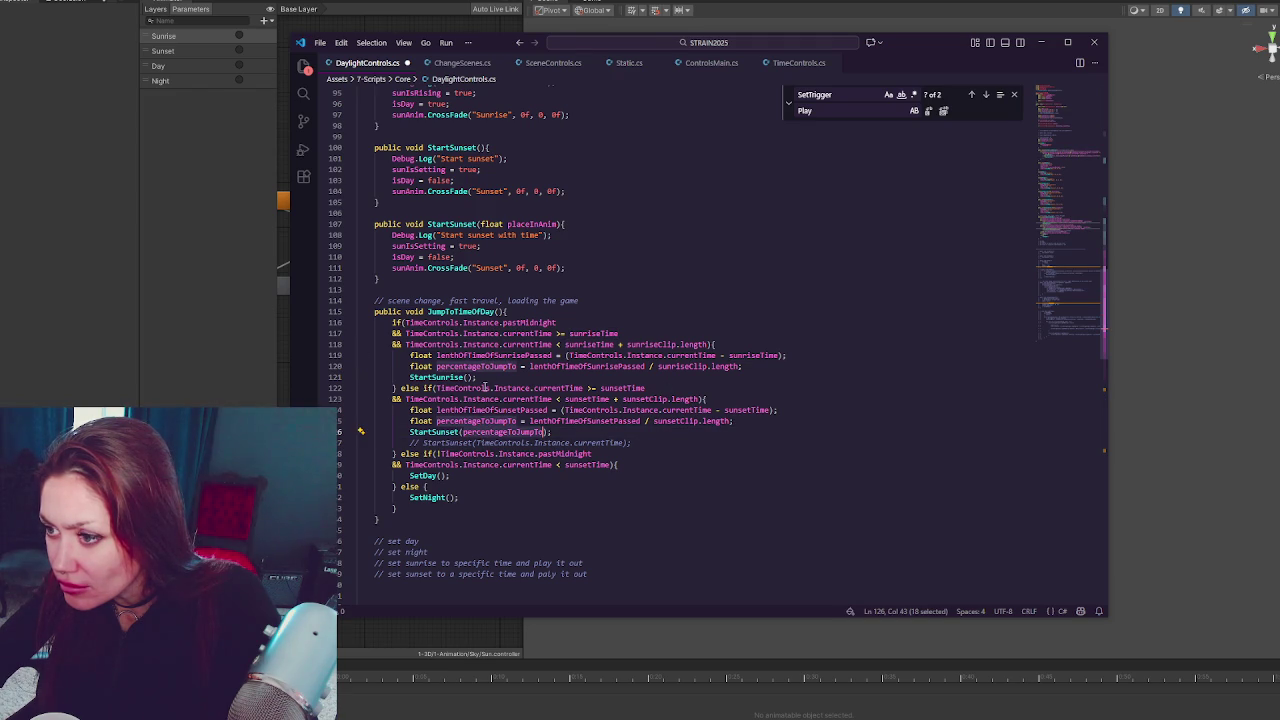
{"action": "left_click", "coordinate": [467, 377]}
{"action": "key", "text": "ctrl+v"}
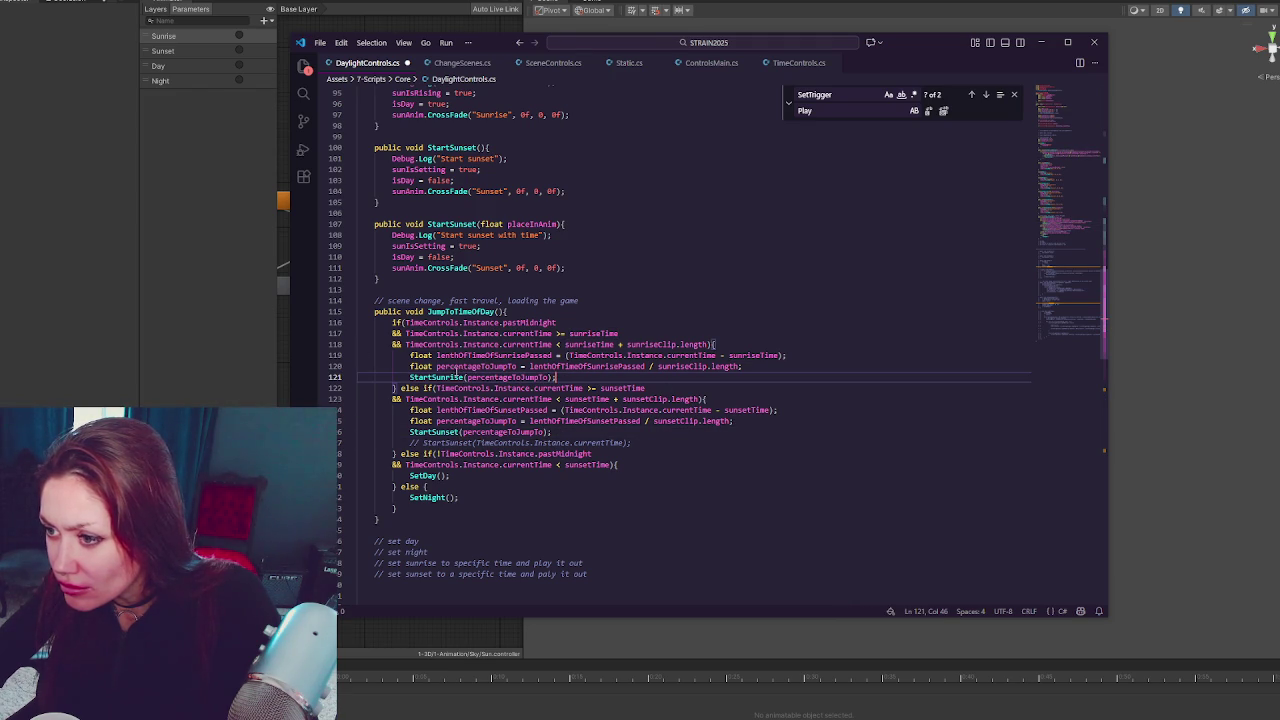
{"action": "left_click", "coordinate": [517, 421]}
{"action": "type", "text": "2"}
{"action": "left_click", "coordinate": [547, 432]}
{"action": "type", "text": "2"}
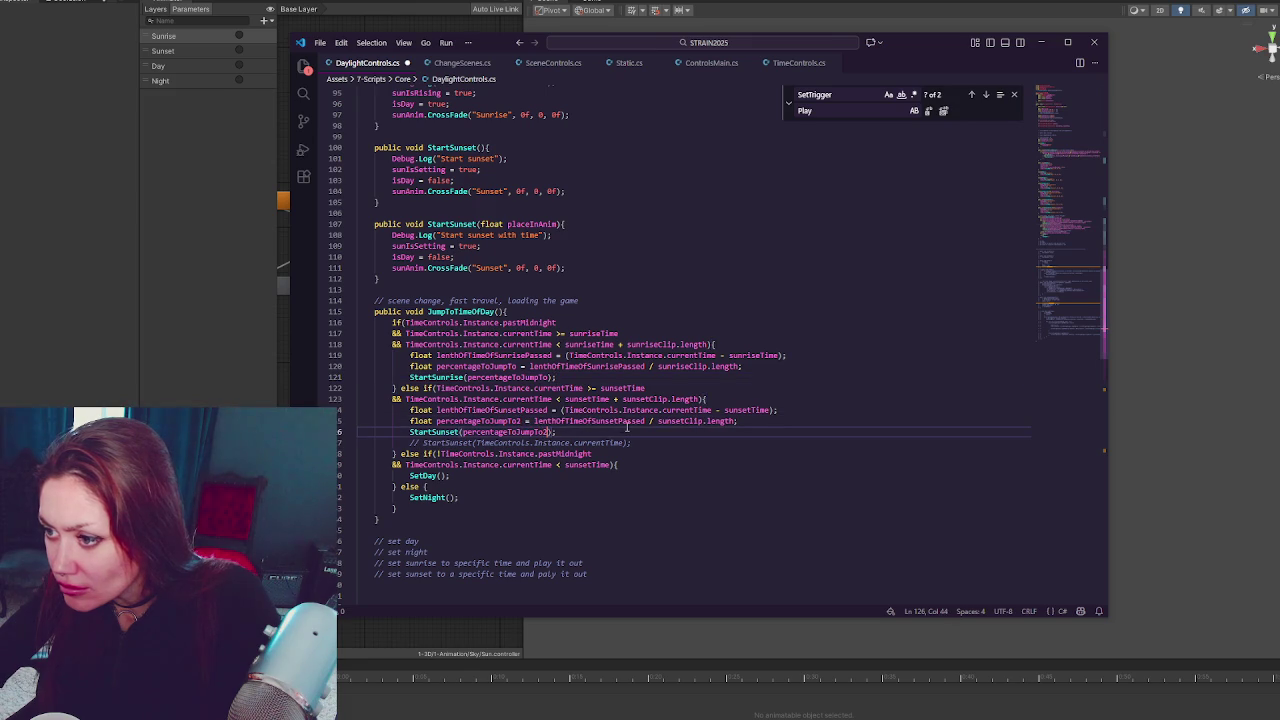
{"action": "left_click", "coordinate": [627, 421]}
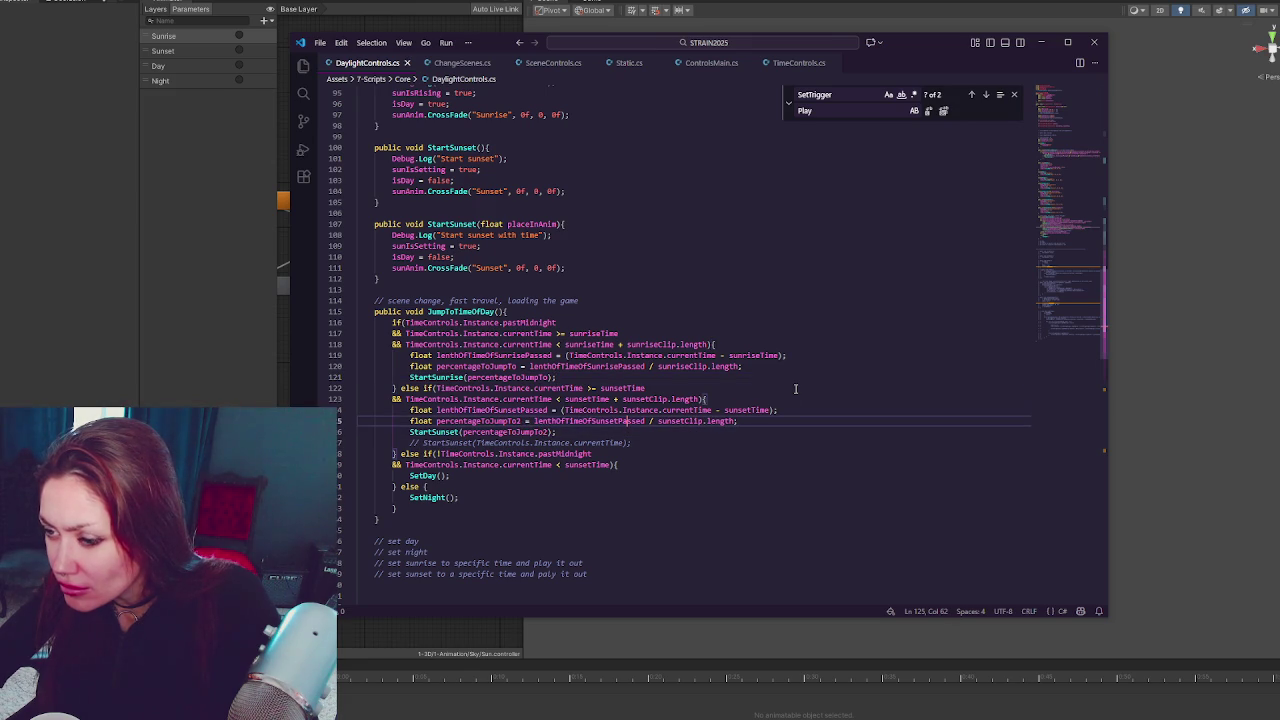
Delete the commented StartSunset line and save the script
{"action": "left_click", "coordinate": [758, 442]}
{"action": "key", "text": "ctrl+shift+k"}
{"action": "left_click", "coordinate": [750, 336]}
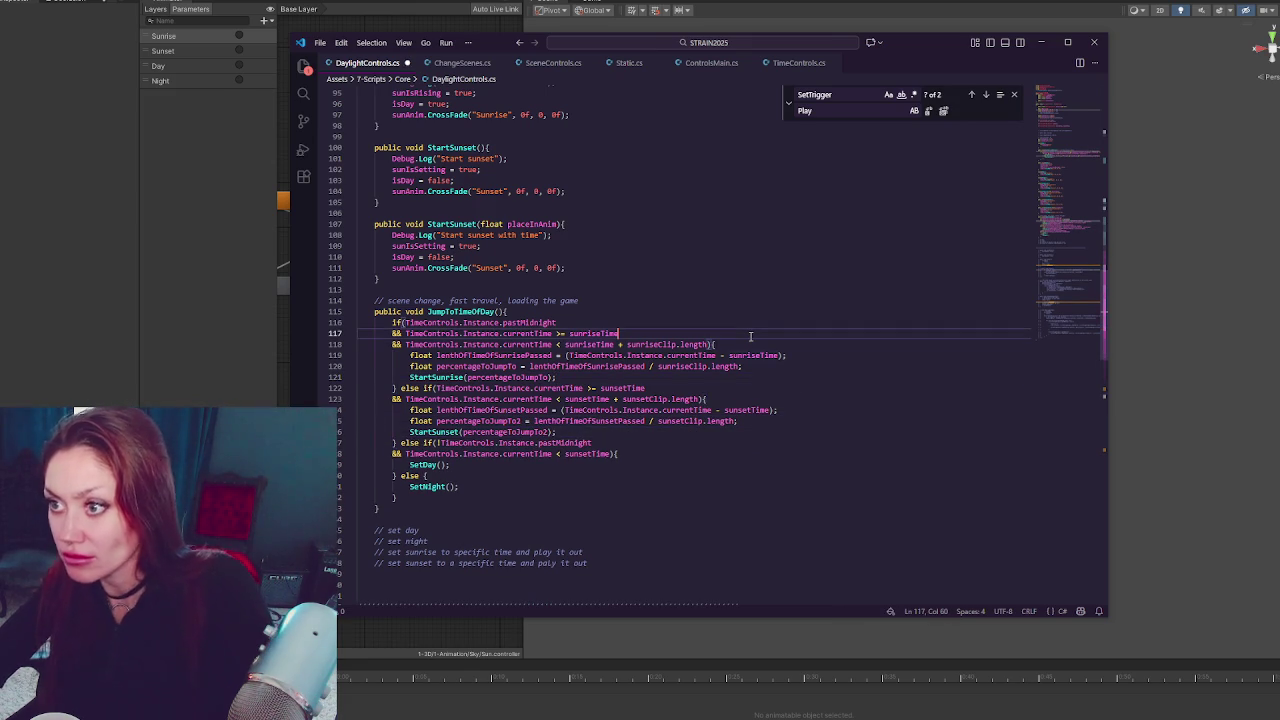
{"action": "key", "text": "ctrl+s"}
{"action": "left_click", "coordinate": [163, 292]}
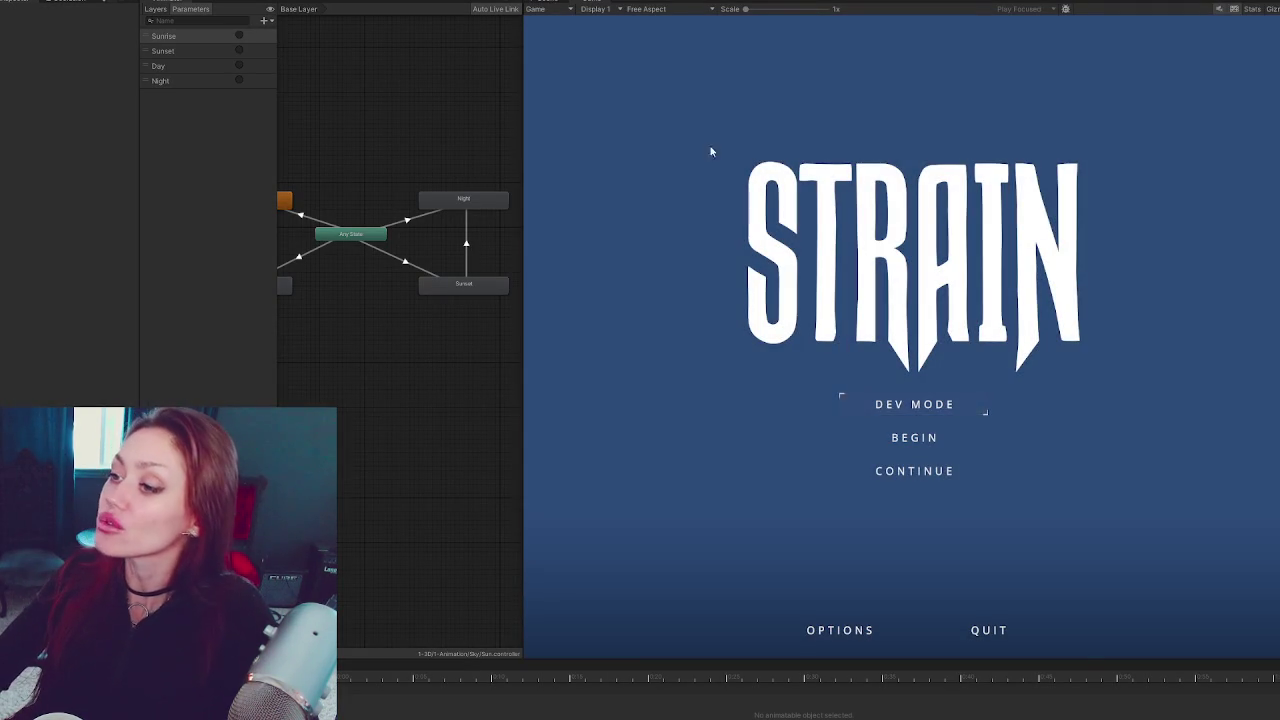
Start the game in DEV MODE, walk up to the wooden gate and pause
{"action": "left_click", "coordinate": [932, 403]}
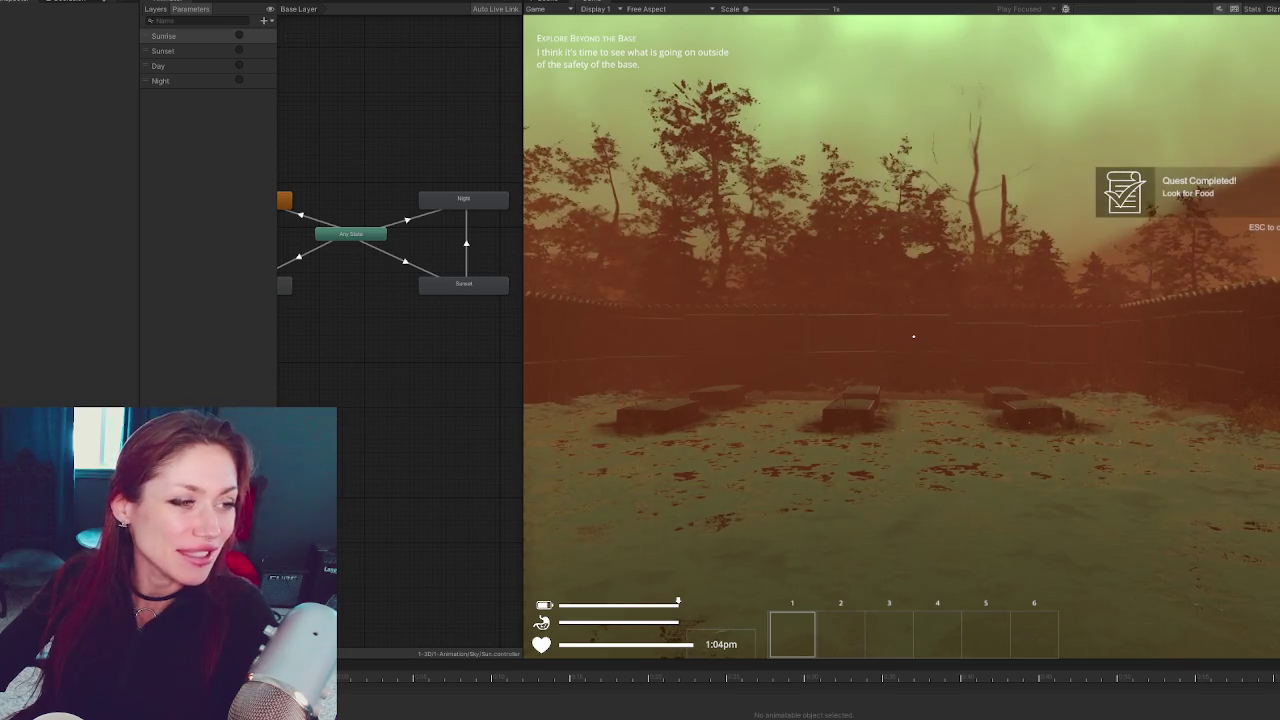
{"action": "mouse_move", "coordinate": [913, 336]}
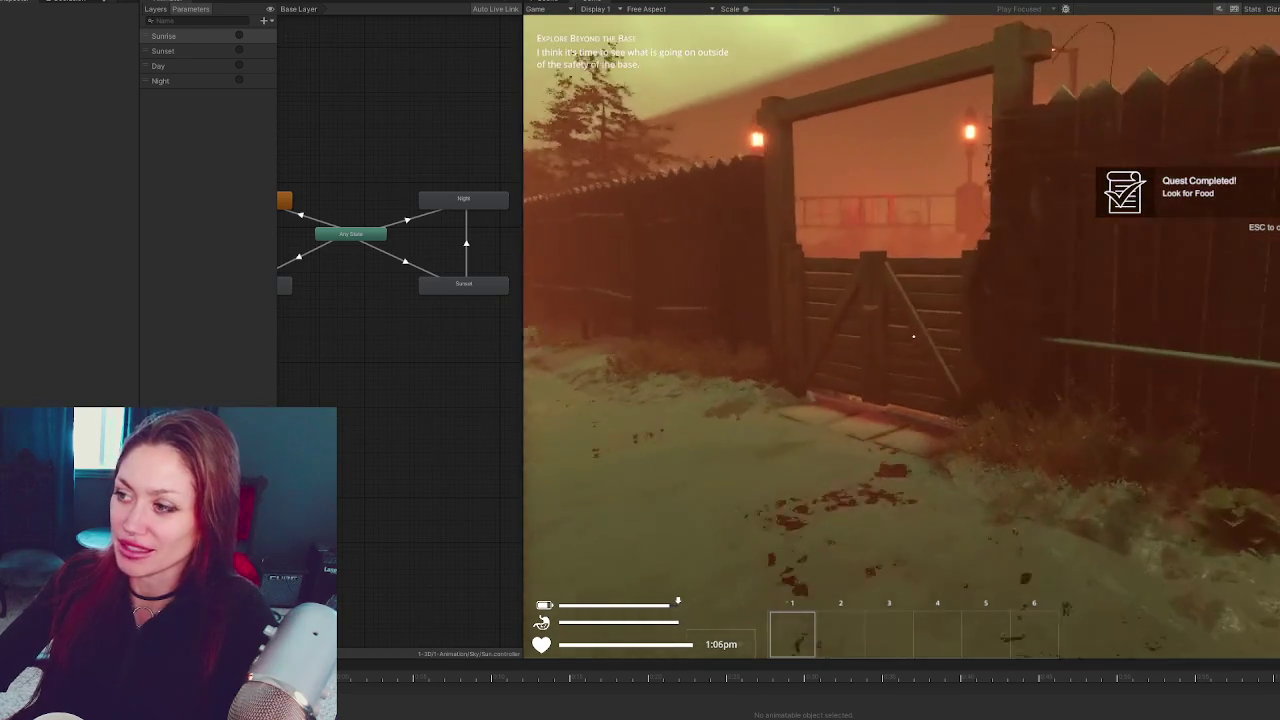
{"action": "key", "text": "w"}
{"action": "key", "text": "Escape"}
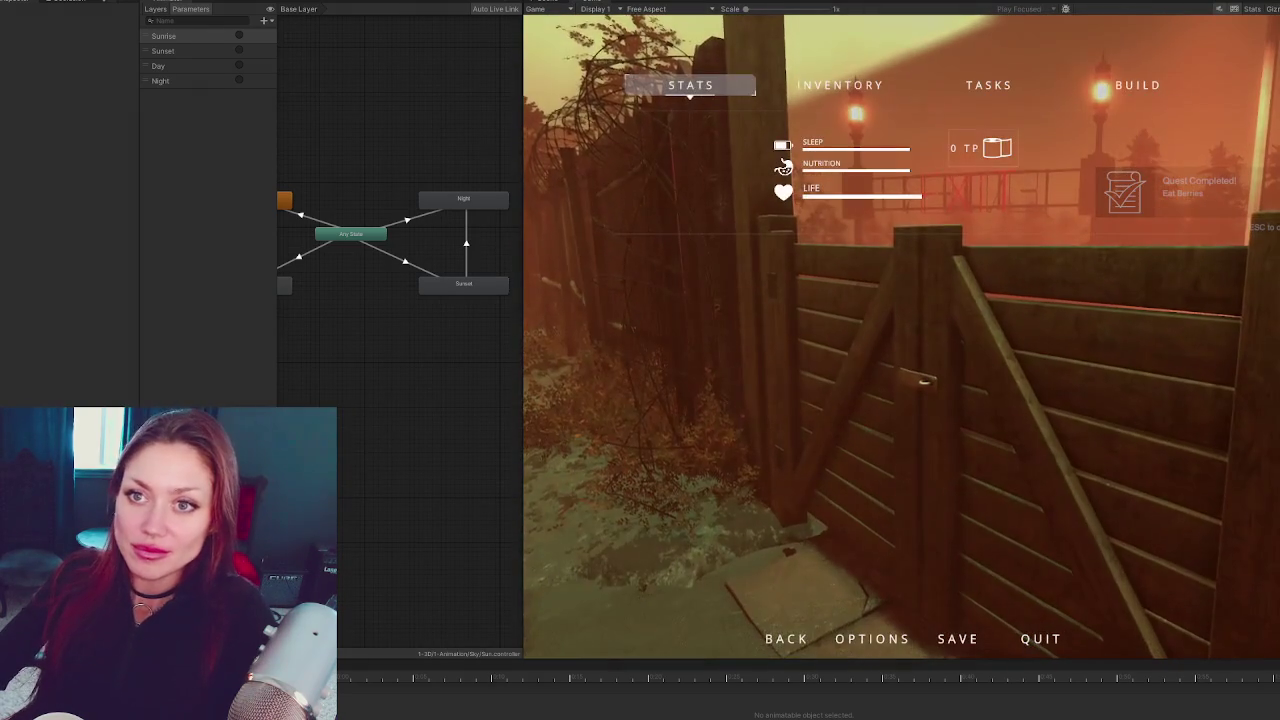
Set the Time Controls Current Time to 1020 and resume play
{"action": "scroll", "coordinate": [100, 330], "scroll_direction": "down", "scroll_amount": 5}
{"action": "left_click", "coordinate": [112, 335]}
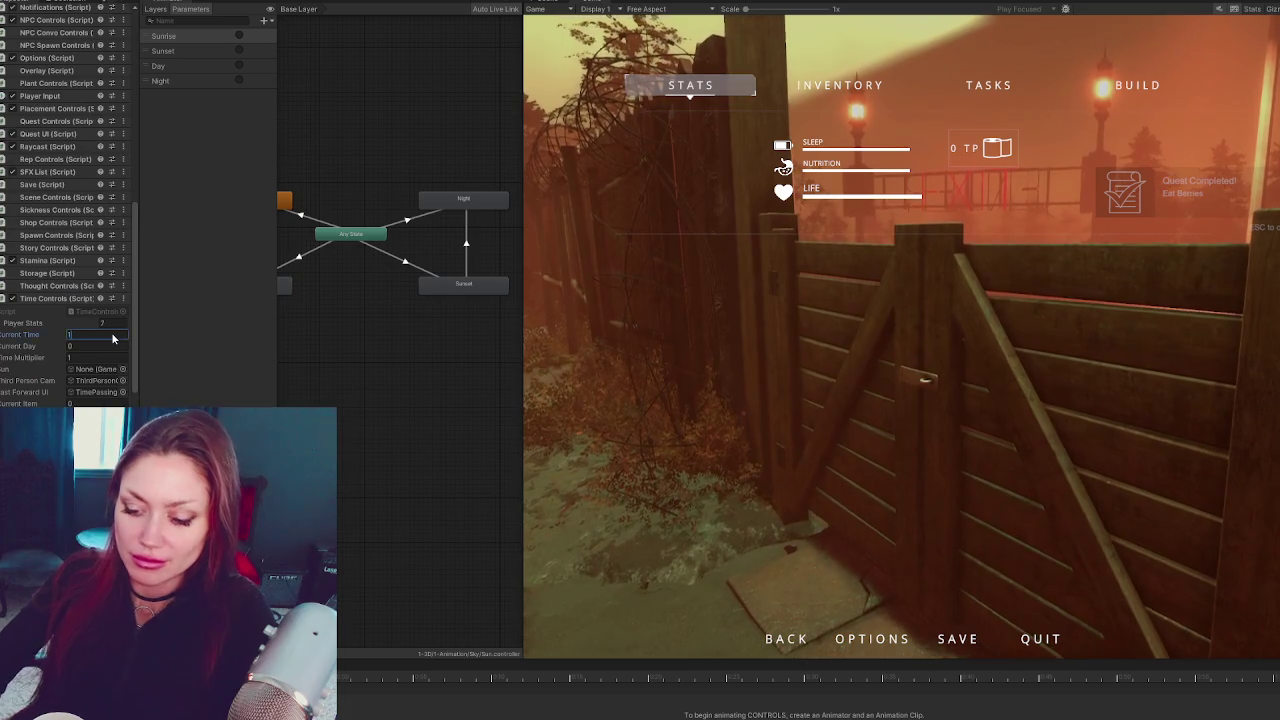
{"action": "type", "text": "1020"}
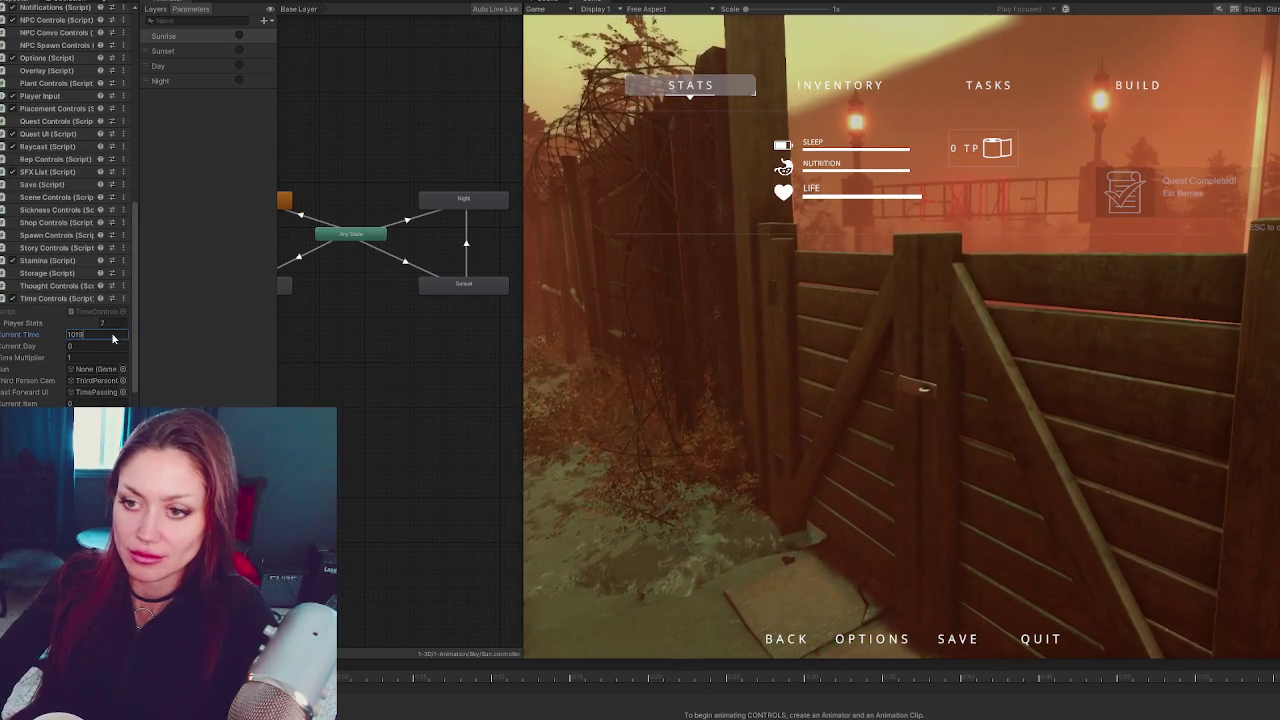
{"action": "left_click", "coordinate": [698, 356]}
{"action": "key", "text": "Escape"}
Open the wooden door, walk out to the road gate, and pause the game
{"action": "key", "text": "e"}
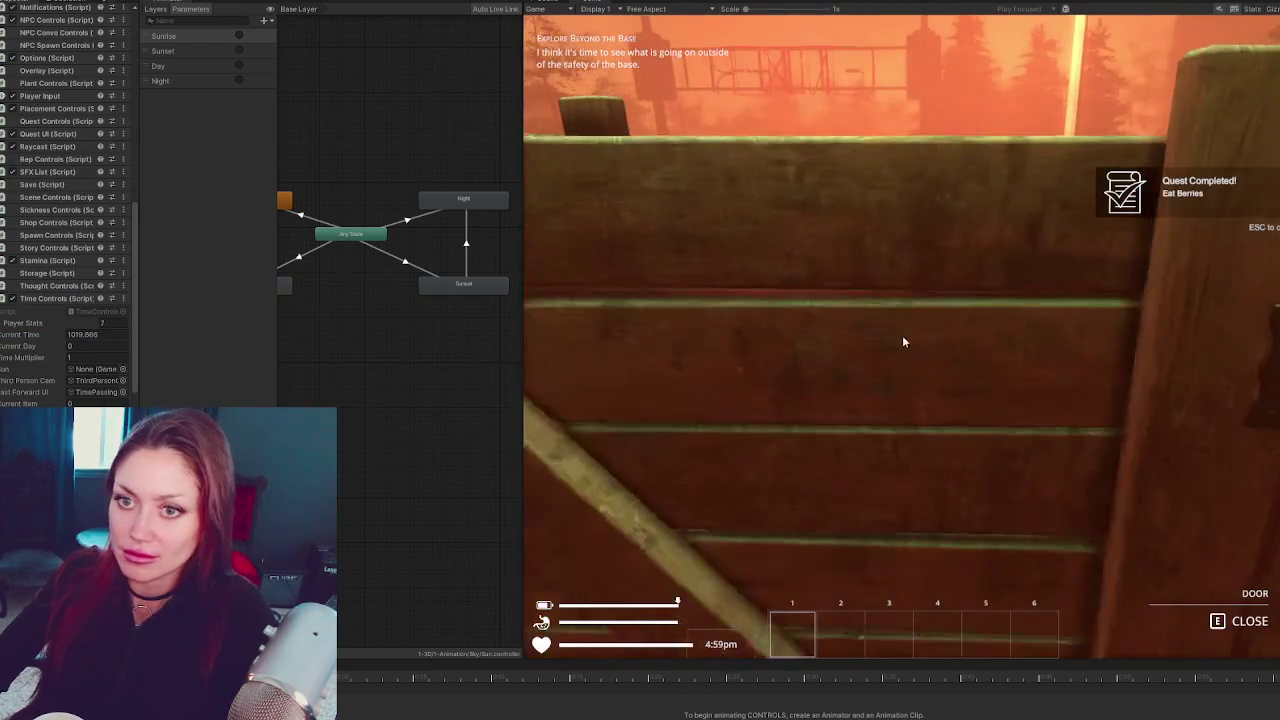
{"action": "key", "text": "w"}
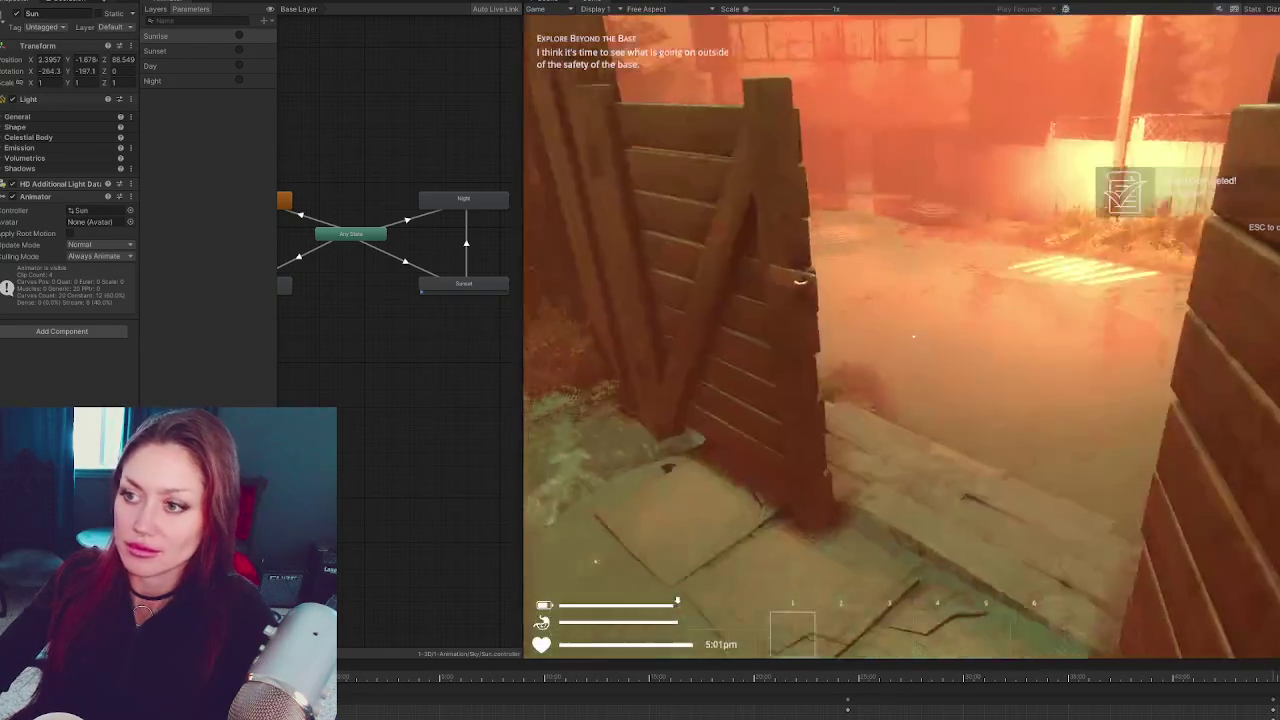
{"action": "key", "text": "w"}
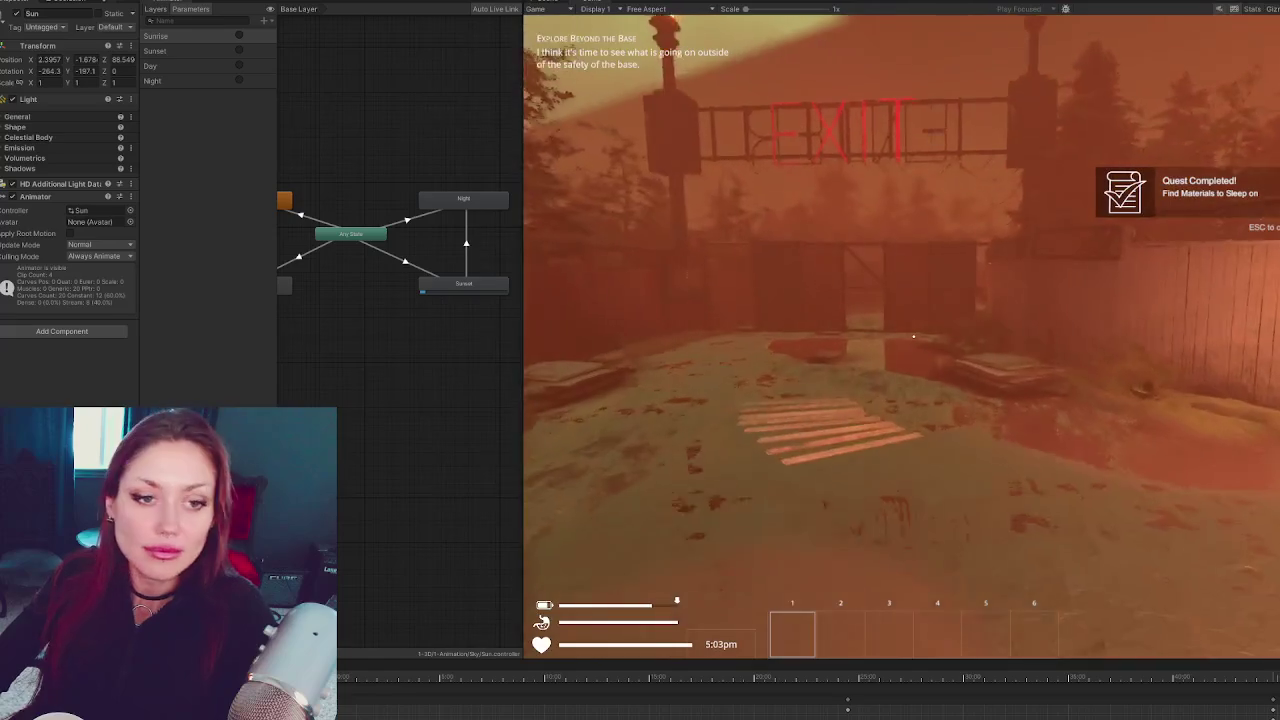
{"action": "key", "text": "w"}
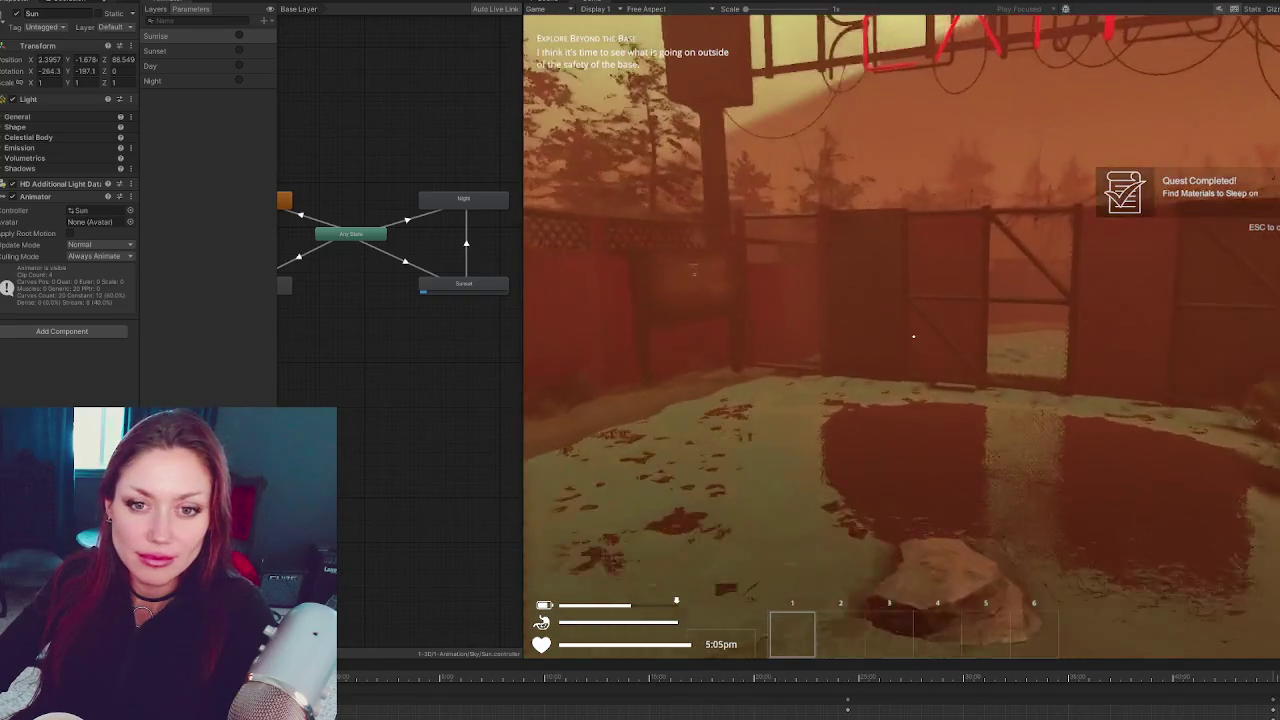
{"action": "key", "text": "w"}
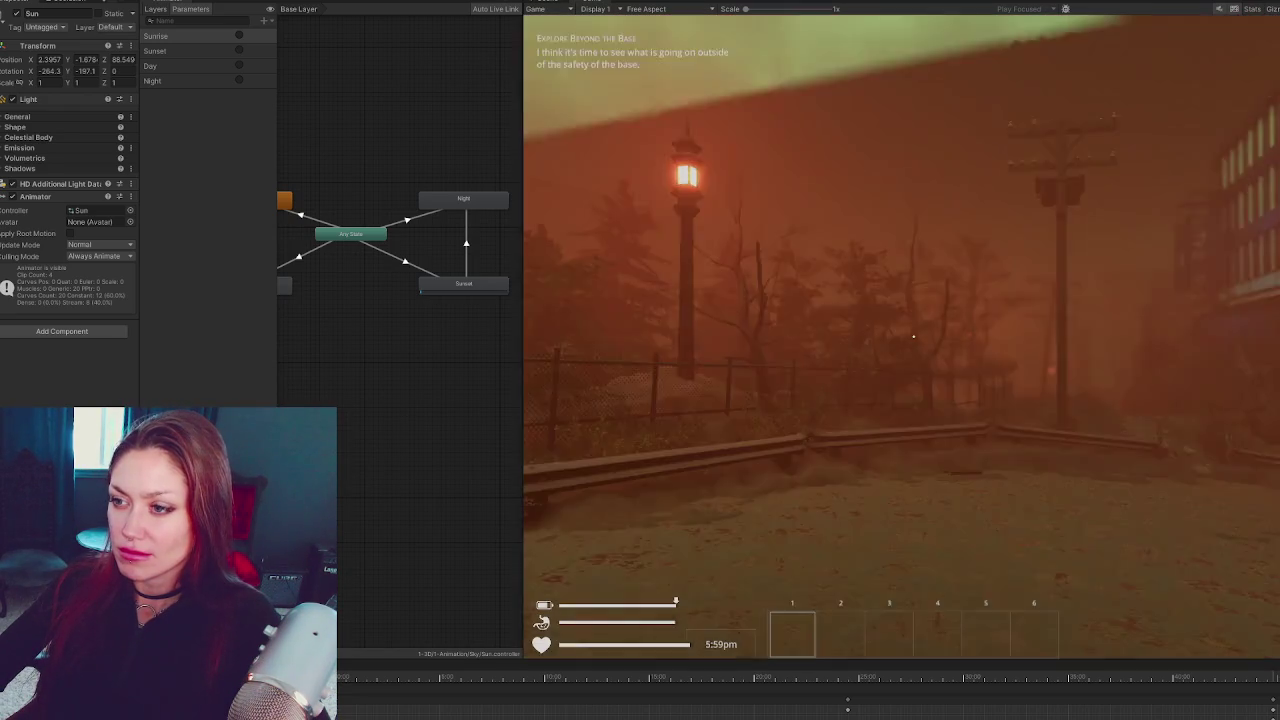
{"action": "key", "text": "Escape"}
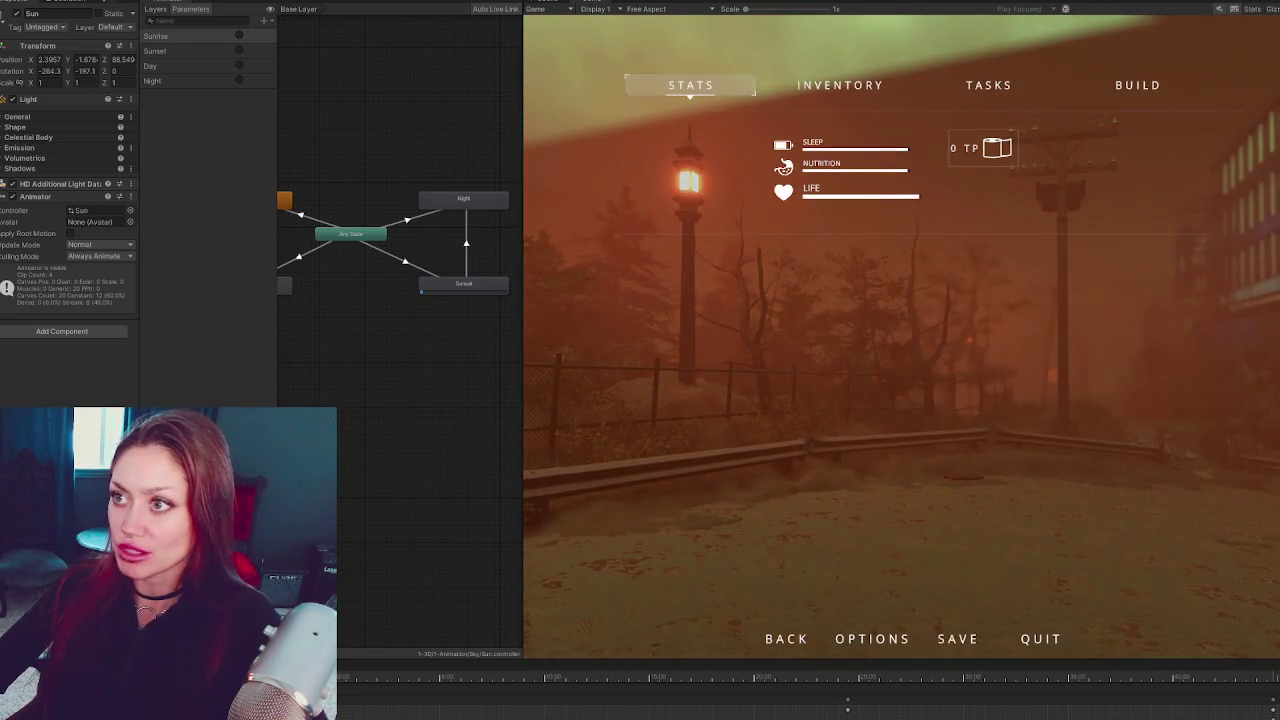
Remove the debug log from timed StartSunset and start its crossfade at placeInAnim
{"action": "key", "text": "alt+Tab"}
{"action": "left_click", "coordinate": [590, 300]}
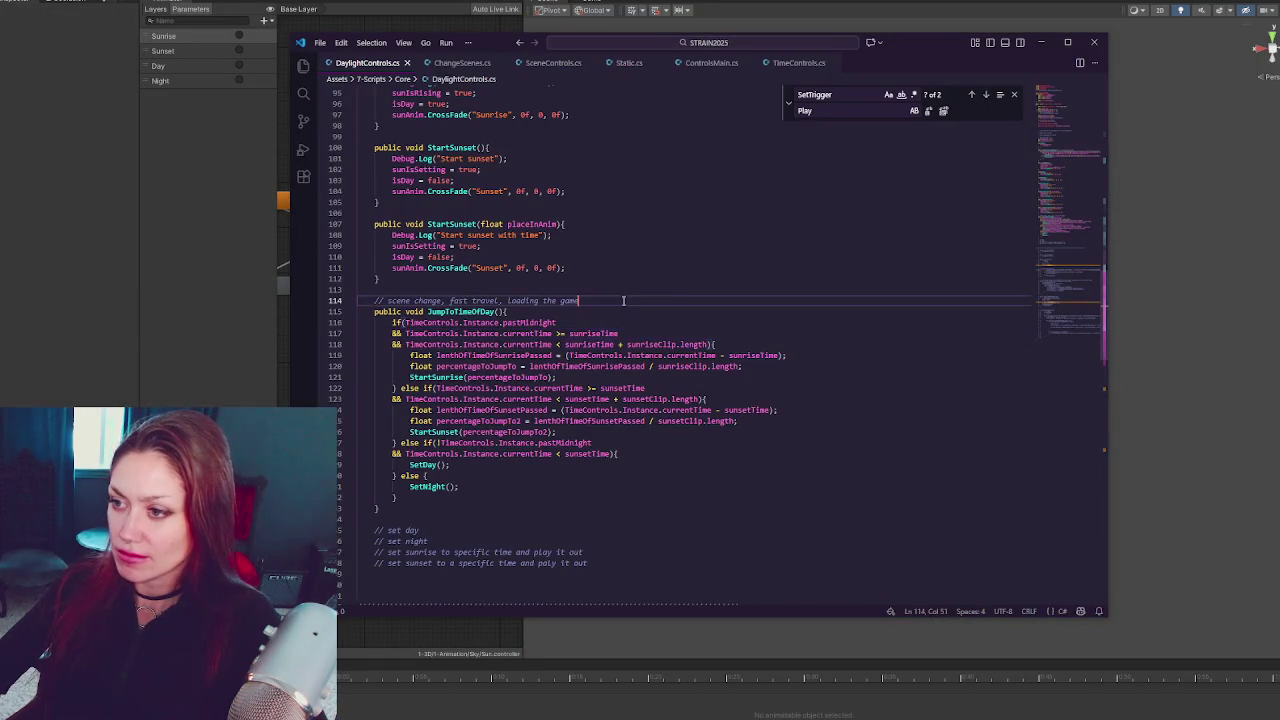
{"action": "scroll", "coordinate": [600, 310], "scroll_direction": "up", "scroll_amount": 4}
{"action": "left_click_drag", "start_coordinate": [589, 349], "coordinate": [603, 345]}
{"action": "key", "text": "BackSpace"}
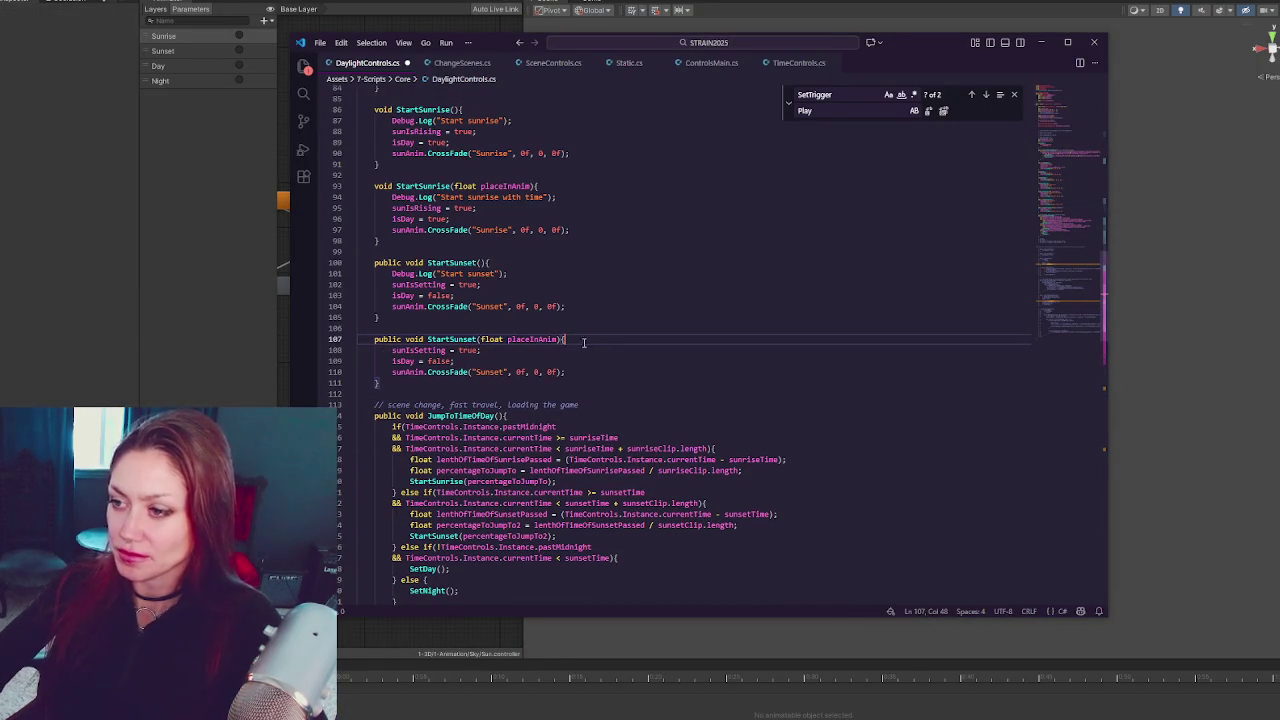
{"action": "double_click", "coordinate": [553, 371]}
{"action": "type", "text": "placeInAnim"}
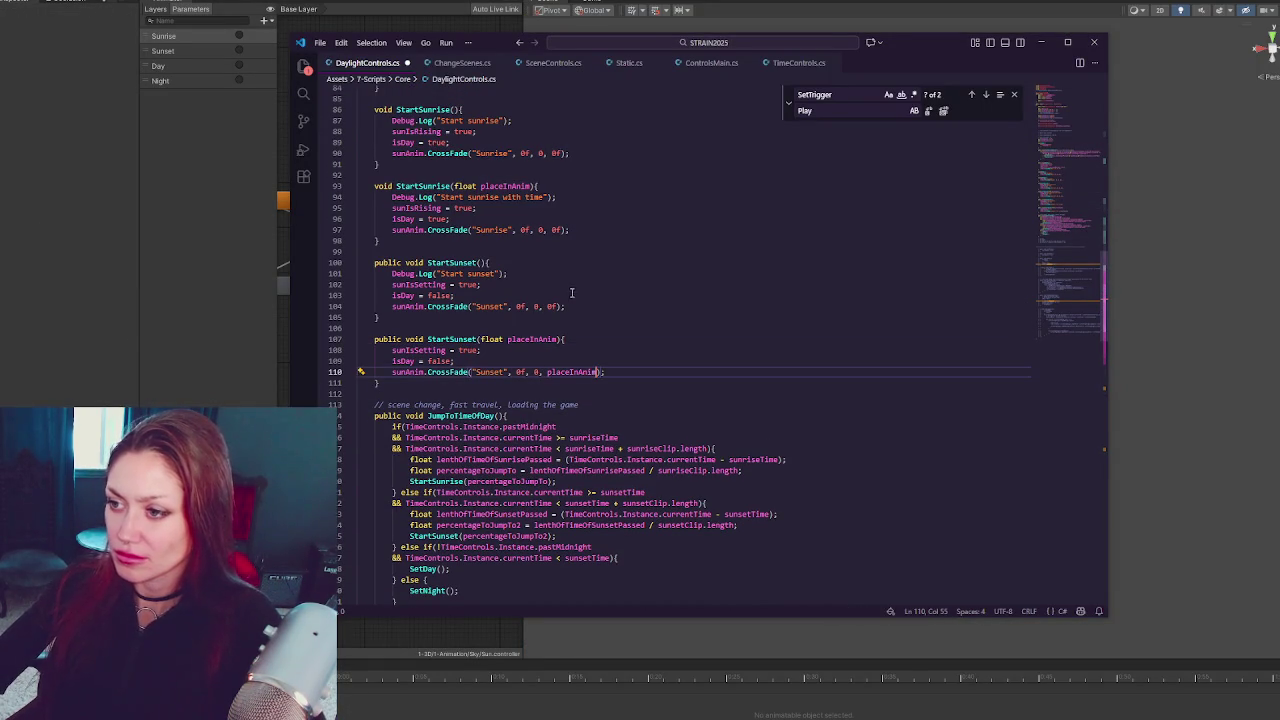
Start the sunrise crossfade at placeInAnim and delete the sunrise-with-time and Start sunset logs
{"action": "double_click", "coordinate": [505, 186]}
{"action": "key", "text": "ctrl+c"}
{"action": "double_click", "coordinate": [553, 230]}
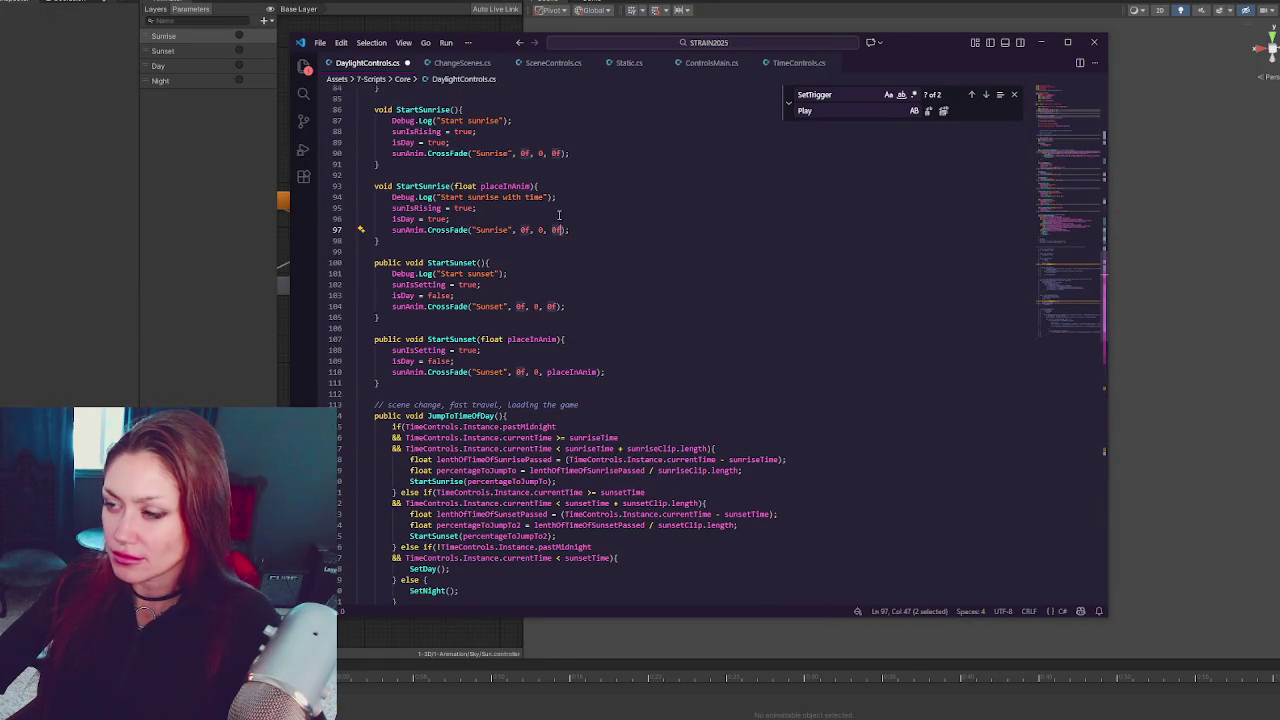
{"action": "key", "text": "ctrl+v"}
{"action": "left_click_drag", "start_coordinate": [556, 197], "coordinate": [540, 186]}
{"action": "key", "text": "BackSpace"}
{"action": "triple_click", "coordinate": [572, 262]}
{"action": "key", "text": "BackSpace"}
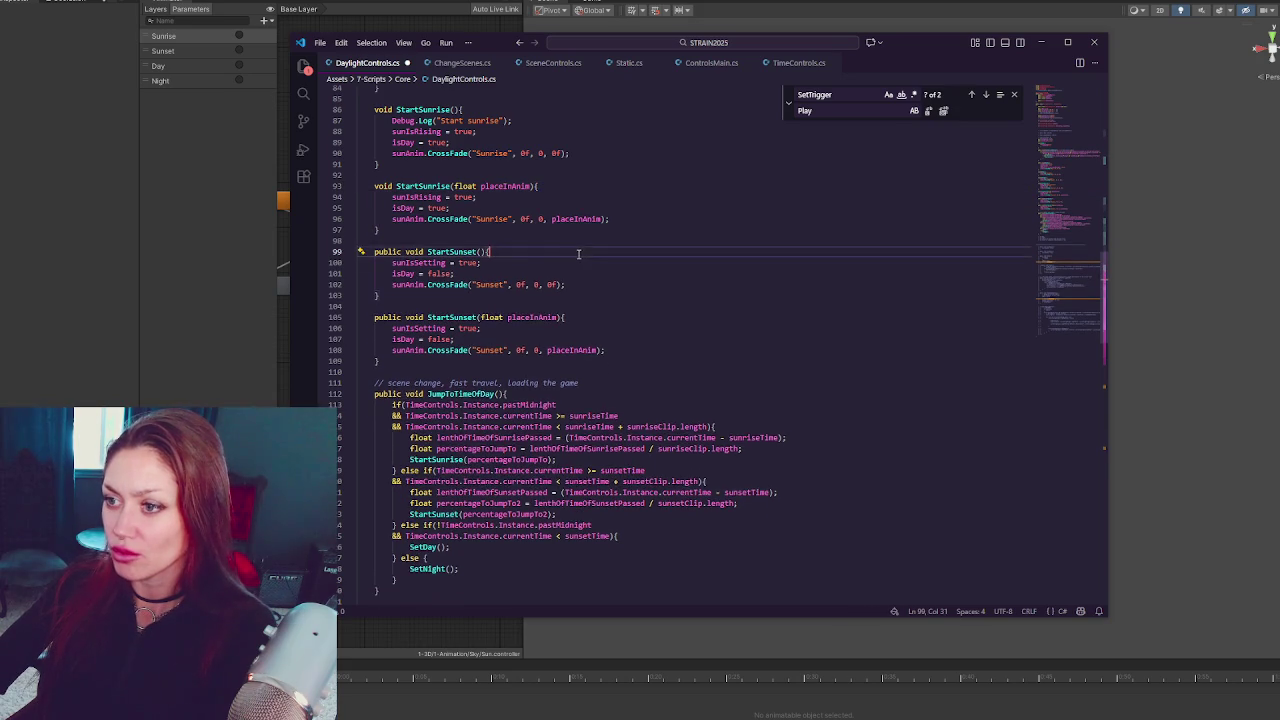
Delete the Start sunrise, set day and set night debug log lines
{"action": "scroll", "coordinate": [572, 250], "scroll_direction": "up", "scroll_amount": 3}
{"action": "left_click", "coordinate": [568, 201]}
{"action": "key", "text": "shift+Up"}
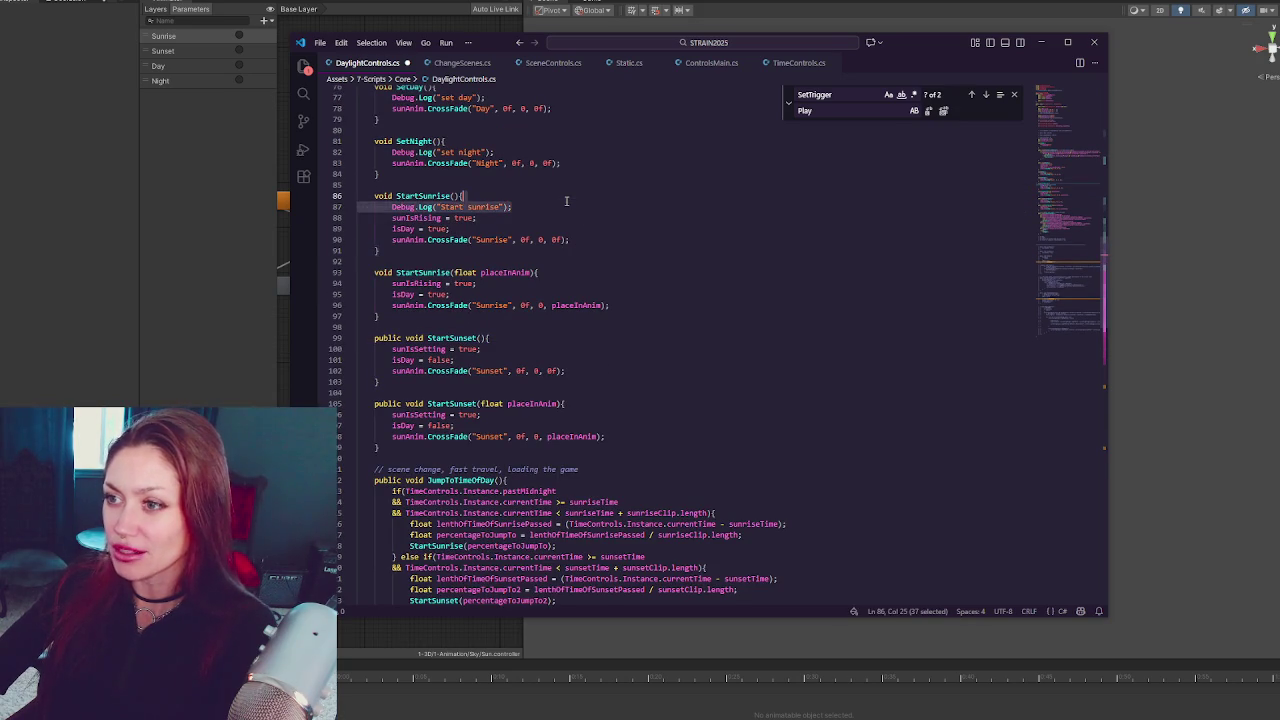
{"action": "key", "text": "BackSpace"}
{"action": "scroll", "coordinate": [566, 207], "scroll_direction": "up", "scroll_amount": 3}
{"action": "left_click_drag", "start_coordinate": [517, 217], "coordinate": [521, 204]}
{"action": "key", "text": "BackSpace"}
{"action": "left_click_drag", "start_coordinate": [505, 257], "coordinate": [508, 246]}
{"action": "key", "text": "BackSpace"}
Save the edited DaylightControls.cs
{"action": "scroll", "coordinate": [515, 240], "scroll_direction": "up", "scroll_amount": 3}
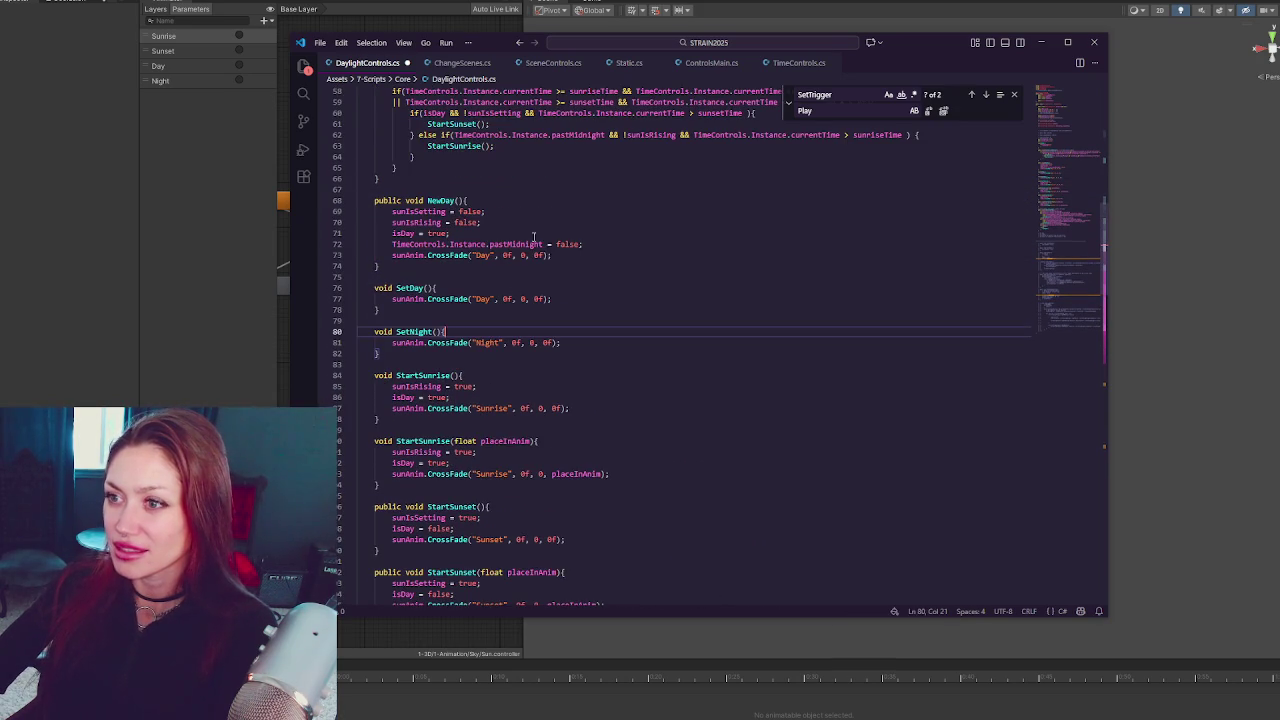
{"action": "scroll", "coordinate": [521, 225], "scroll_direction": "up", "scroll_amount": 3}
{"action": "left_click", "coordinate": [450, 319]}
{"action": "scroll", "coordinate": [687, 235], "scroll_direction": "down", "scroll_amount": 8}
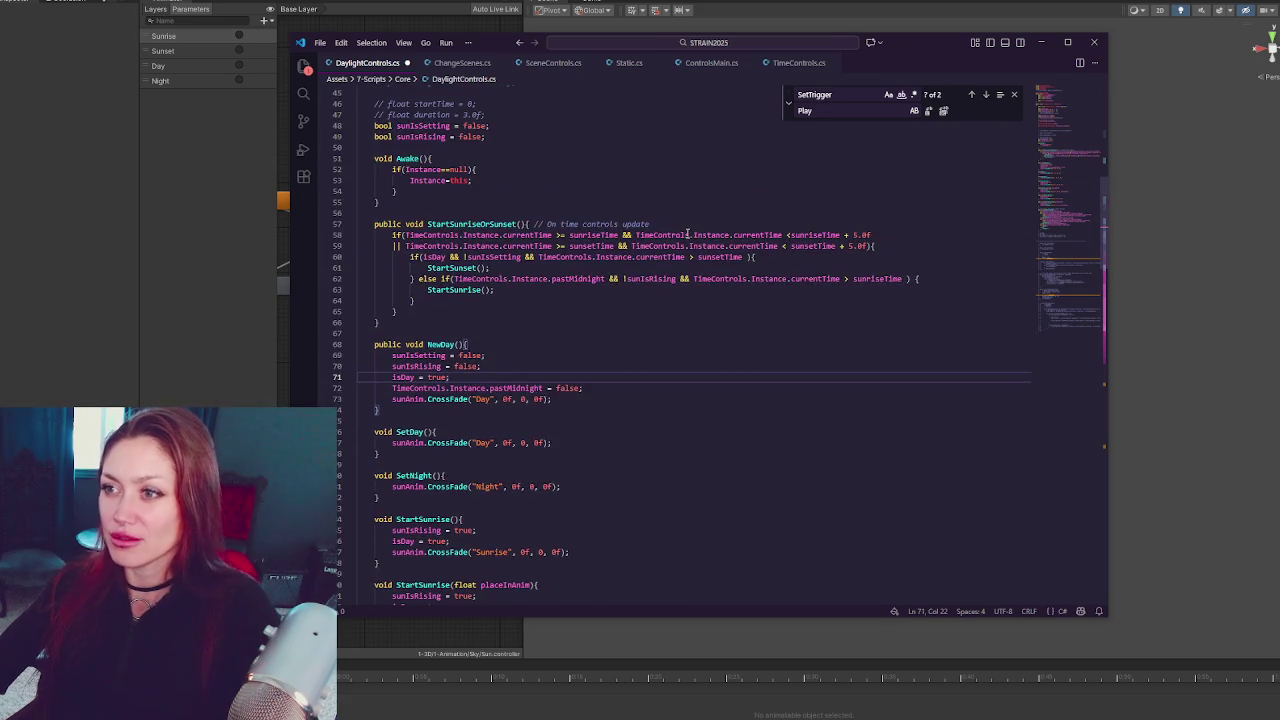
{"action": "left_click", "coordinate": [693, 258]}
{"action": "key", "text": "ctrl+s"}
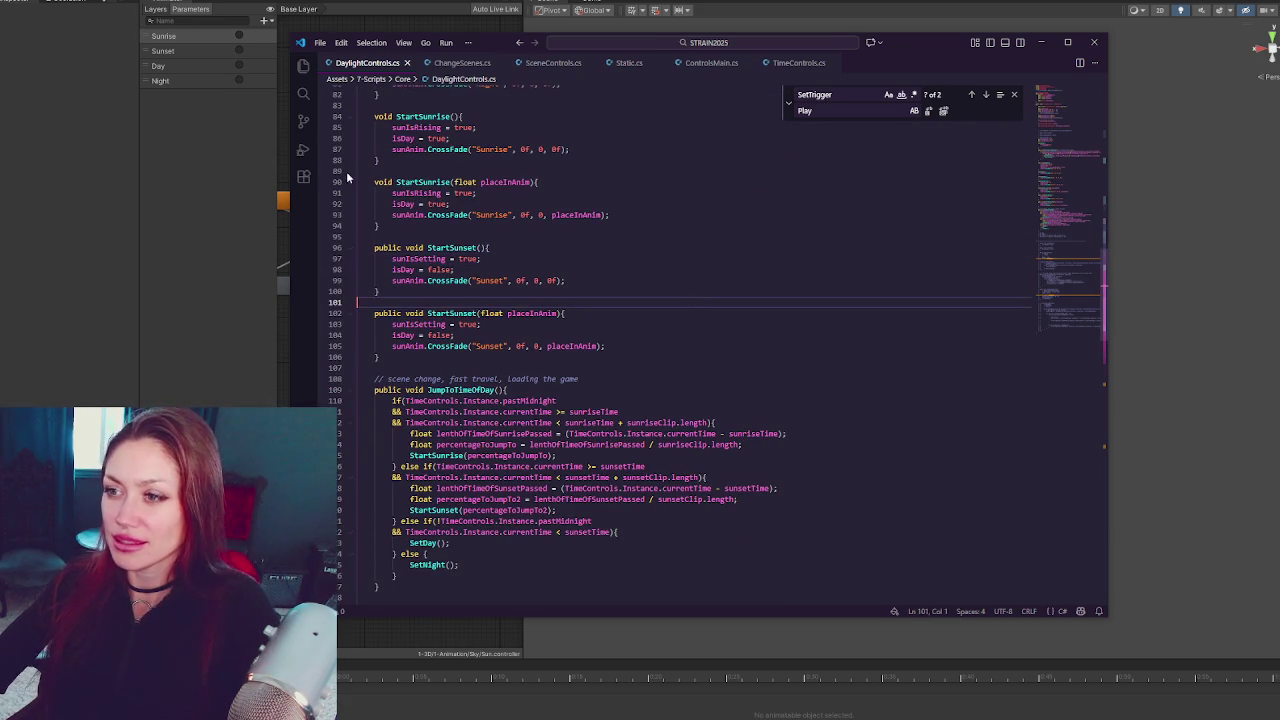
Review JumpToTimeOfDay and the timed StartSunset method signature
{"action": "left_click", "coordinate": [732, 481]}
{"action": "key", "text": "Down"}
{"action": "key", "text": "Down"}
{"action": "key", "text": "Down"}
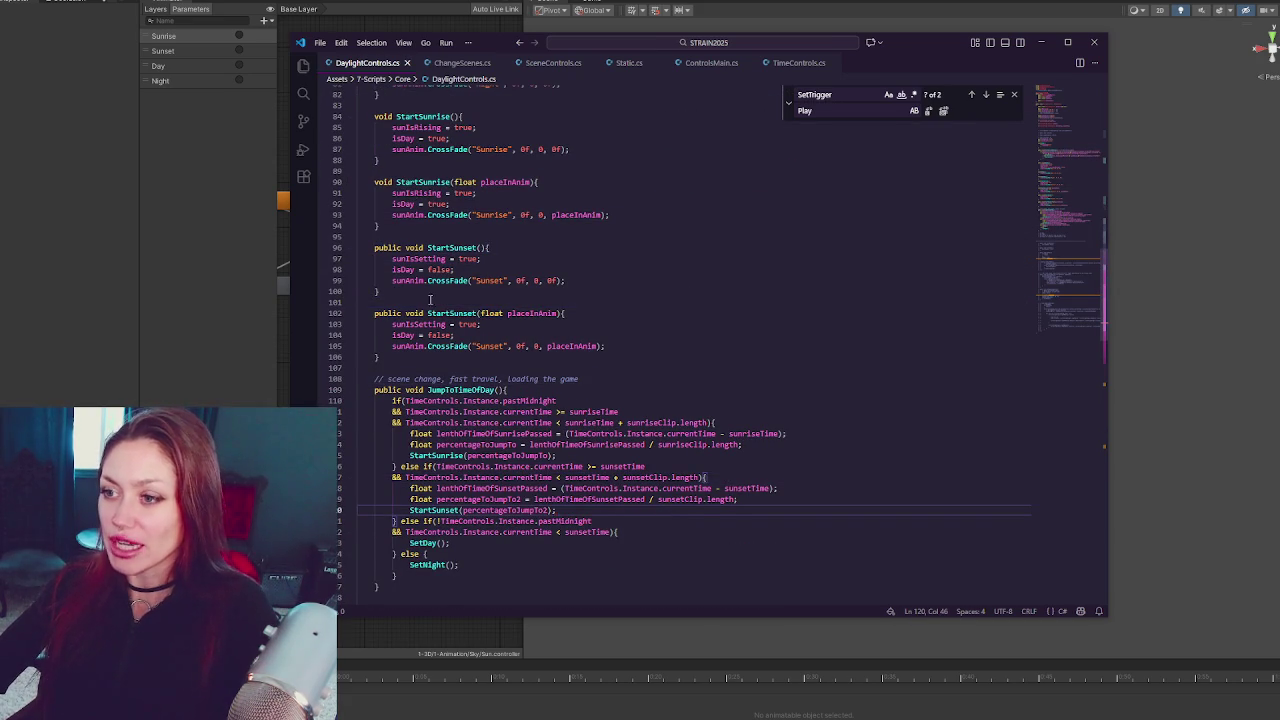
{"action": "scroll", "coordinate": [732, 481], "scroll_direction": "up", "scroll_amount": 1}
{"action": "double_click", "coordinate": [467, 418]}
{"action": "left_click_drag", "start_coordinate": [651, 333], "coordinate": [651, 343]}
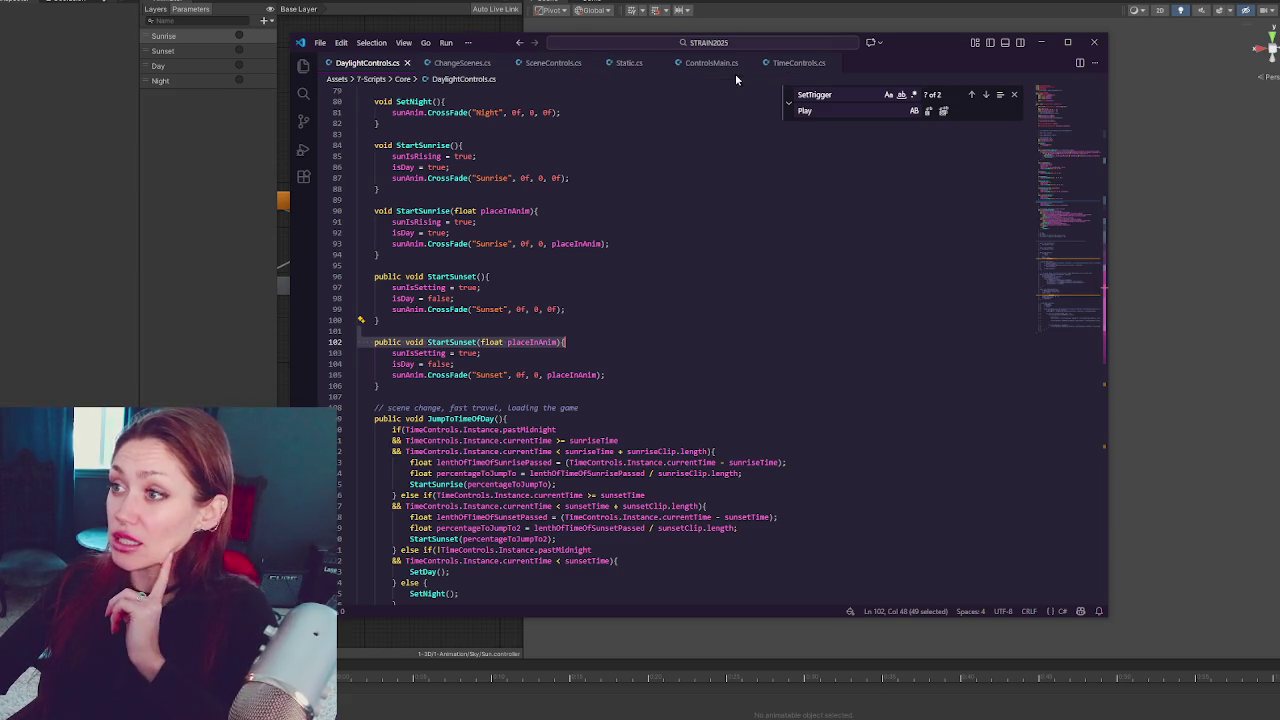
{"action": "left_click", "coordinate": [711, 63]}
Search ControlsMain.cs for es3.load and jump to the match in LoadGame
{"action": "key", "text": "ctrl+f"}
{"action": "type", "text": "es3.load"}
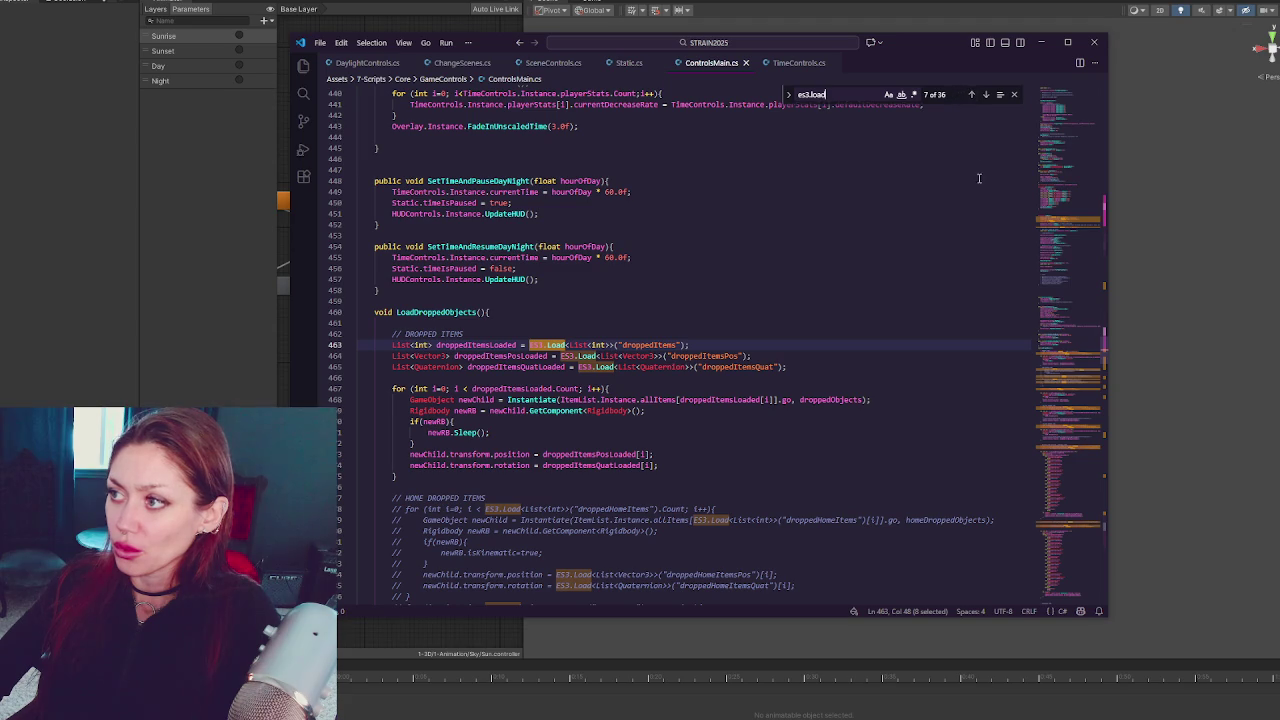
{"action": "left_click", "coordinate": [1069, 363]}
{"action": "left_click", "coordinate": [985, 94]}
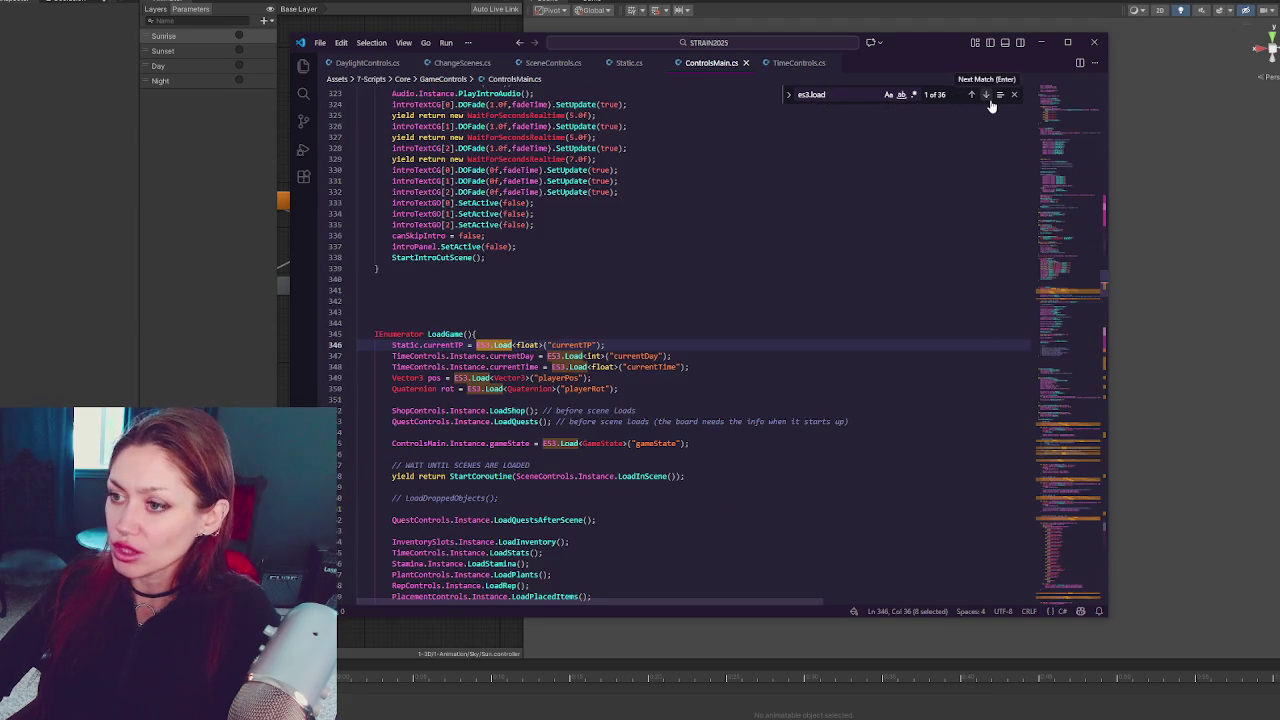
Read through the load routine and highlight the BeginGameplay call and its uses
{"action": "scroll", "coordinate": [578, 298], "scroll_direction": "down", "scroll_amount": 5}
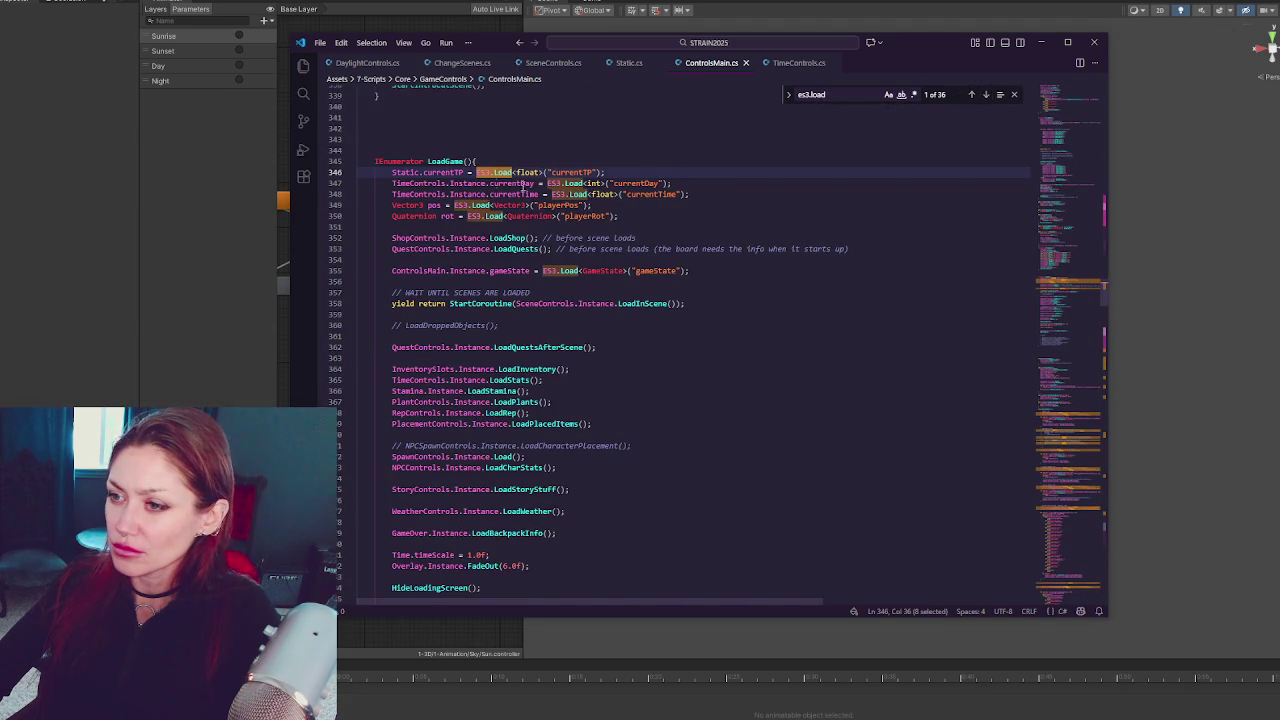
{"action": "scroll", "coordinate": [708, 283], "scroll_direction": "down", "scroll_amount": 8}
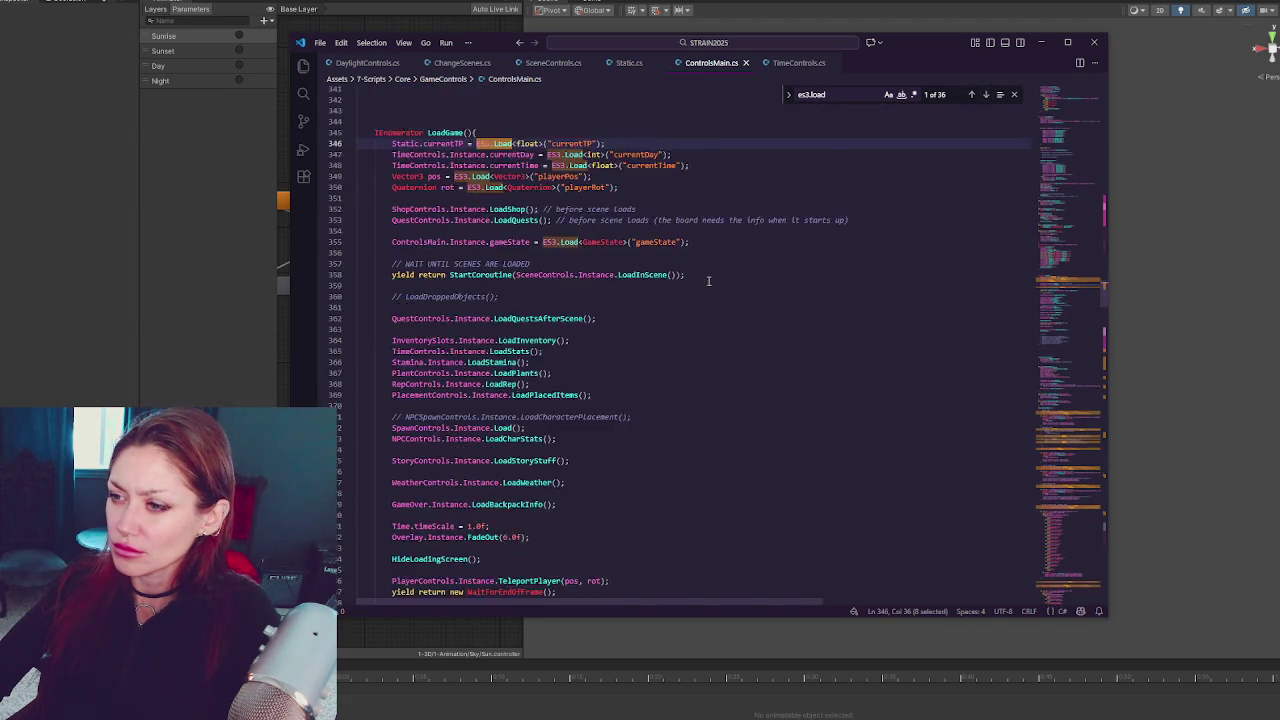
{"action": "scroll", "coordinate": [656, 275], "scroll_direction": "down", "scroll_amount": 4}
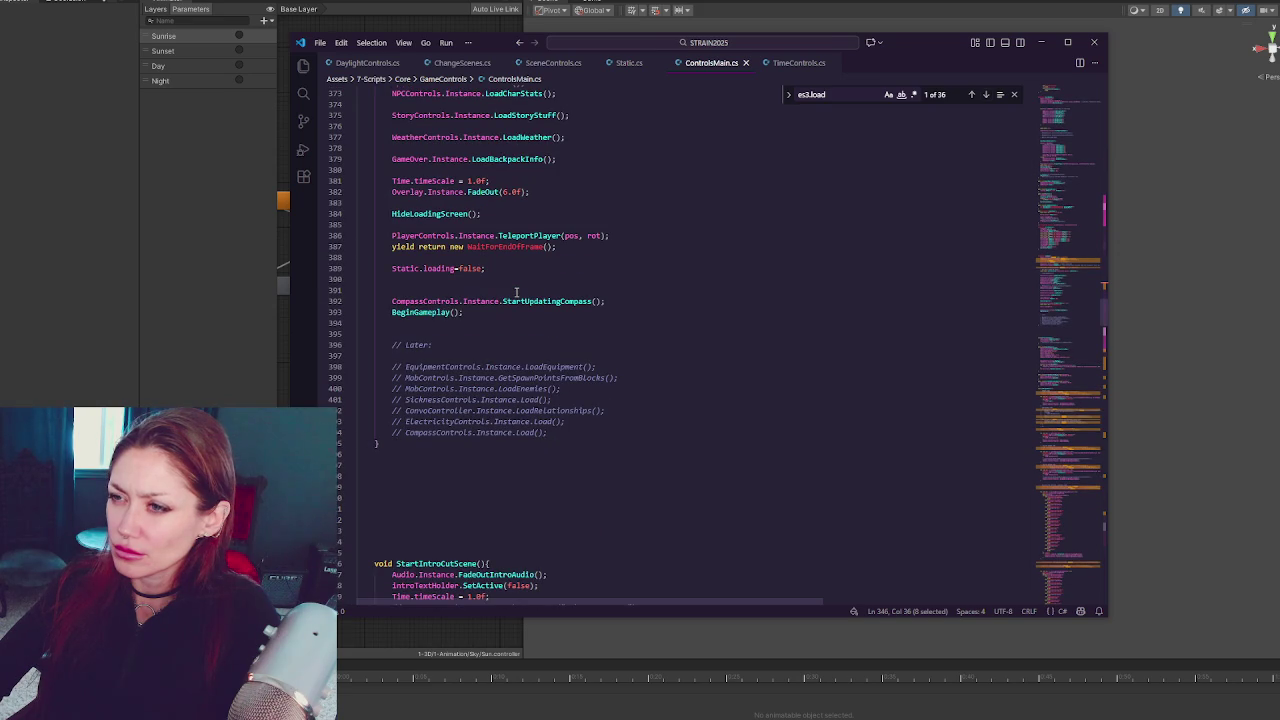
{"action": "scroll", "coordinate": [520, 280], "scroll_direction": "down", "scroll_amount": 4}
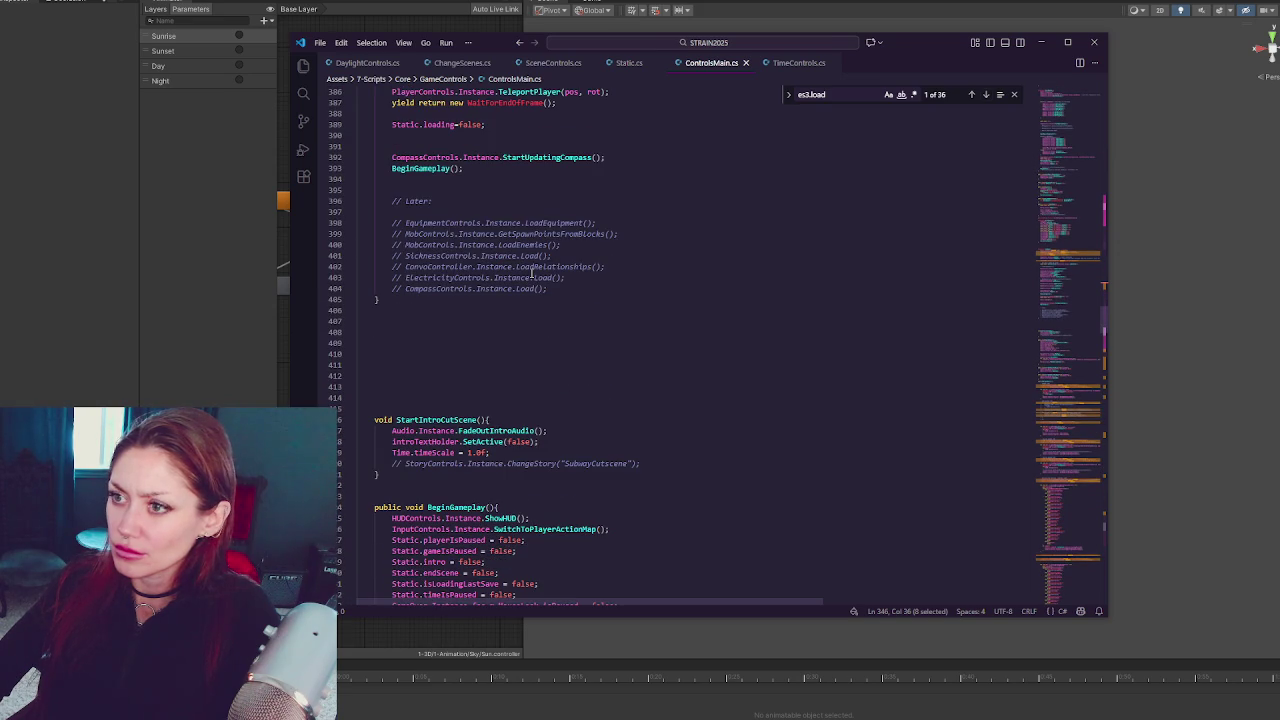
{"action": "double_click", "coordinate": [435, 168]}
{"action": "scroll", "coordinate": [610, 200], "scroll_direction": "down", "scroll_amount": 7}
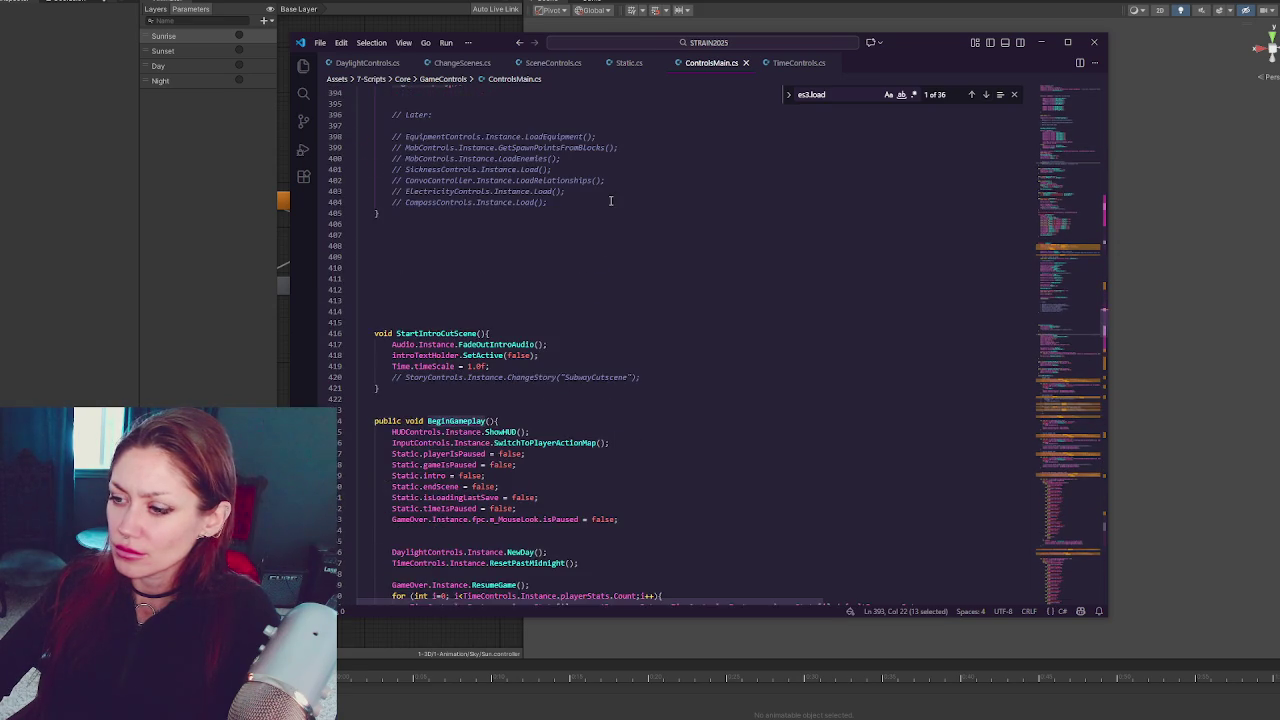
{"action": "scroll", "coordinate": [610, 200], "scroll_direction": "down", "scroll_amount": 8}
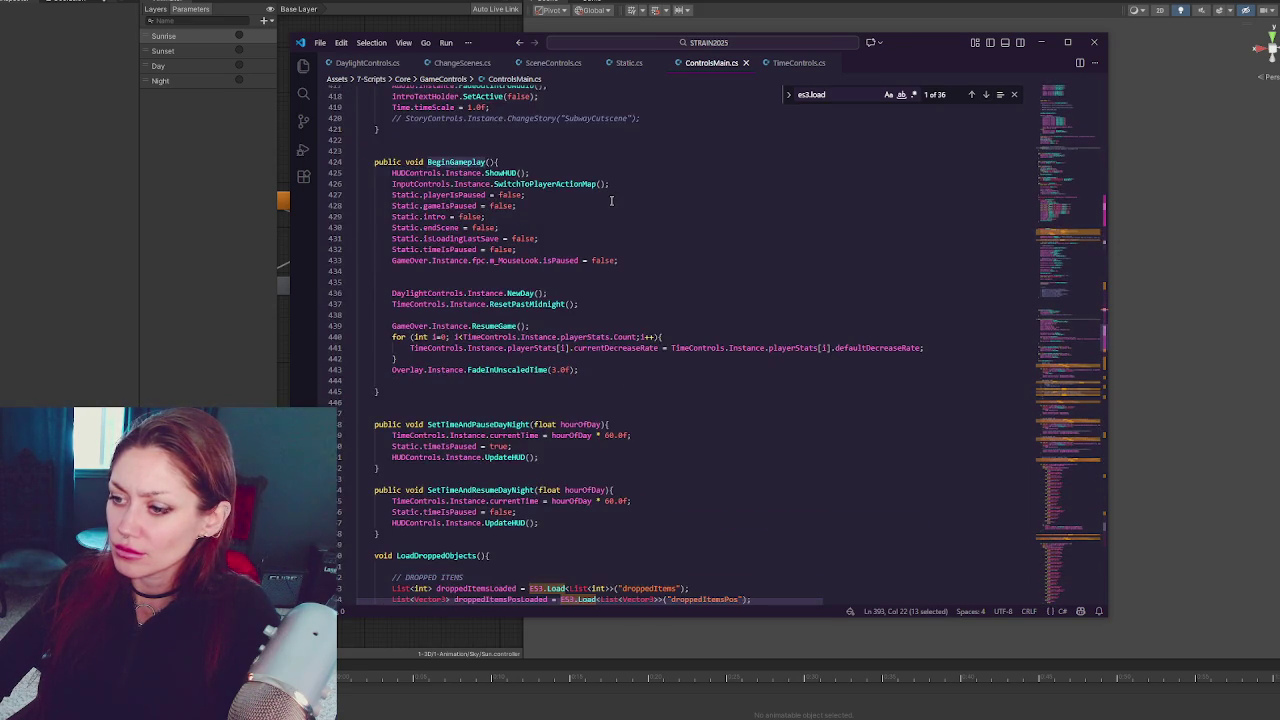
{"action": "scroll", "coordinate": [611, 201], "scroll_direction": "up", "scroll_amount": 4}
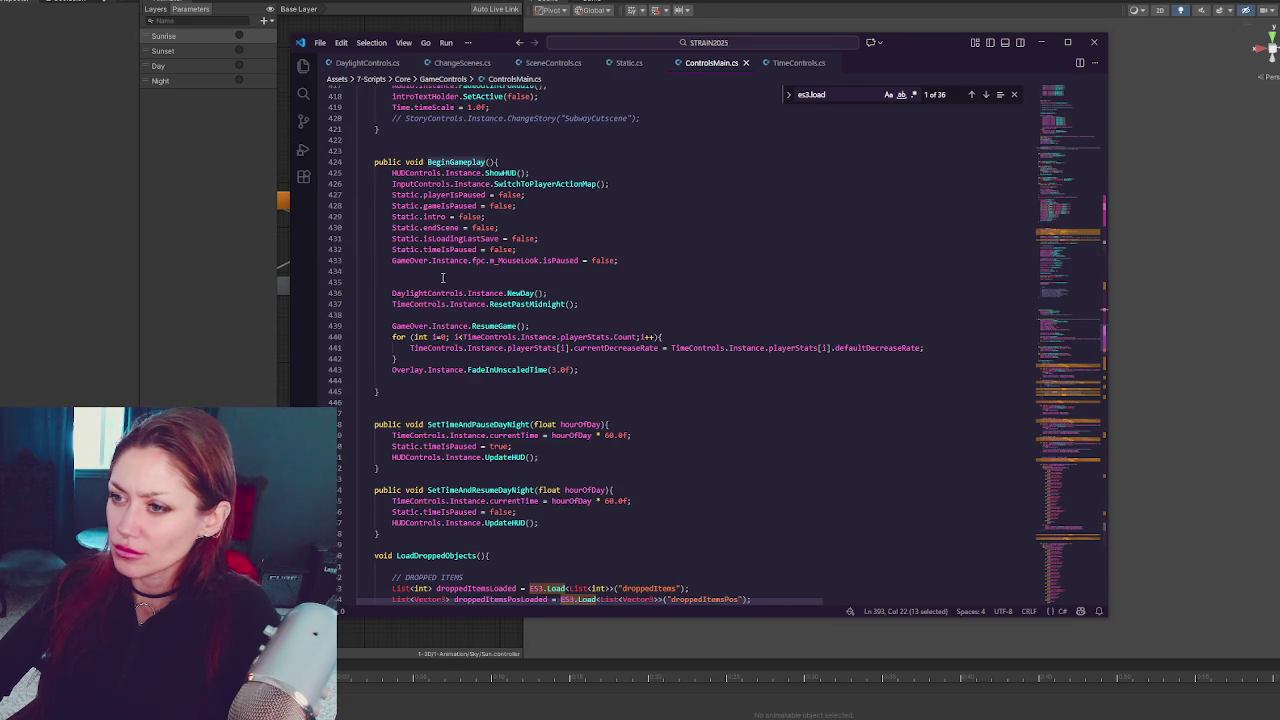
{"action": "scroll", "coordinate": [528, 297], "scroll_direction": "up", "scroll_amount": 9}
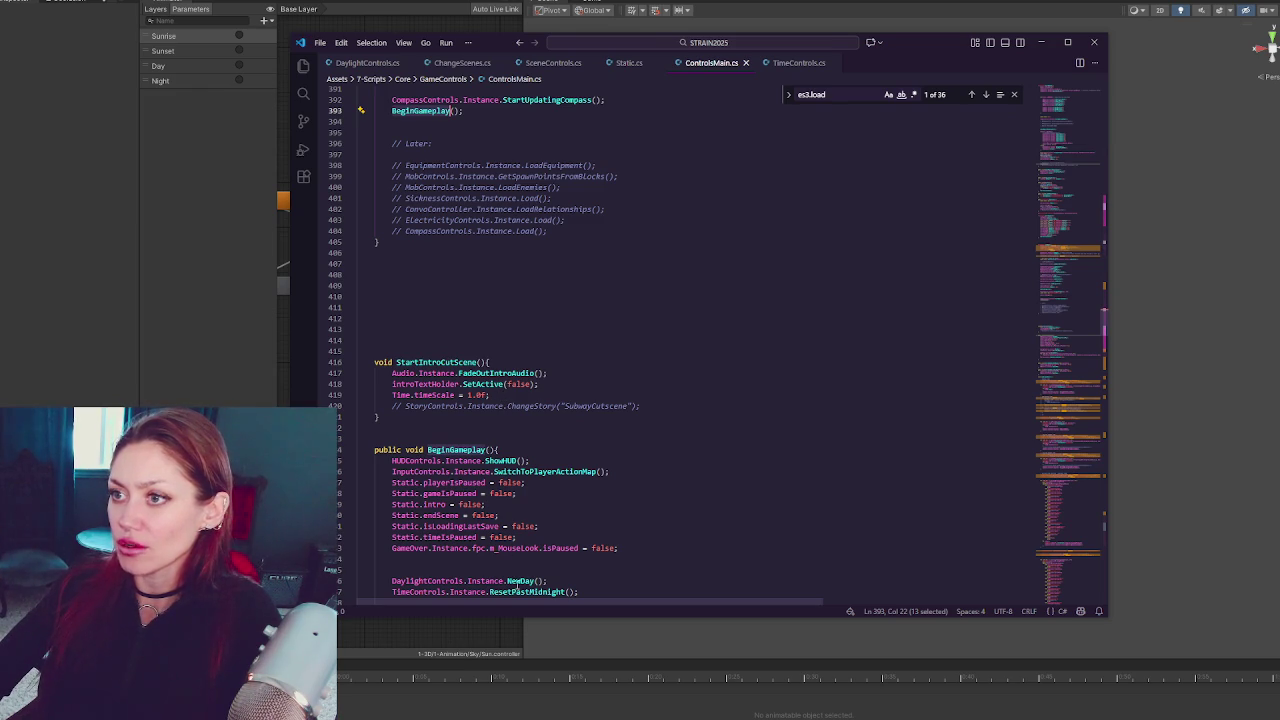
{"action": "scroll", "coordinate": [569, 332], "scroll_direction": "up", "scroll_amount": 14}
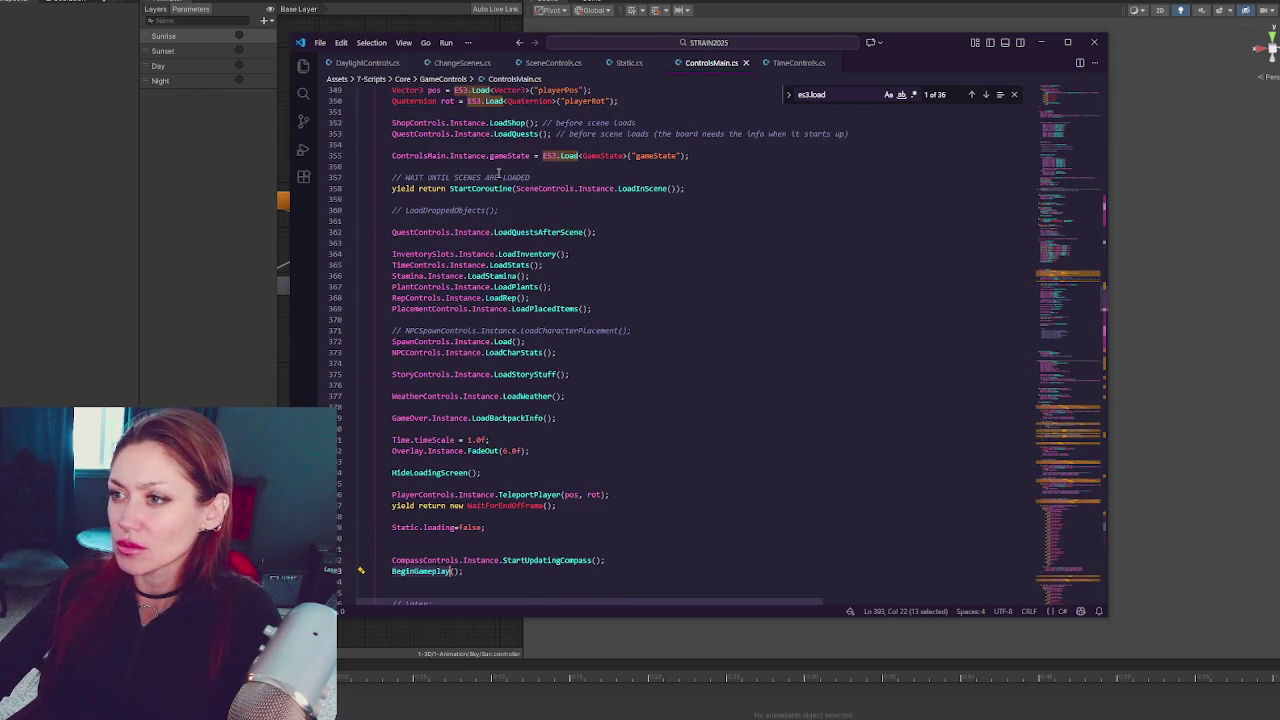
Add a JumpToTimeOfDay line after the compass update call in the load routine
{"action": "scroll", "coordinate": [498, 173], "scroll_direction": "up", "scroll_amount": 4}
{"action": "scroll", "coordinate": [498, 173], "scroll_direction": "down", "scroll_amount": 7}
{"action": "left_click", "coordinate": [623, 477]}
{"action": "key", "text": "Return"}
{"action": "type", "text": "JumpToTimeOfDay"}
{"action": "scroll", "coordinate": [600, 472], "scroll_direction": "down", "scroll_amount": 10}
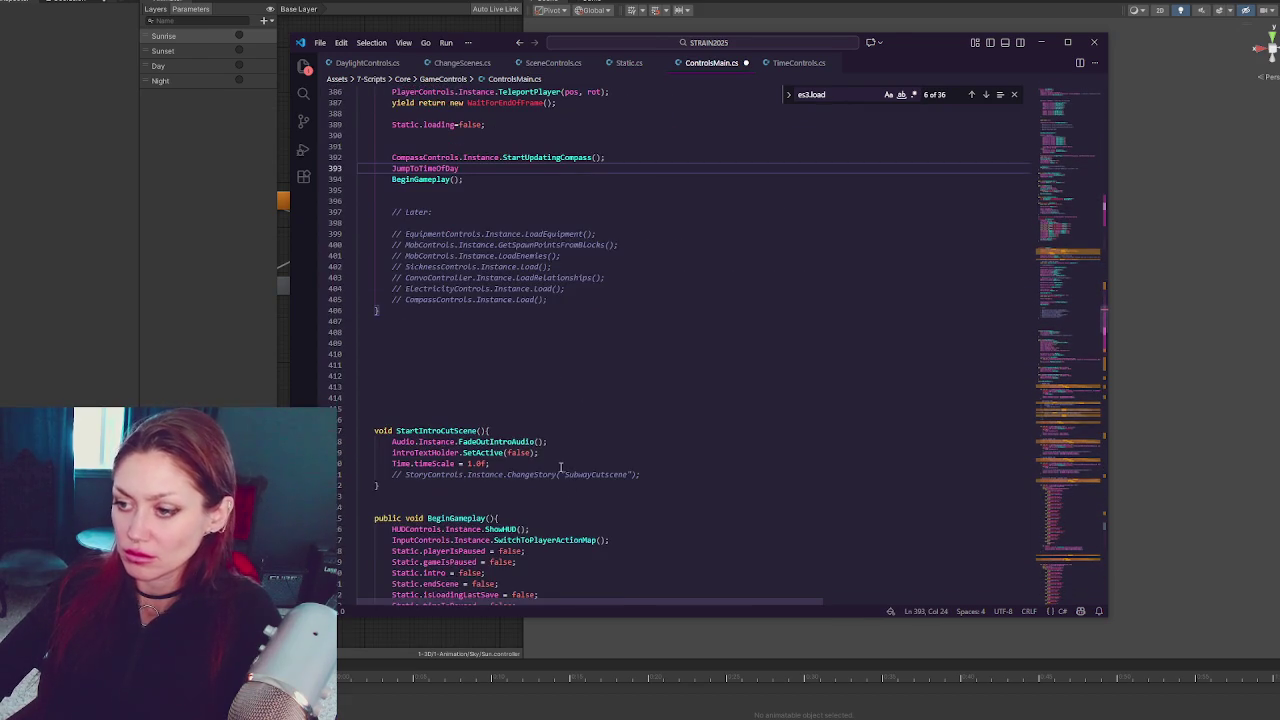
{"action": "scroll", "coordinate": [454, 486], "scroll_direction": "down", "scroll_amount": 4}
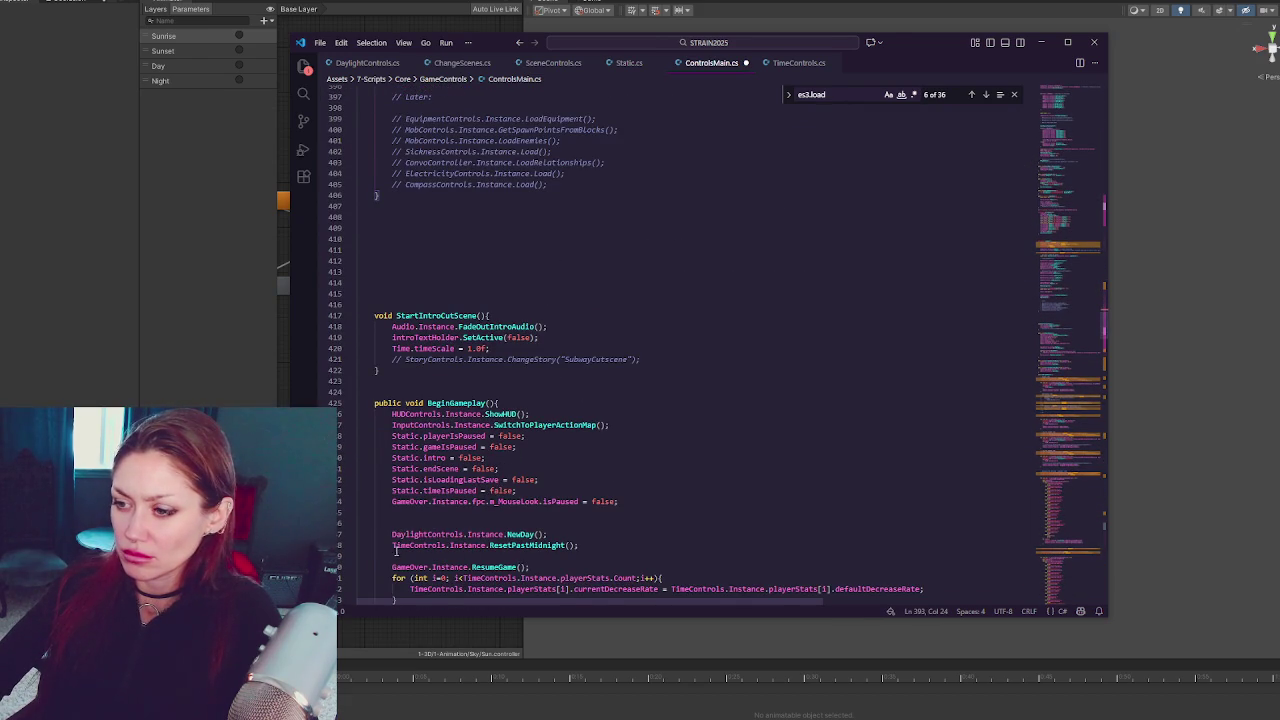
{"action": "scroll", "coordinate": [395, 549], "scroll_direction": "down", "scroll_amount": 3}
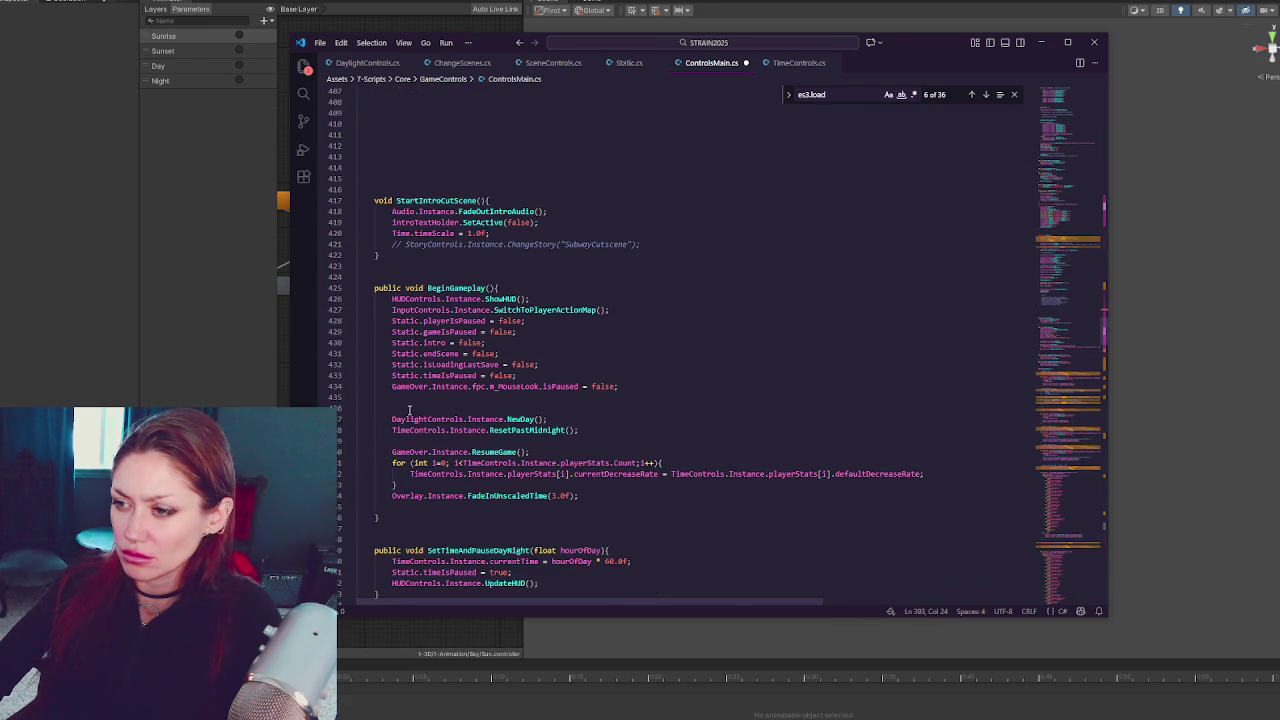
Complete it as DaylightControls.Instance.JumpToTimeOfDay(); using the copied prefix
{"action": "left_click_drag", "start_coordinate": [393, 418], "coordinate": [509, 419]}
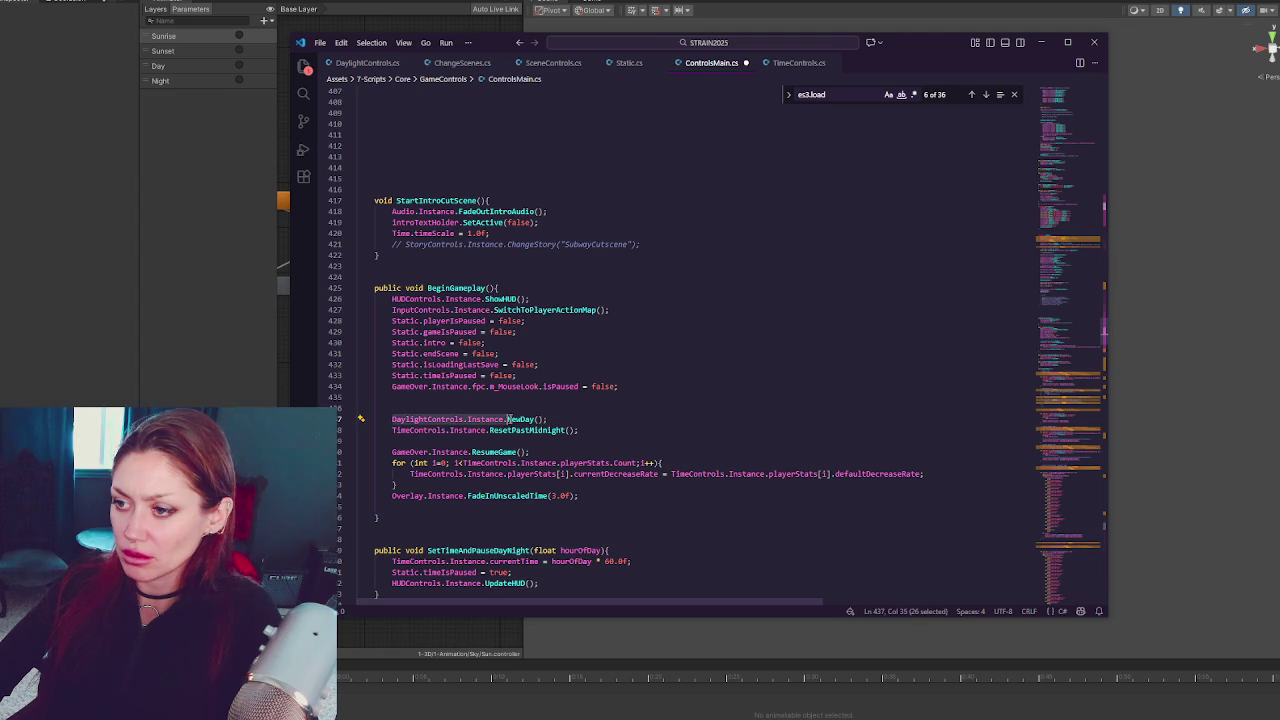
{"action": "key", "text": "ctrl+c"}
{"action": "scroll", "coordinate": [616, 425], "scroll_direction": "up", "scroll_amount": 8}
{"action": "left_click", "coordinate": [392, 207]}
{"action": "key", "text": "ctrl+v"}
{"action": "scroll", "coordinate": [521, 295], "scroll_direction": "down", "scroll_amount": 4}
{"action": "scroll", "coordinate": [537, 306], "scroll_direction": "up", "scroll_amount": 4}
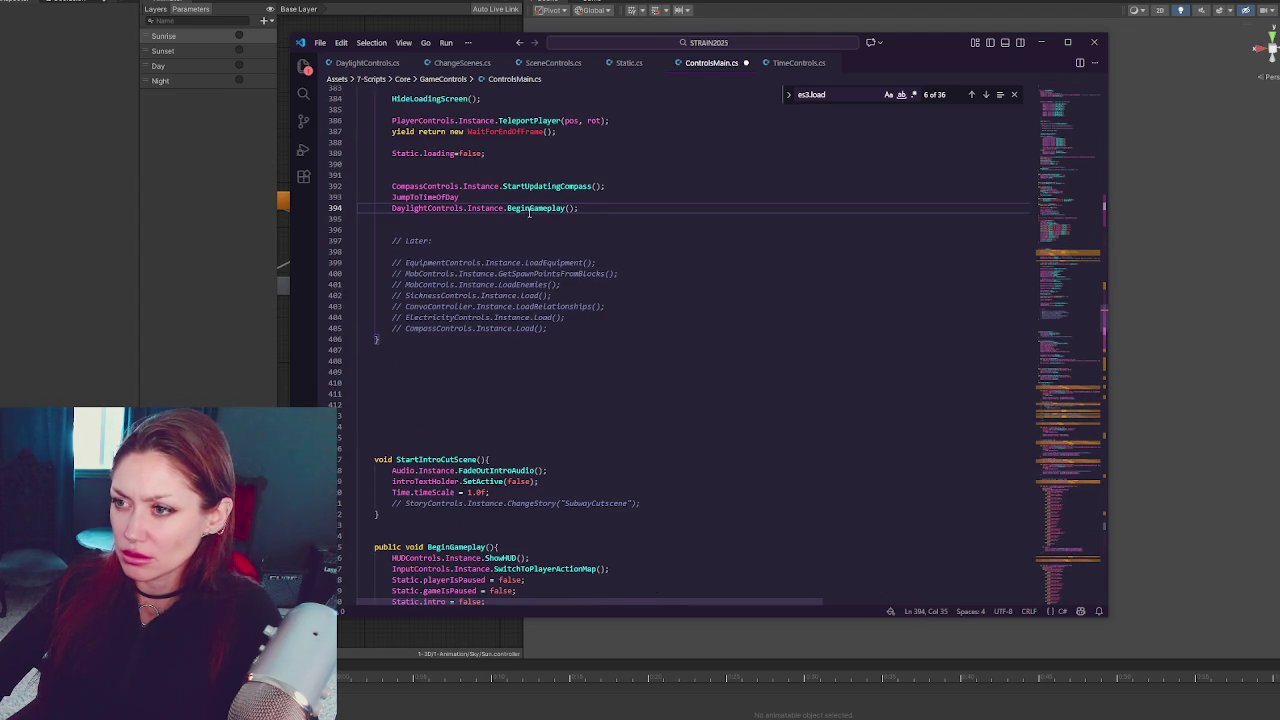
{"action": "key", "text": "ctrl+z"}
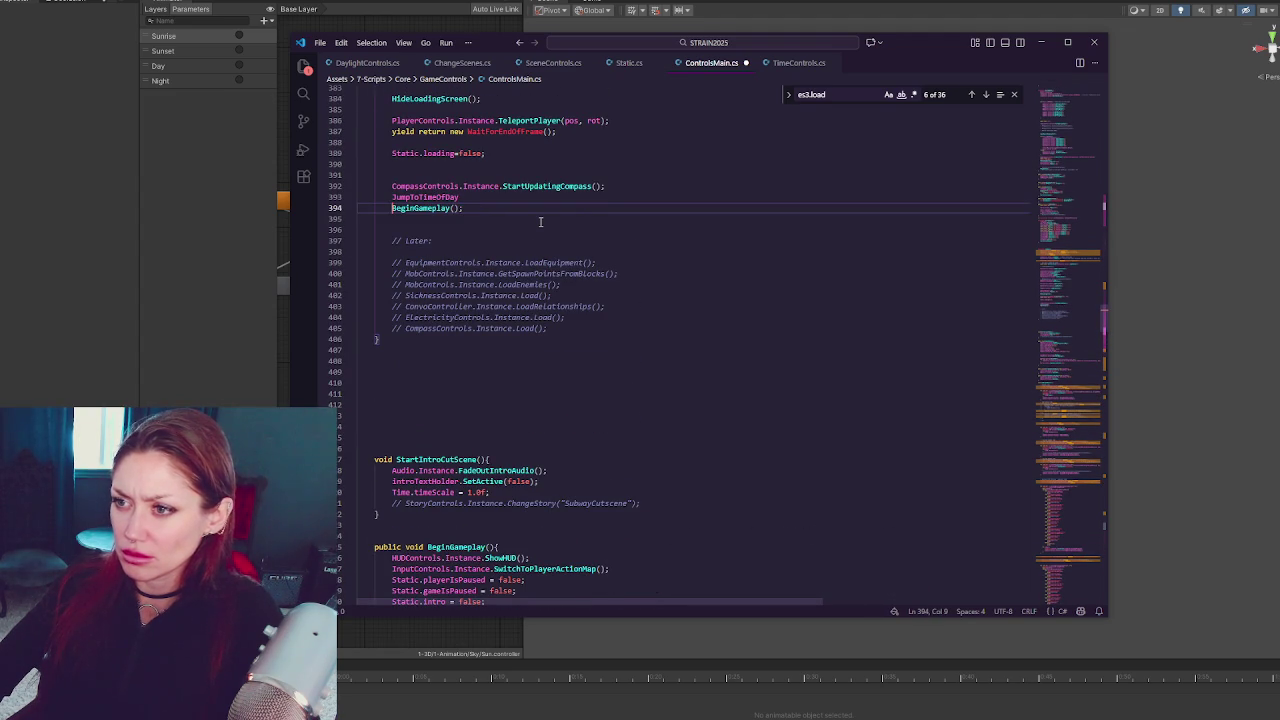
{"action": "left_click", "coordinate": [392, 197]}
{"action": "key", "text": "ctrl+v"}
{"action": "left_click", "coordinate": [592, 197]}
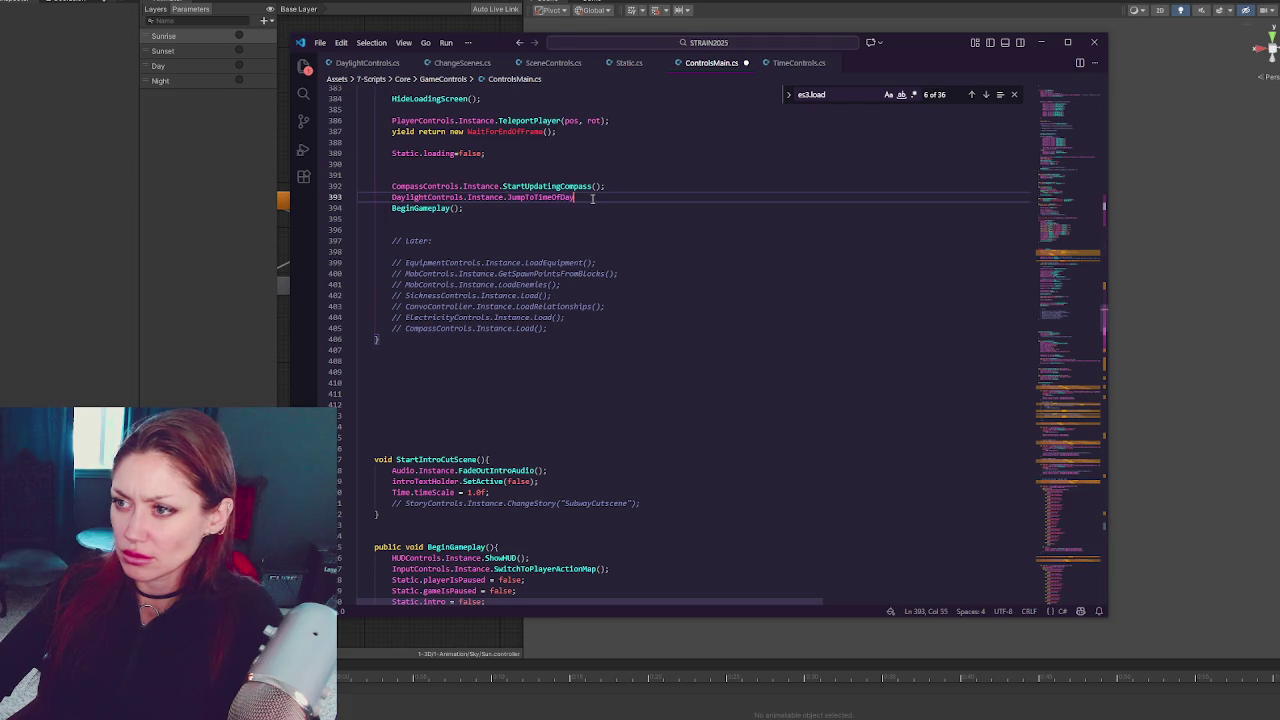
{"action": "type", "text": "();;"}
Move the NewDay() call from BeginGameplay to just above the BeginGameplay() call
{"action": "scroll", "coordinate": [560, 250], "scroll_direction": "down", "scroll_amount": 7}
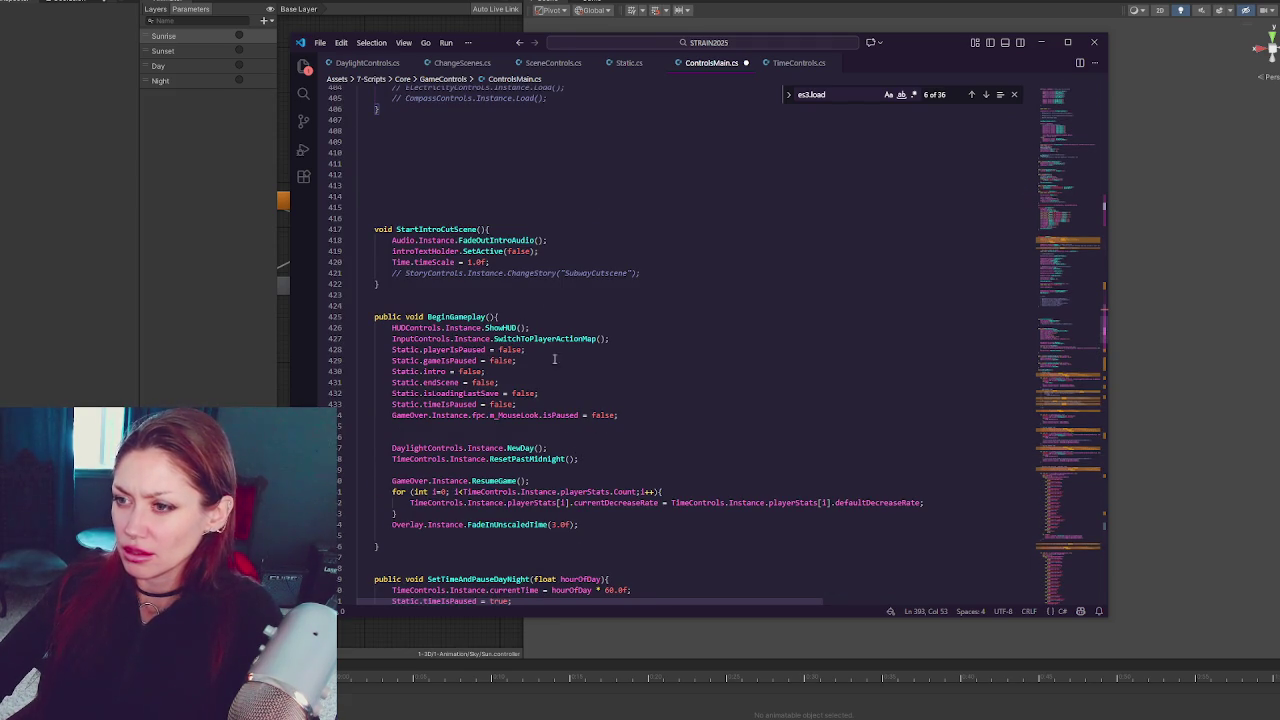
{"action": "scroll", "coordinate": [627, 462], "scroll_direction": "down", "scroll_amount": 4}
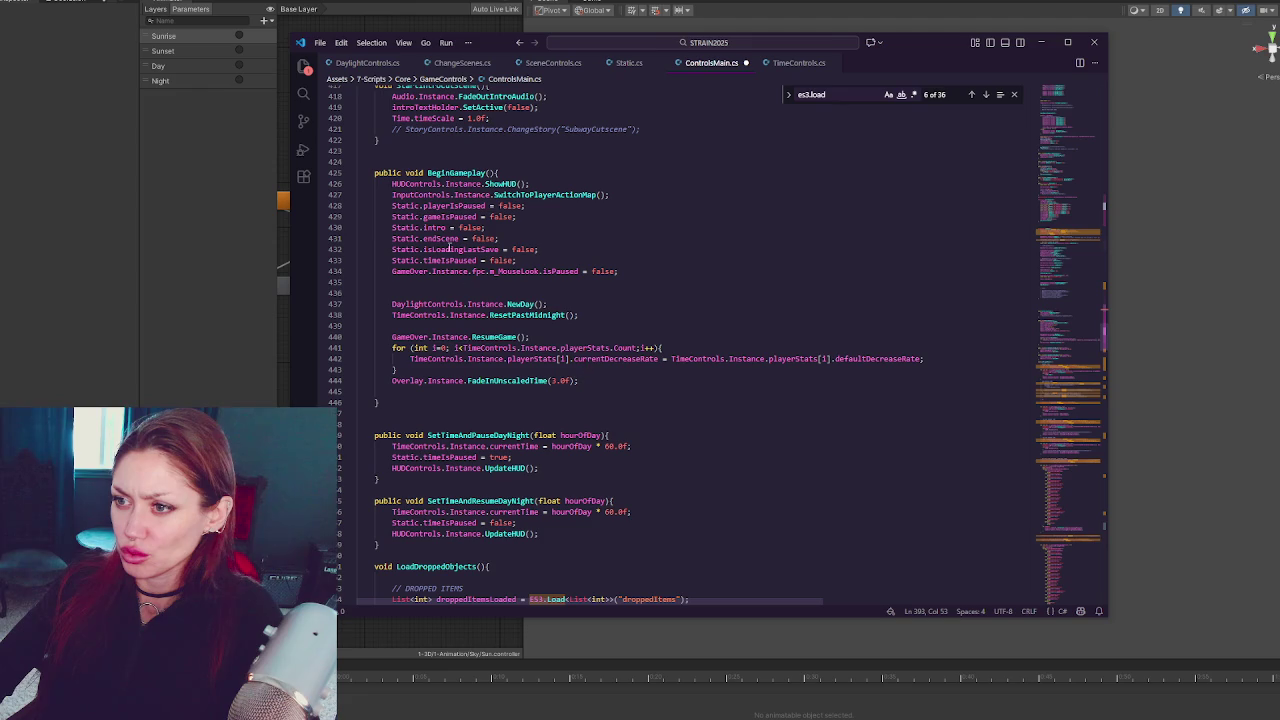
{"action": "left_click_drag", "start_coordinate": [548, 304], "coordinate": [559, 293]}
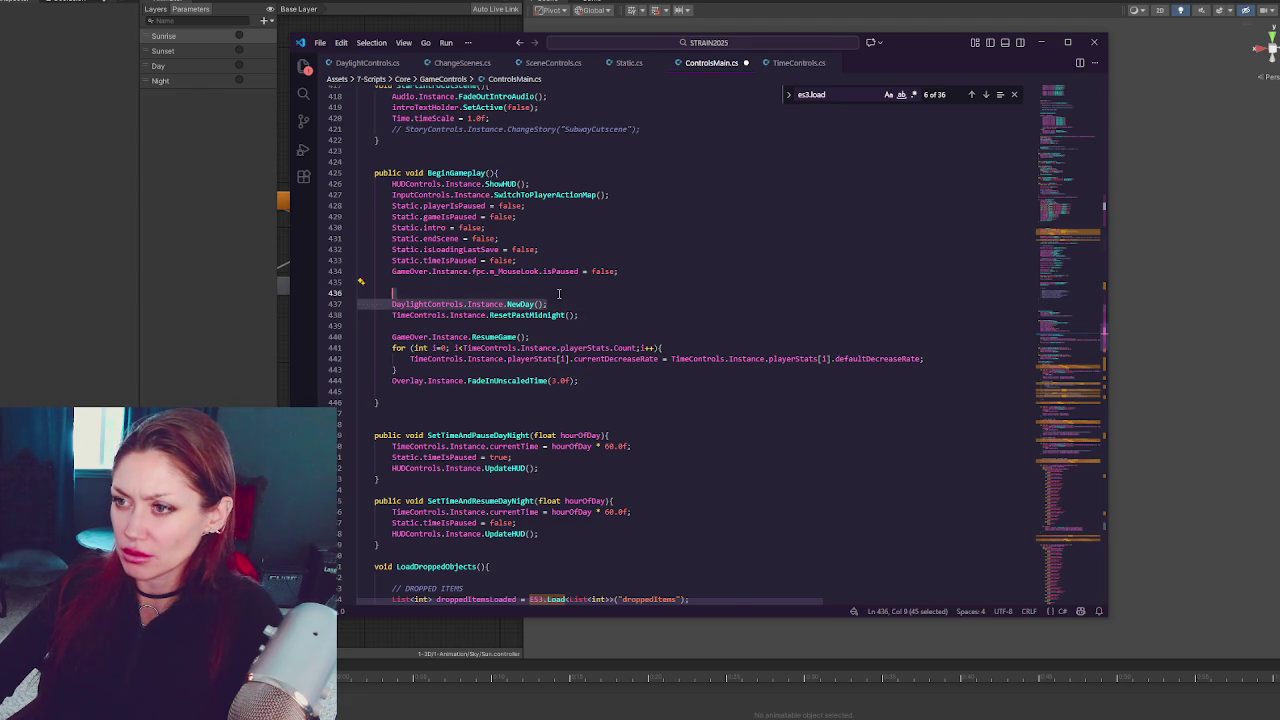
{"action": "key", "text": "Delete"}
{"action": "key", "text": "ctrl+f"}
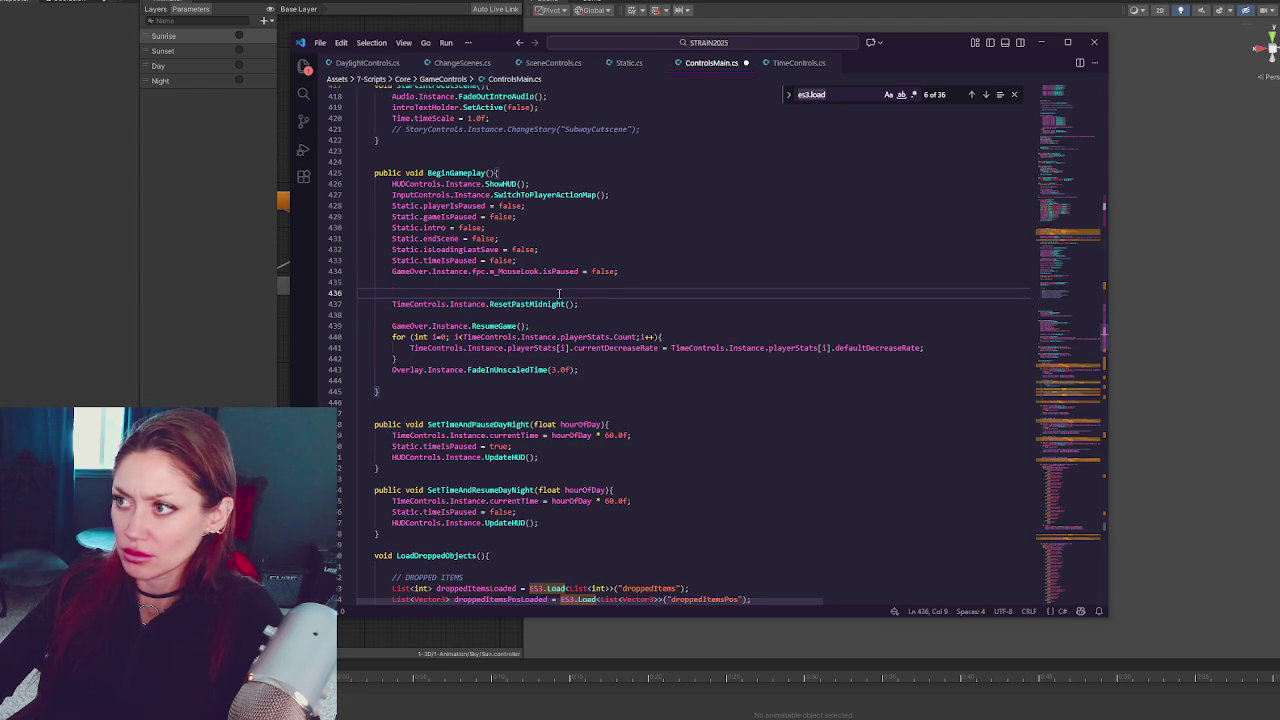
{"action": "type", "text": "begingameplay"}
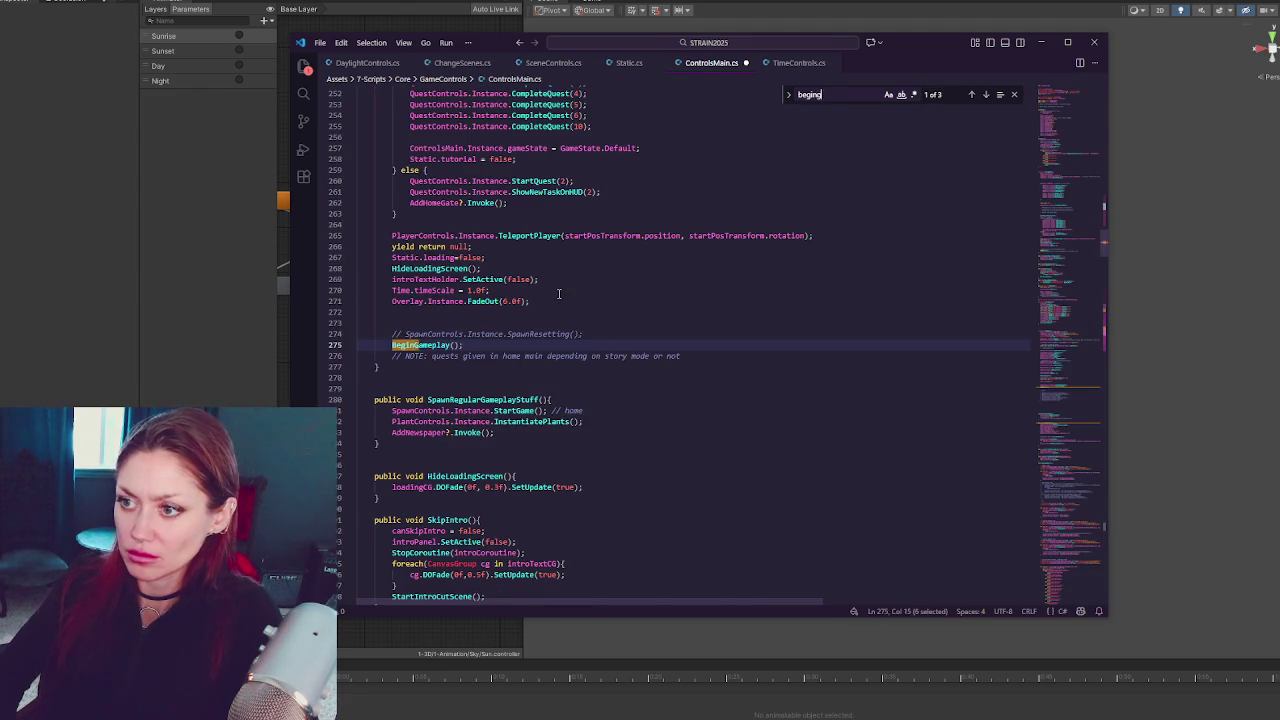
{"action": "scroll", "coordinate": [820, 189], "scroll_direction": "up", "scroll_amount": 12}
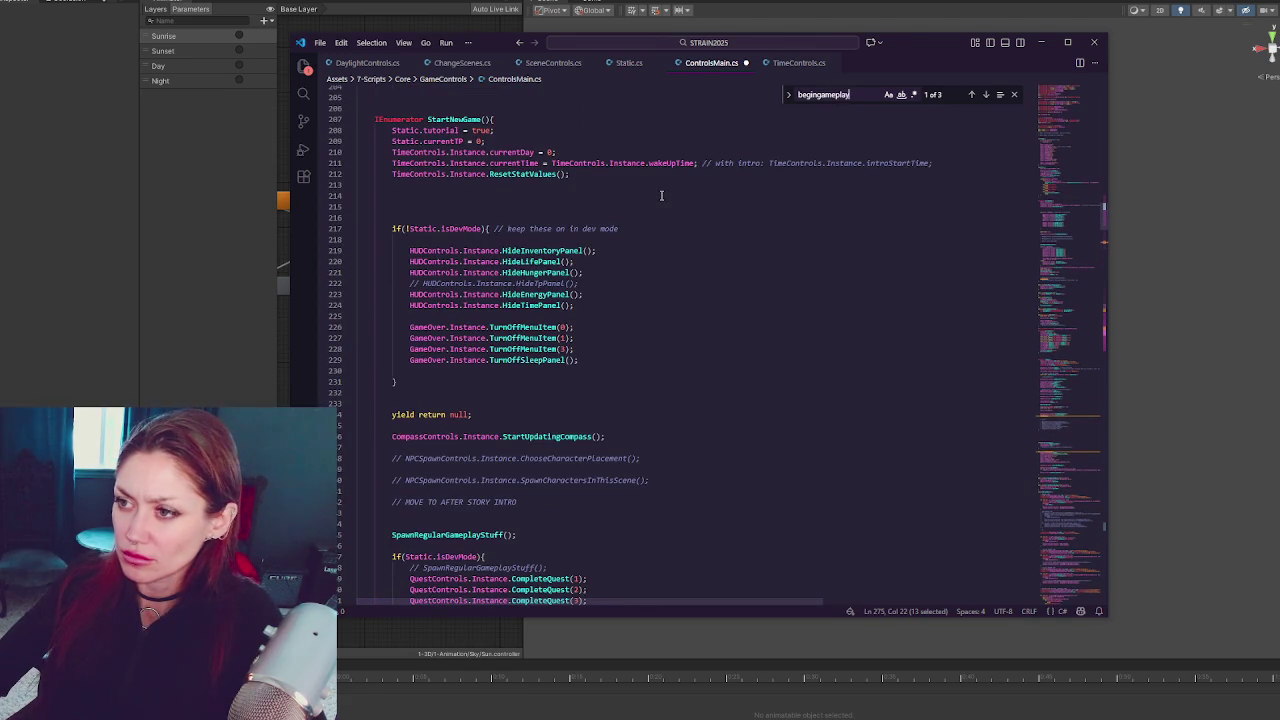
{"action": "scroll", "coordinate": [662, 196], "scroll_direction": "down", "scroll_amount": 13}
{"action": "left_click", "coordinate": [536, 409]}
{"action": "key", "text": "Return"}
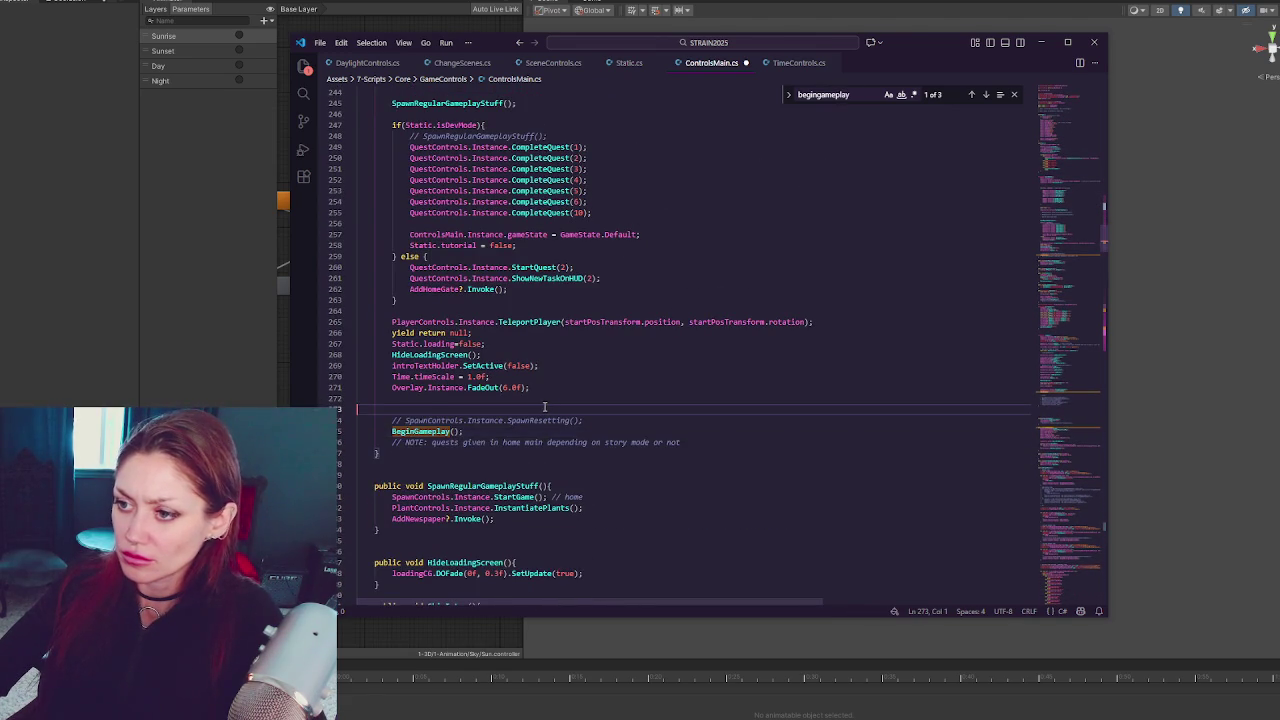
{"action": "key", "text": "ctrl+v"}
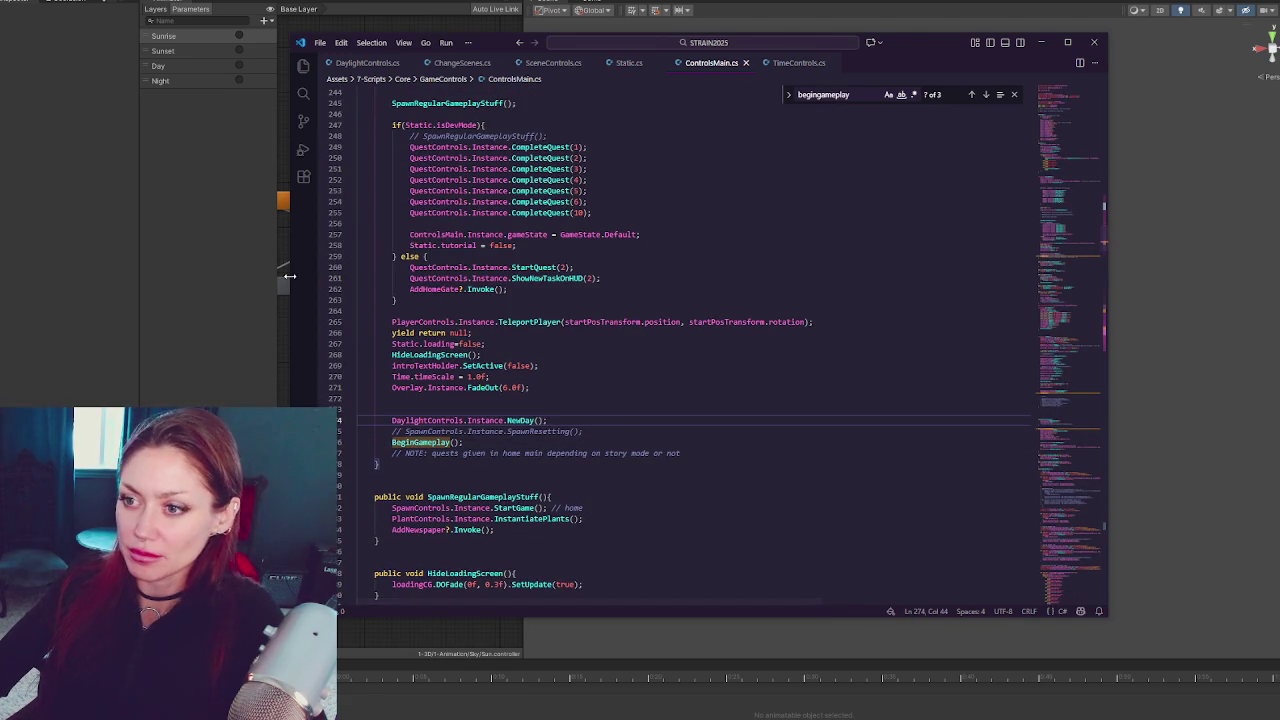
{"action": "left_click", "coordinate": [235, 272]}
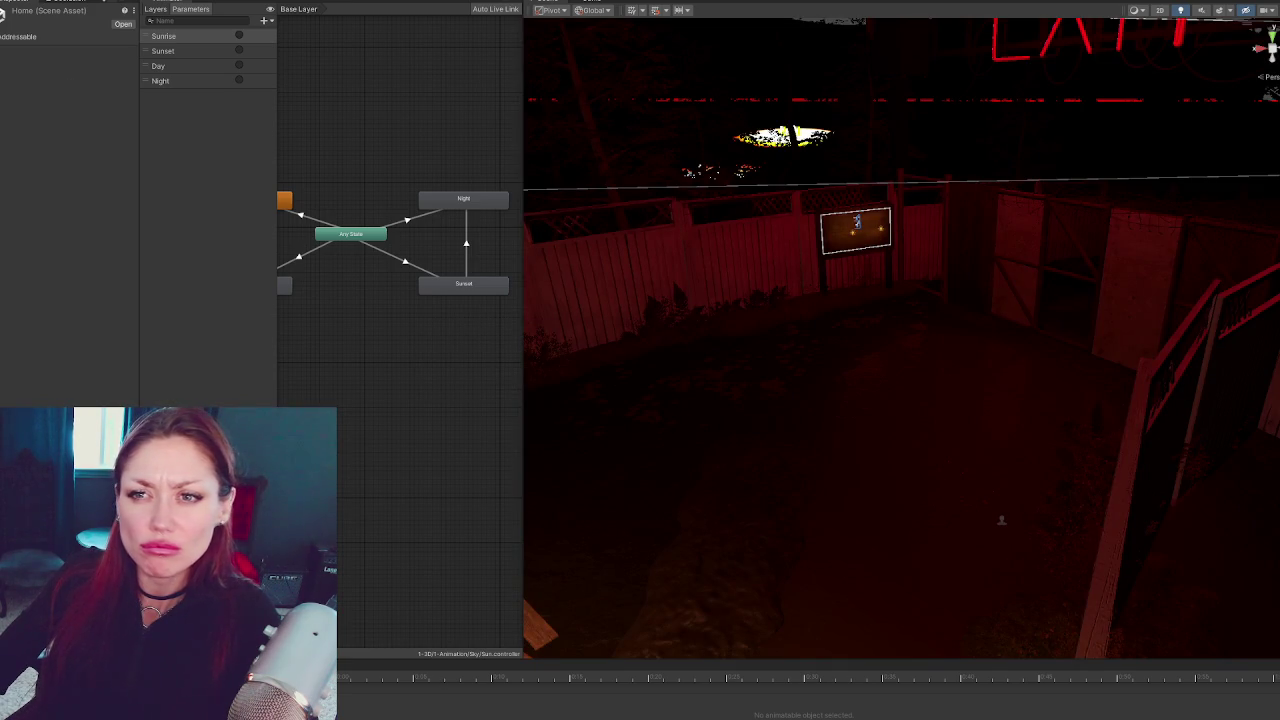
Select the MapBoard sign and open its Map (Script) component as Map.cs
{"action": "left_click", "coordinate": [884, 245]}
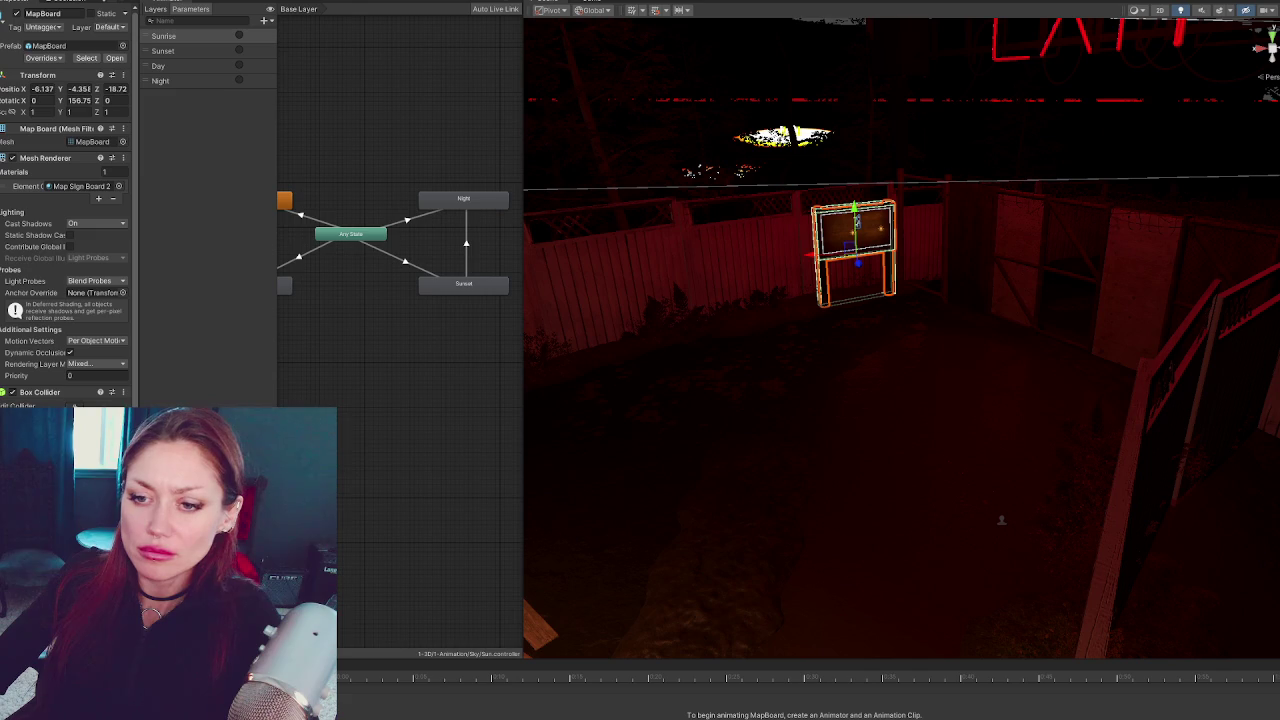
{"action": "scroll", "coordinate": [45, 225], "scroll_direction": "down", "scroll_amount": 3}
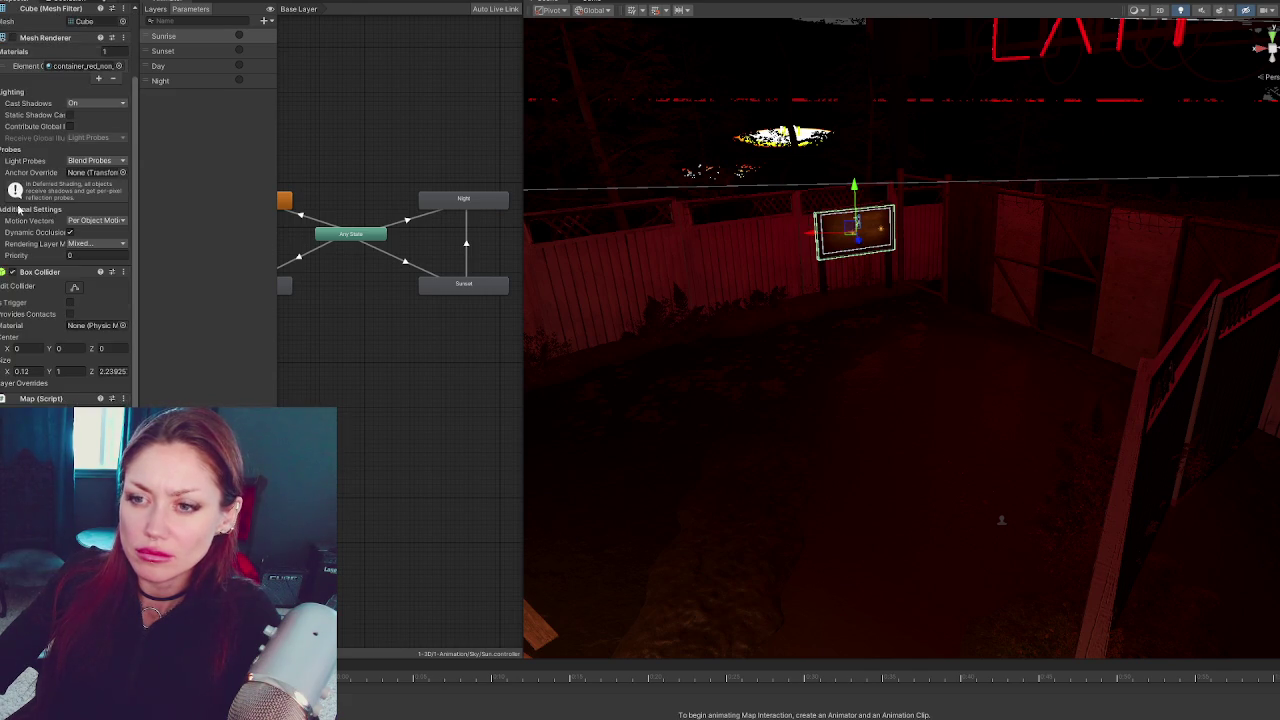
{"action": "scroll", "coordinate": [40, 354], "scroll_direction": "down", "scroll_amount": 4}
{"action": "double_click", "coordinate": [97, 318]}
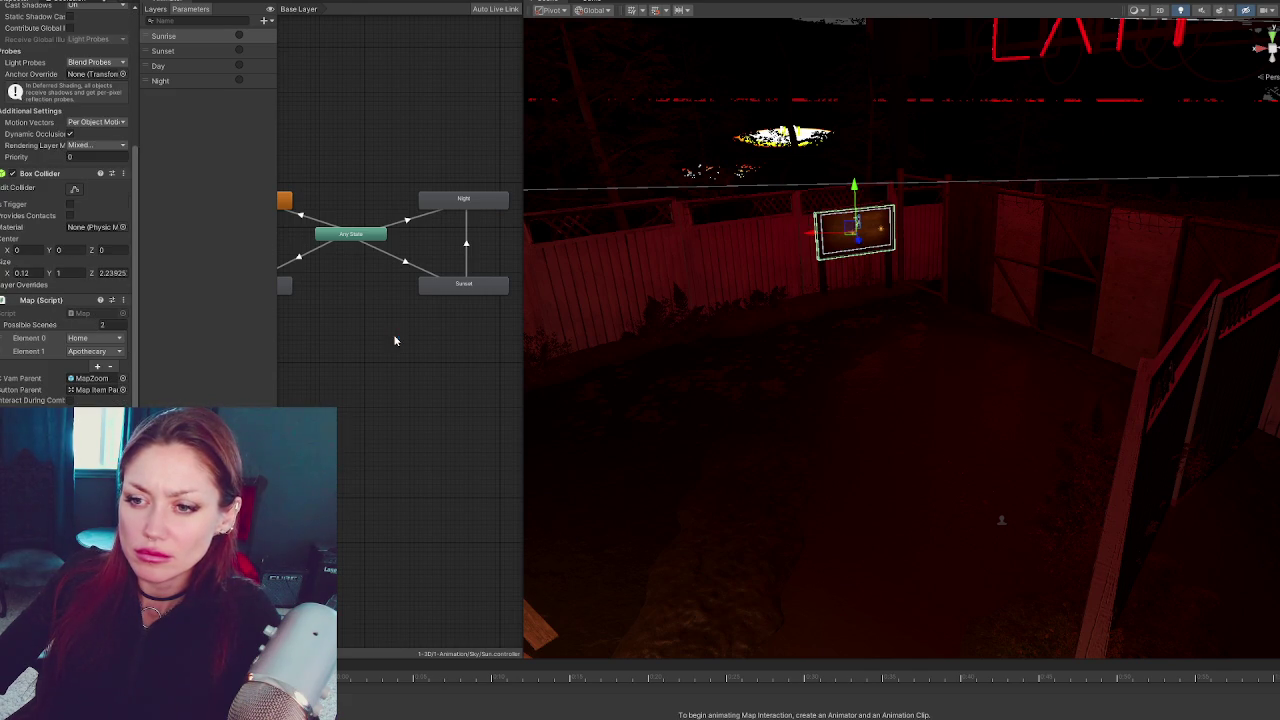
{"action": "scroll", "coordinate": [578, 370], "scroll_direction": "down", "scroll_amount": 10}
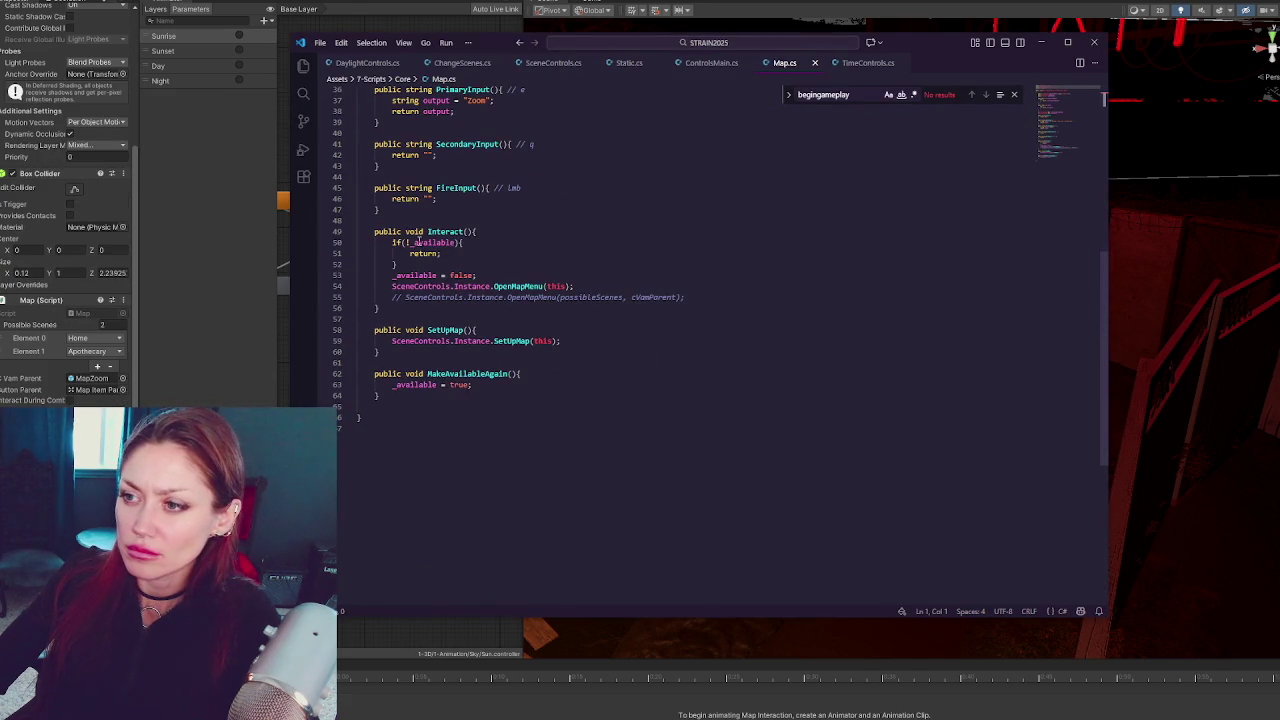
Copy OpenMapMenu from Map.cs and find it in SceneControls.cs
{"action": "double_click", "coordinate": [528, 287]}
{"action": "key", "text": "ctrl+c"}
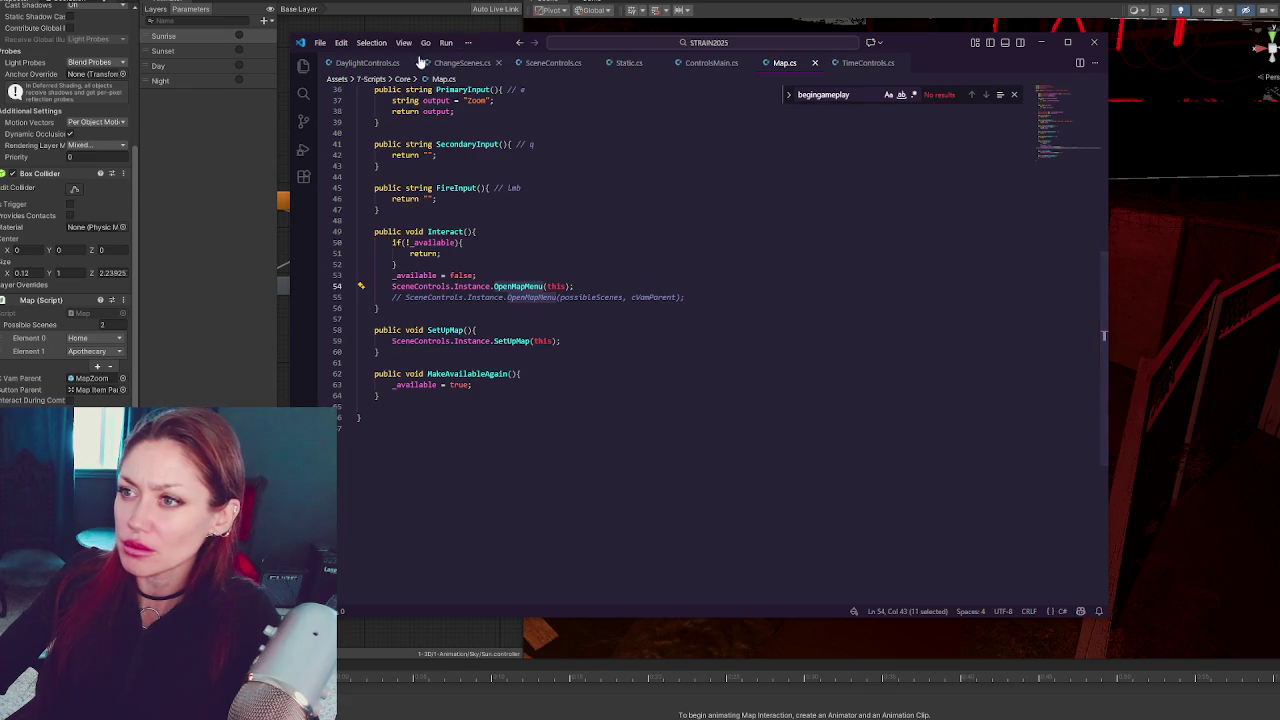
{"action": "left_click", "coordinate": [548, 63]}
{"action": "key", "text": "ctrl+f"}
{"action": "key", "text": "ctrl+v"}
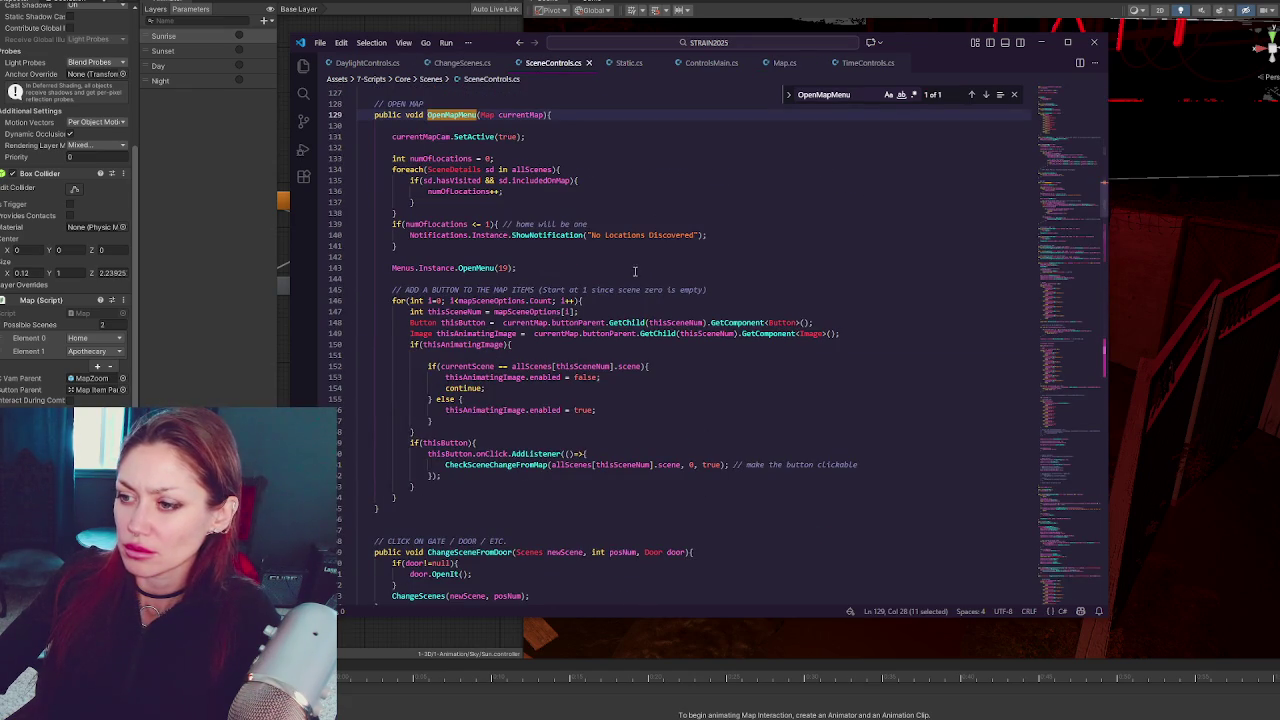
{"action": "scroll", "coordinate": [634, 271], "scroll_direction": "down", "scroll_amount": 4}
Follow CheckSceneChangeFromMap to the ChangeScenes call on line 421, then return to Unity
{"action": "double_click", "coordinate": [503, 322]}
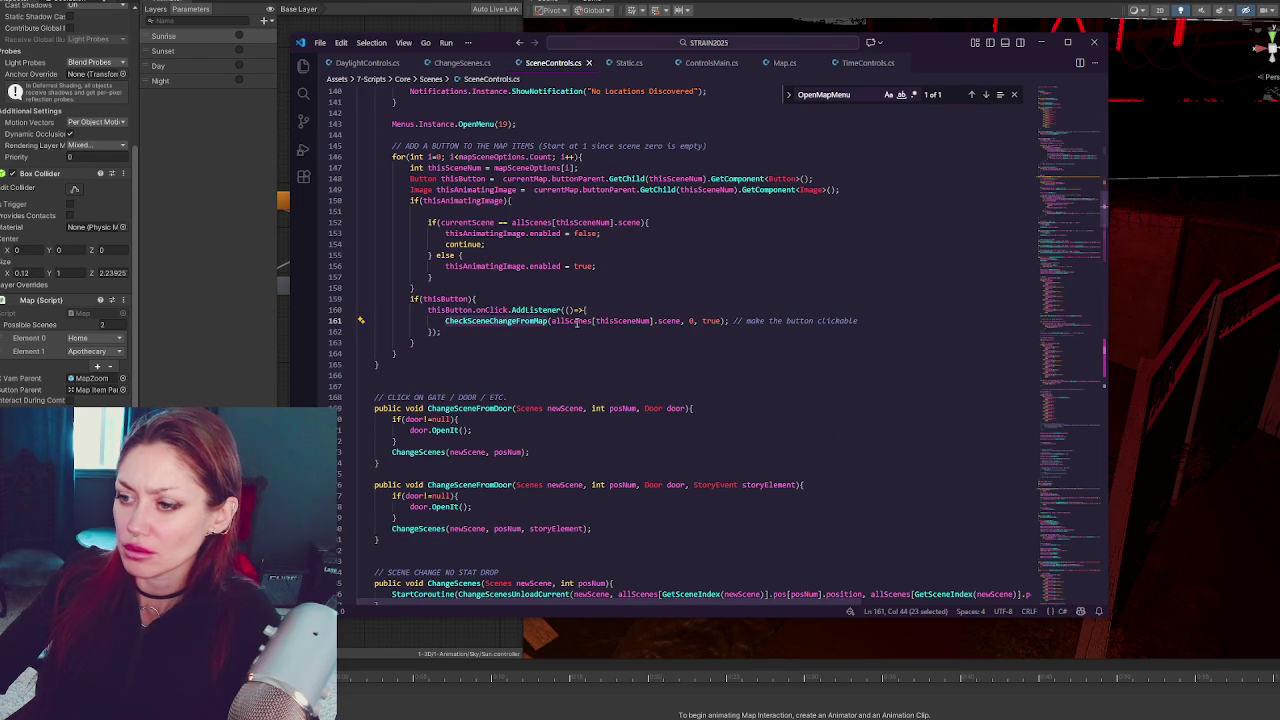
{"action": "scroll", "coordinate": [576, 322], "scroll_direction": "down", "scroll_amount": 7}
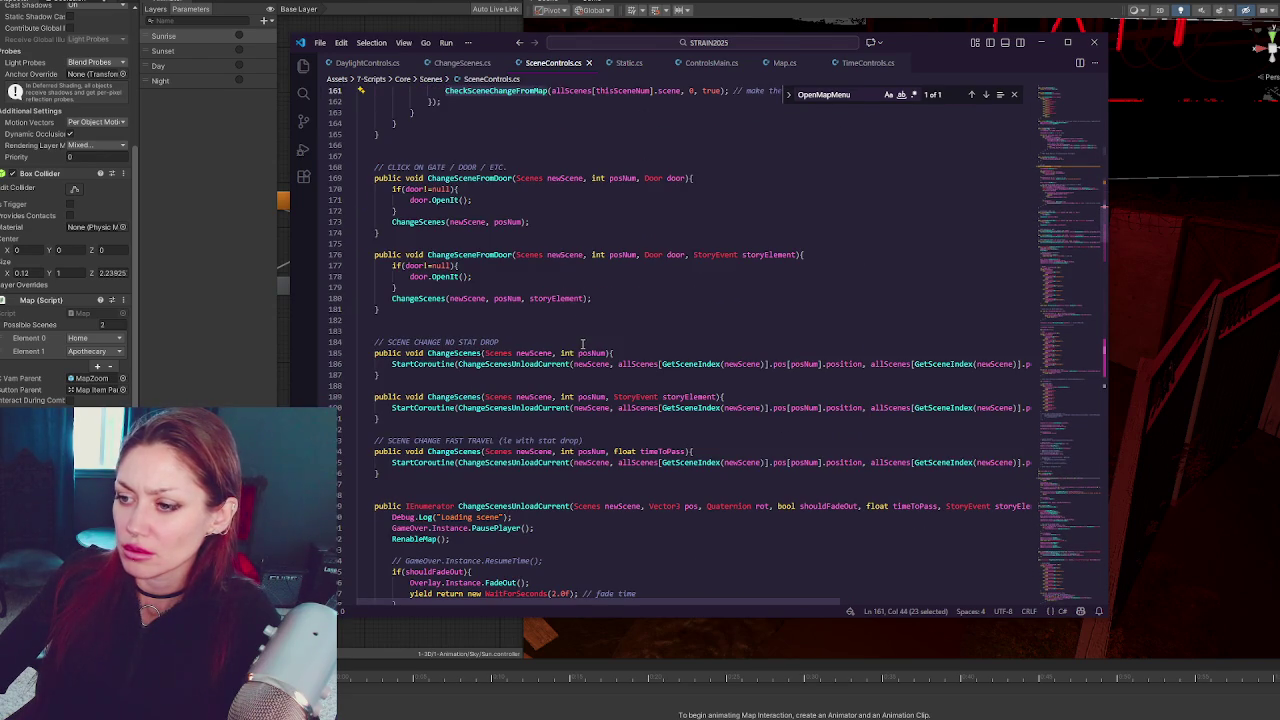
{"action": "scroll", "coordinate": [582, 344], "scroll_direction": "down", "scroll_amount": 20}
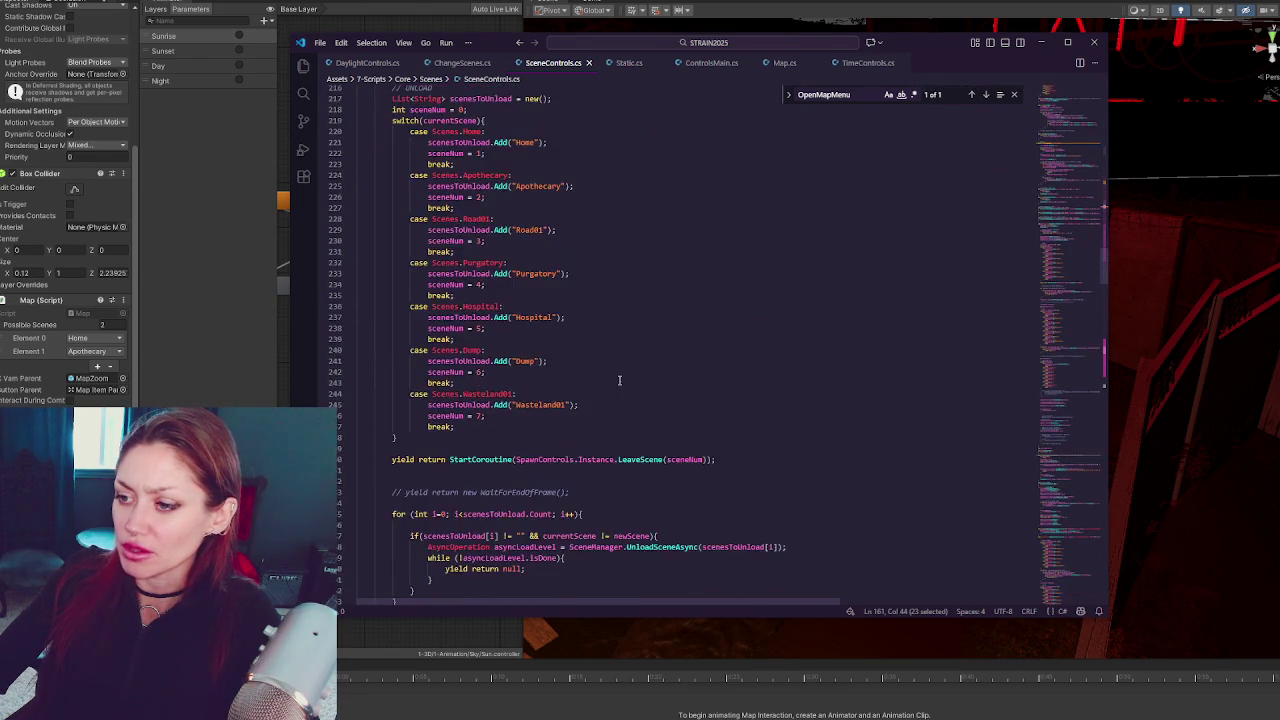
{"action": "scroll", "coordinate": [643, 408], "scroll_direction": "down", "scroll_amount": 20}
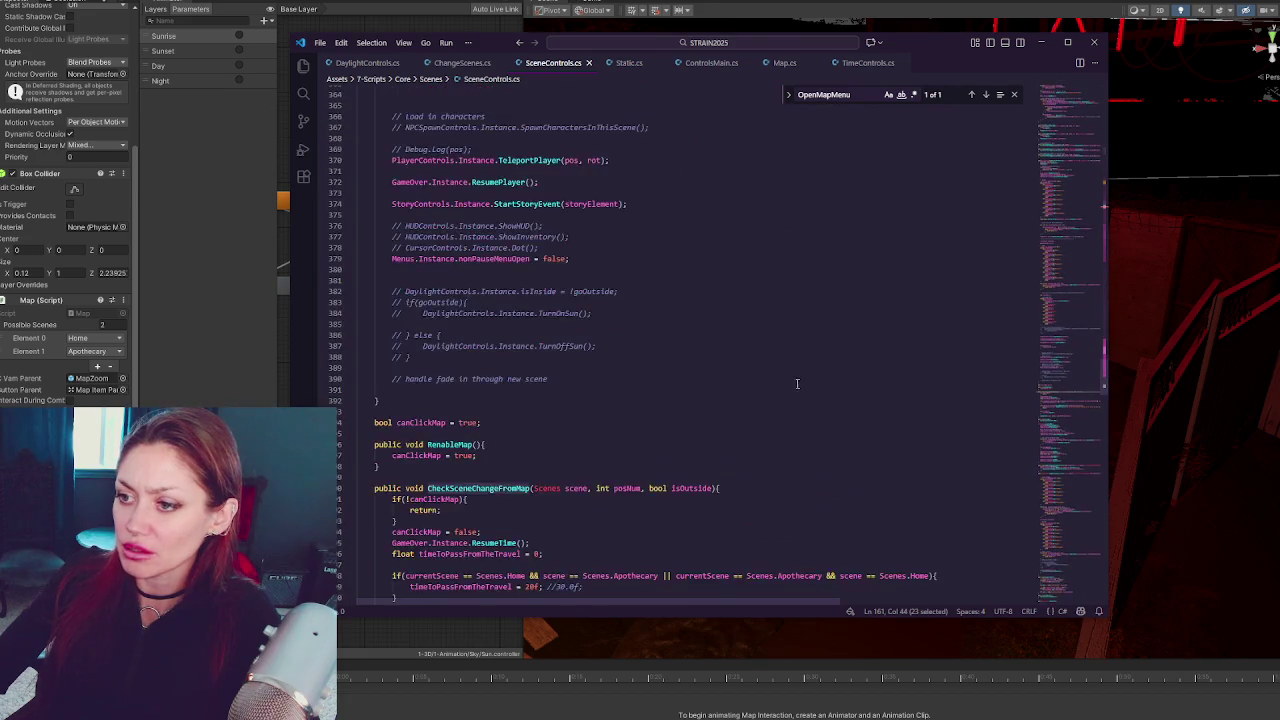
{"action": "scroll", "coordinate": [774, 375], "scroll_direction": "down", "scroll_amount": 1}
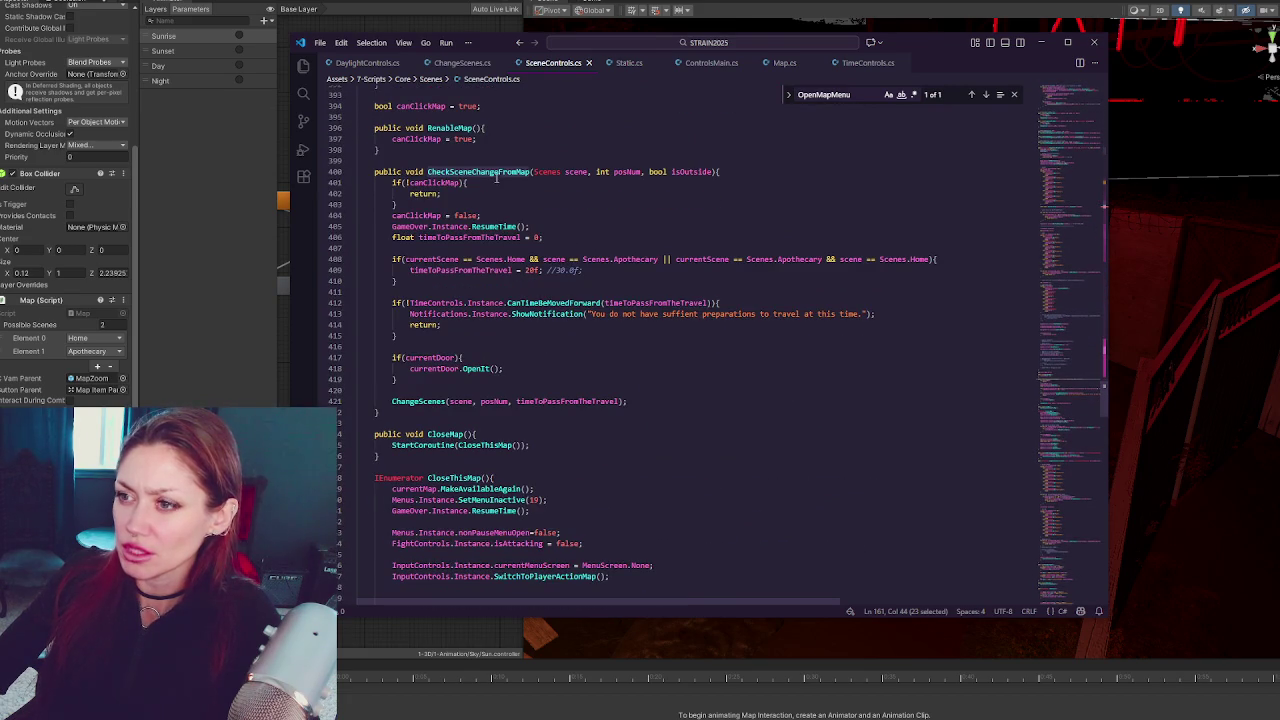
{"action": "double_click", "coordinate": [433, 401]}
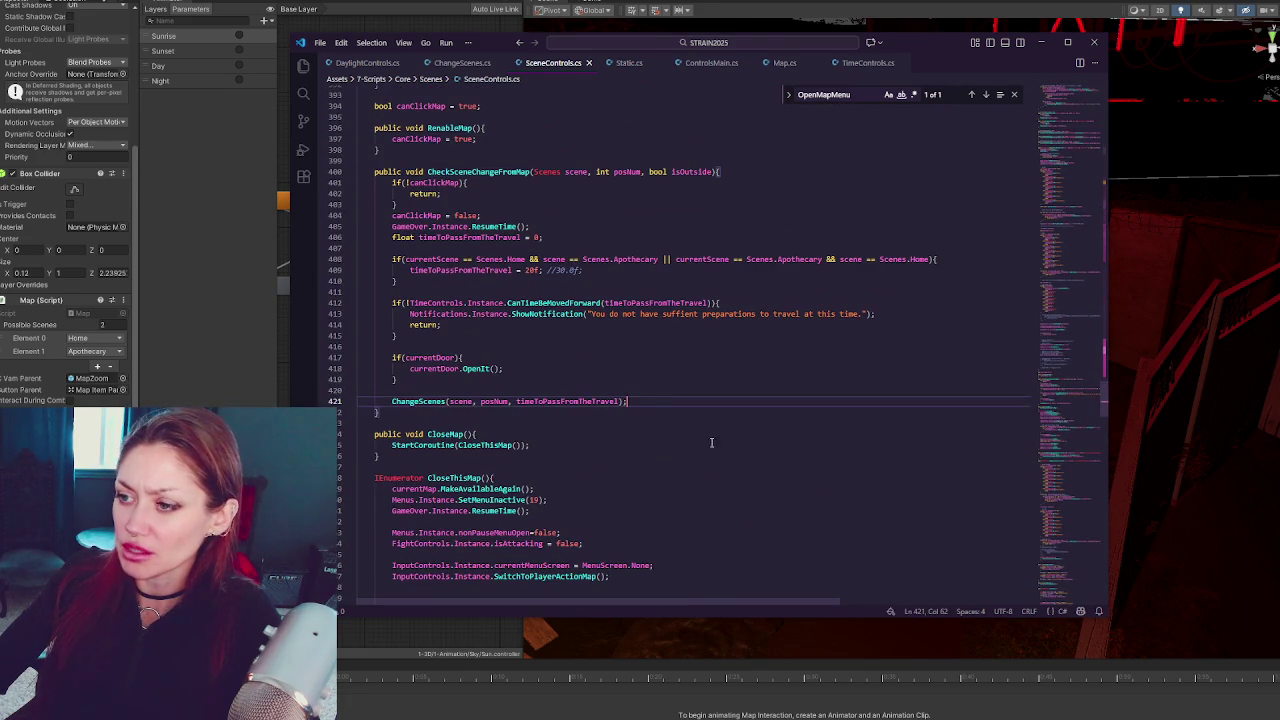
{"action": "left_click", "coordinate": [182, 365]}
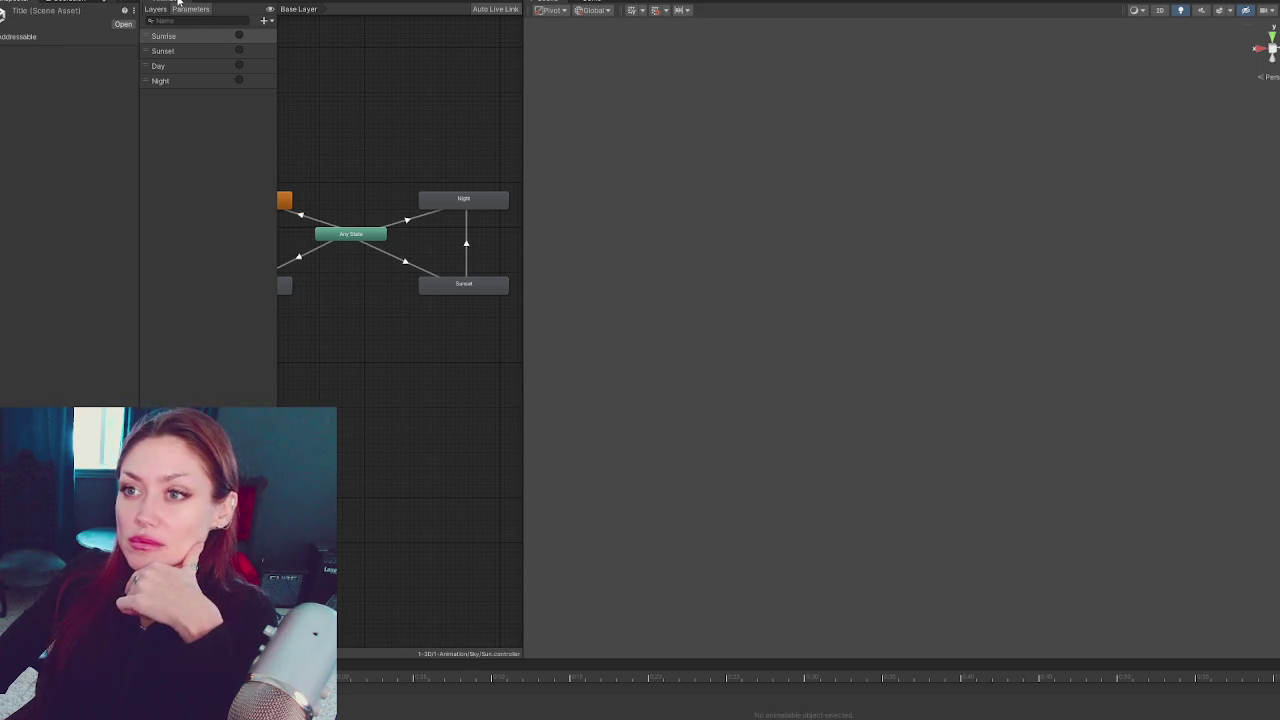
Enlarge and widen the Animator graph, then switch to ControlsMain.cs in the code editor
{"action": "double_click", "coordinate": [665, 2]}
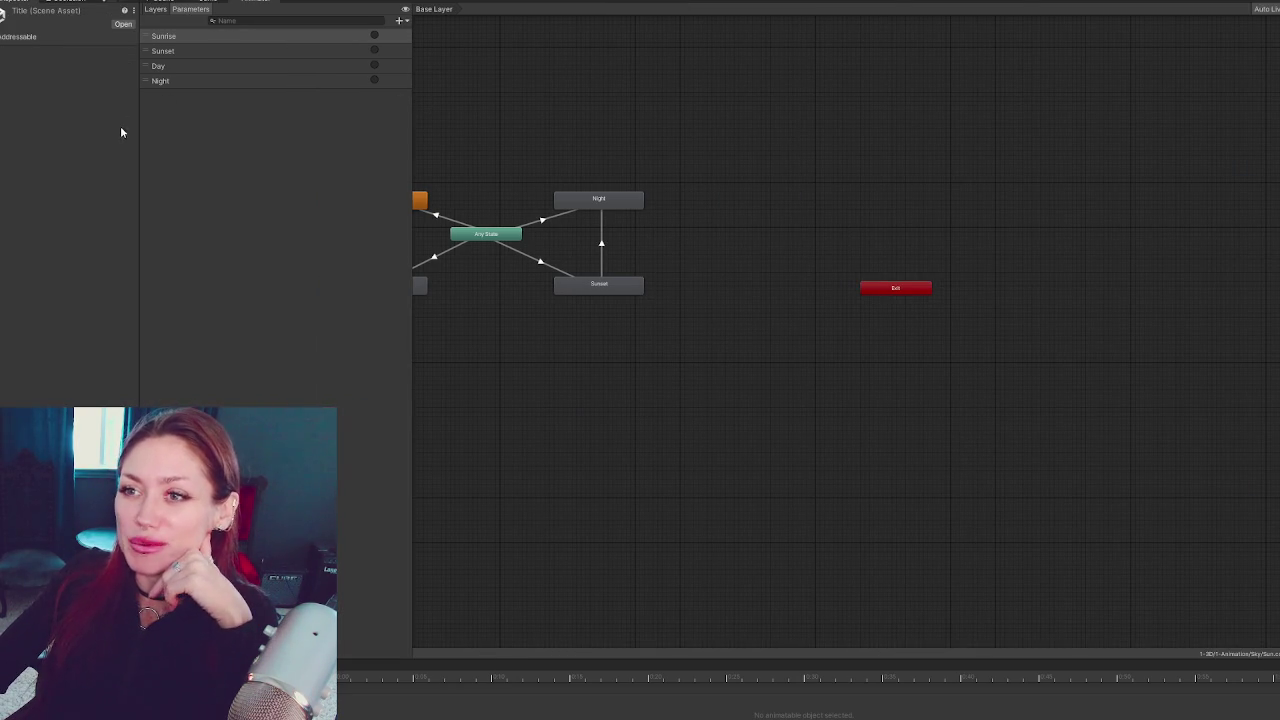
{"action": "left_click_drag", "start_coordinate": [139, 125], "coordinate": [30, 162]}
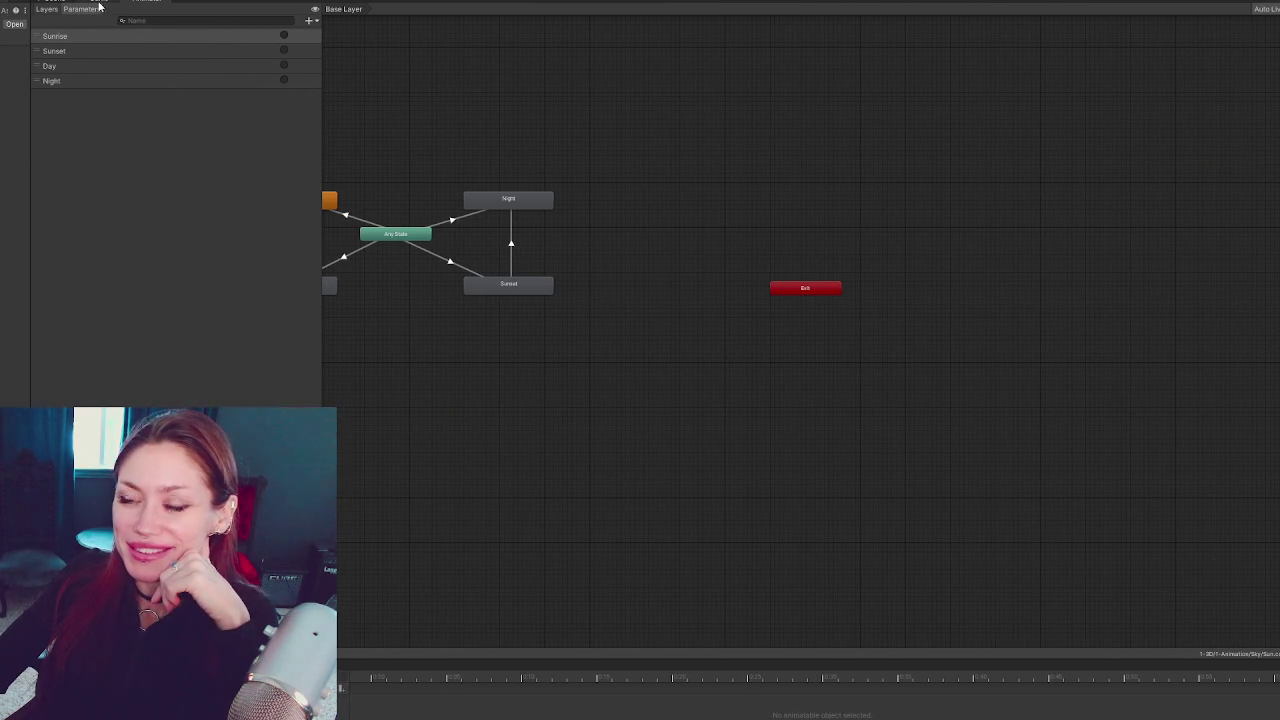
{"action": "key", "text": "alt+Tab"}
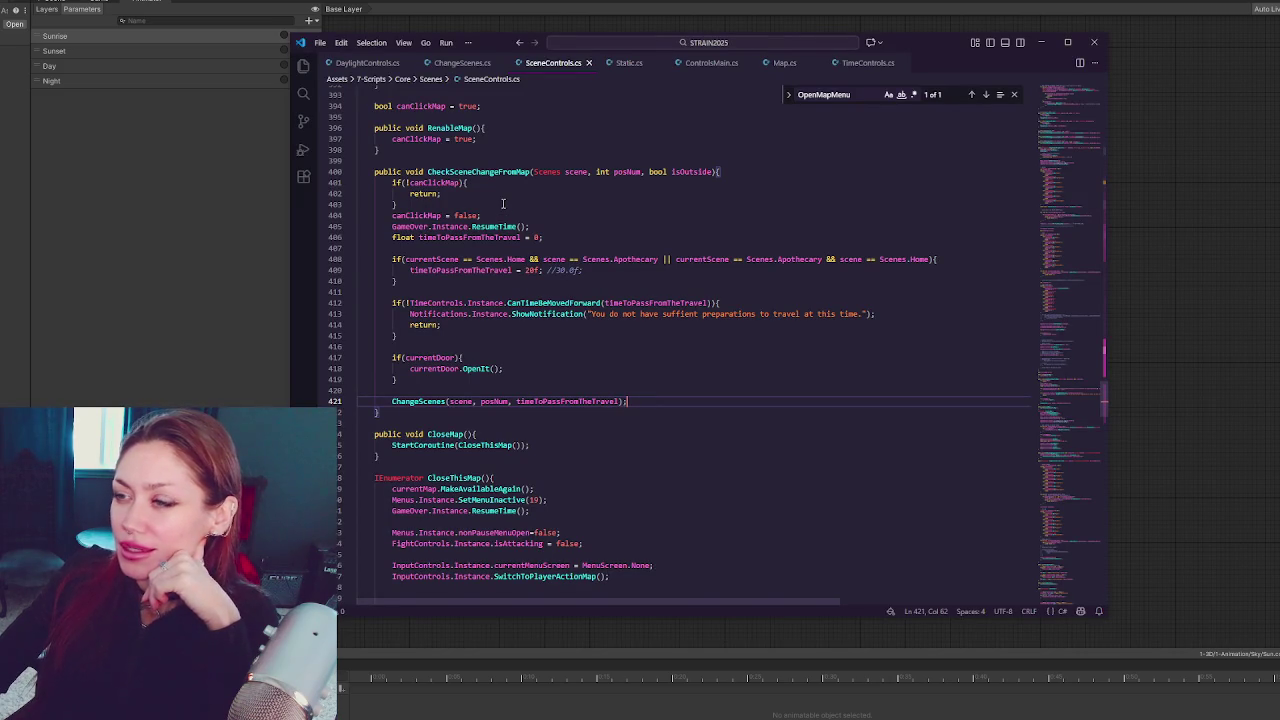
{"action": "left_click", "coordinate": [722, 64]}
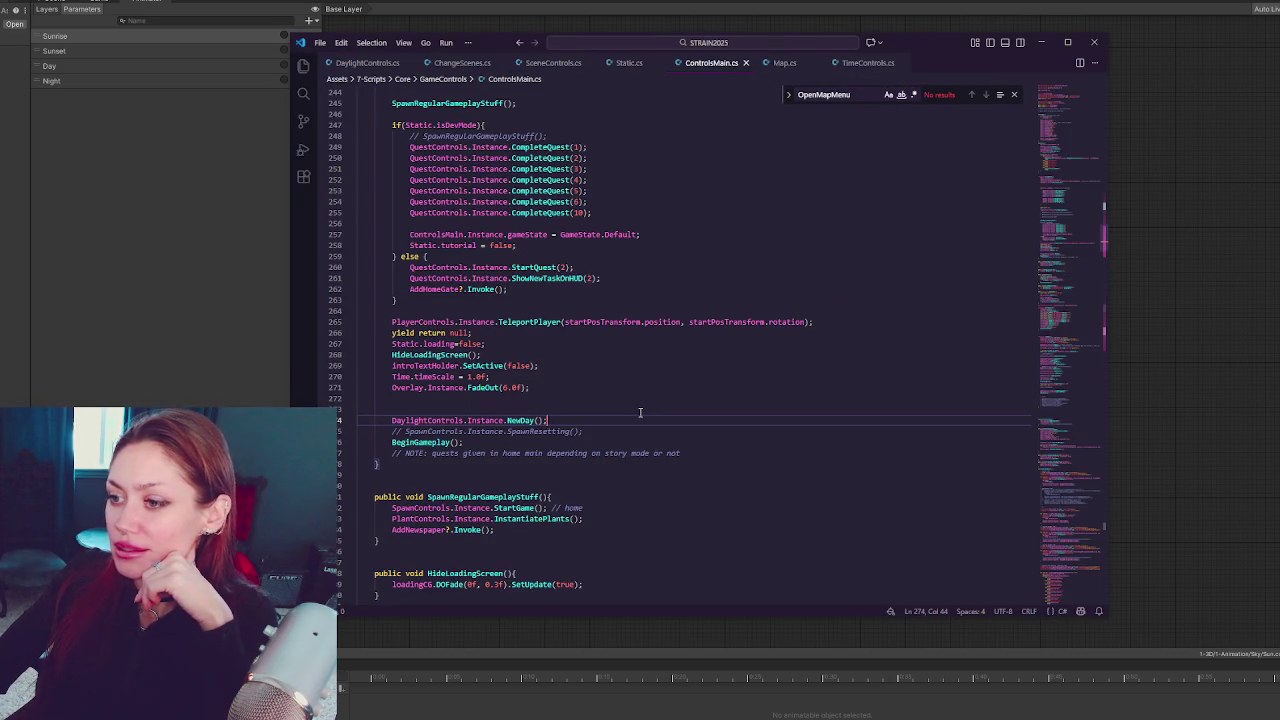
{"action": "scroll", "coordinate": [640, 412], "scroll_direction": "up", "scroll_amount": 10}
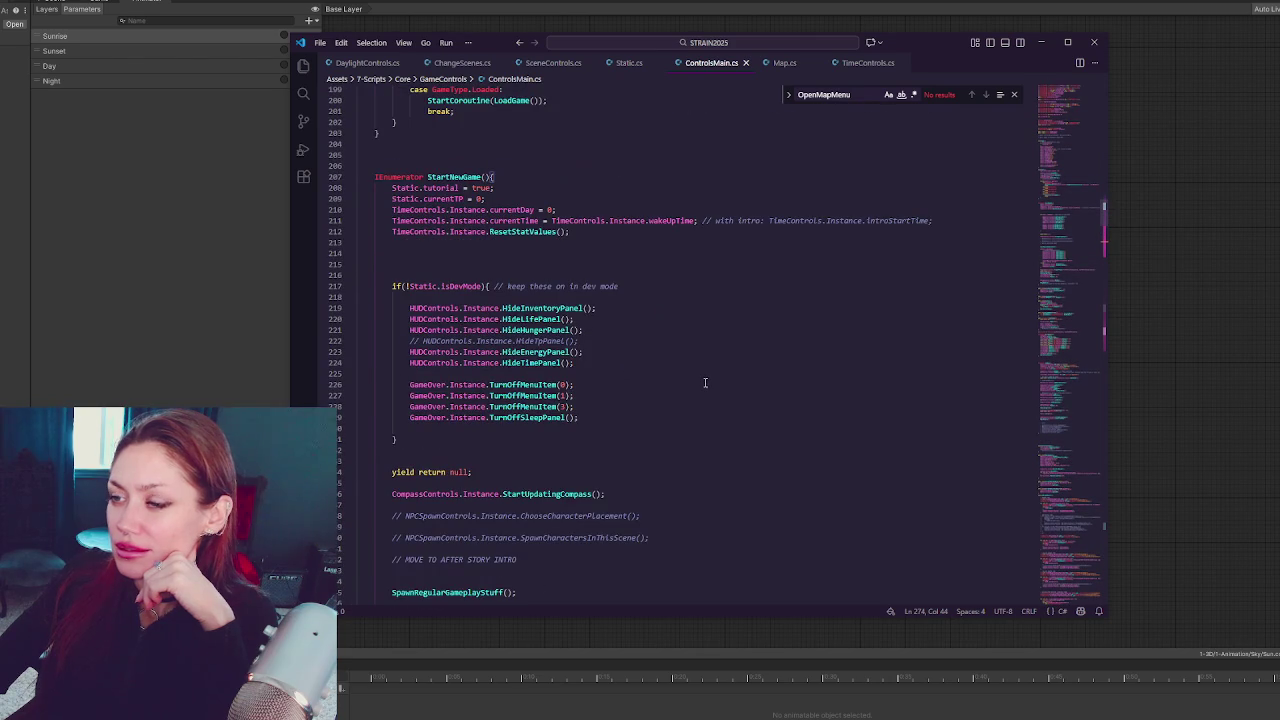
{"action": "scroll", "coordinate": [680, 277], "scroll_direction": "down", "scroll_amount": 11}
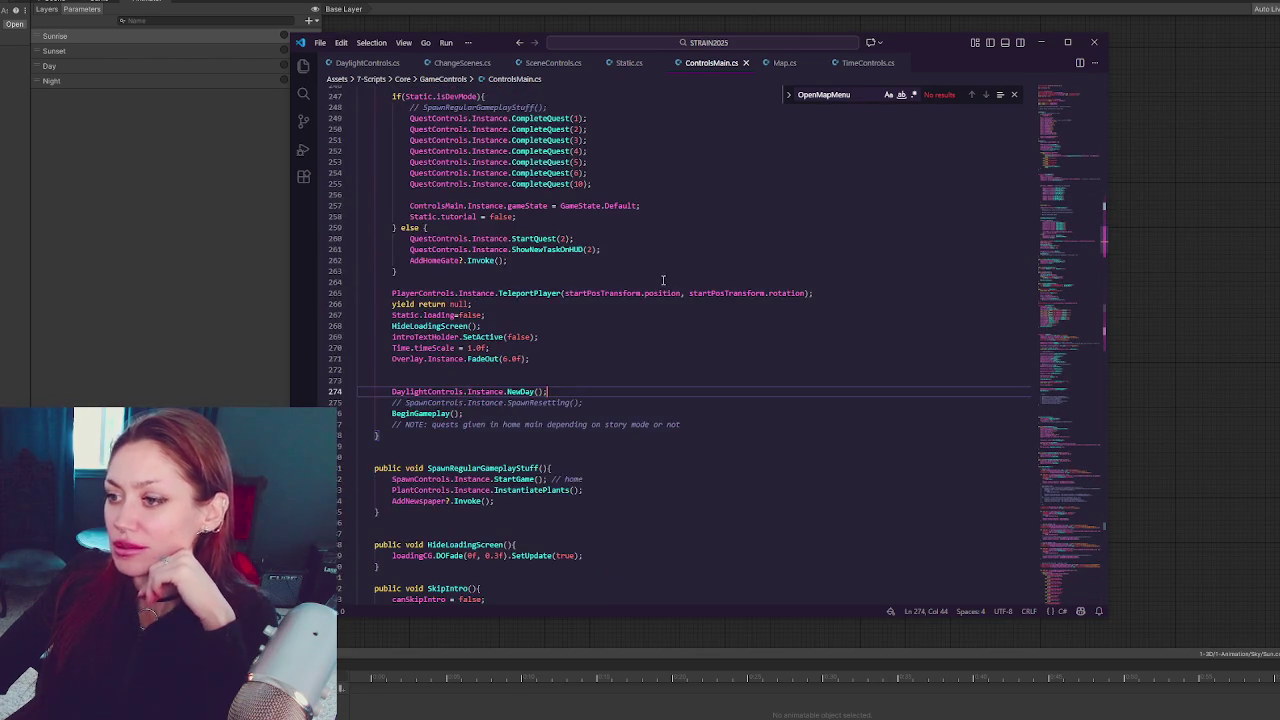
Search 'newday' and jump from the line 274 DaylightControls NewDay call to the one inside NewDay
{"action": "key", "text": "ctrl+f"}
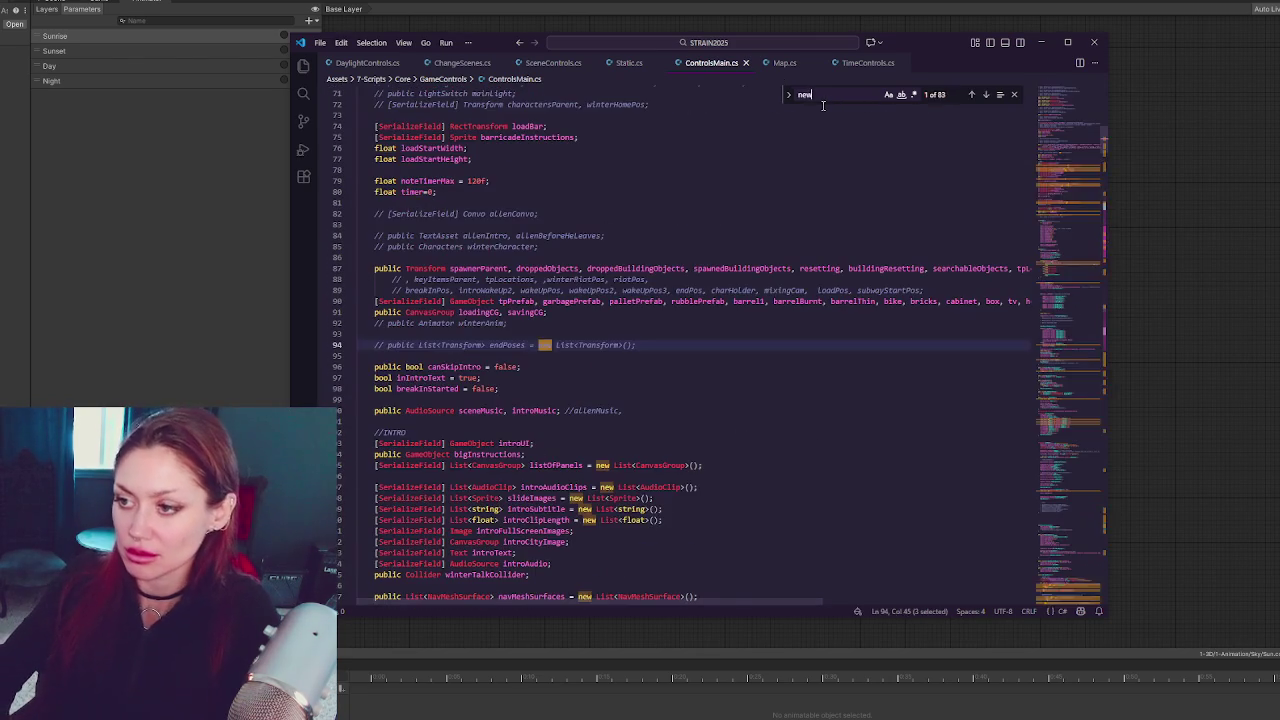
{"action": "type", "text": "newa"}
{"action": "key", "text": "BackSpace"}
{"action": "type", "text": "day"}
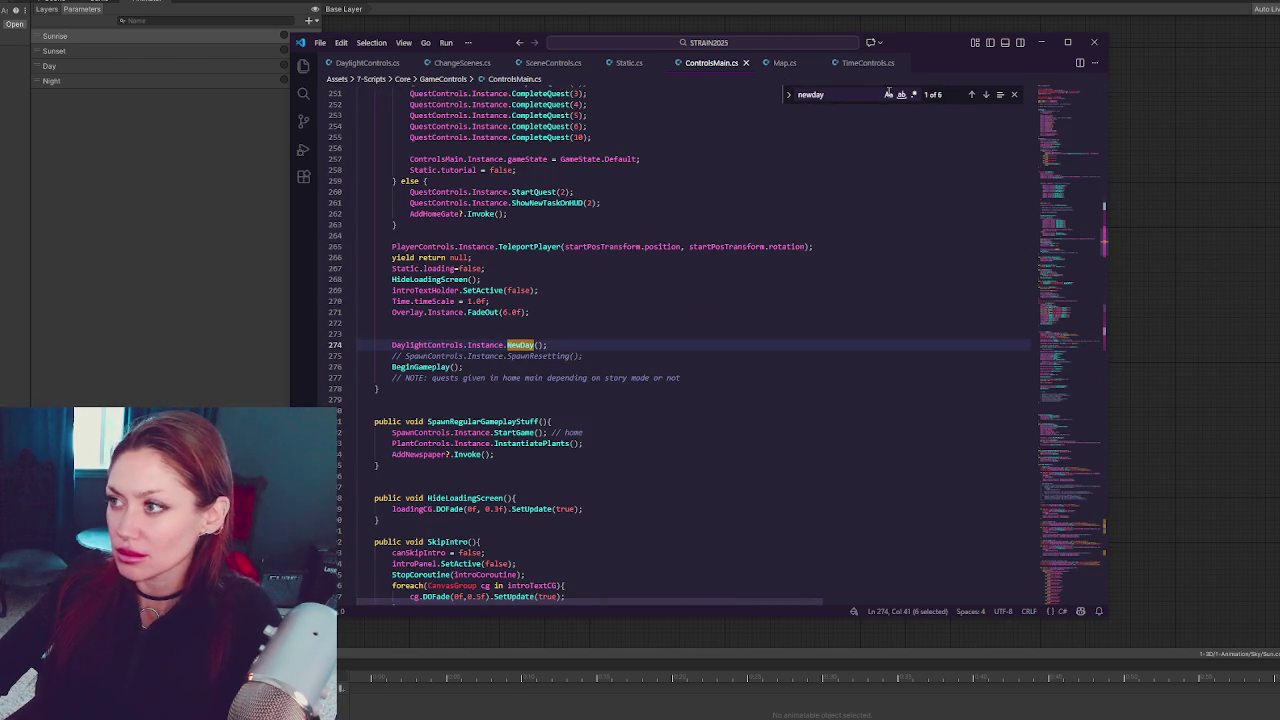
{"action": "left_click_drag", "start_coordinate": [393, 345], "coordinate": [643, 340]}
{"action": "key", "text": "ctrl+f"}
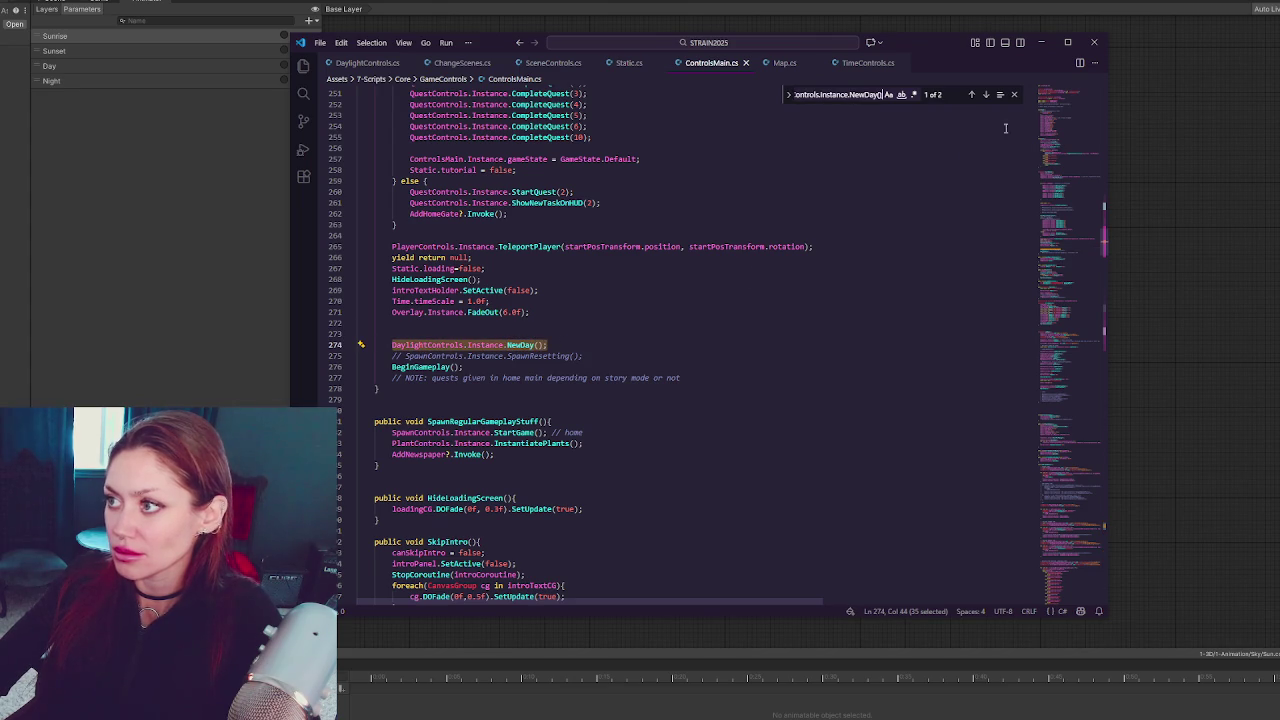
{"action": "left_click", "coordinate": [985, 94]}
{"action": "left_click", "coordinate": [538, 291]}
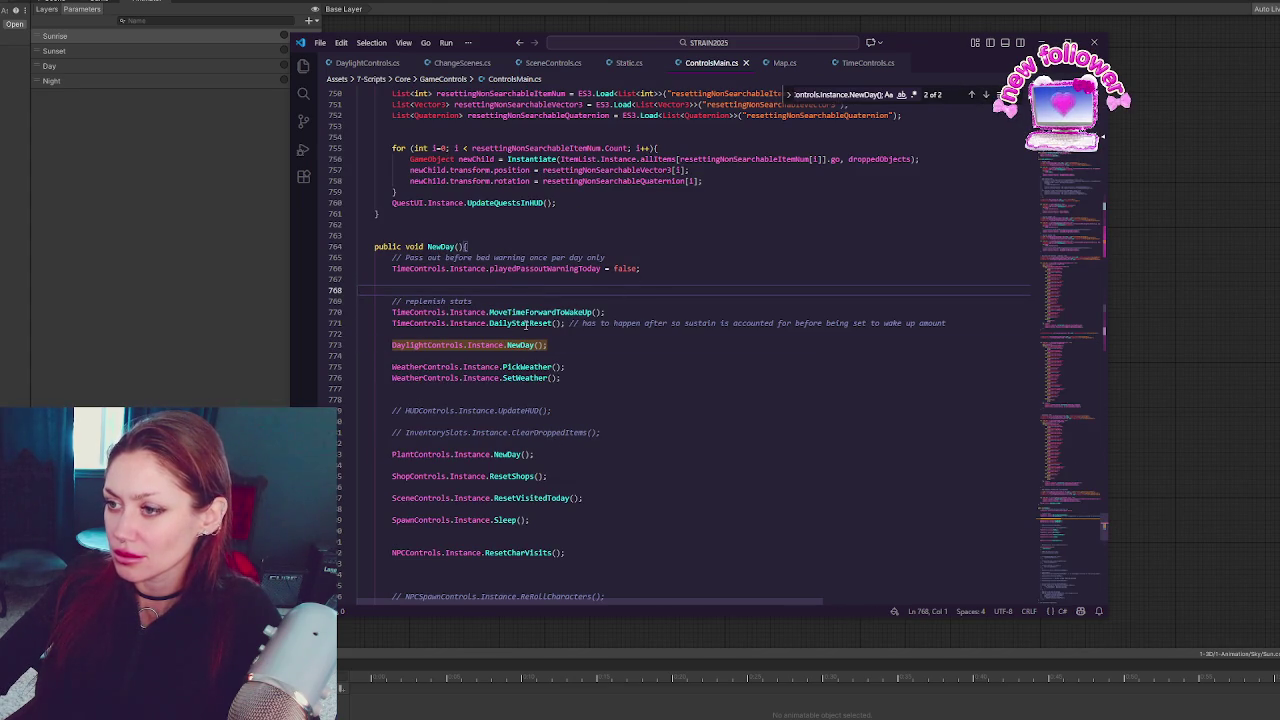
Inspect DailyStatReset around line 771, then bring Unity's Animator graph back to the front
{"action": "double_click", "coordinate": [524, 323]}
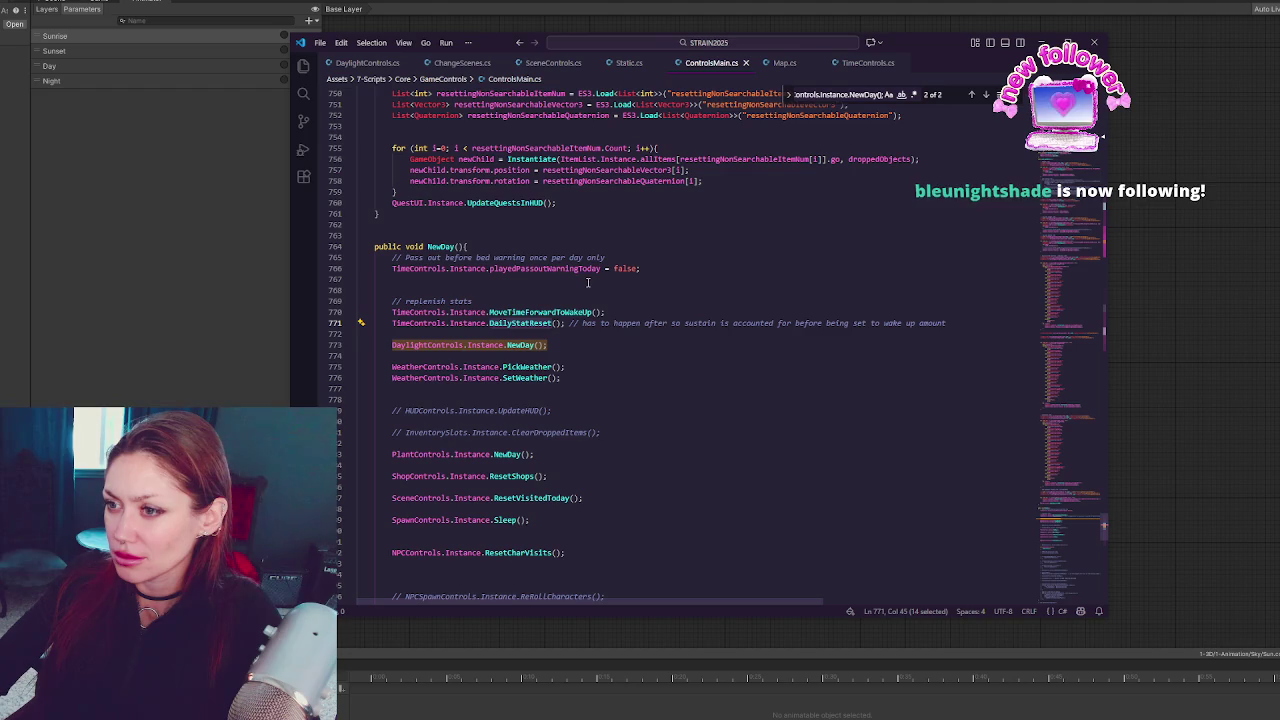
{"action": "scroll", "coordinate": [588, 282], "scroll_direction": "down", "scroll_amount": 4}
{"action": "scroll", "coordinate": [590, 279], "scroll_direction": "down", "scroll_amount": 15}
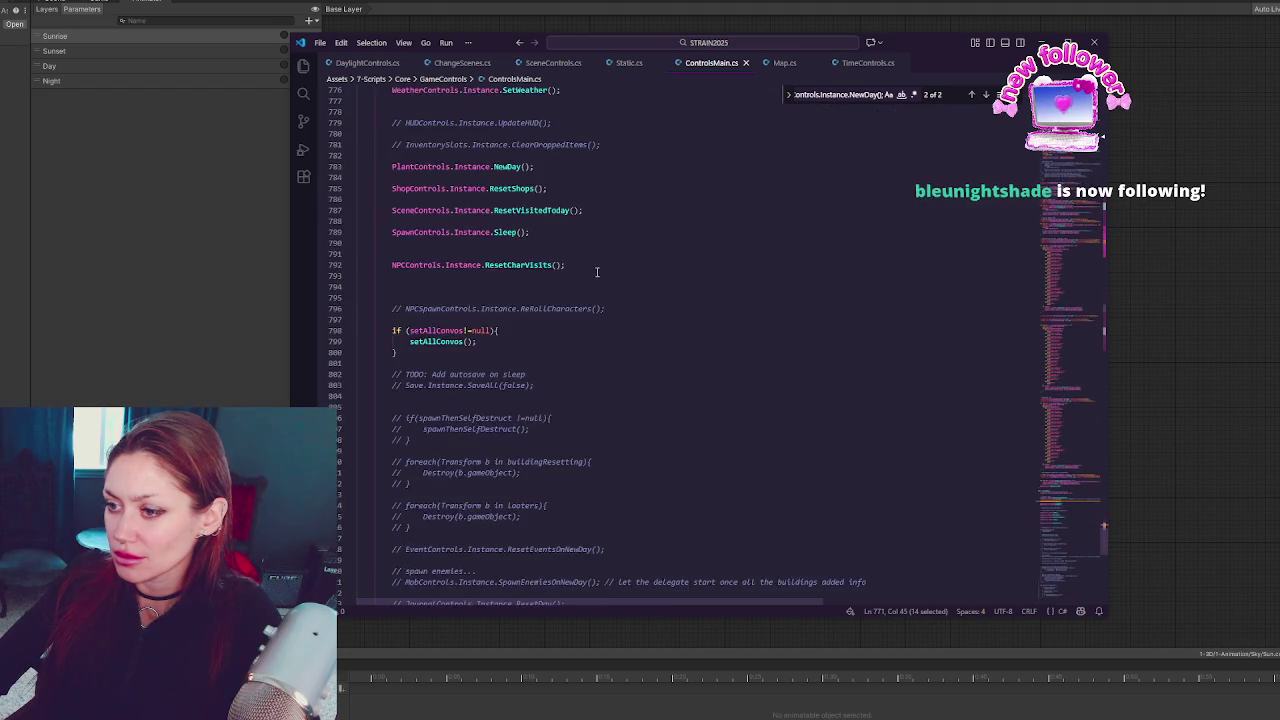
{"action": "scroll", "coordinate": [602, 276], "scroll_direction": "up", "scroll_amount": 17}
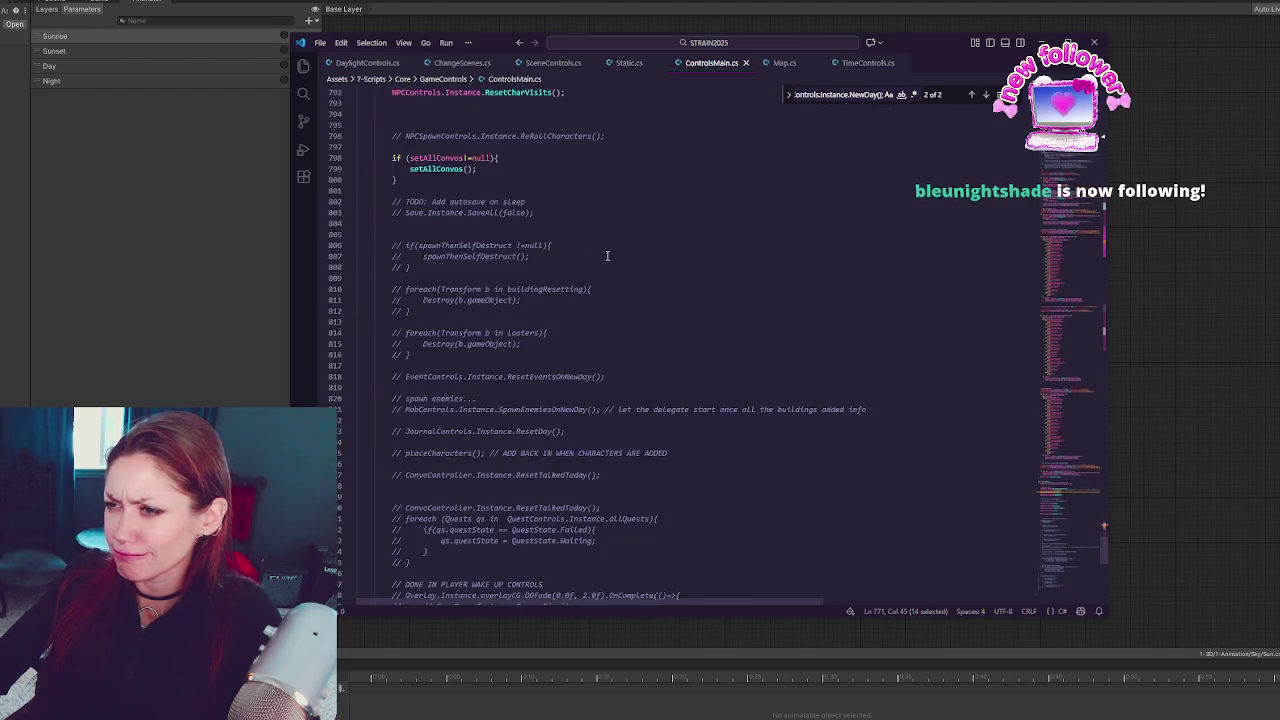
{"action": "left_click", "coordinate": [610, 277]}
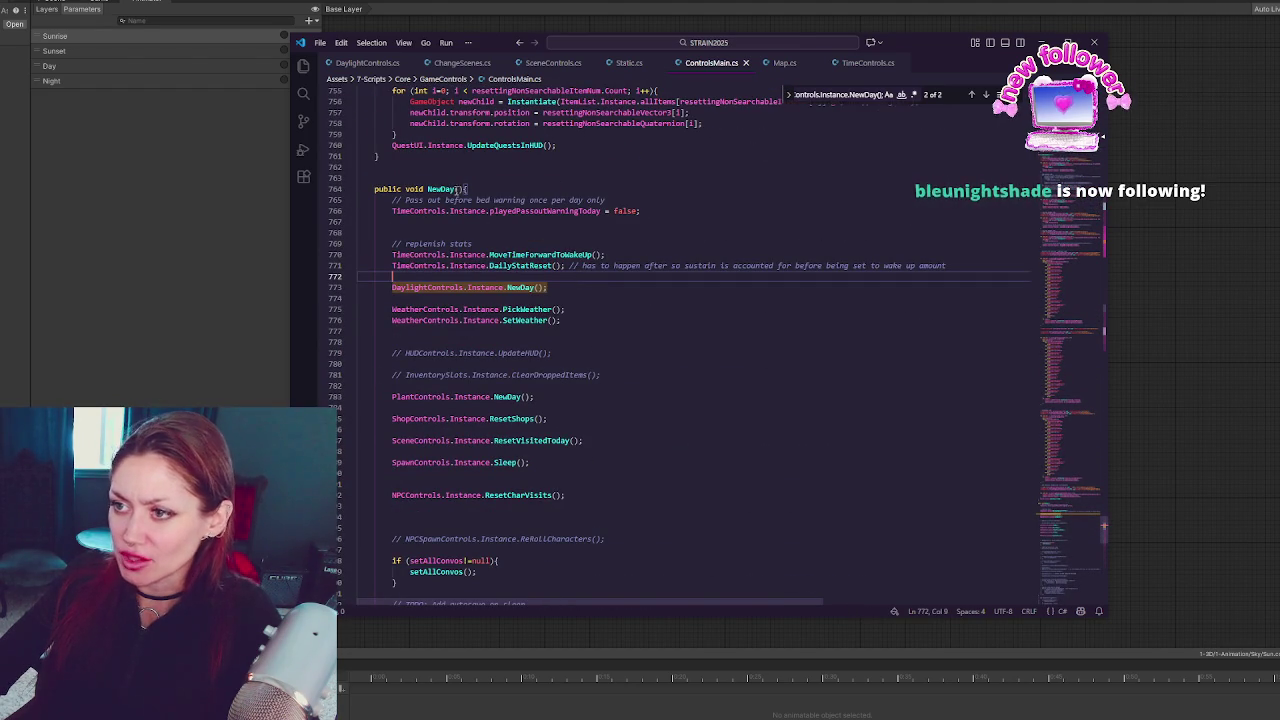
{"action": "left_click", "coordinate": [94, 307]}
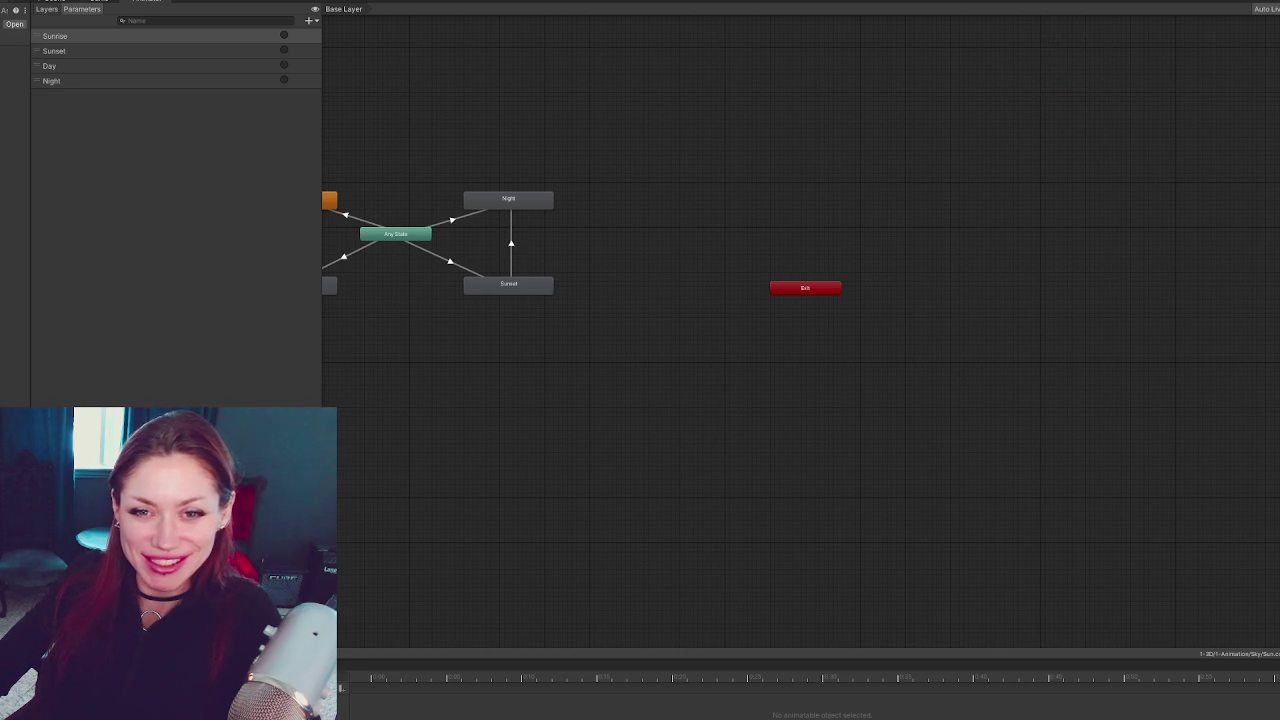
Widen the area beside the Animator Parameters list and briefly revisit ControlsMain.cs
{"action": "left_click_drag", "start_coordinate": [30, 136], "coordinate": [76, 136]}
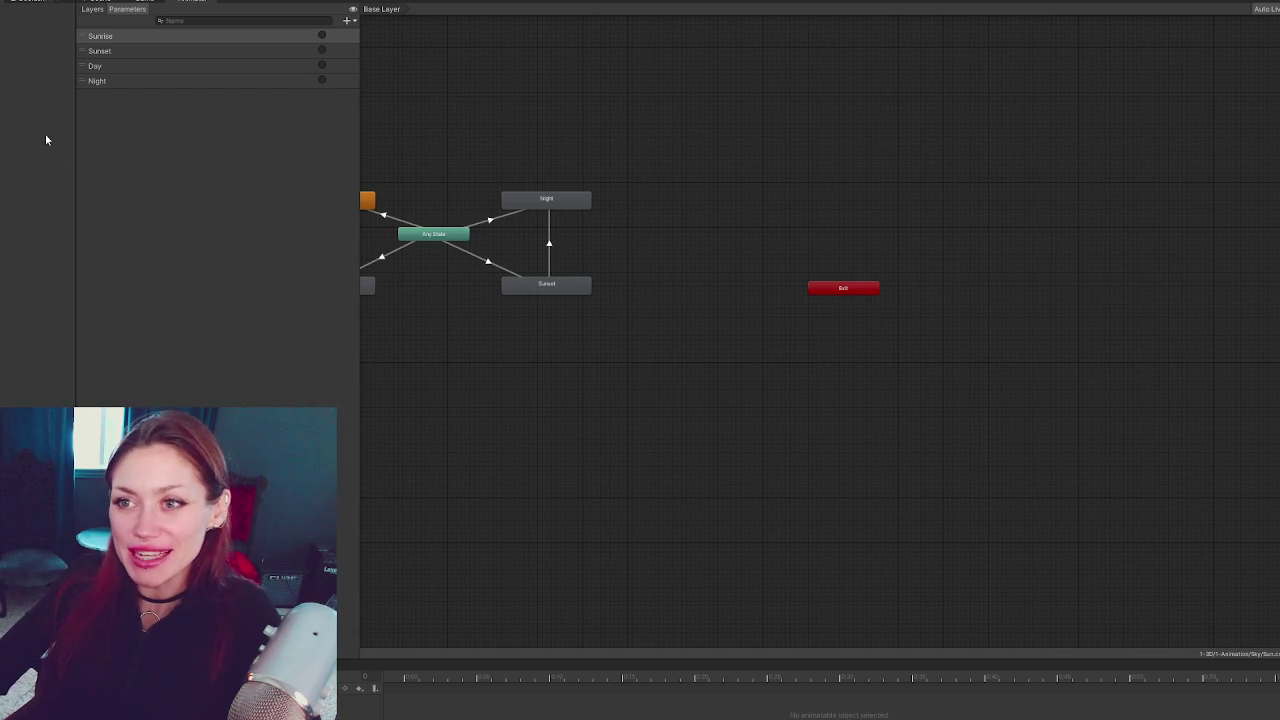
{"action": "key", "text": "alt+Tab"}
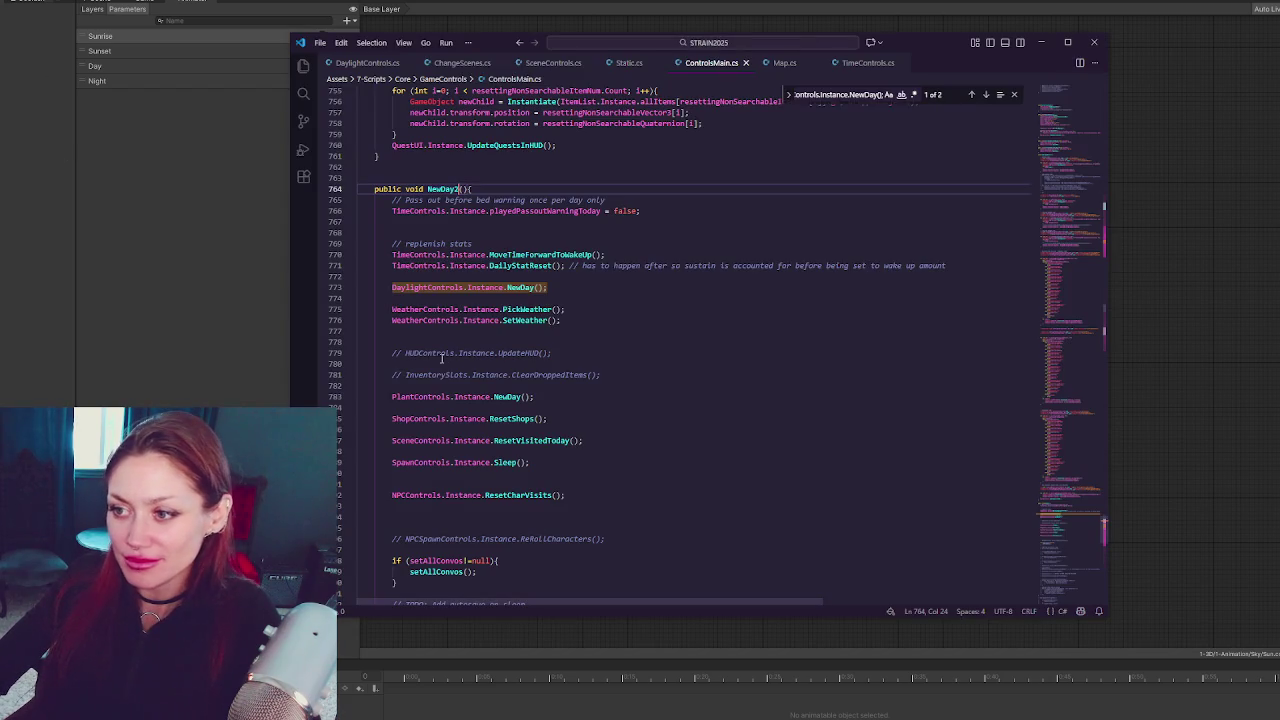
{"action": "key", "text": "alt+Tab"}
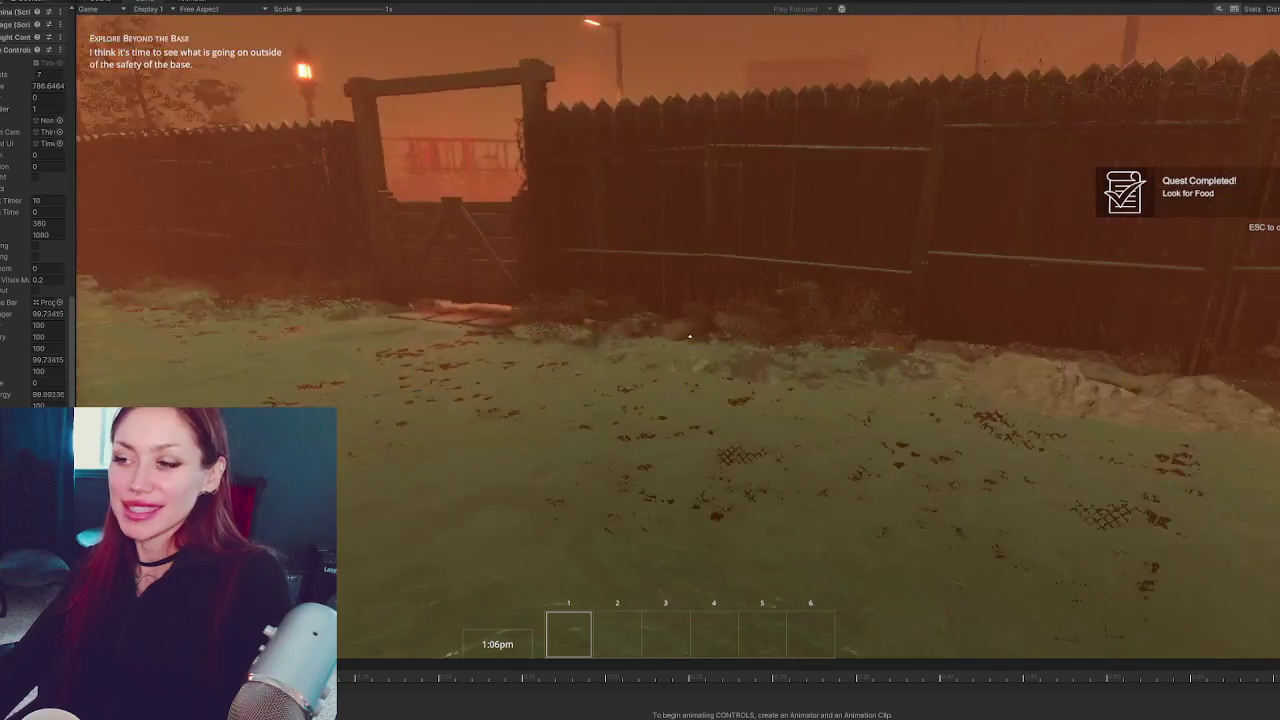
Pause the game, browse the Timeline, Animation and Scene views, narrow the Inspector, then resume
{"action": "key", "text": "Escape"}
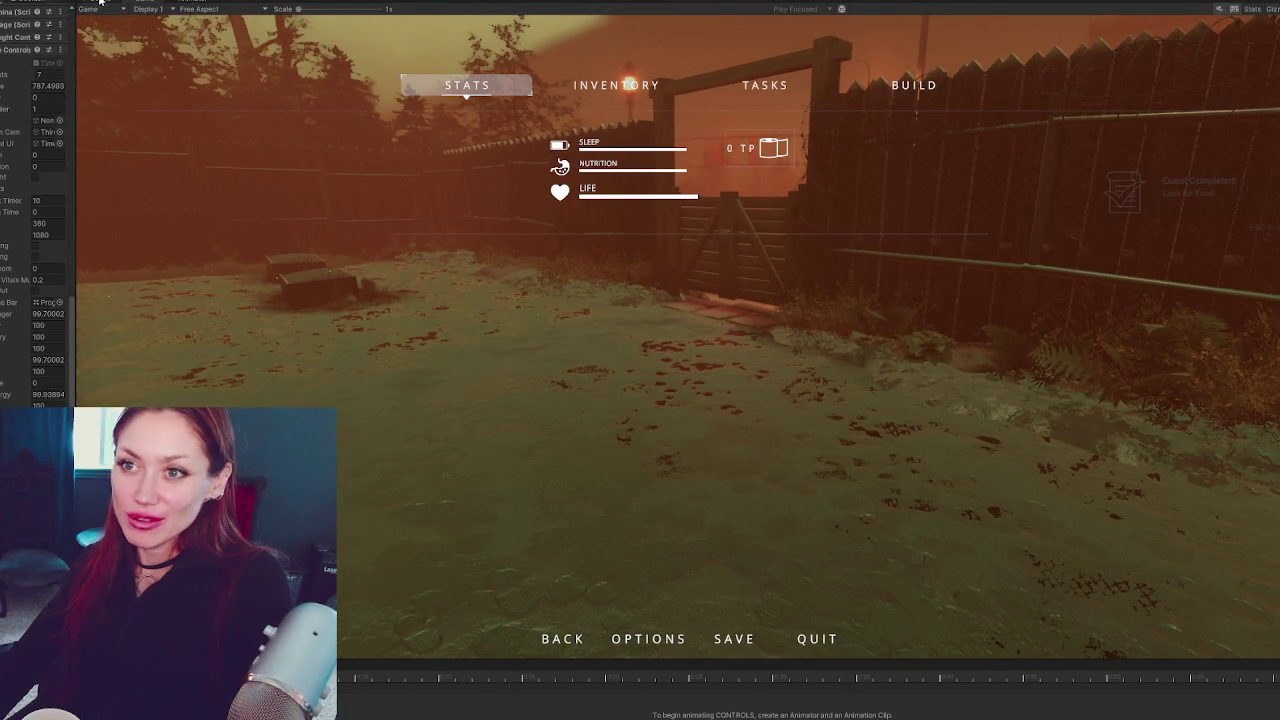
{"action": "mouse_move", "coordinate": [100, 3]}
{"action": "left_mouse_down"}
{"action": "mouse_move", "coordinate": [186, 367]}
{"action": "mouse_move", "coordinate": [200, 150]}
{"action": "mouse_move", "coordinate": [240, 5]}
{"action": "left_mouse_up"}
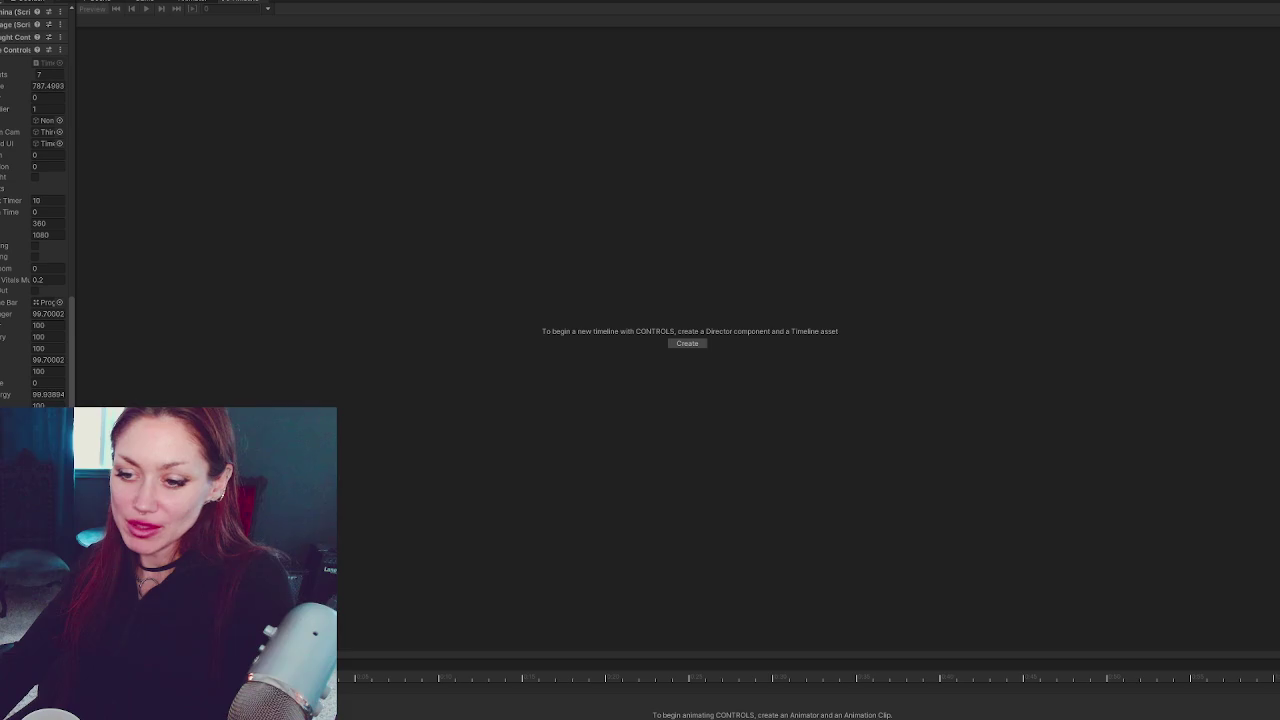
{"action": "left_click", "coordinate": [105, 2]}
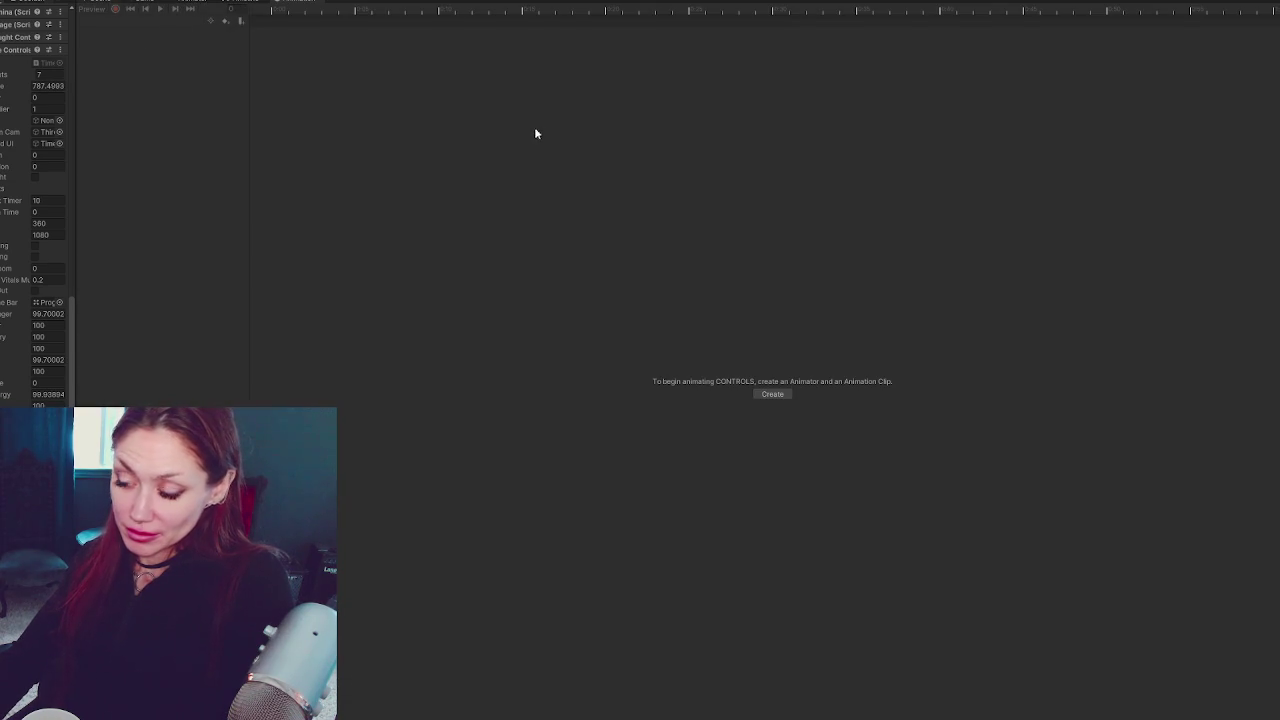
{"action": "key", "text": "ctrl+1"}
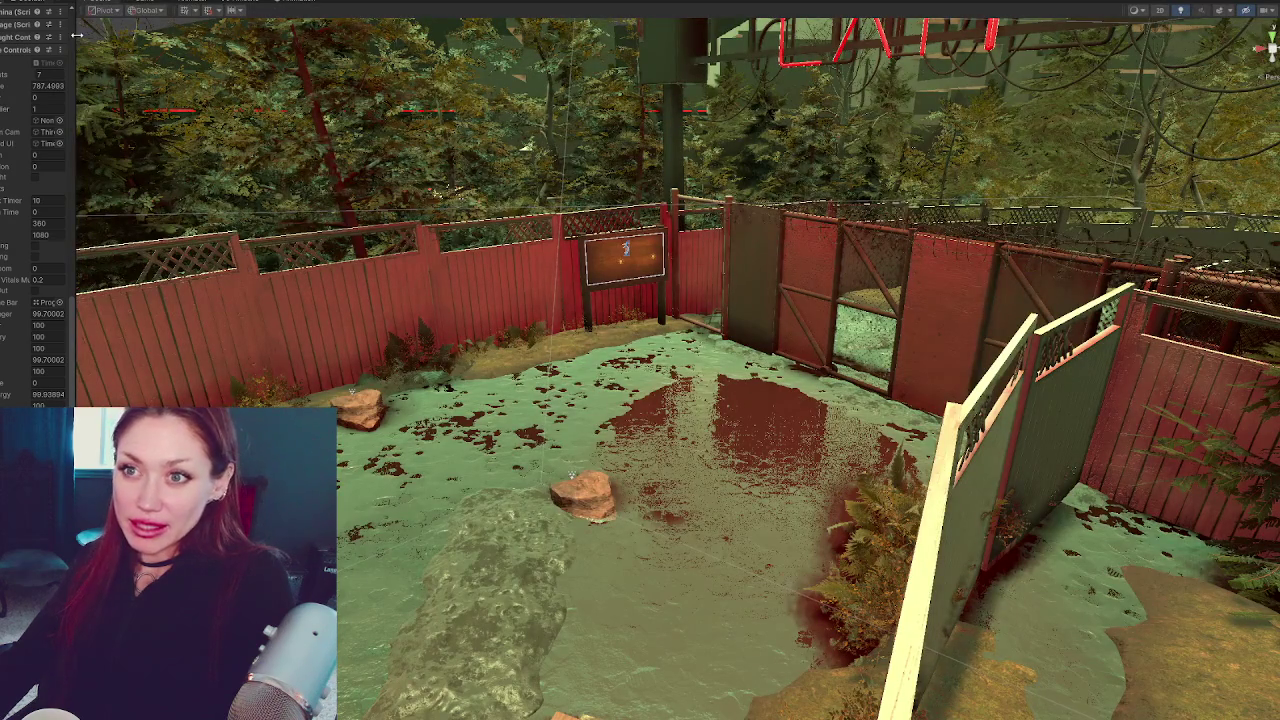
{"action": "left_click_drag", "start_coordinate": [75, 35], "coordinate": [12, 37]}
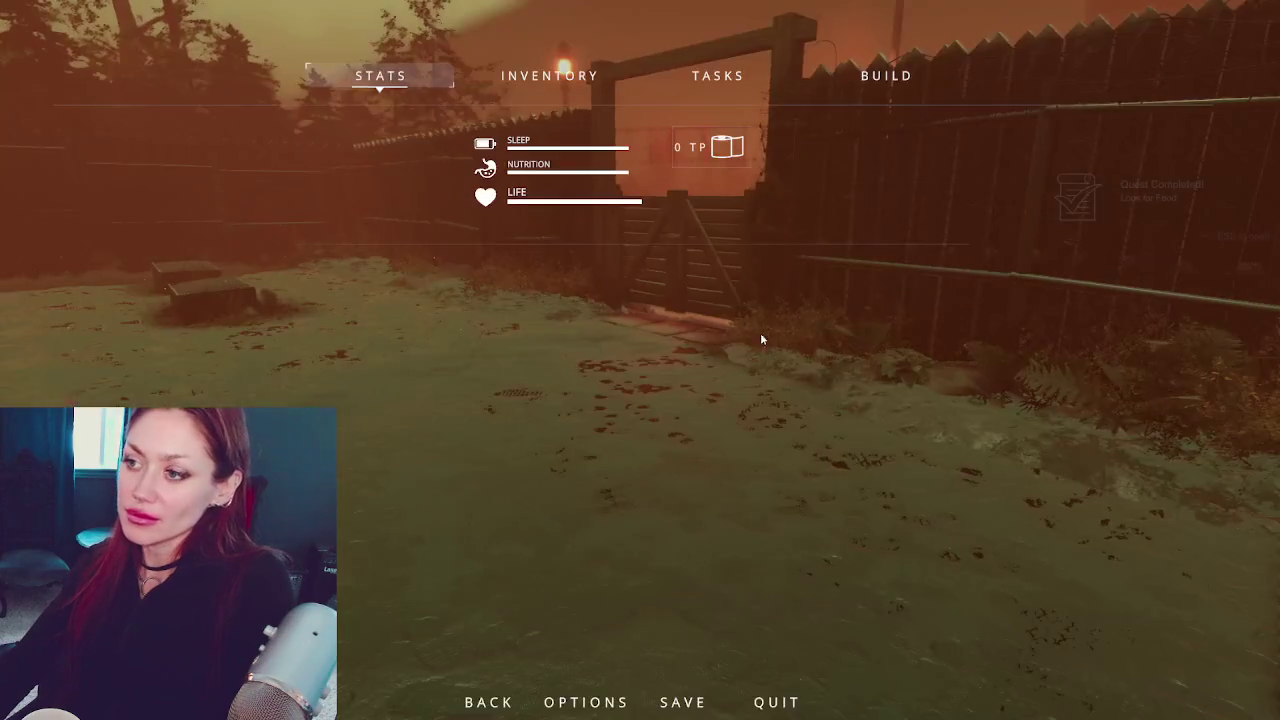
{"action": "key", "text": "Escape"}
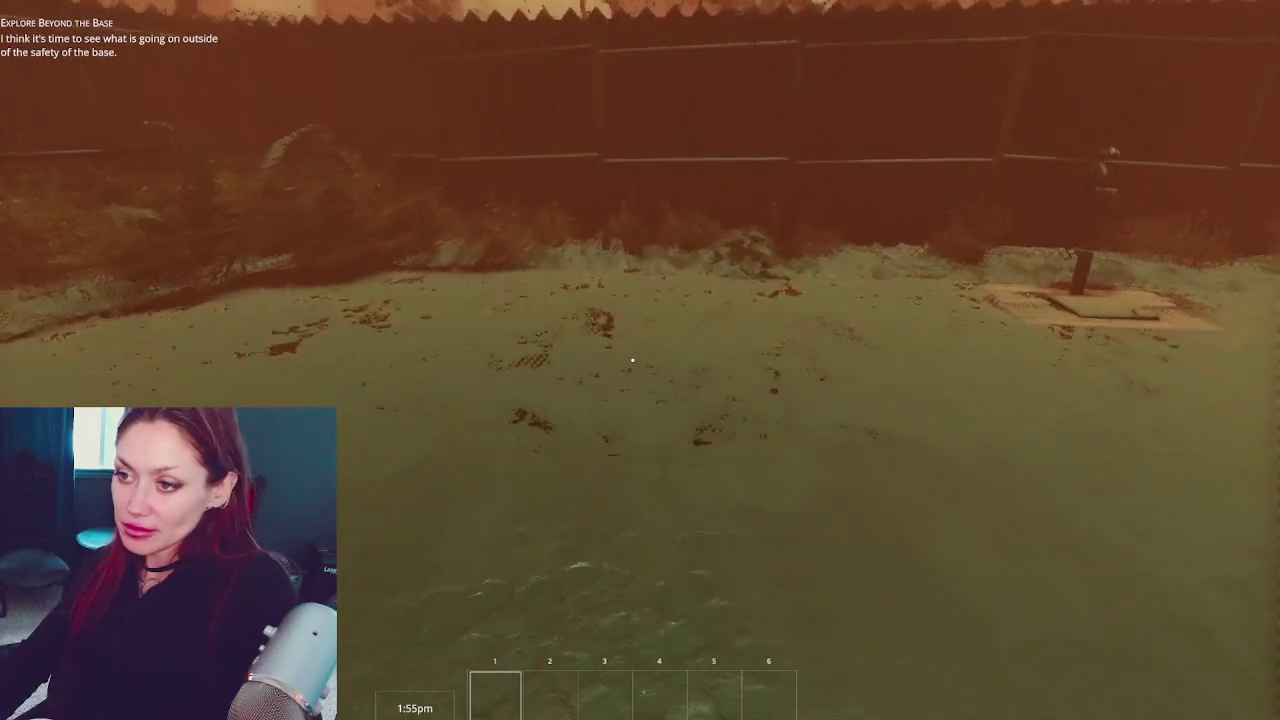
Harvest the wildberry bush and pick up the newspaper from the ground
{"action": "key", "text": "w"}
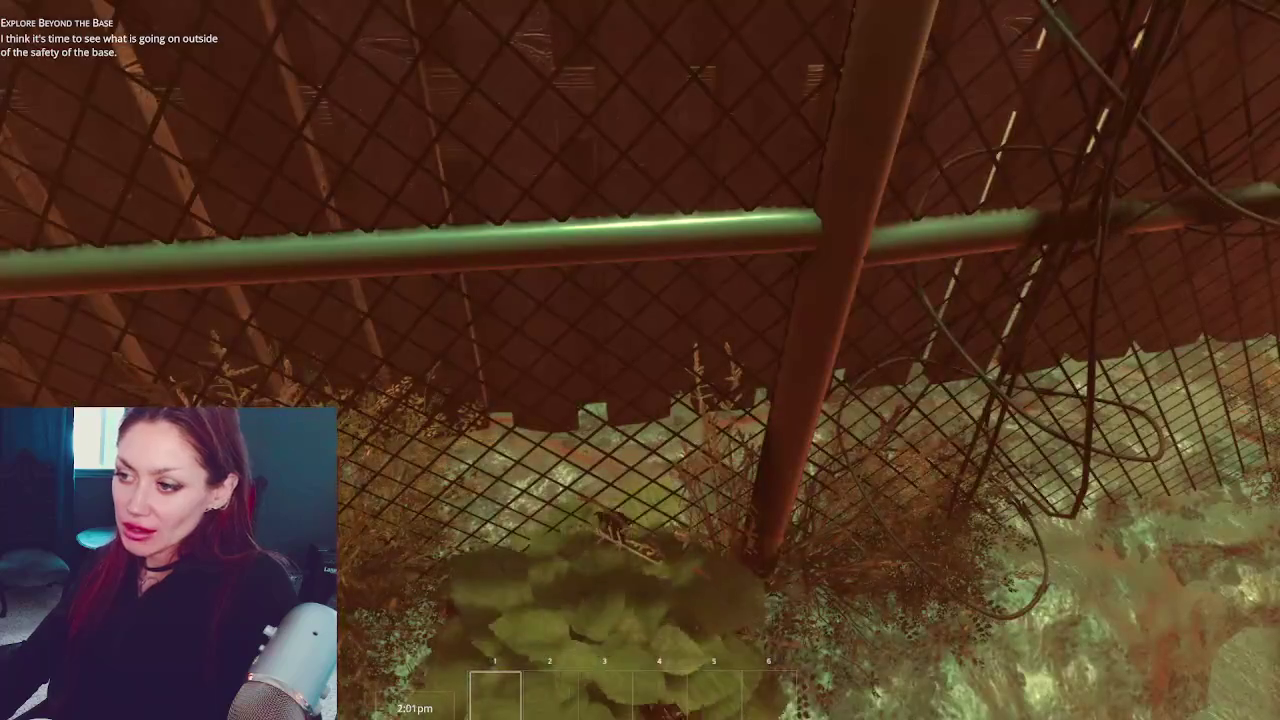
{"action": "key", "text": "e"}
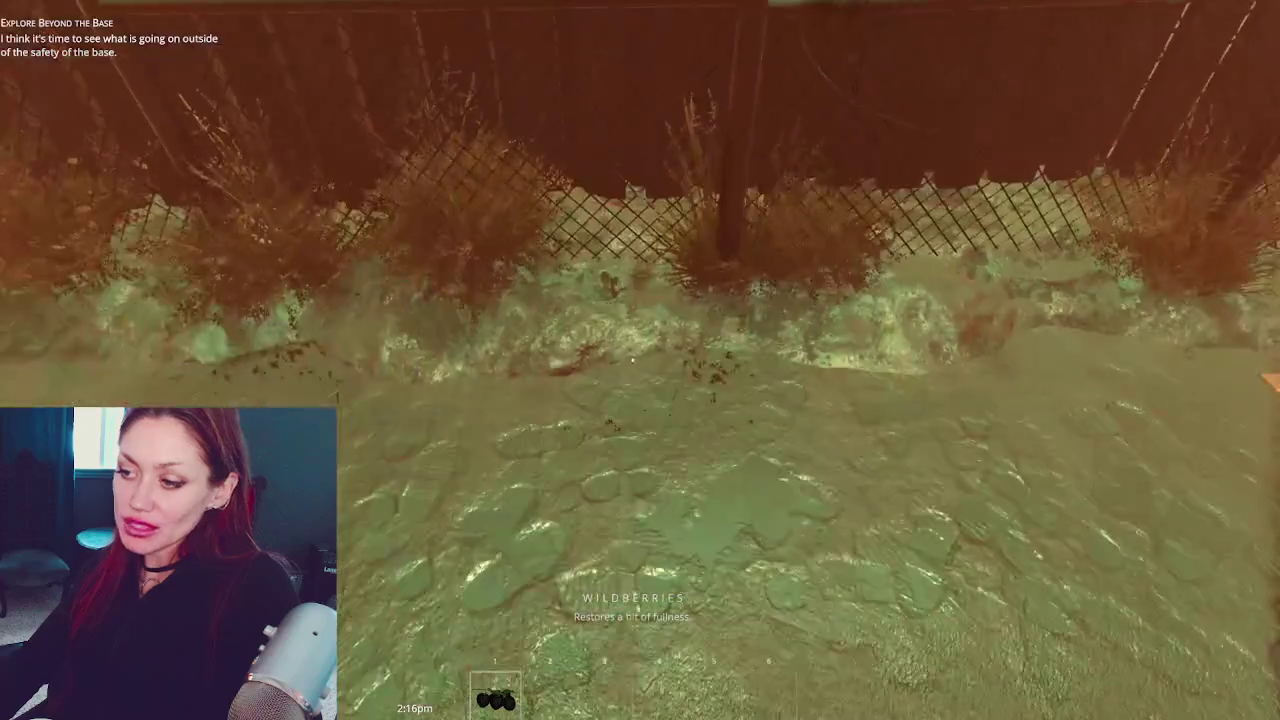
{"action": "key", "text": "w"}
{"action": "key", "text": "w"}
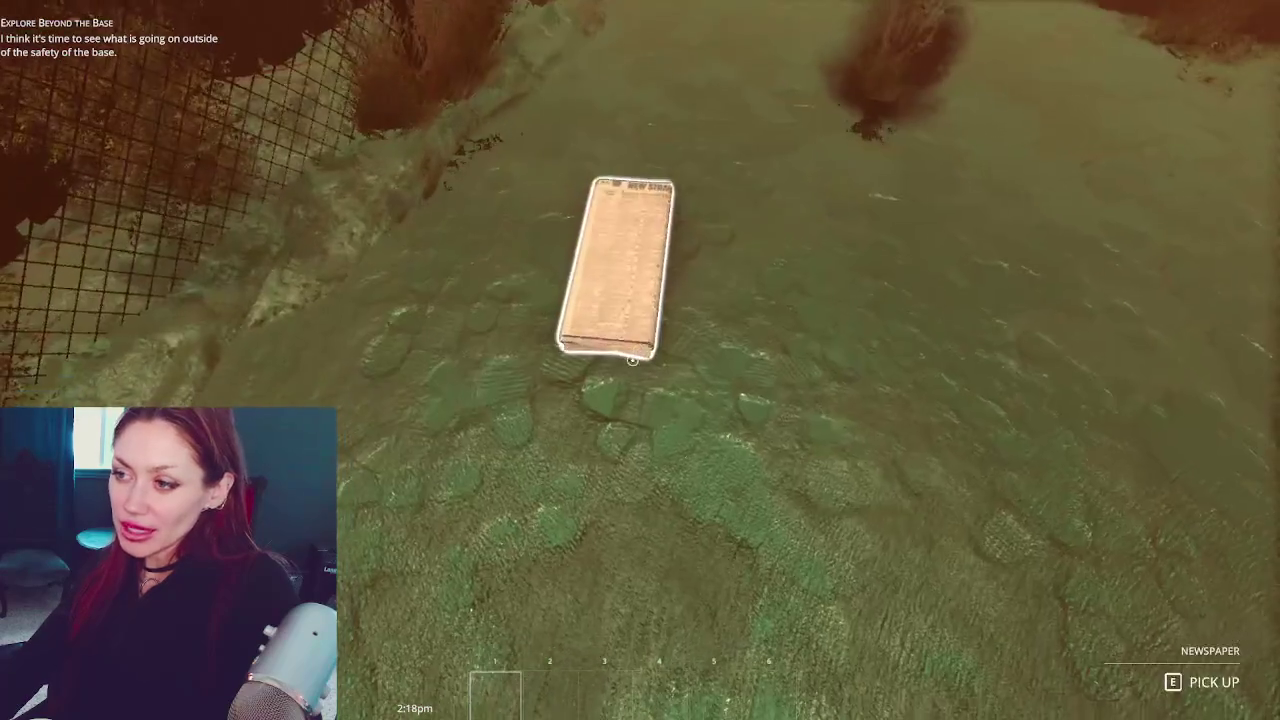
{"action": "key", "text": "e"}
Build a Newspaper Bed from the build list and add the newspaper to finish it
{"action": "key", "text": "Escape"}
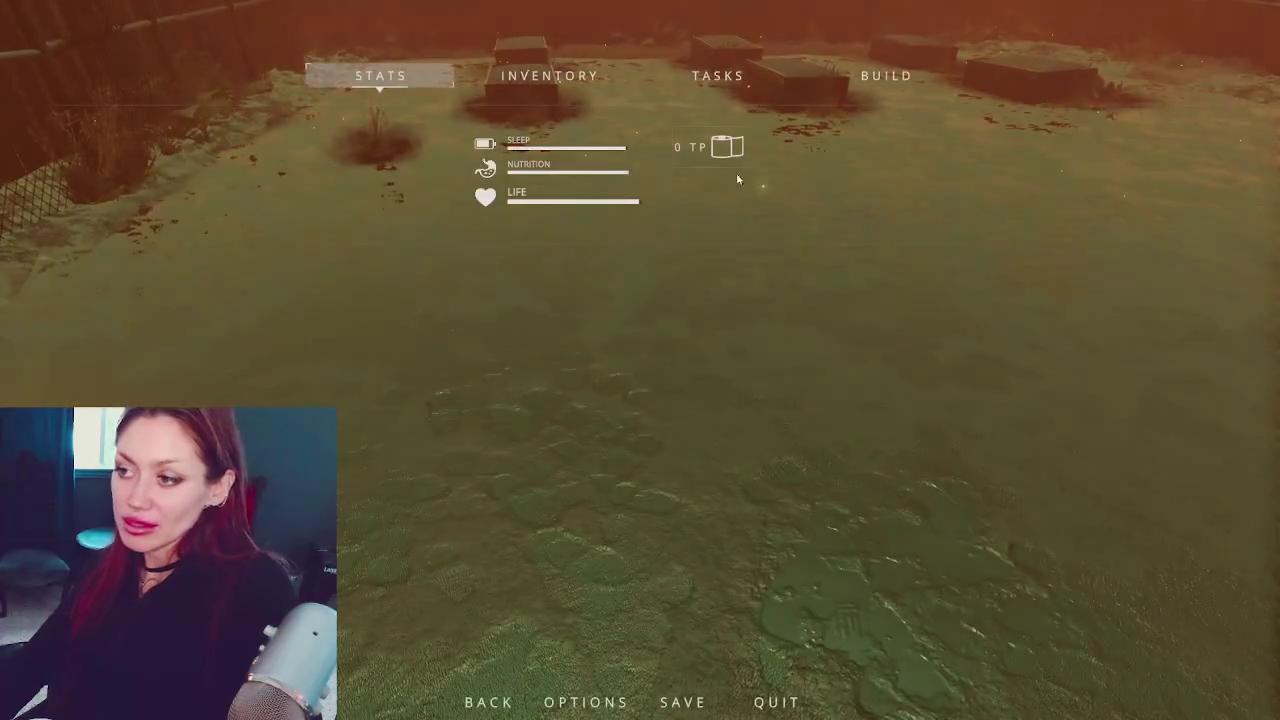
{"action": "left_click", "coordinate": [886, 75]}
{"action": "left_click", "coordinate": [360, 165]}
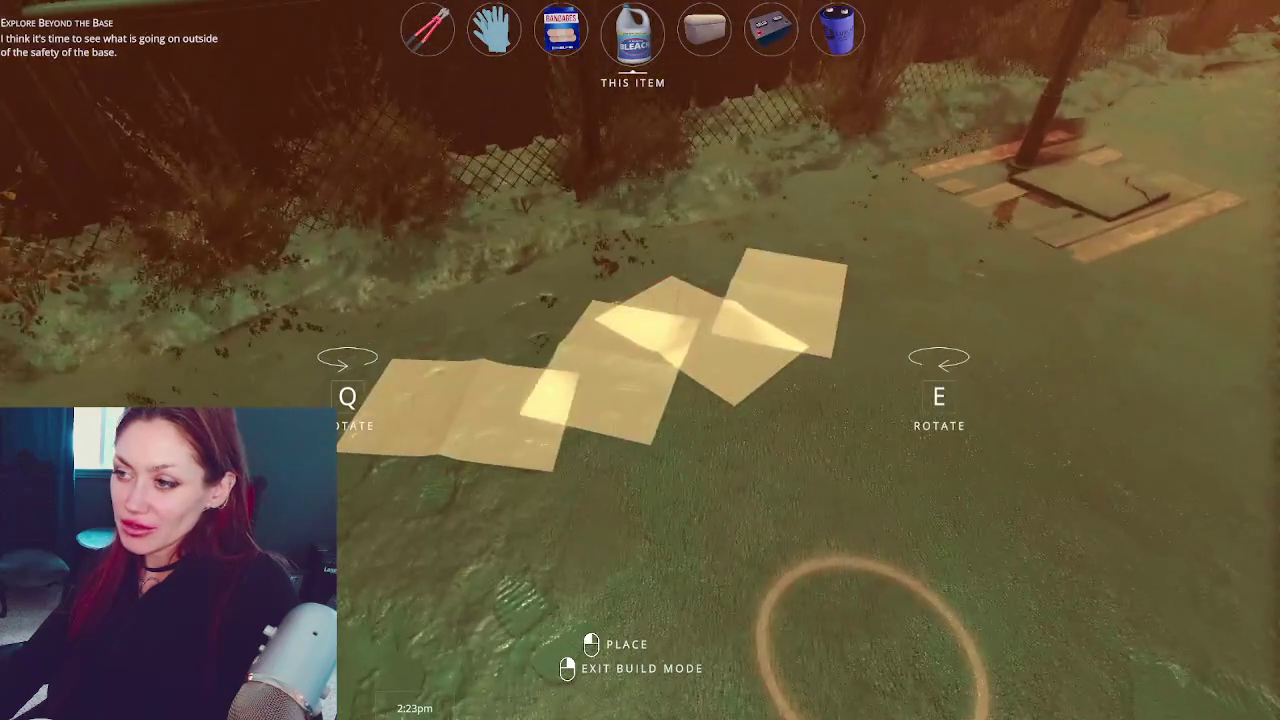
{"action": "left_click", "coordinate": [640, 360]}
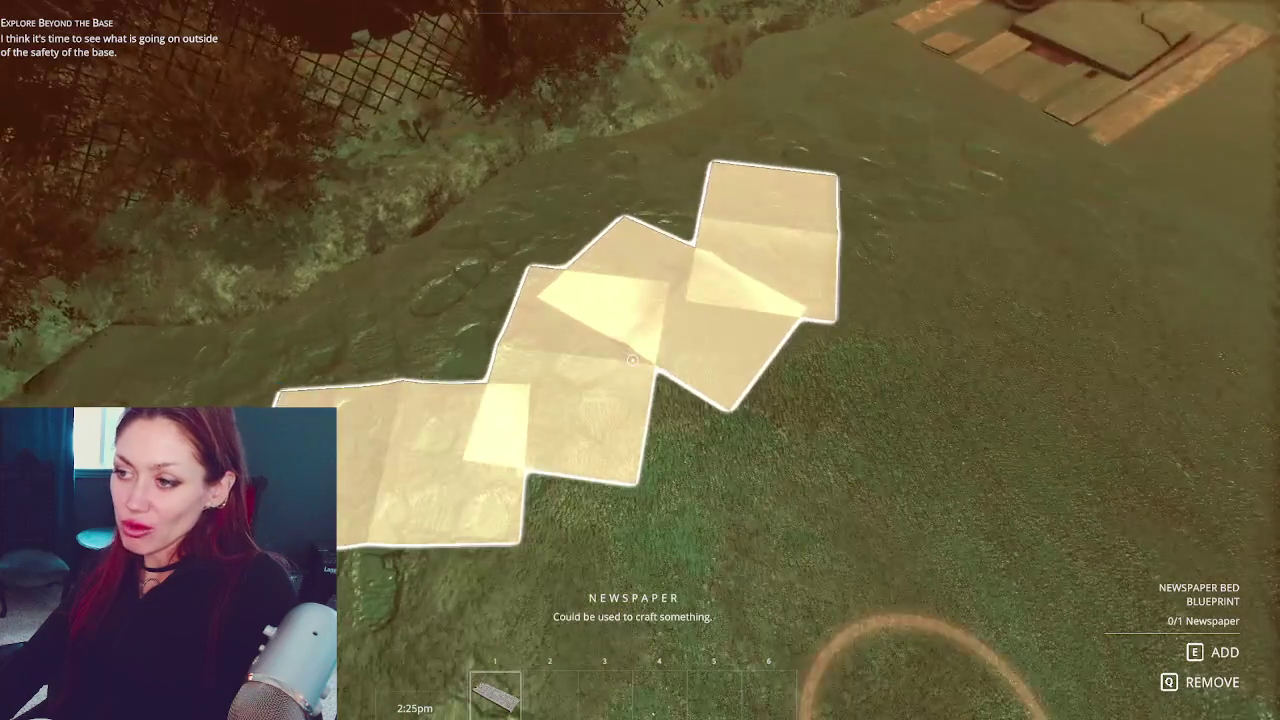
{"action": "key", "text": "e"}
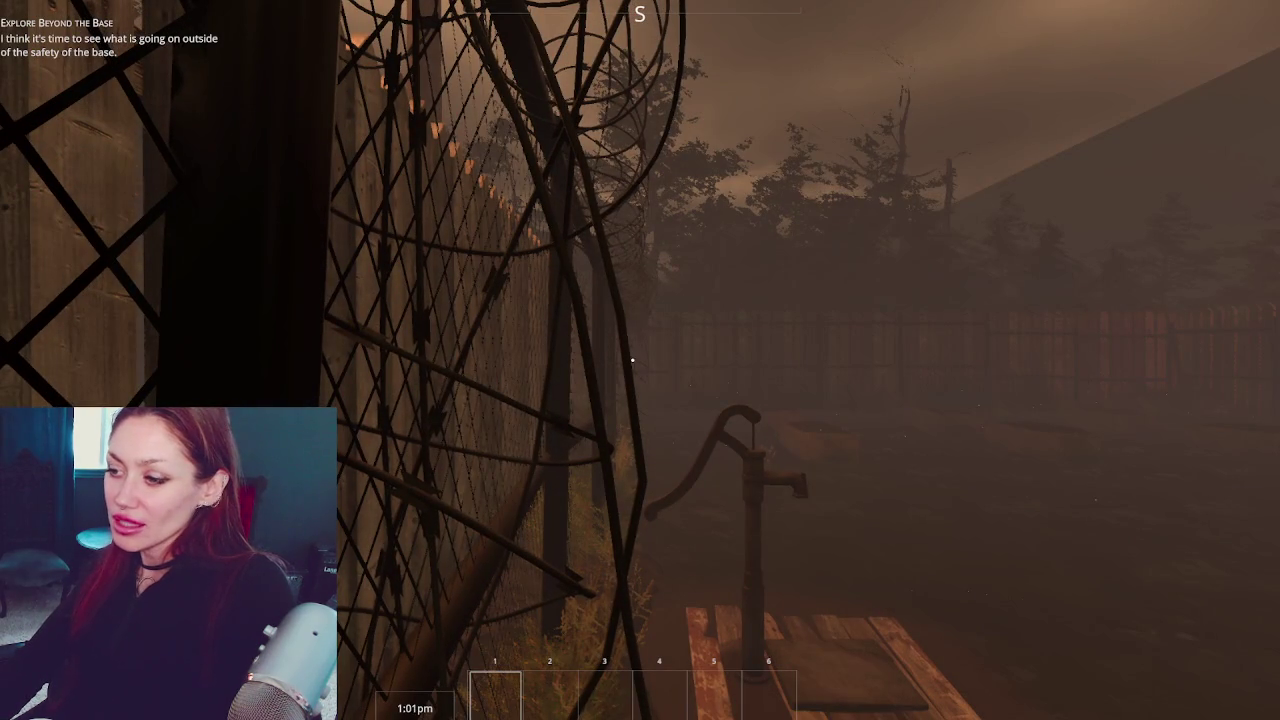
Walk to the fence, break down the wooden planks and scrap sheet, and collect the dry grass
{"action": "key", "text": "w"}
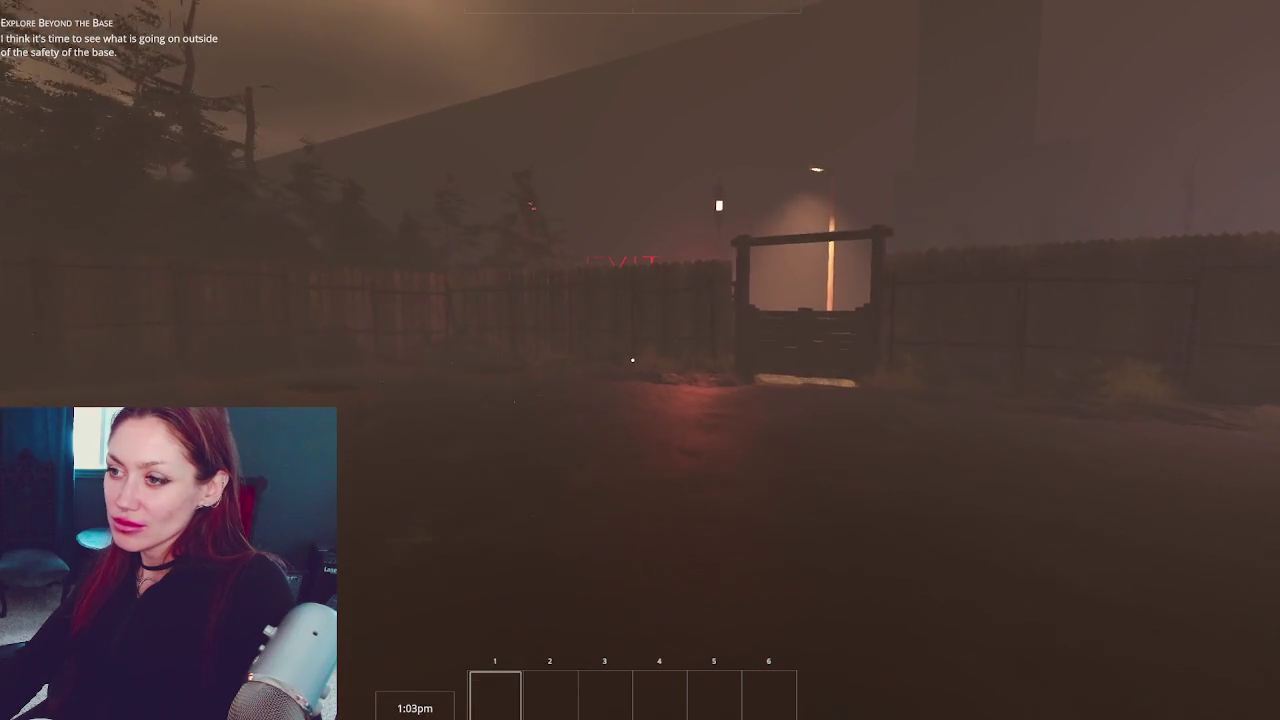
{"action": "key", "text": "w"}
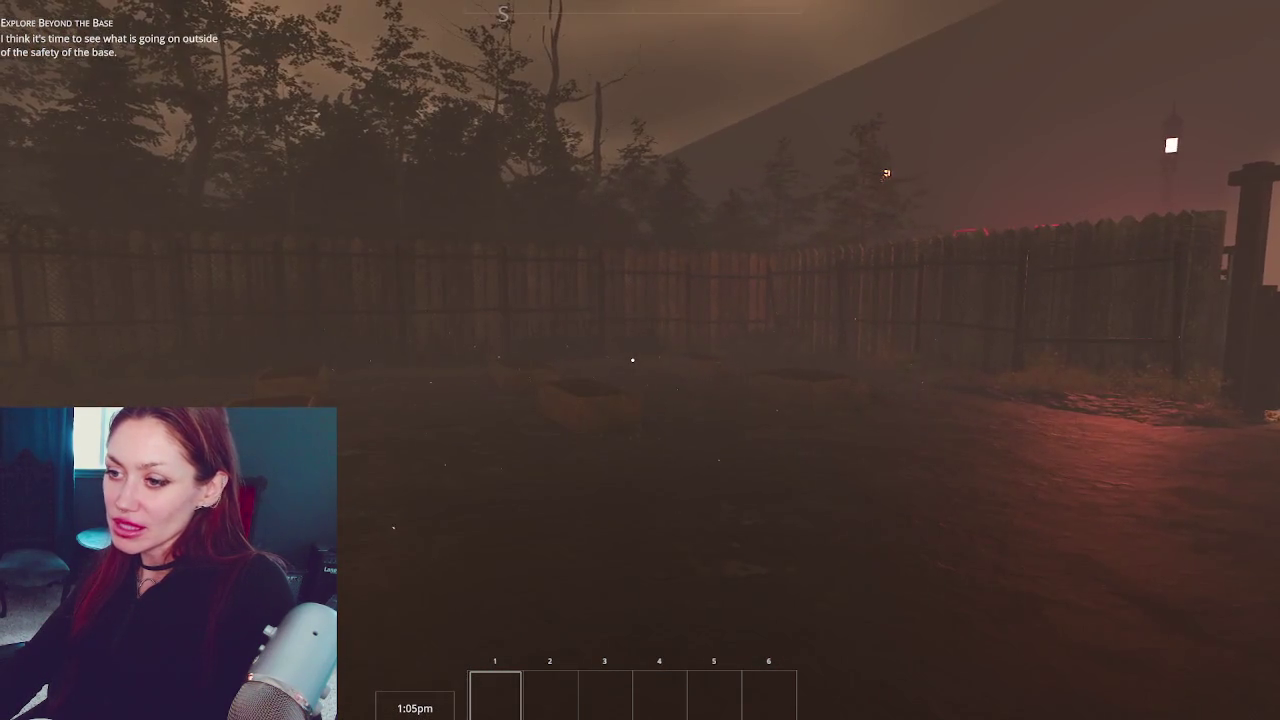
{"action": "key", "text": "w"}
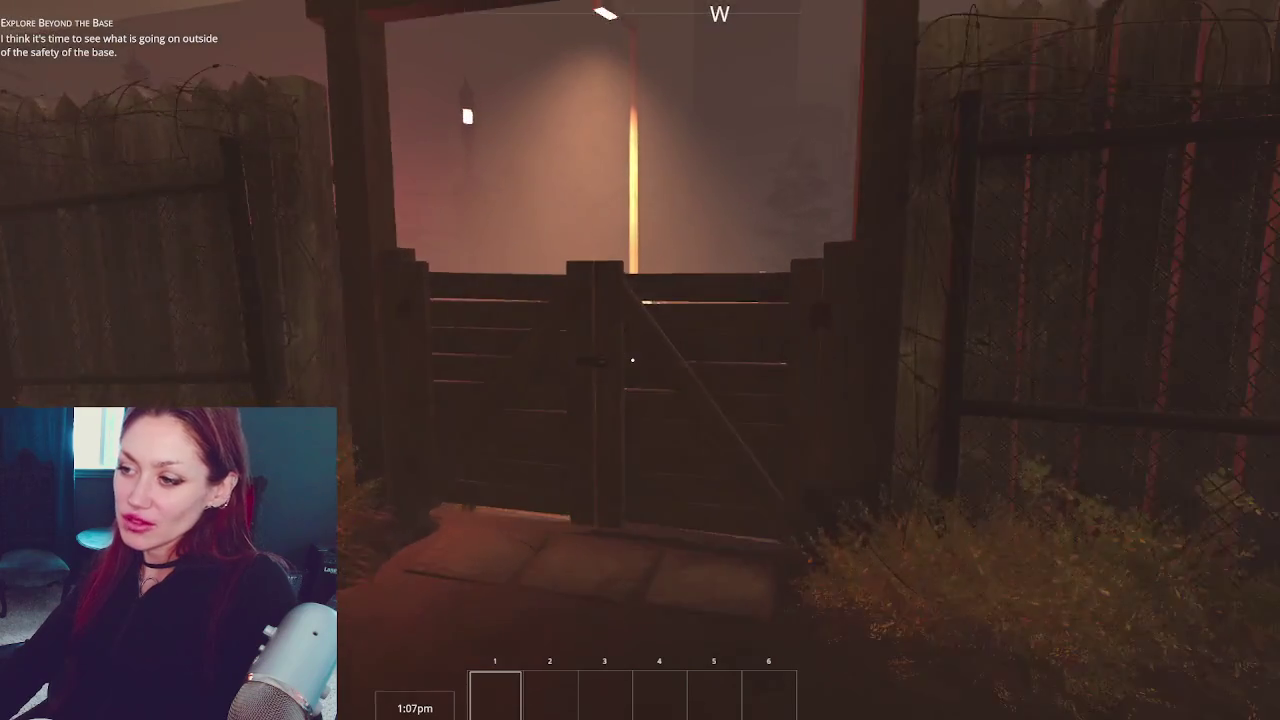
{"action": "key", "text": "w"}
{"action": "key", "text": "w"}
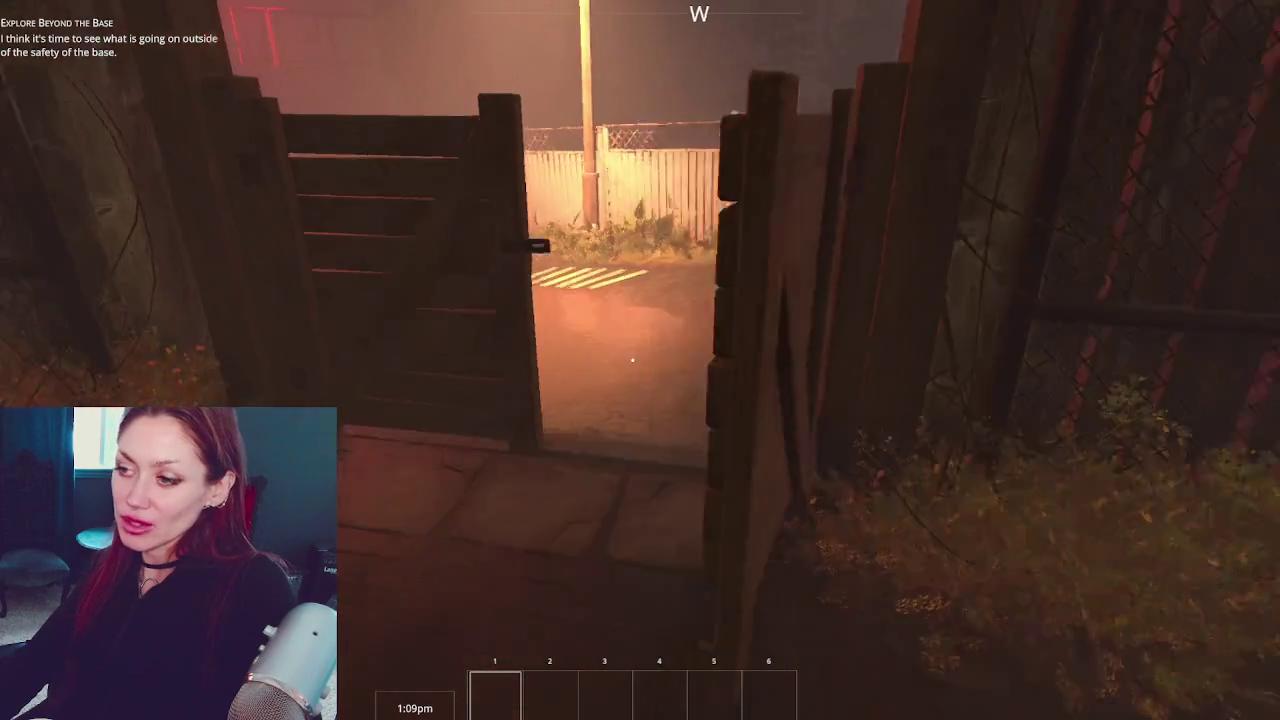
{"action": "key", "text": "w"}
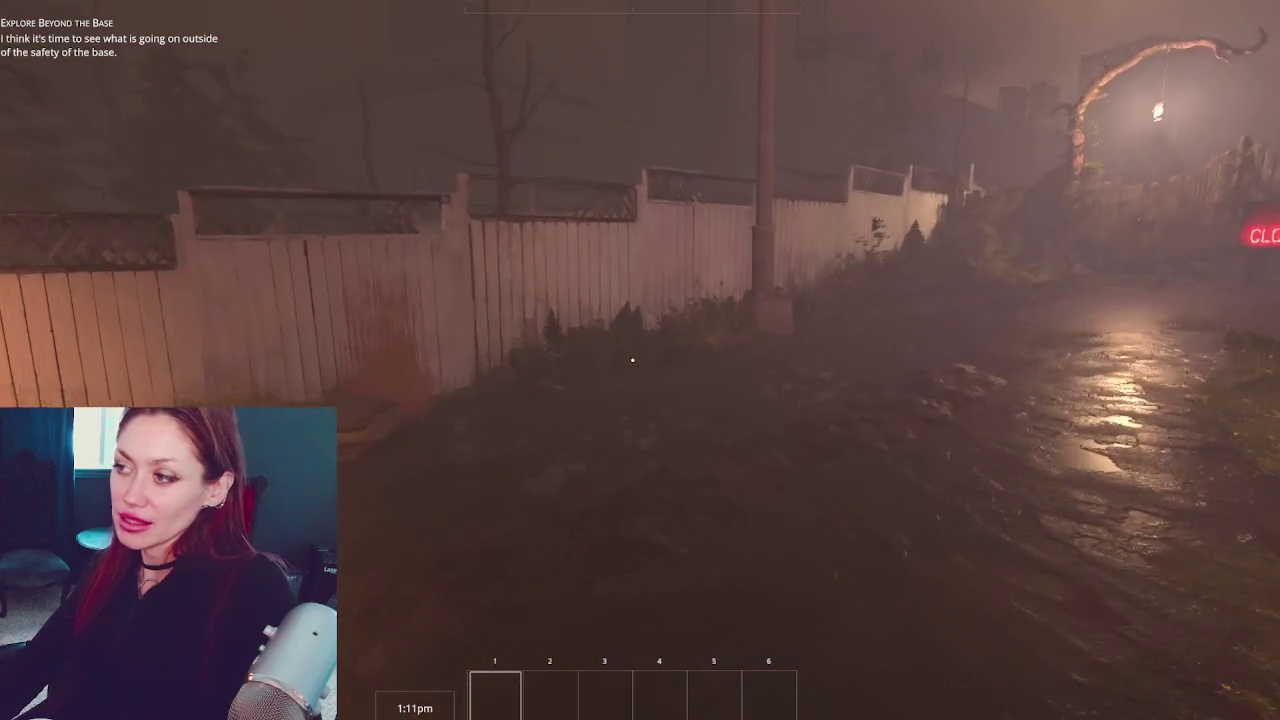
{"action": "key", "text": "w"}
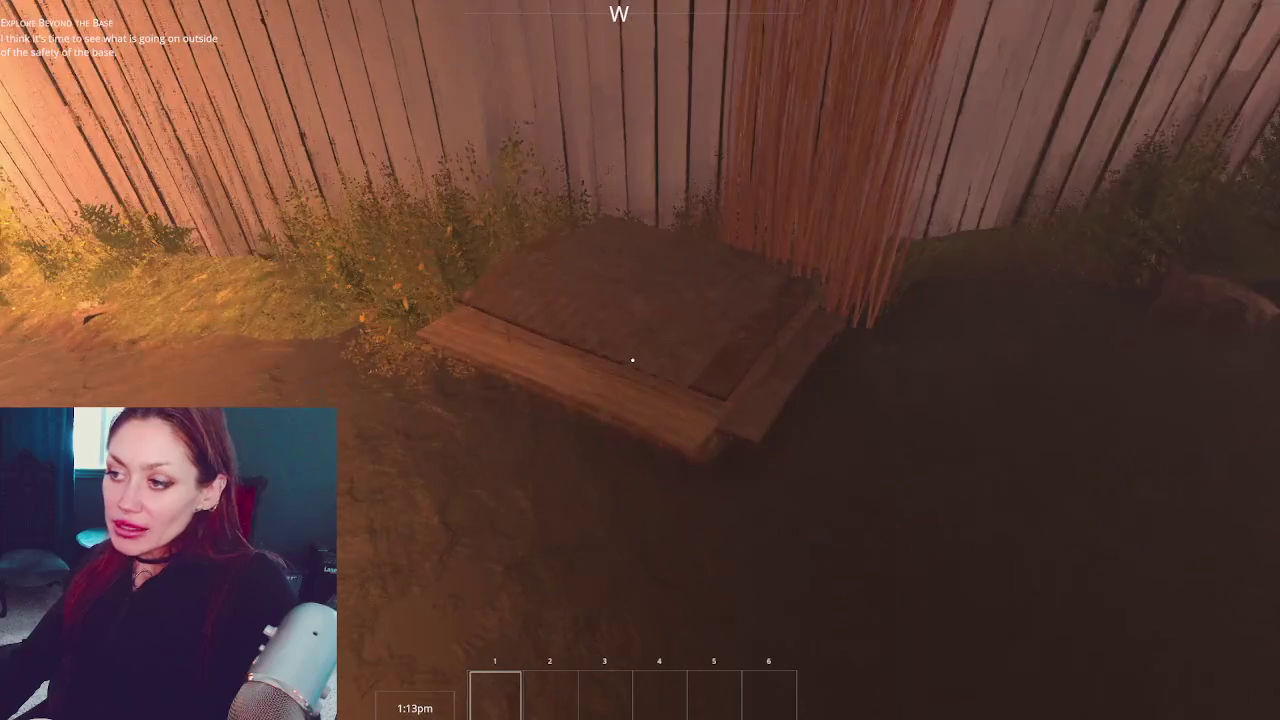
{"action": "left_click", "coordinate": [632, 360]}
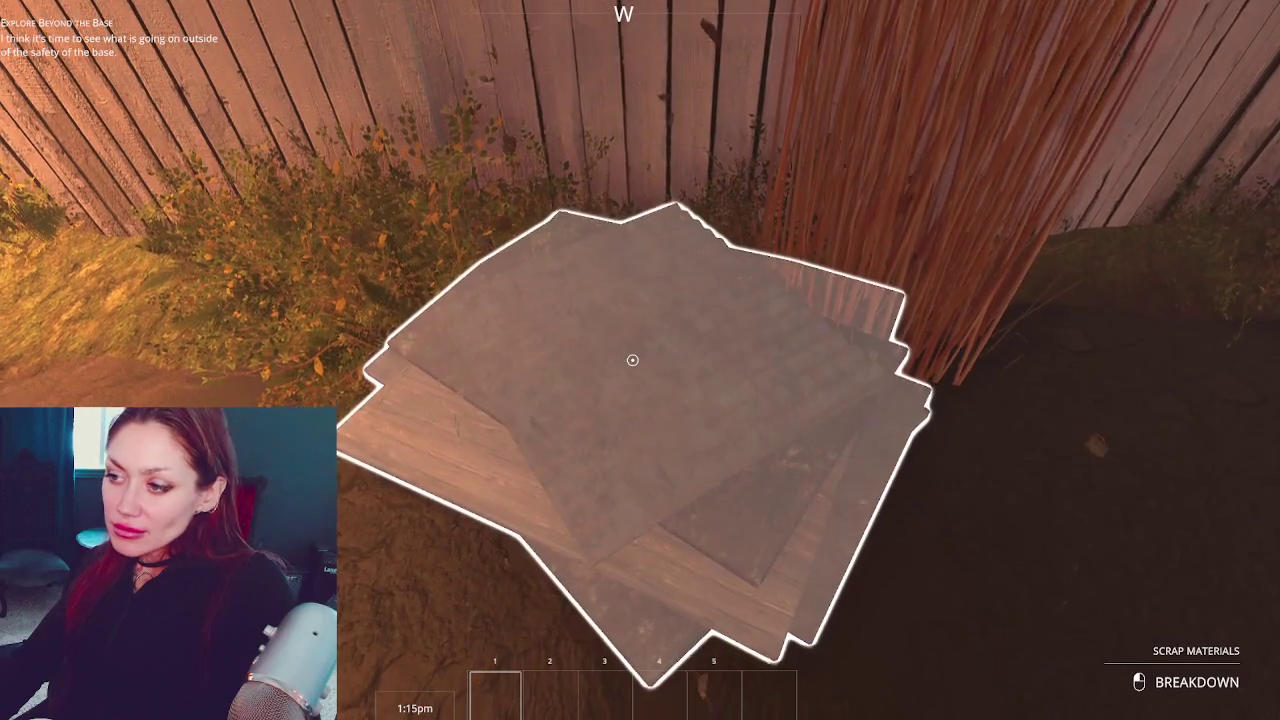
{"action": "left_click", "coordinate": [632, 360]}
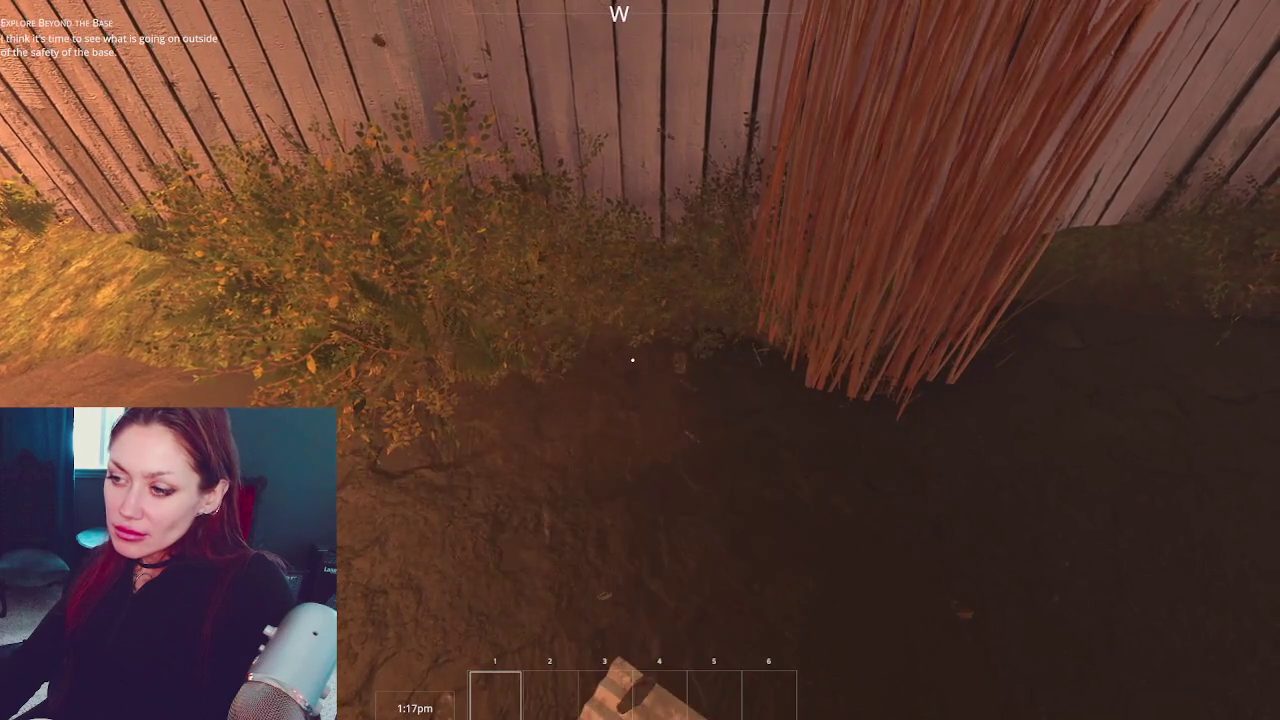
{"action": "key", "text": "w"}
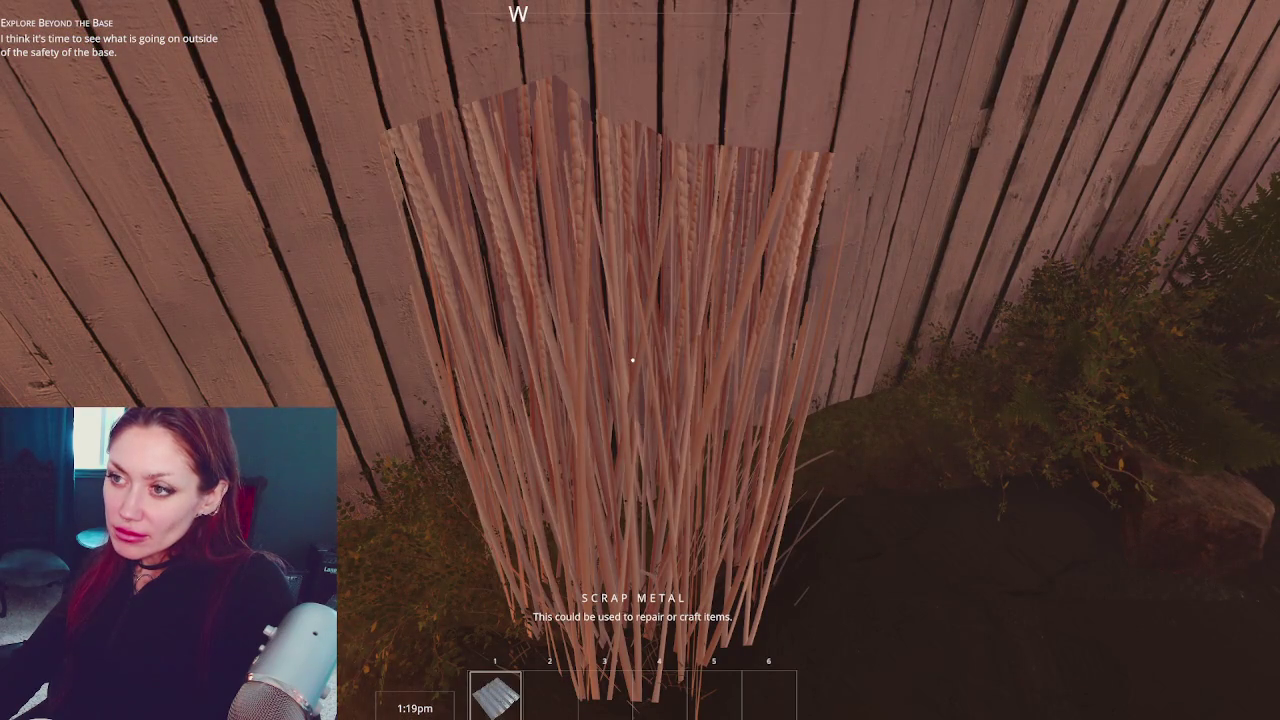
{"action": "left_click", "coordinate": [632, 360]}
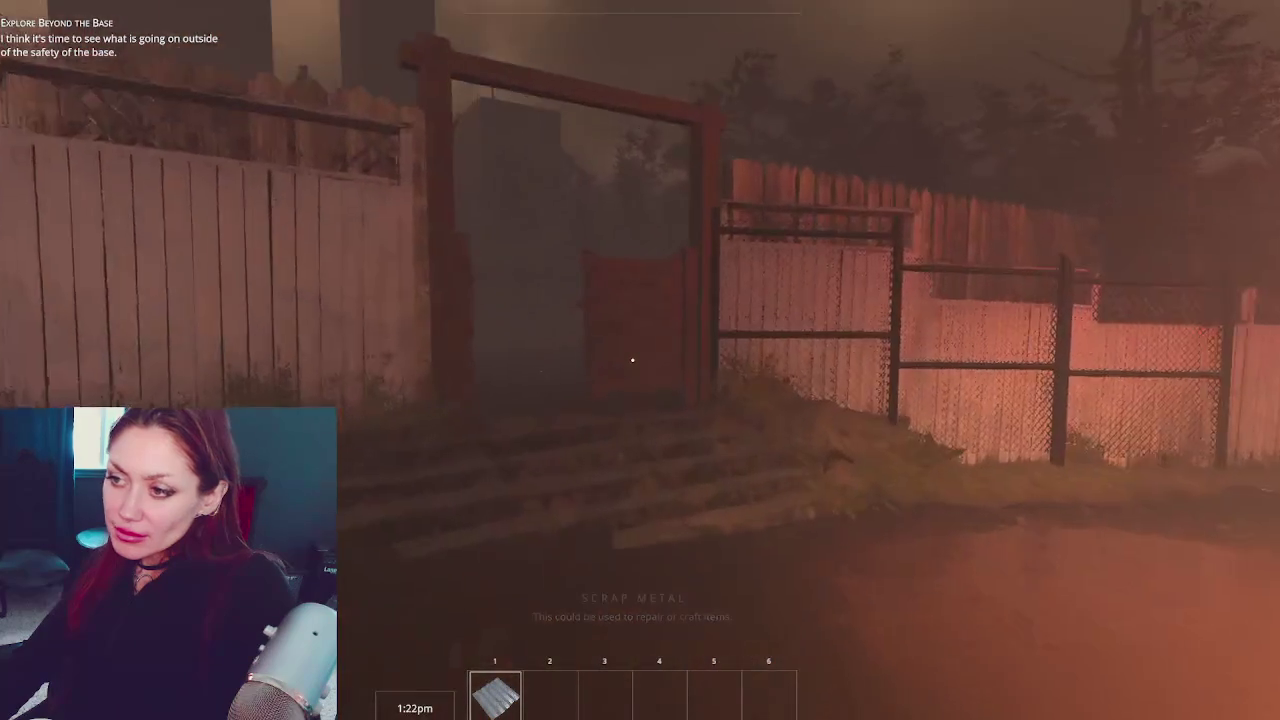
Walk out through the red gate, along the street to the wooden gate, and enter the road
{"action": "key", "text": "w"}
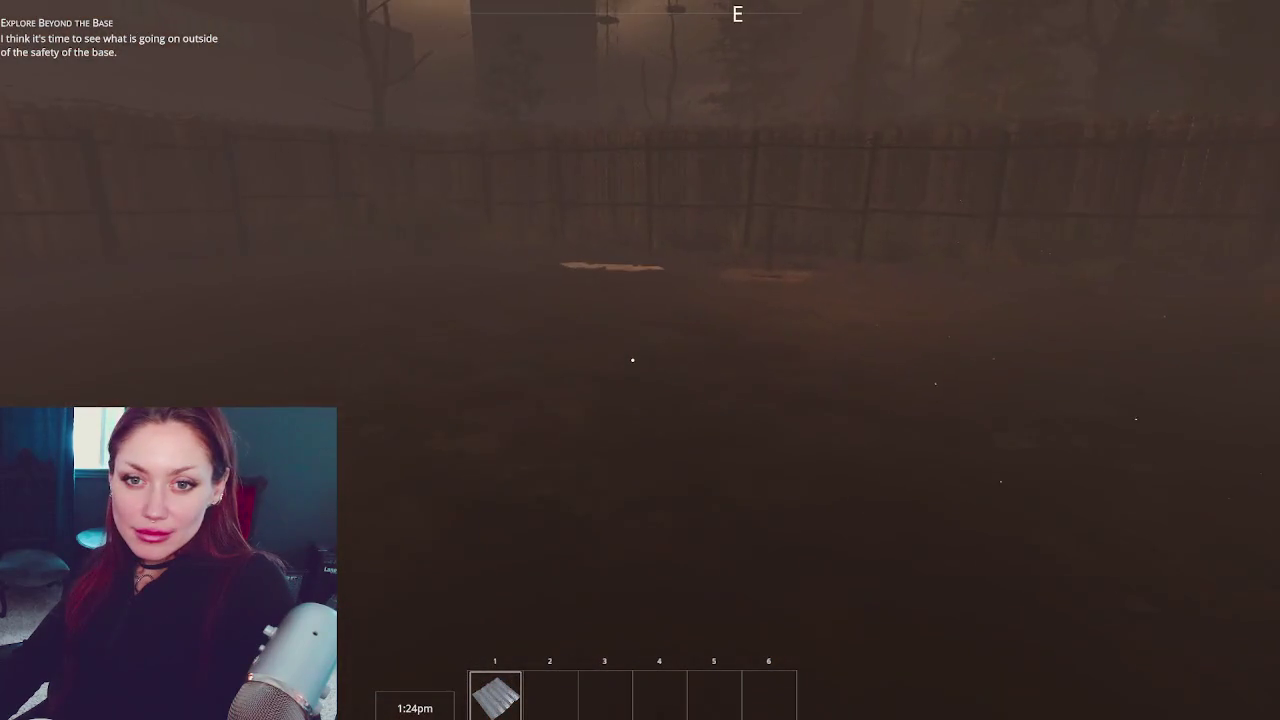
{"action": "key", "text": "w"}
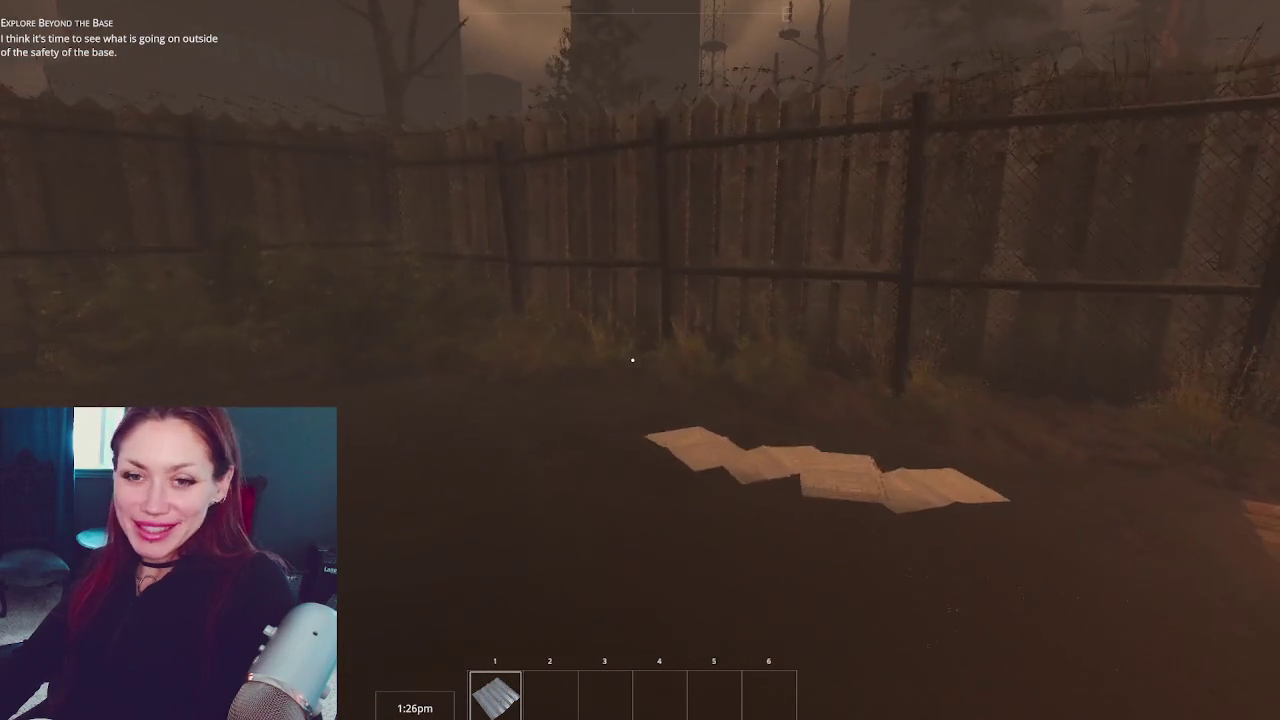
{"action": "key", "text": "w"}
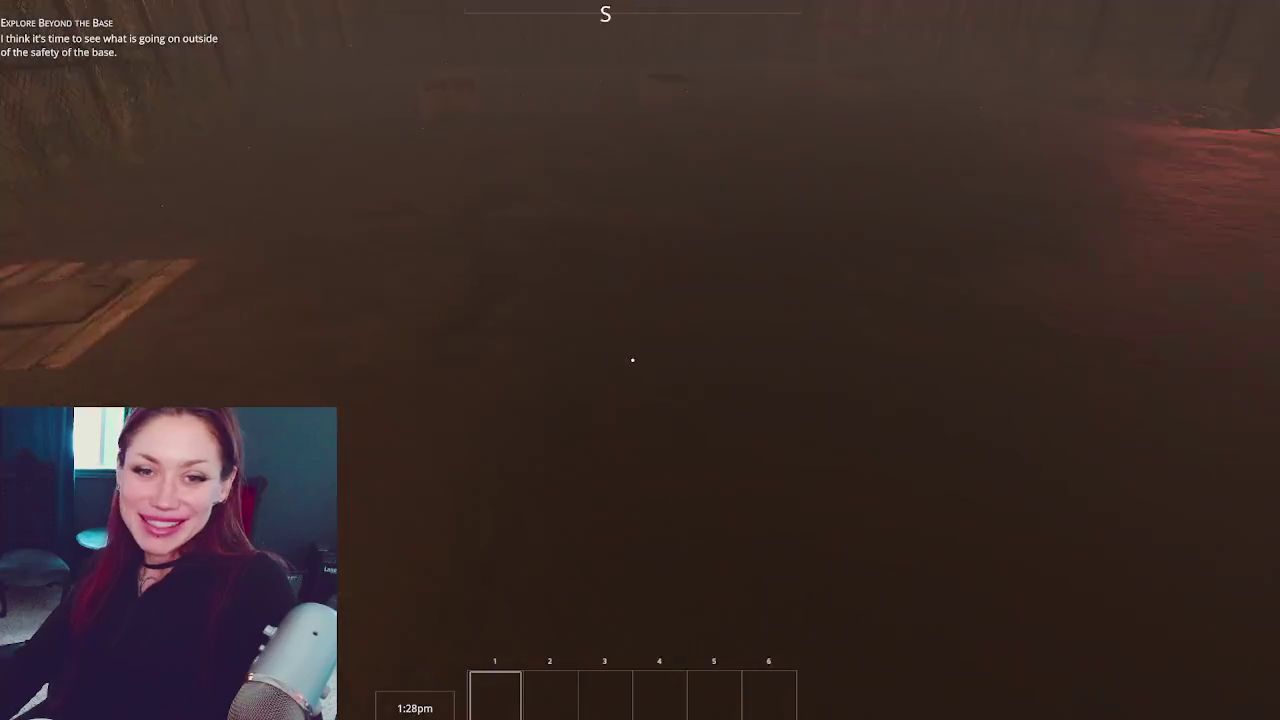
{"action": "key", "text": "w"}
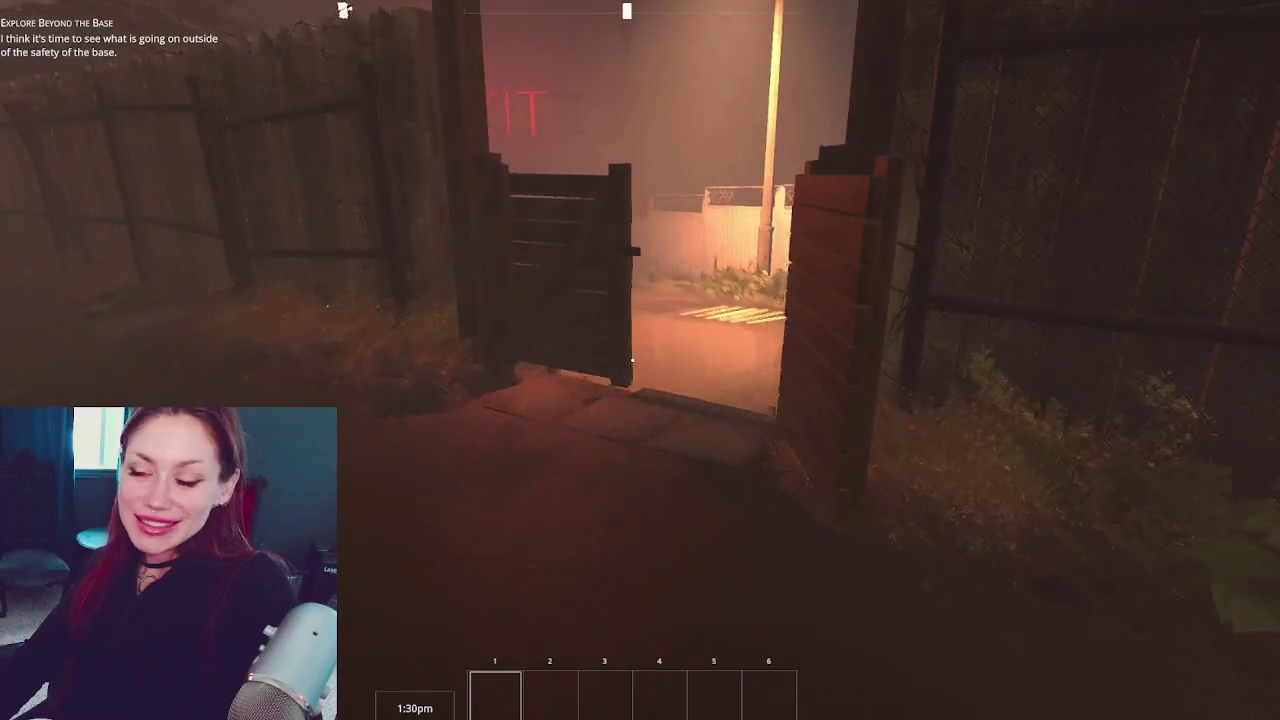
{"action": "key", "text": "w"}
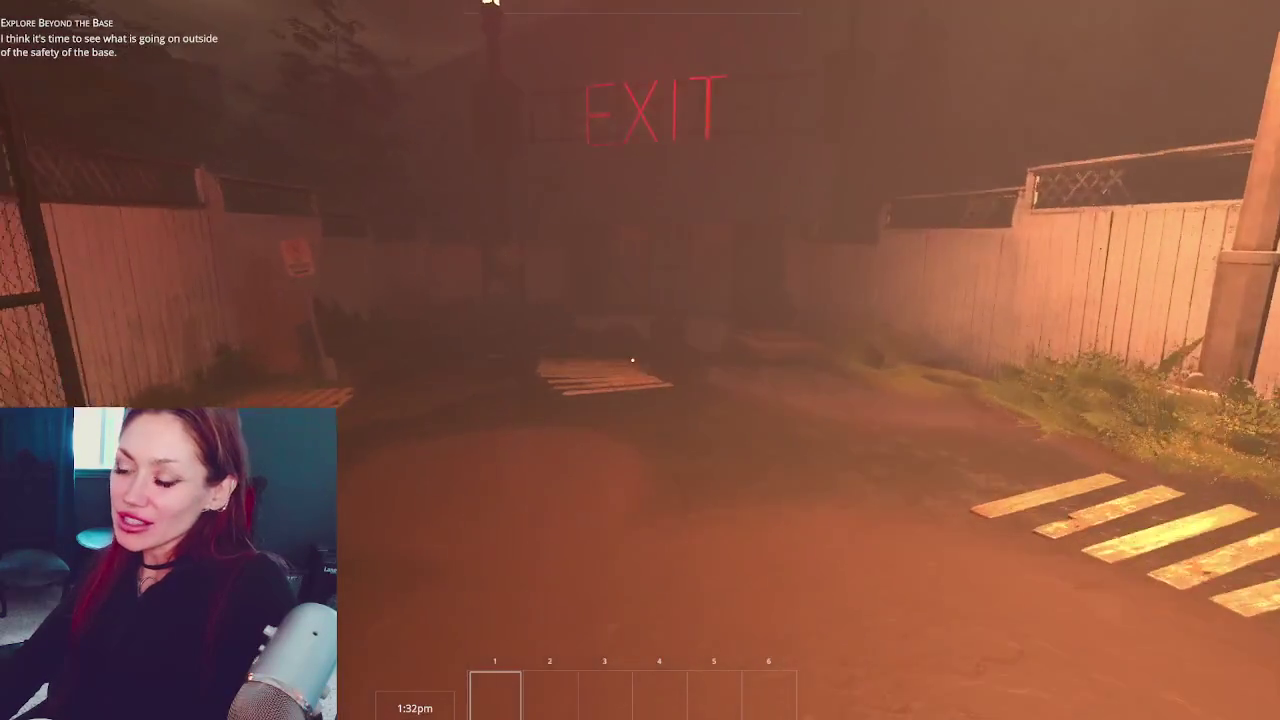
{"action": "key", "text": "w"}
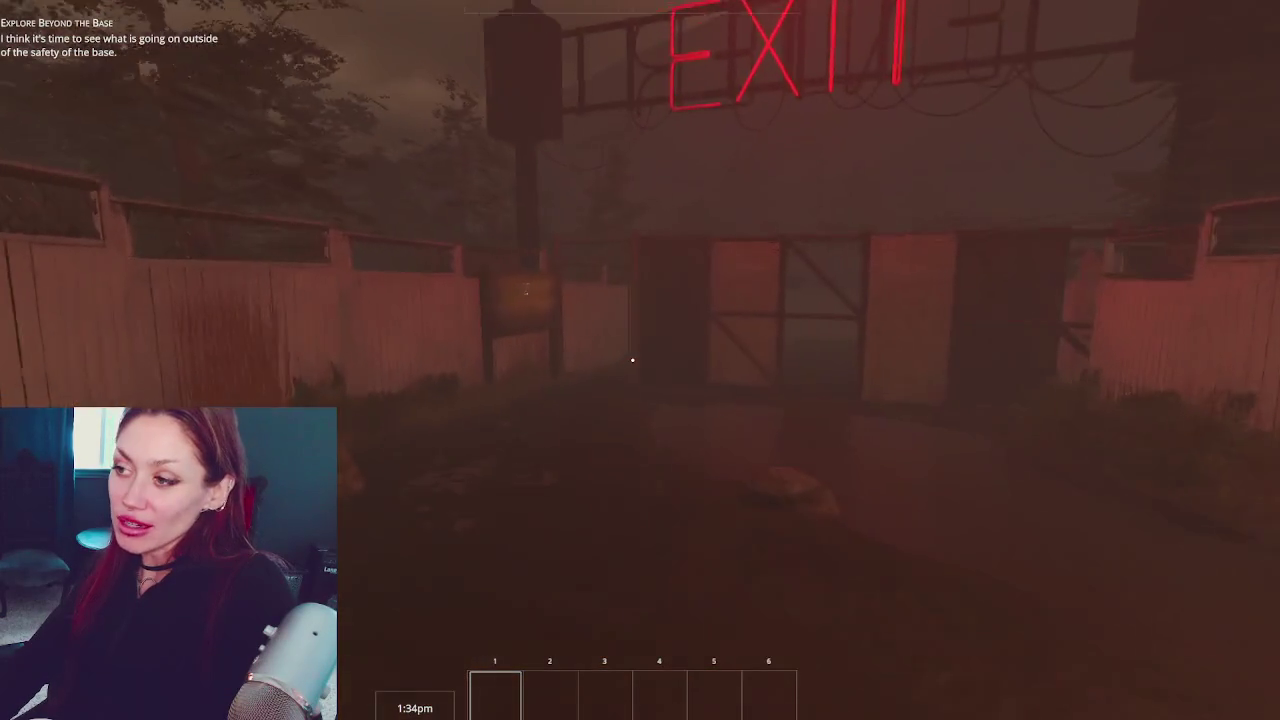
{"action": "key", "text": "w"}
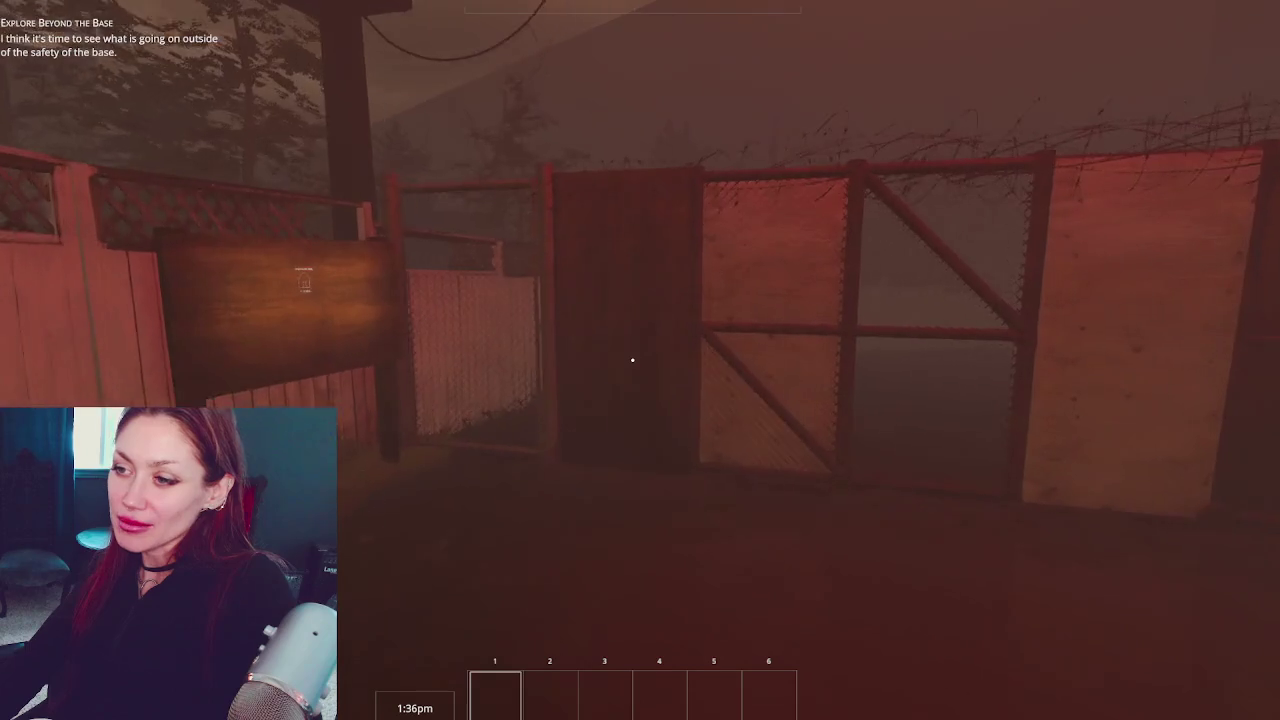
{"action": "key", "text": "w"}
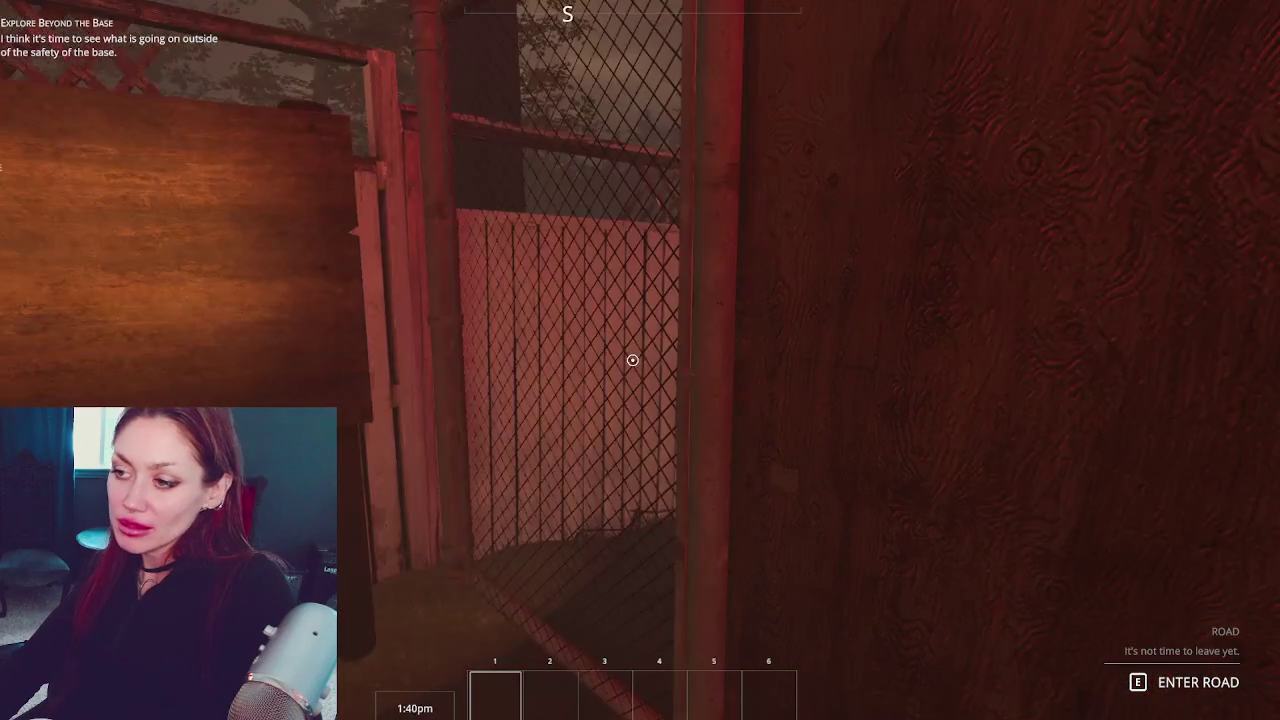
{"action": "key", "text": "e"}
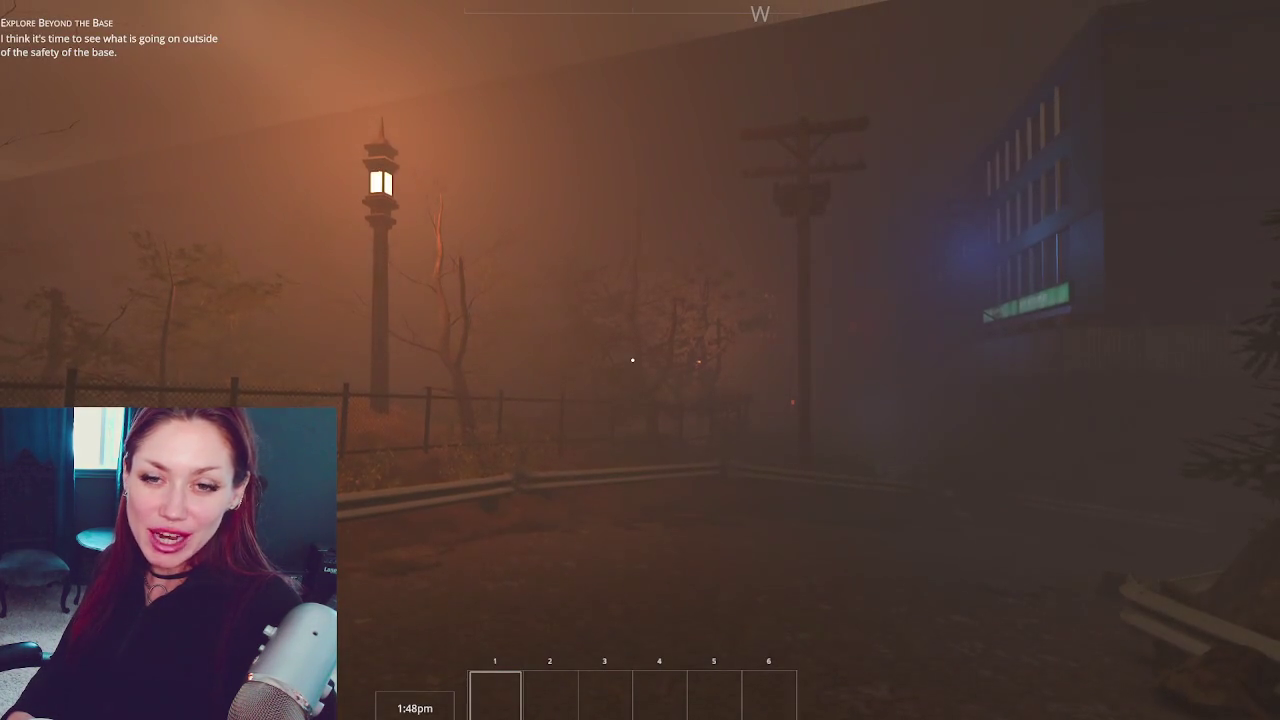
Walk along the road onto the mossy checkered stone path, look around, and pause to check stats
{"action": "key", "text": "w"}
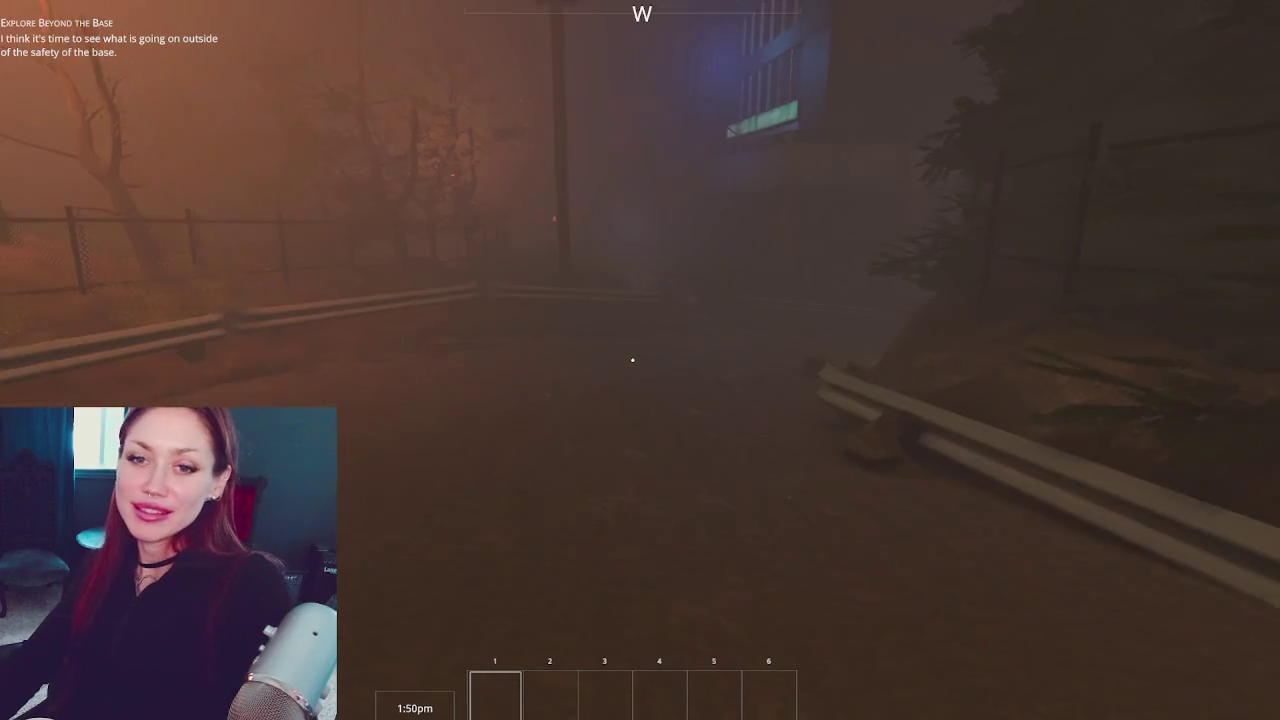
{"action": "key", "text": "w"}
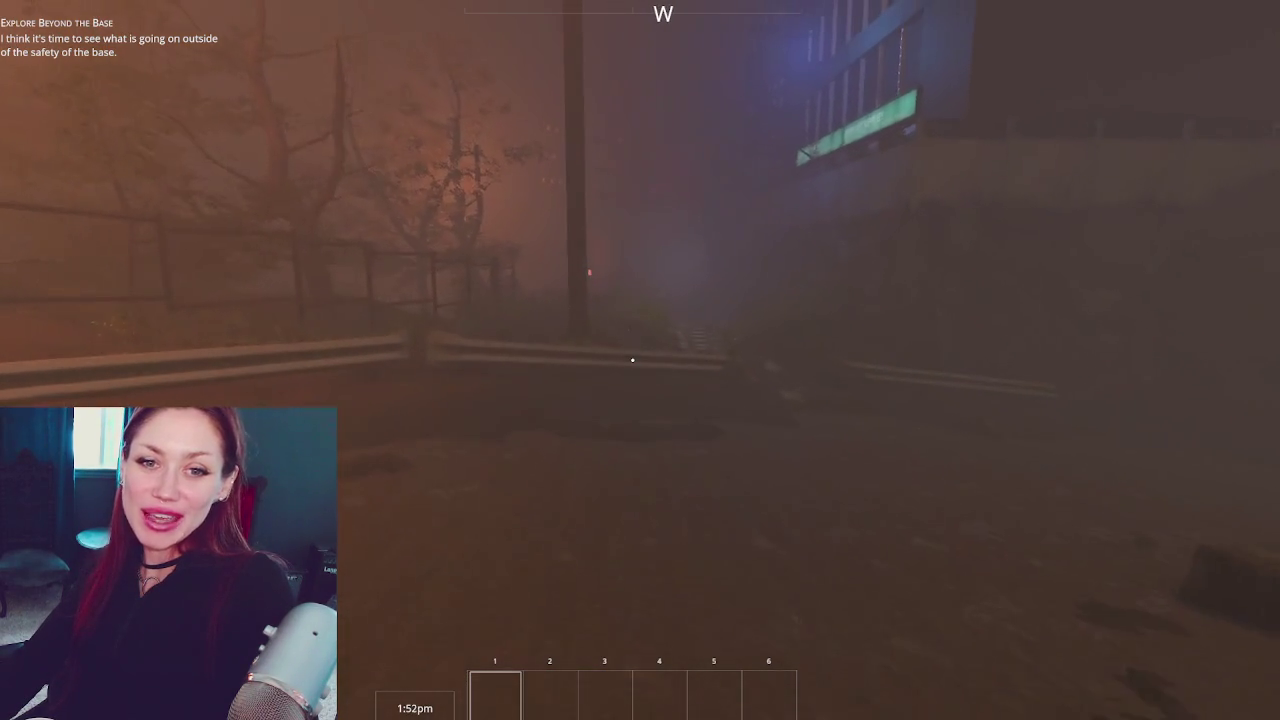
{"action": "key", "text": "w"}
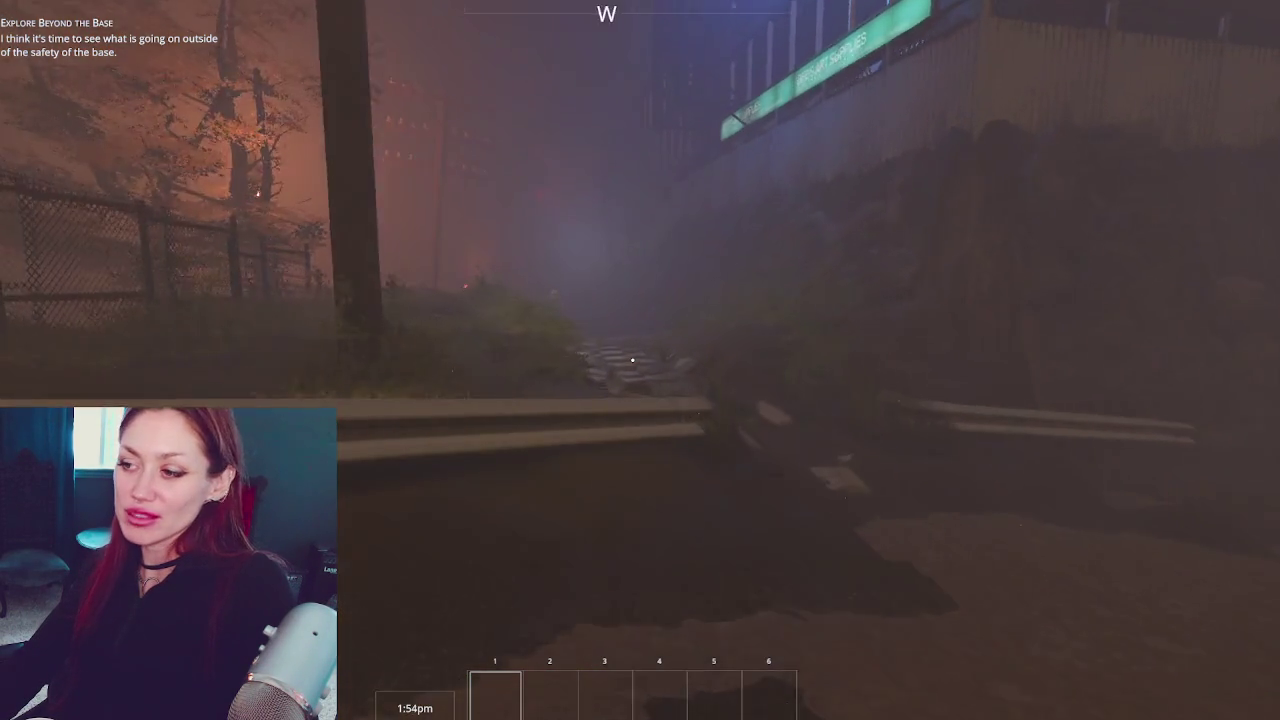
{"action": "key", "text": "w"}
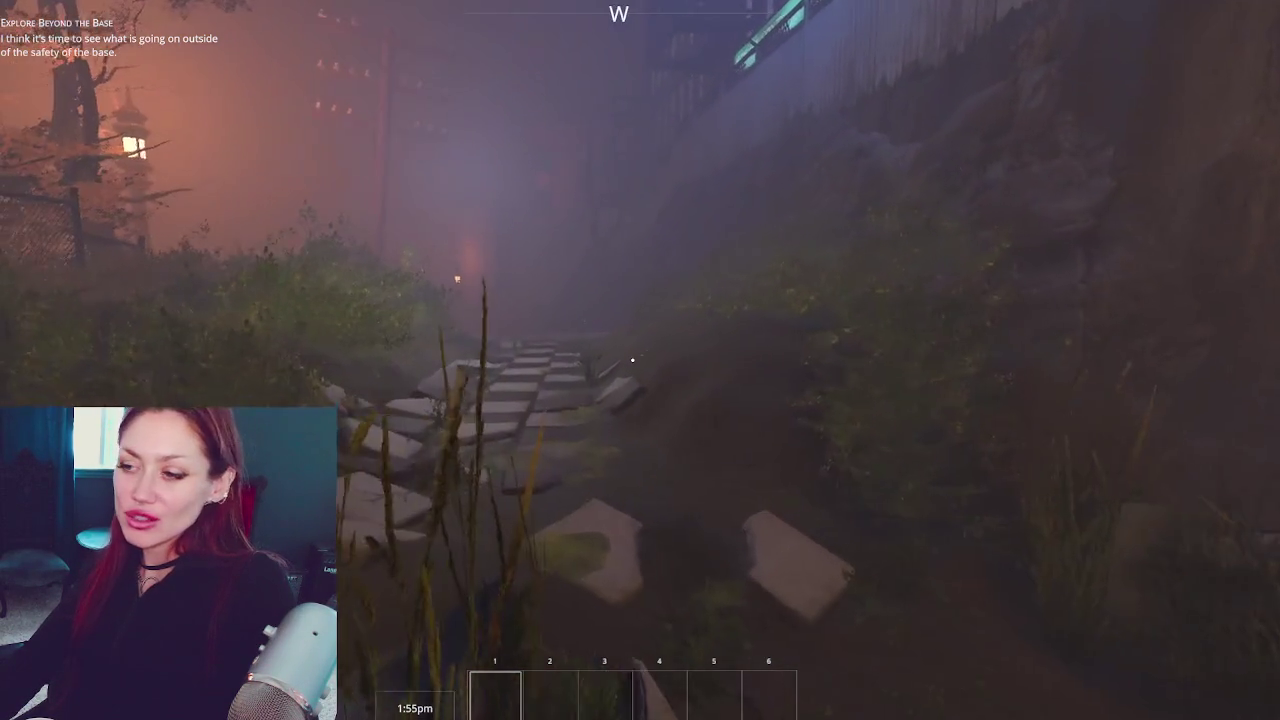
{"action": "key", "text": "w"}
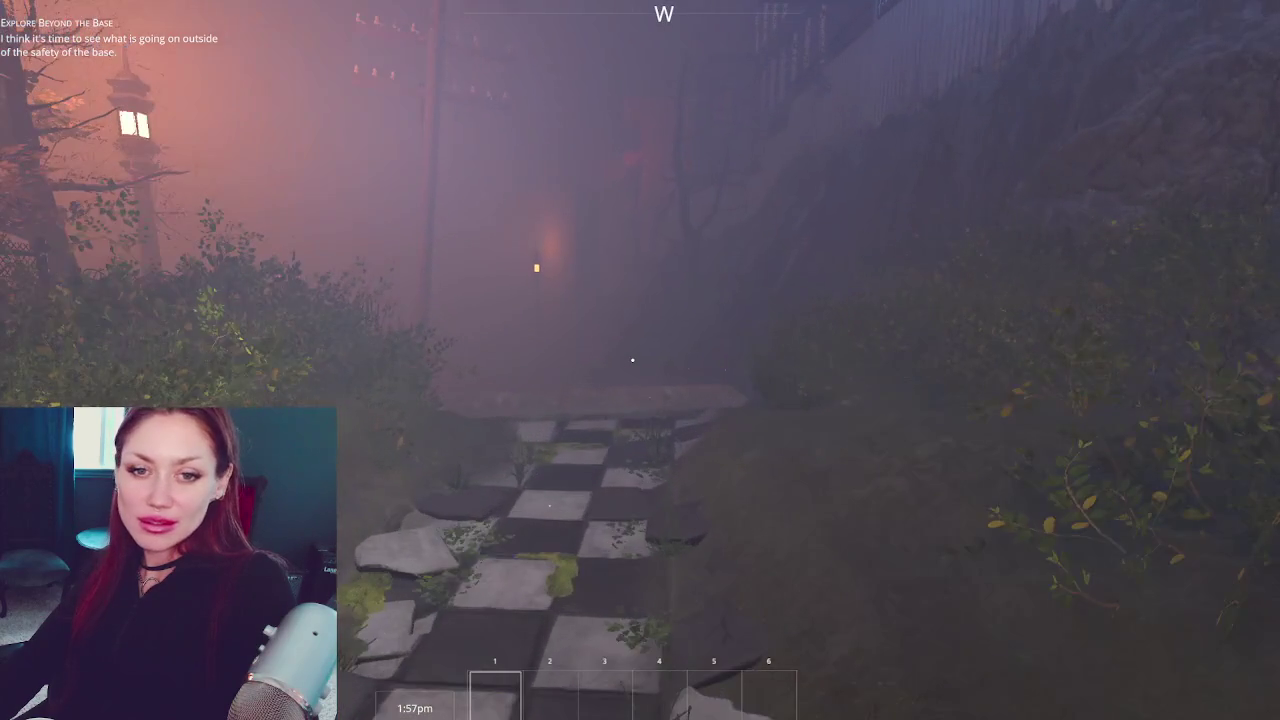
{"action": "key", "text": "w"}
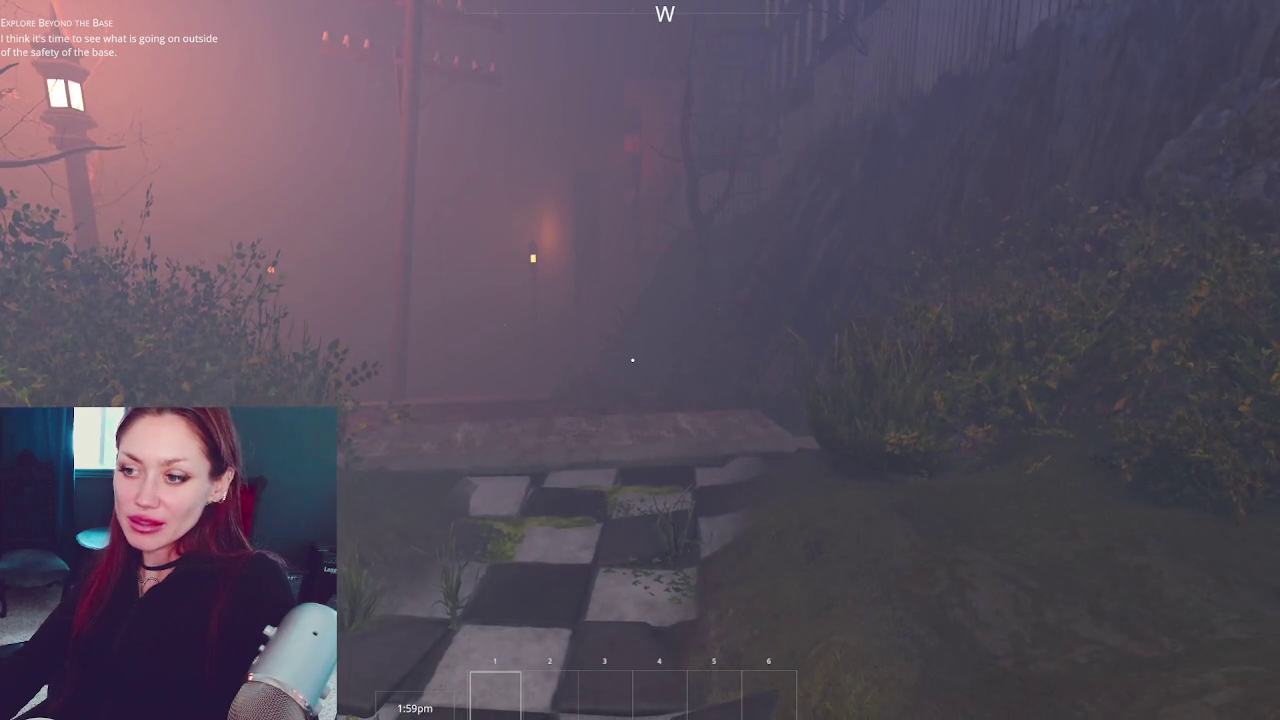
{"action": "key", "text": "w"}
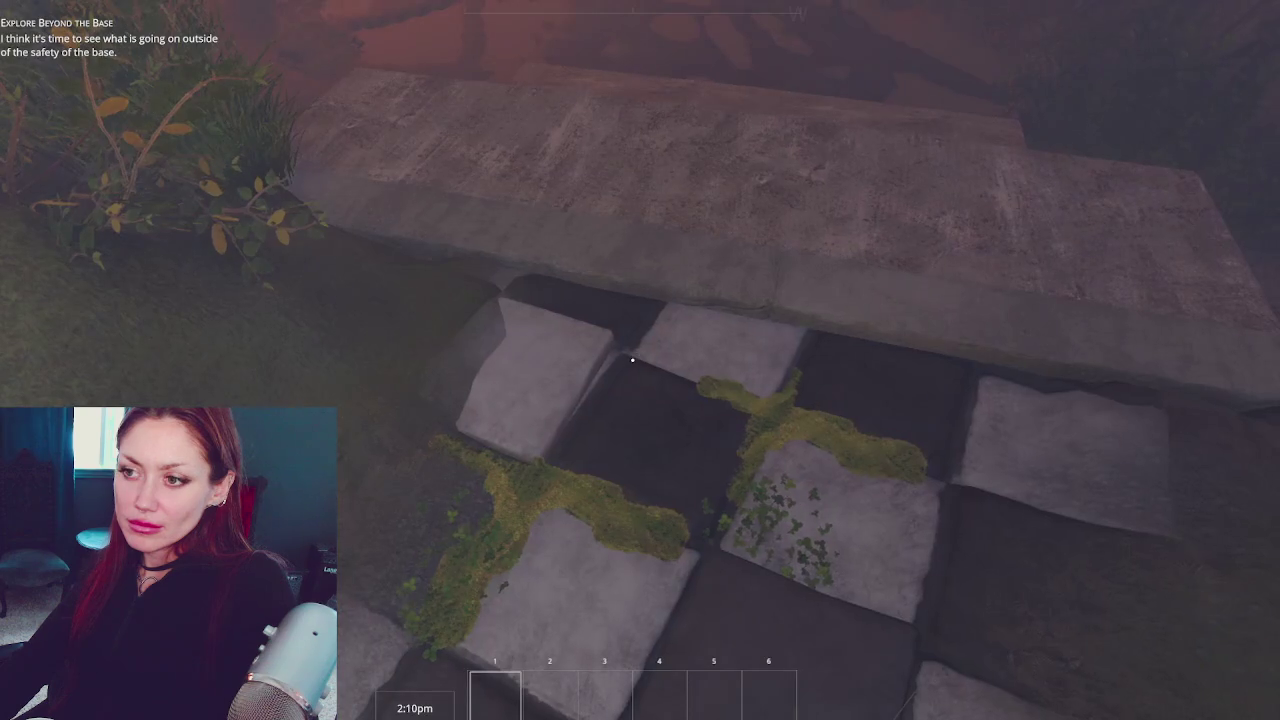
{"action": "key", "text": "a"}
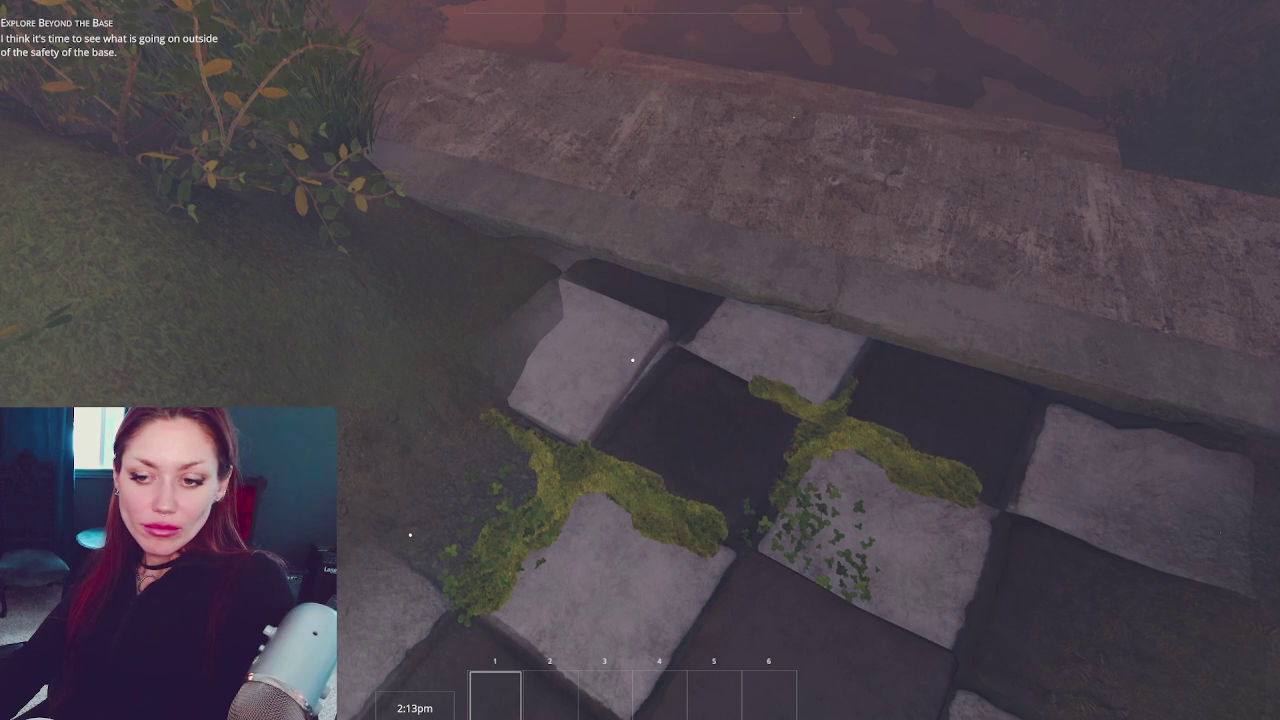
{"action": "key", "text": "a"}
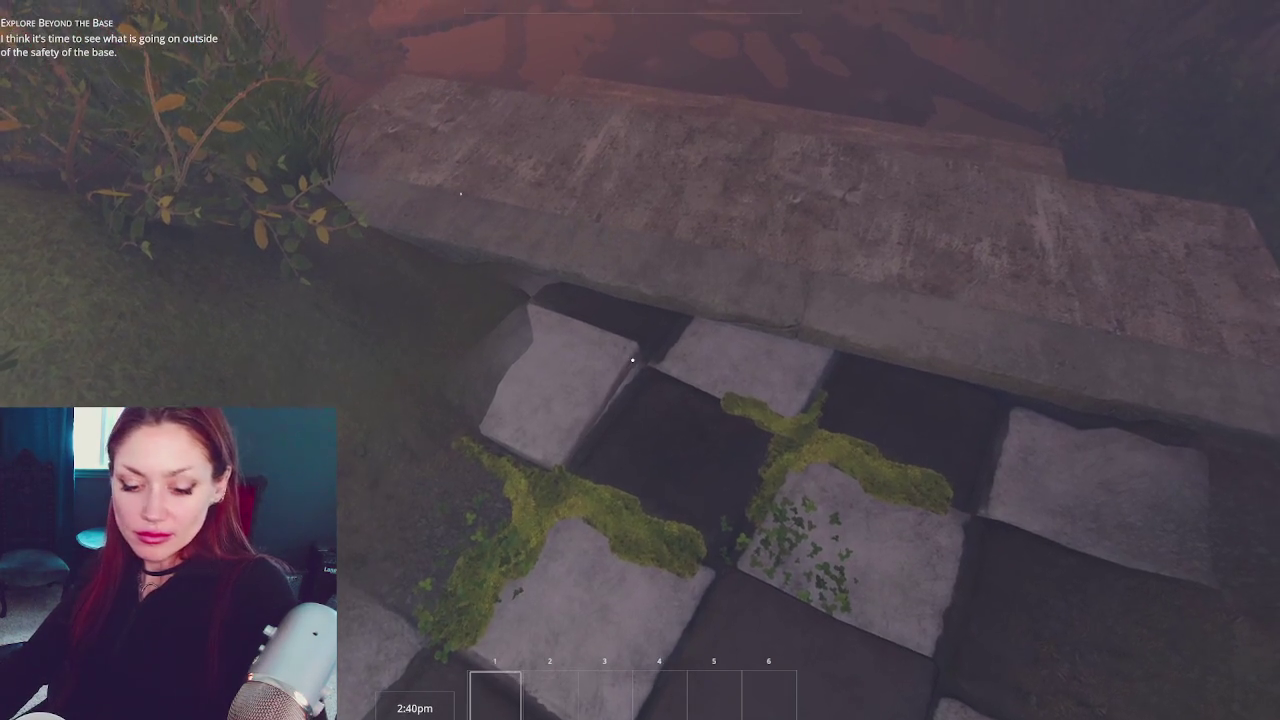
{"action": "key", "text": "Escape"}
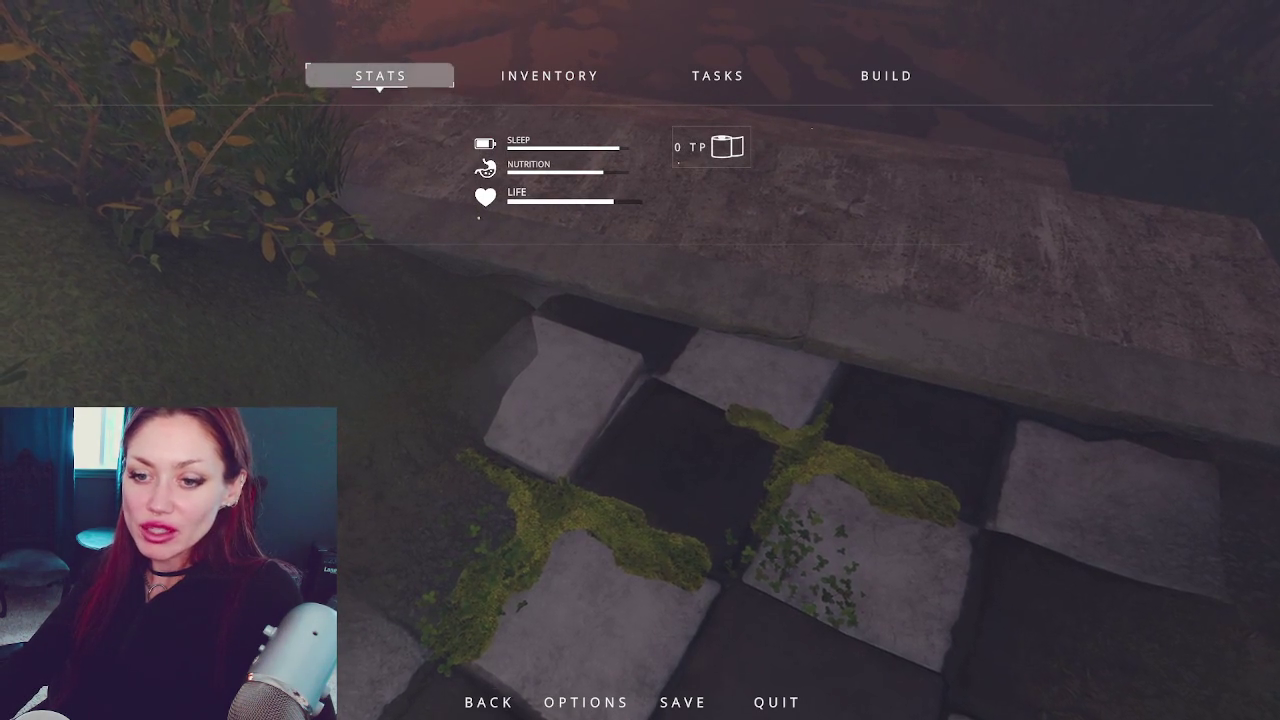
Resume play and walk the foggy street and checkered path to enter the Apothecary
{"action": "key", "text": "Escape"}
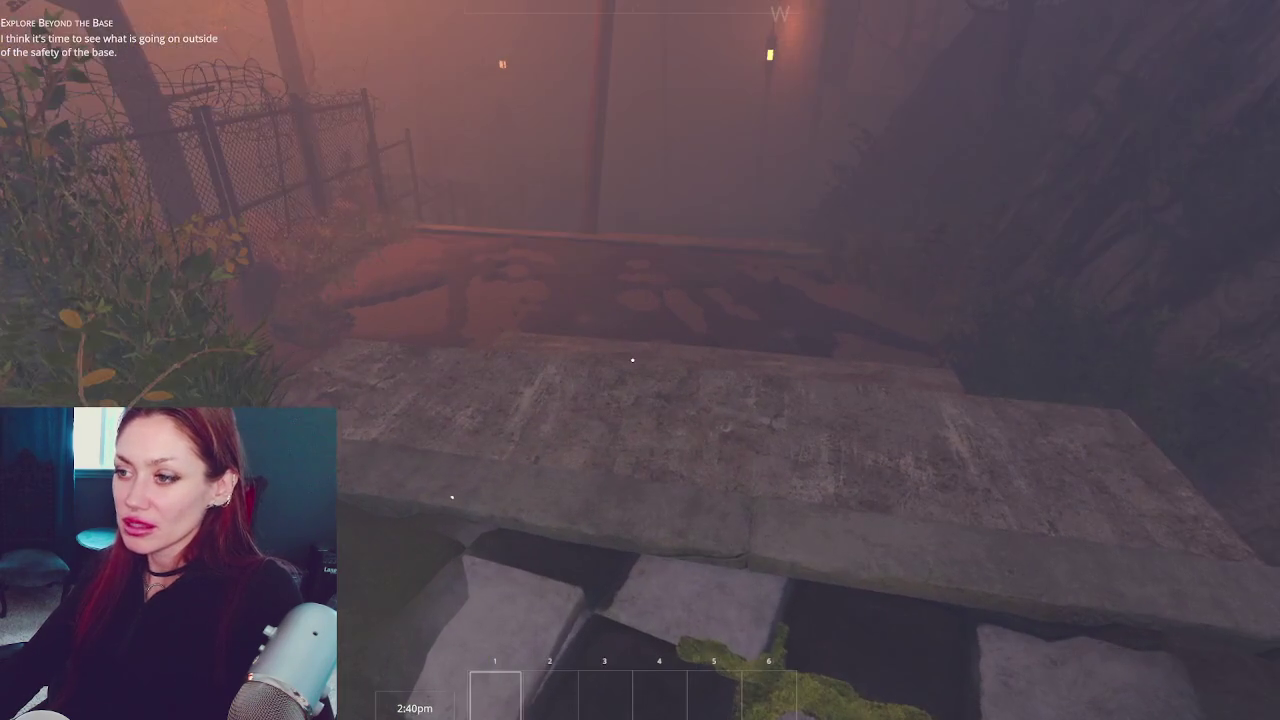
{"action": "key", "text": "Escape"}
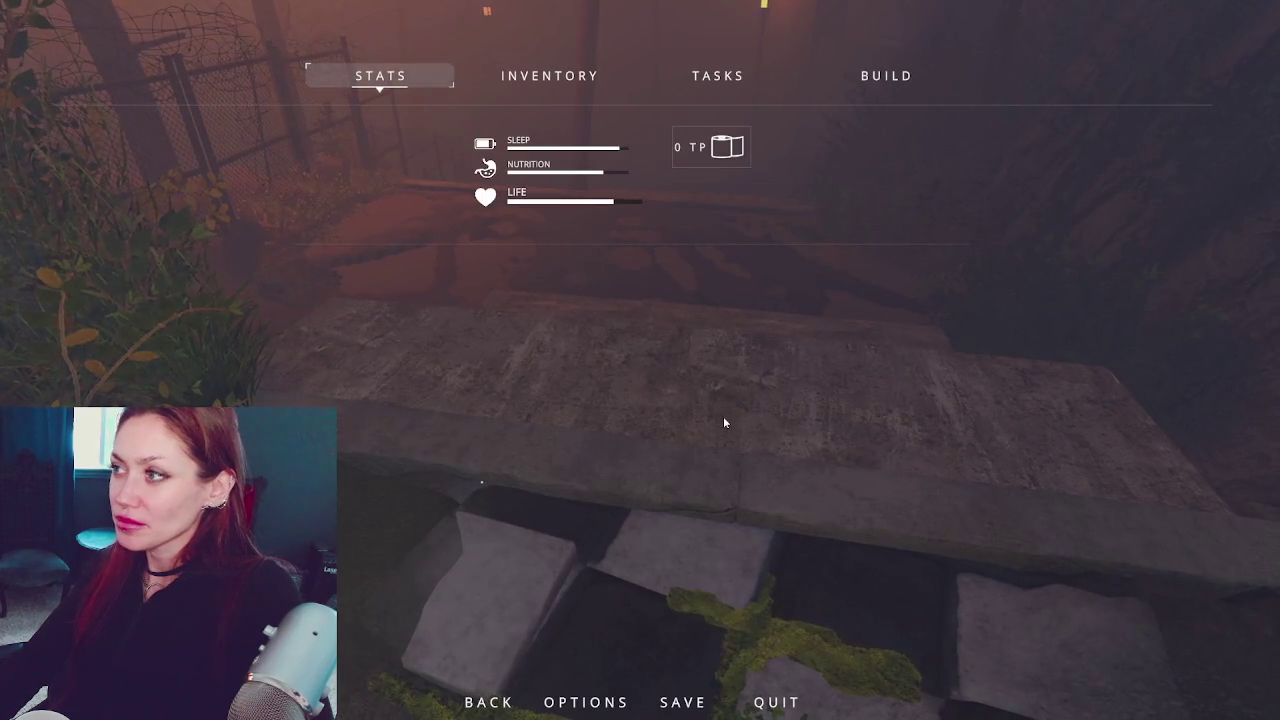
{"action": "key", "text": "Escape"}
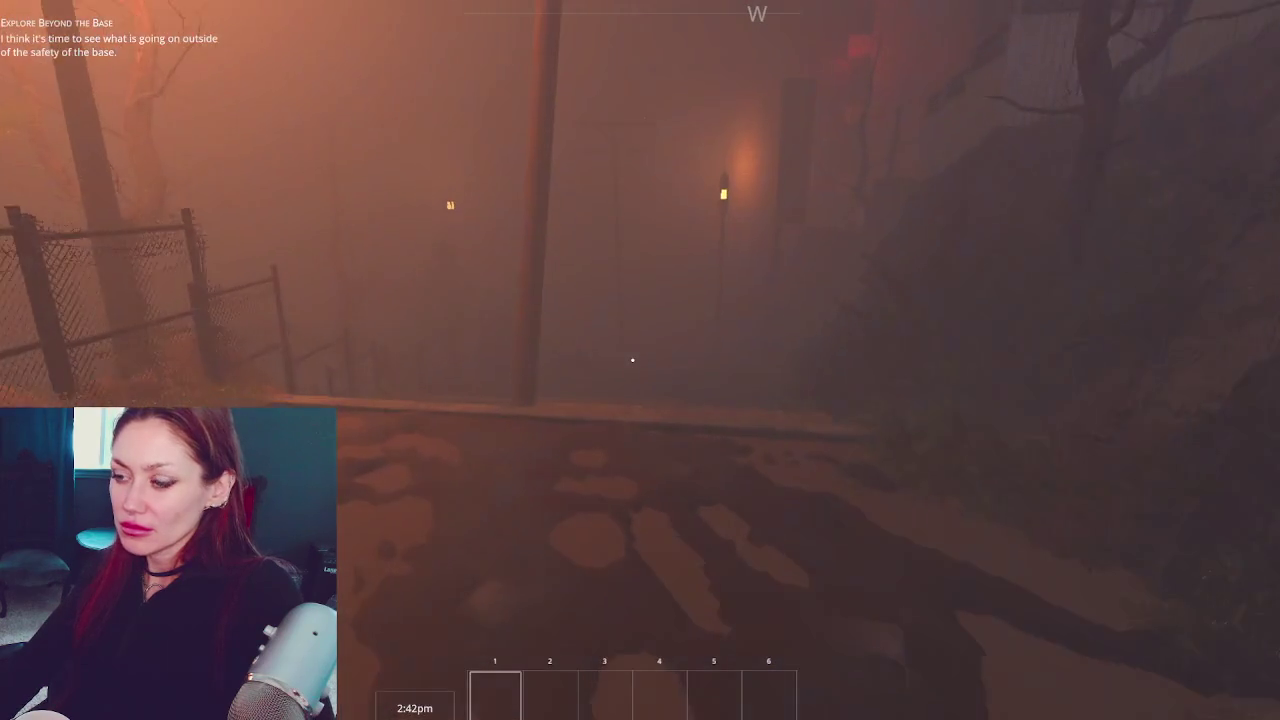
{"action": "key", "text": "w"}
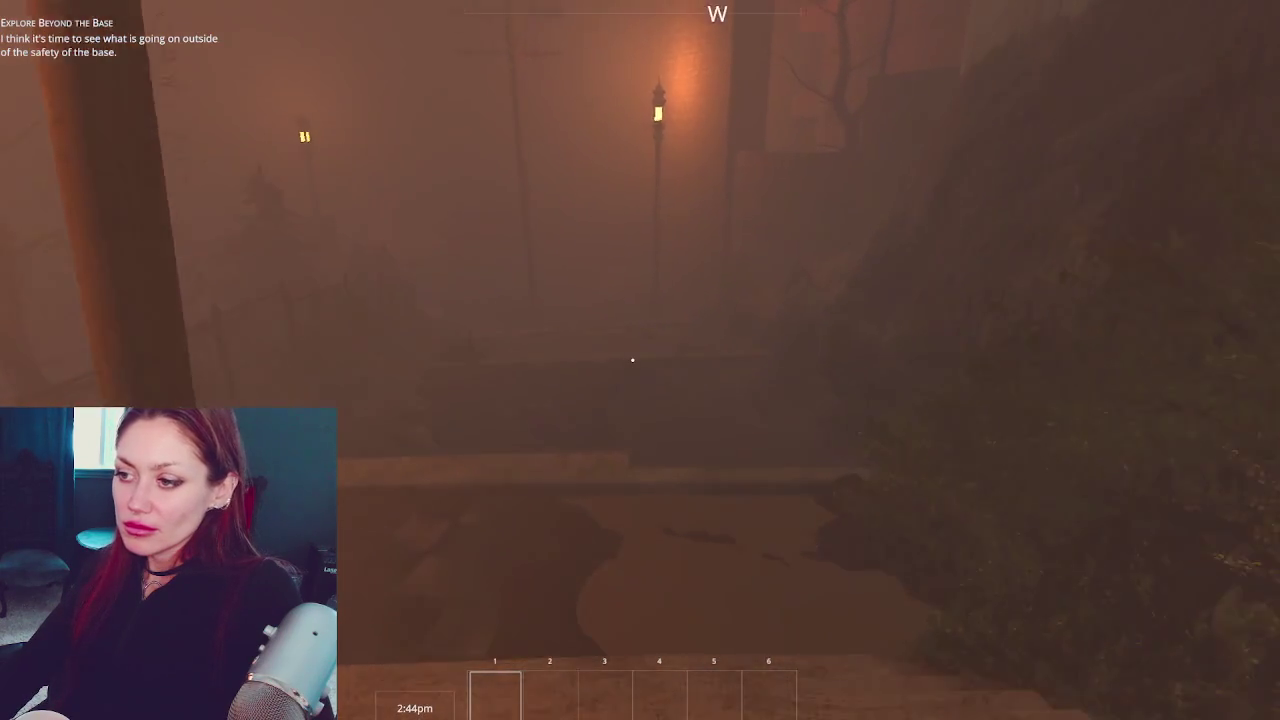
{"action": "key", "text": "w"}
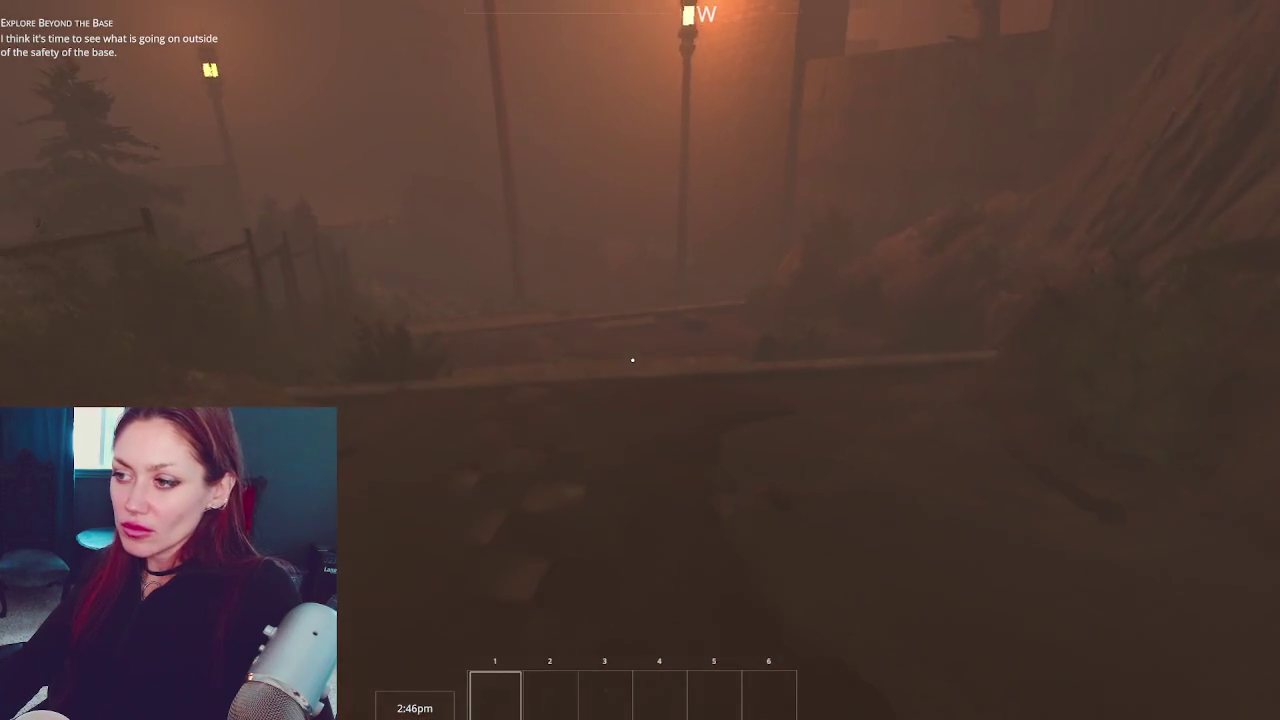
{"action": "key", "text": "w"}
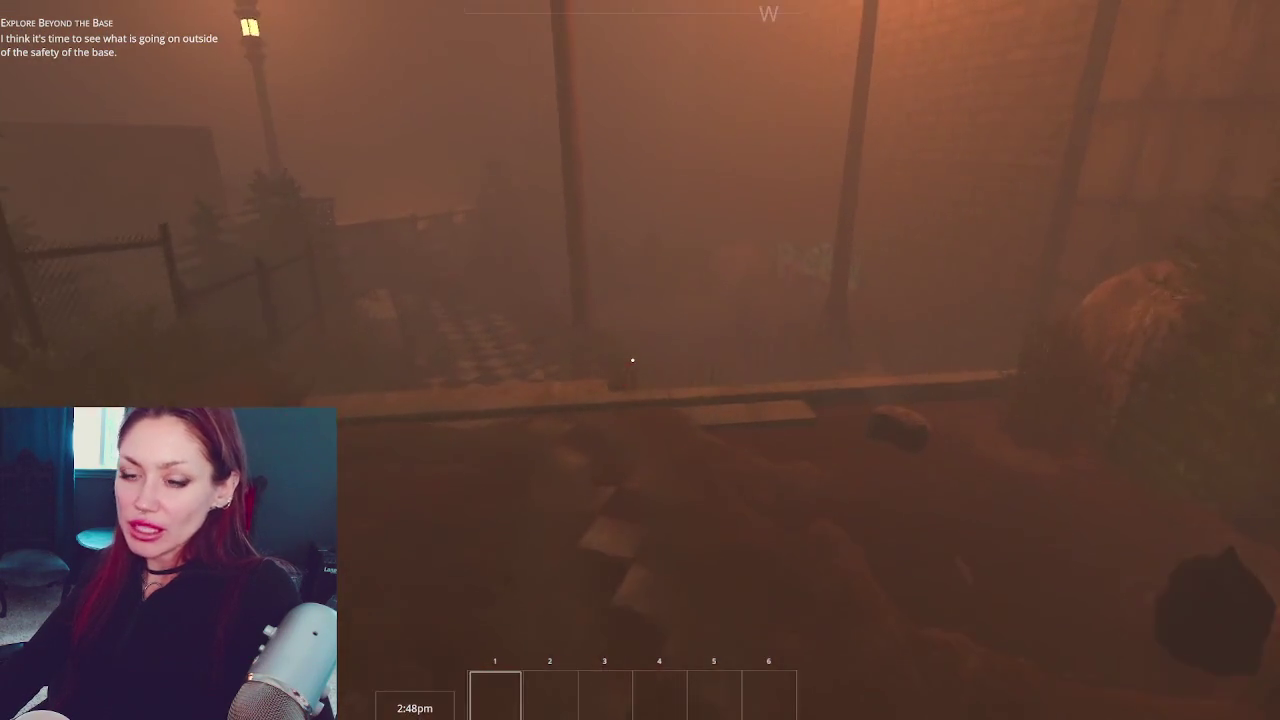
{"action": "key", "text": "w"}
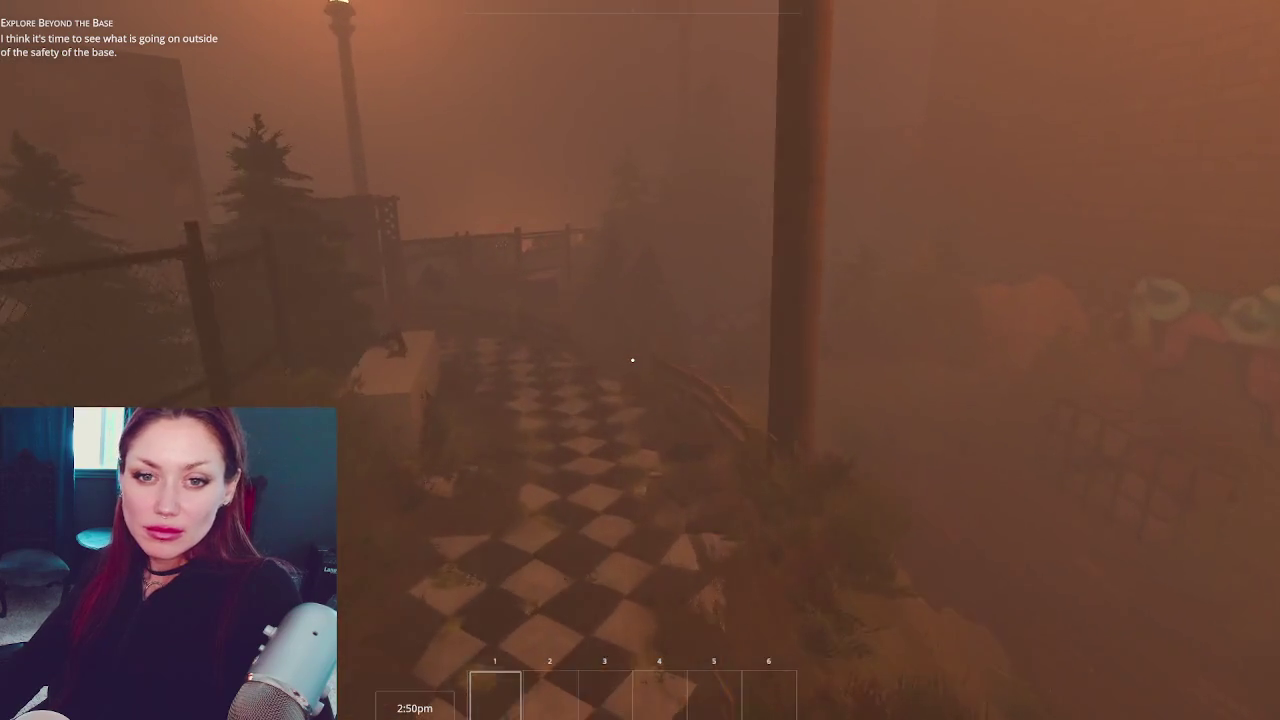
{"action": "key", "text": "w"}
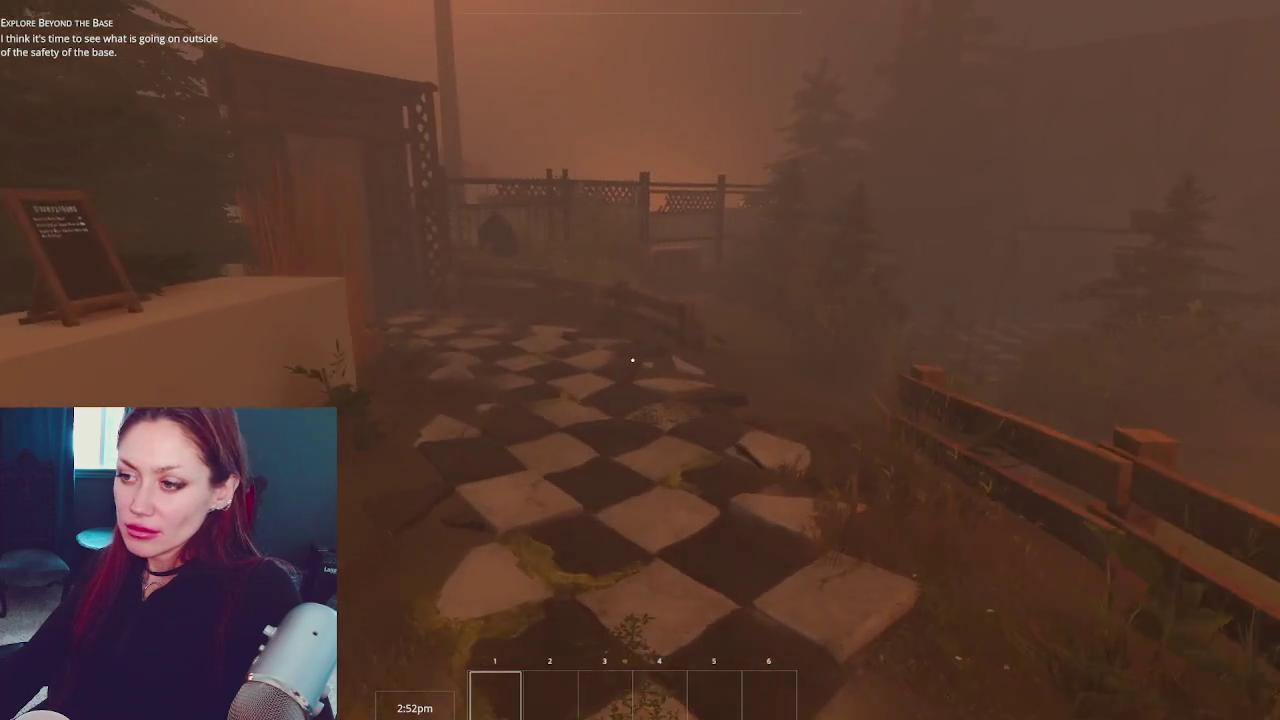
{"action": "key", "text": "w"}
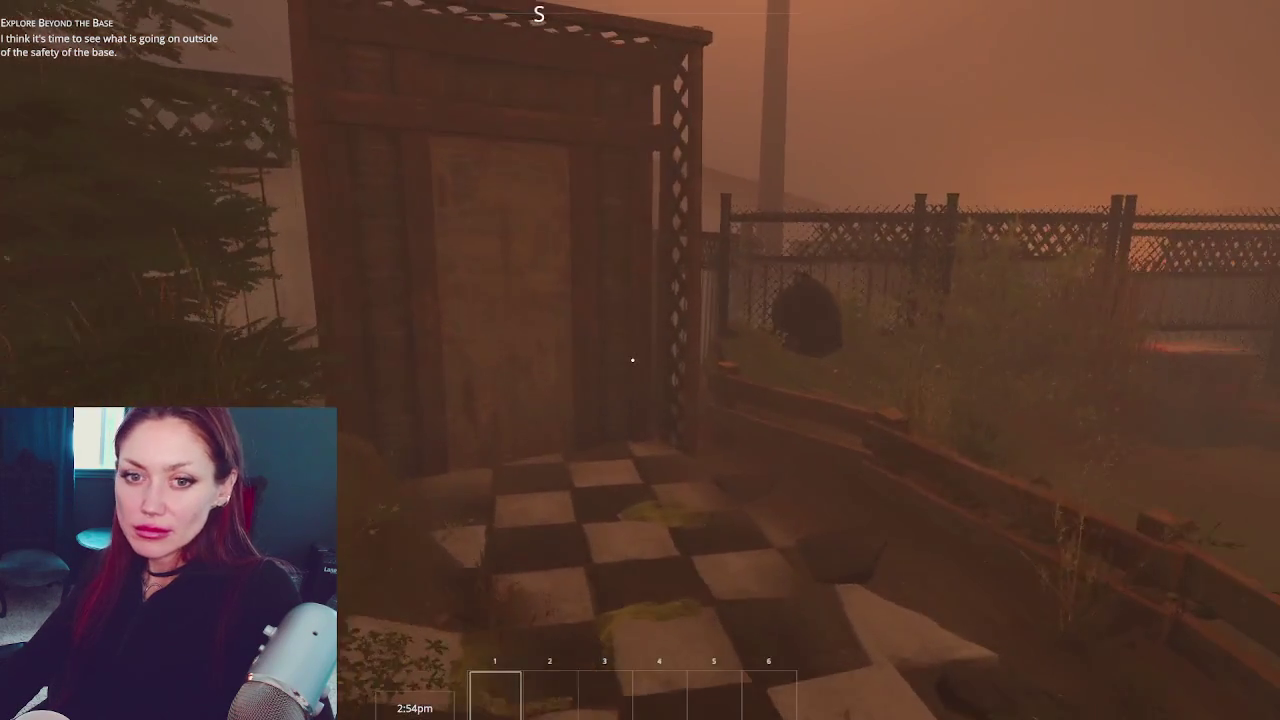
{"action": "key", "text": "w"}
{"action": "key", "text": "e"}
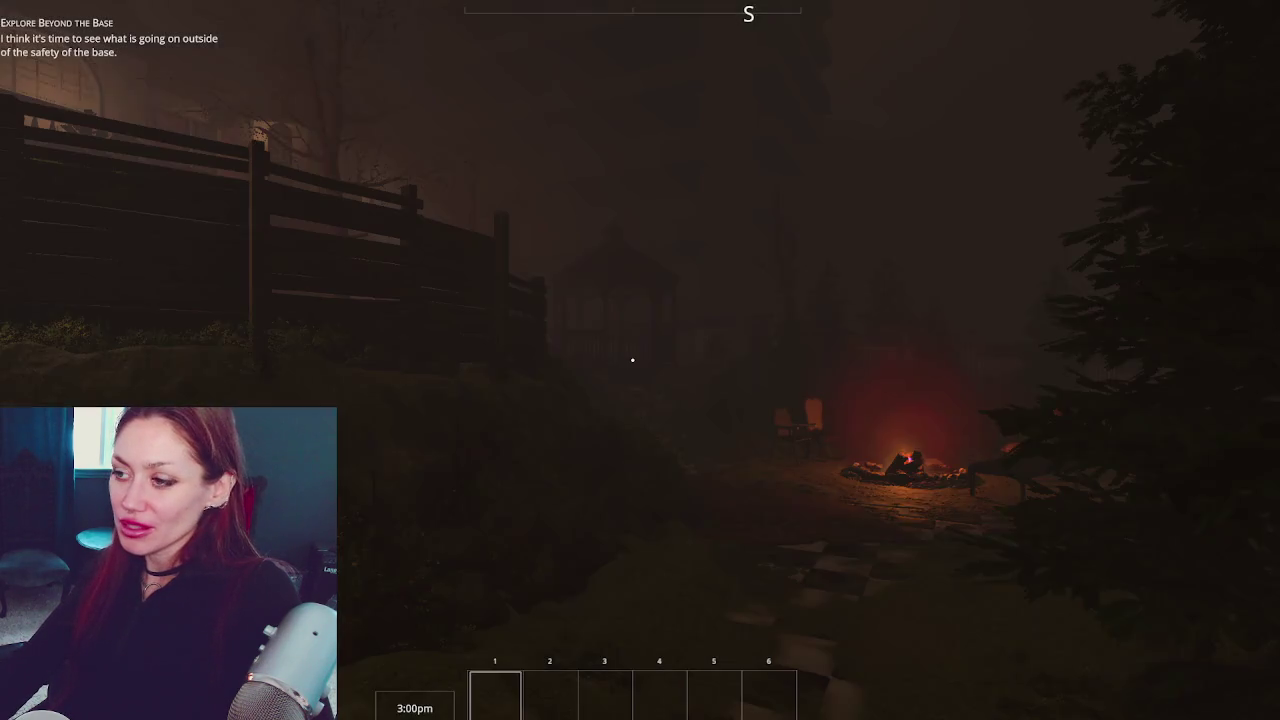
Walk past the campfire and gazebo up the front steps toward the house
{"action": "key", "text": "w"}
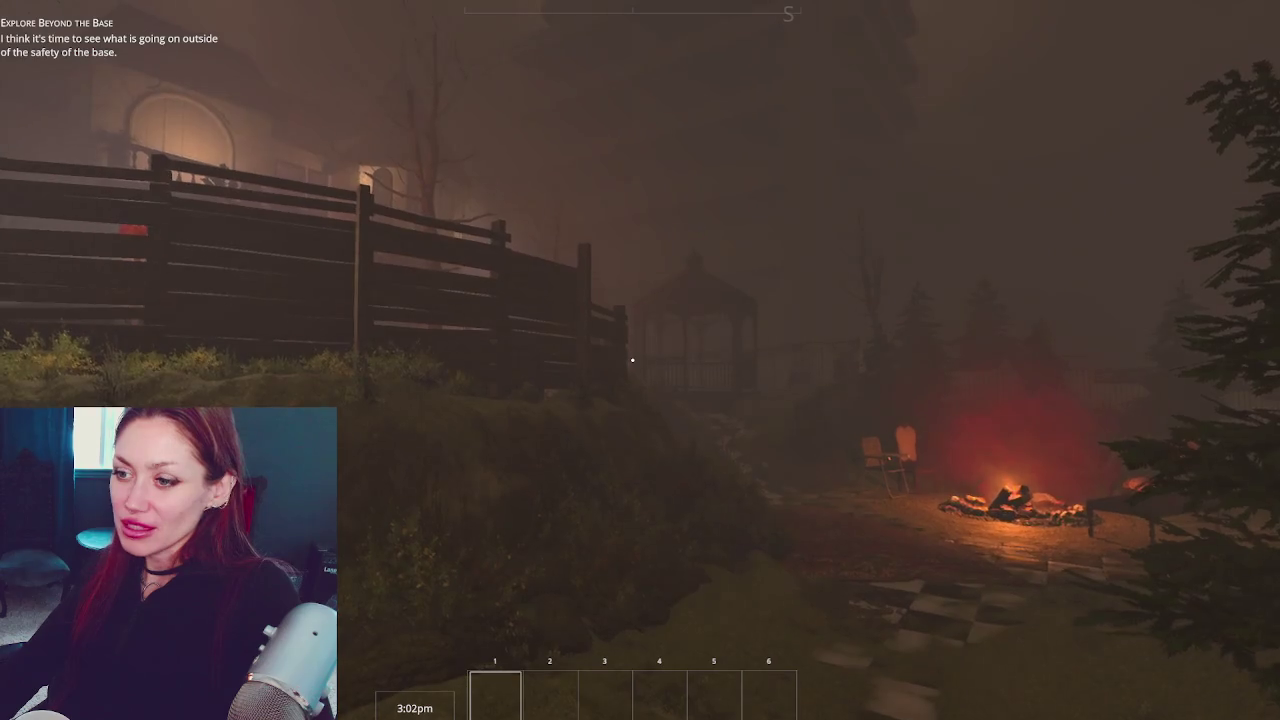
{"action": "key", "text": "w"}
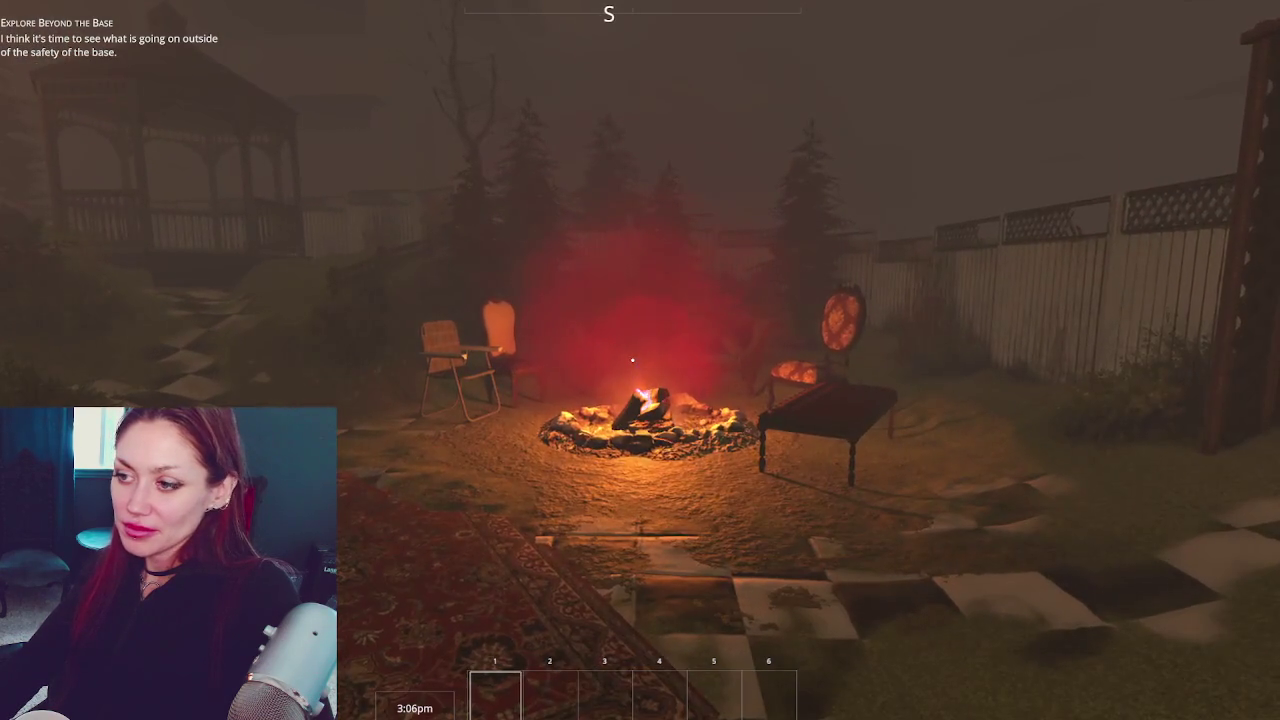
{"action": "key", "text": "w"}
{"action": "key", "text": "w"}
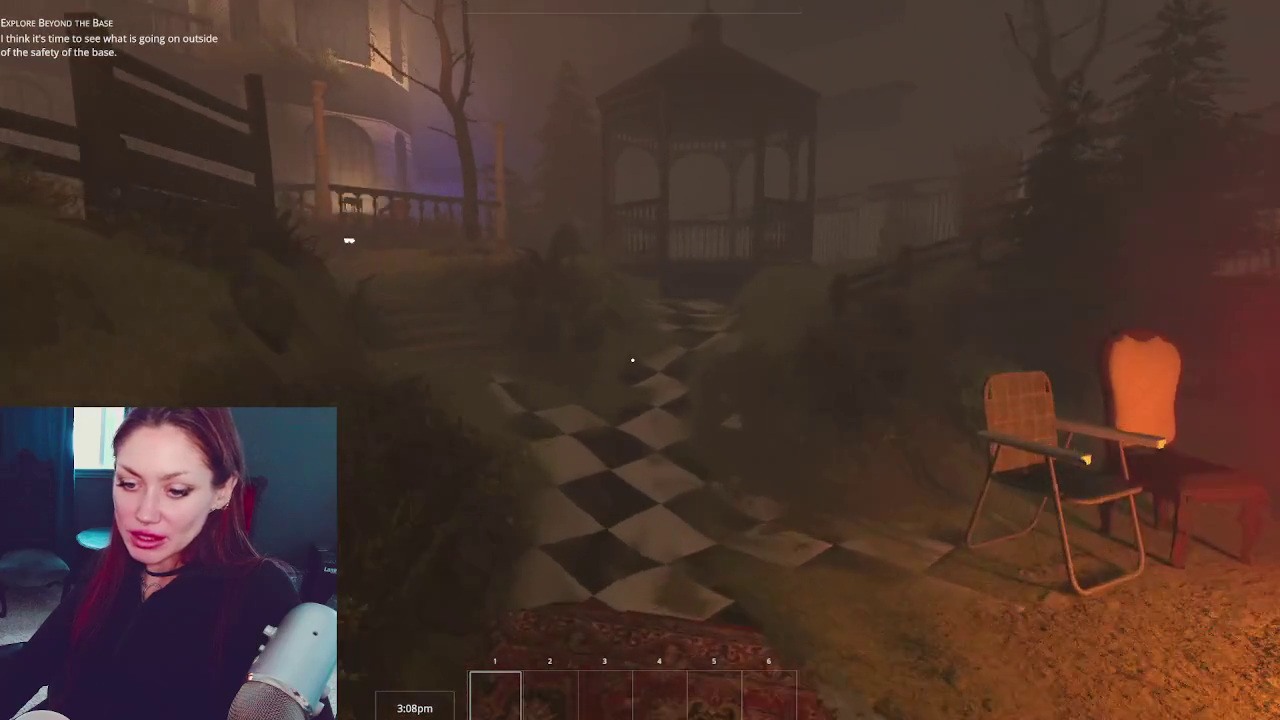
{"action": "key", "text": "w"}
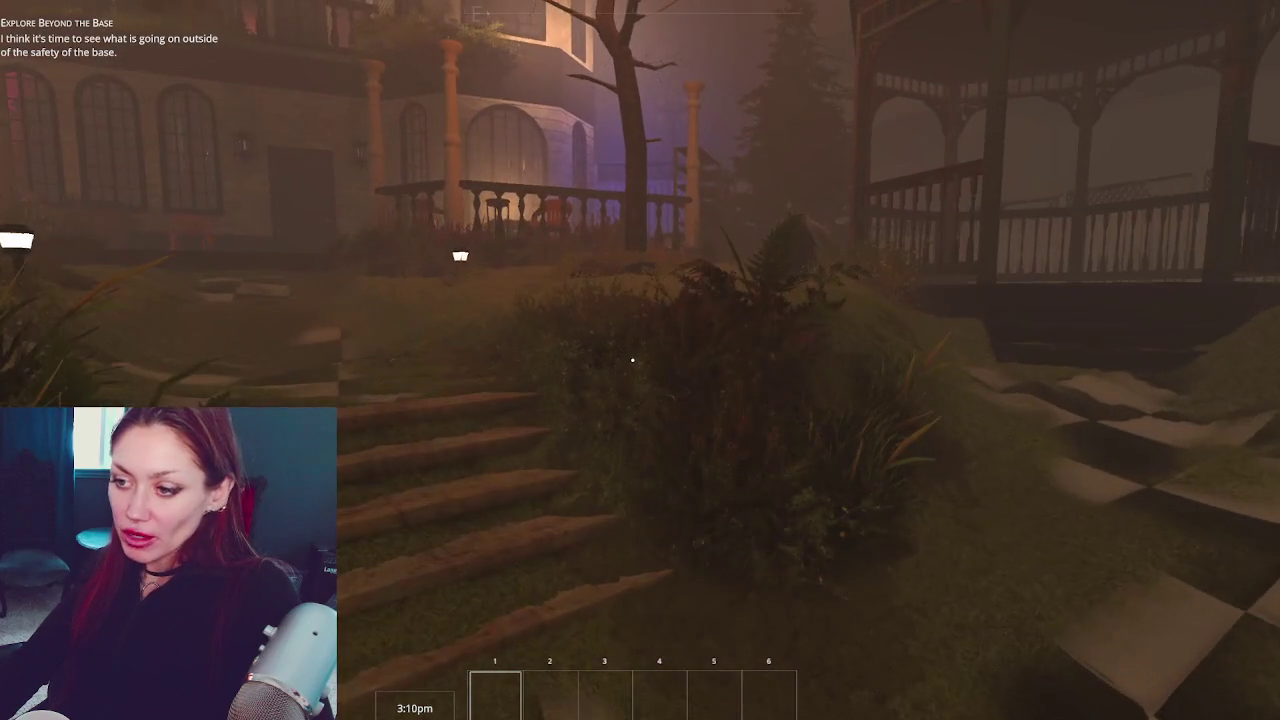
{"action": "key", "text": "w"}
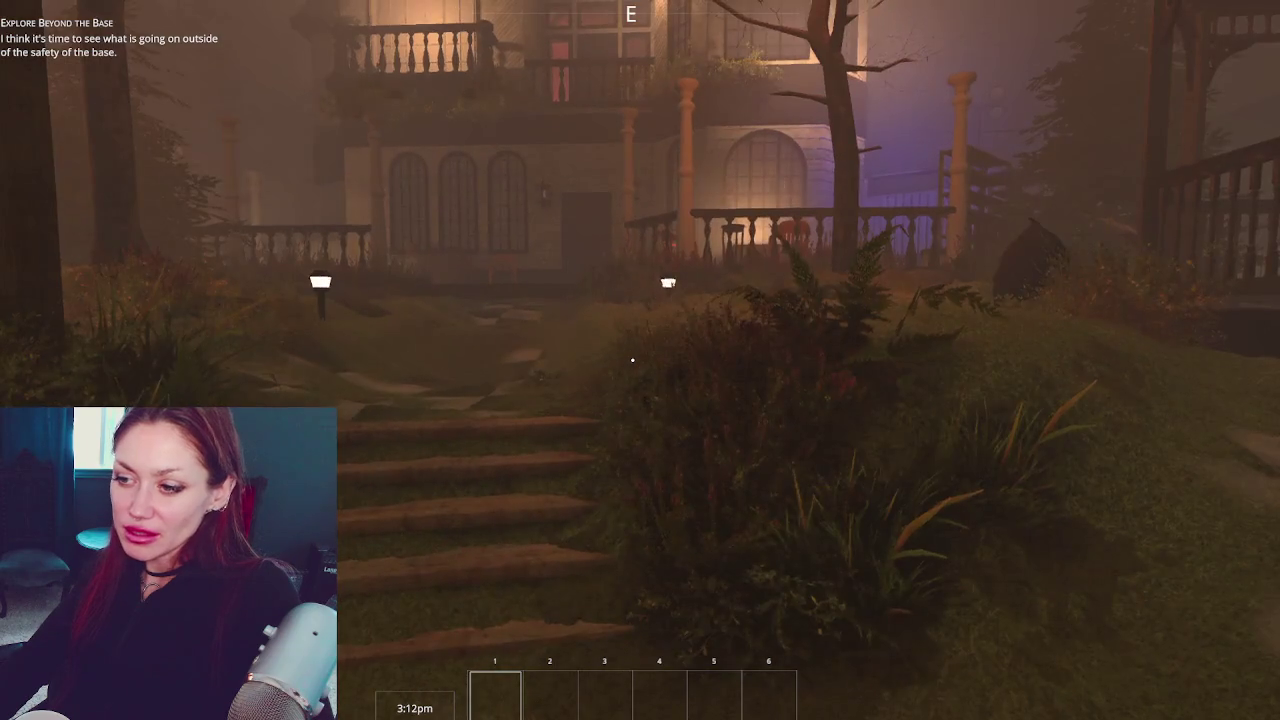
{"action": "key", "text": "w"}
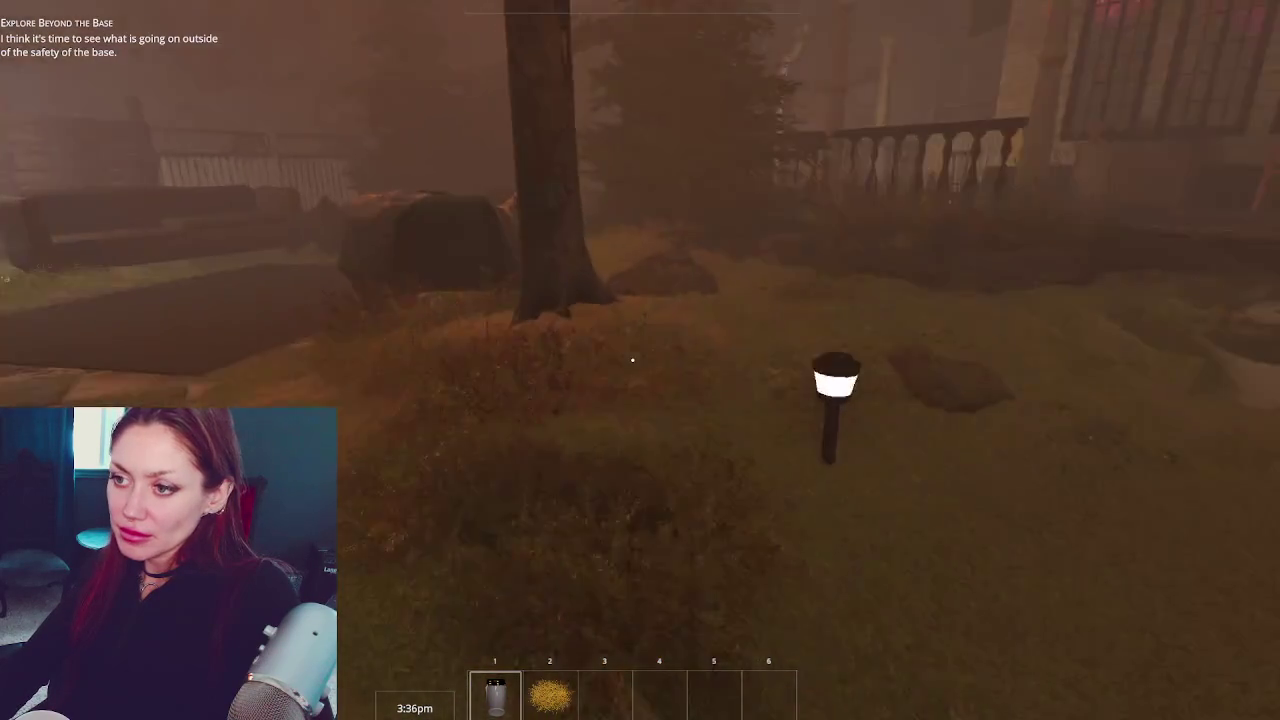
Break down the garbage bag, take the empty jar, walk to the porch door and pause
{"action": "key", "text": "w"}
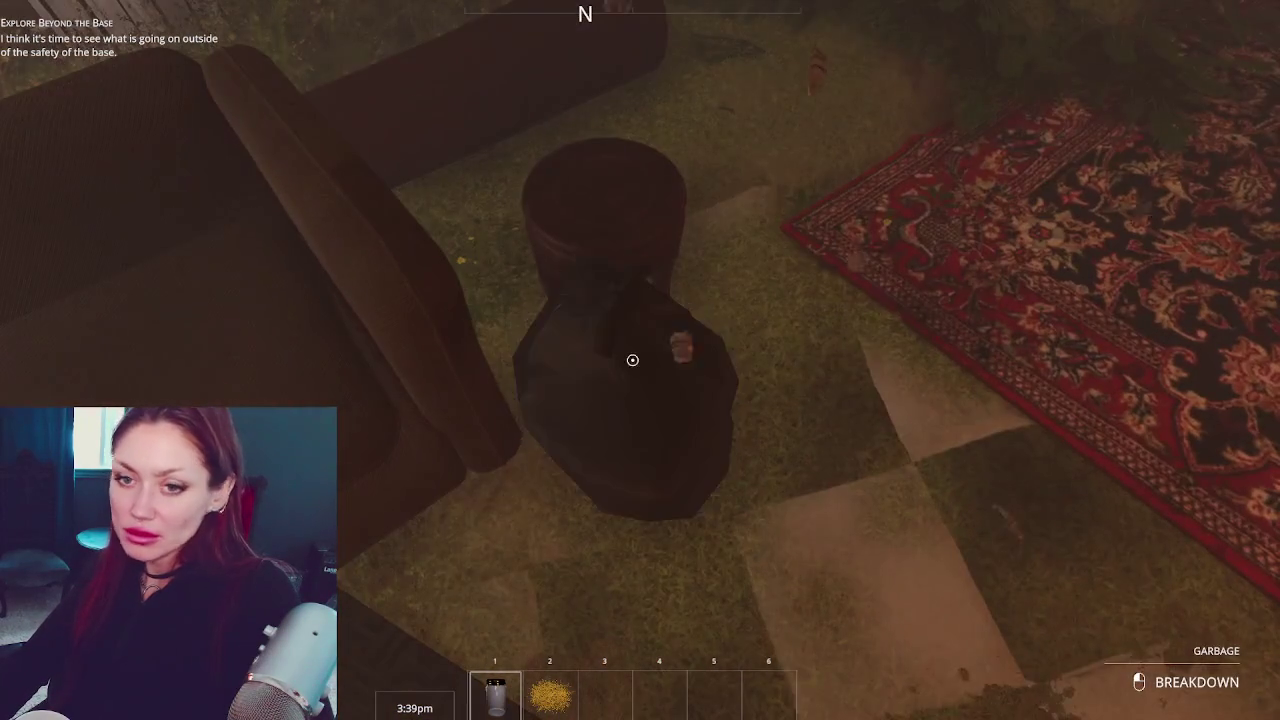
{"action": "left_click", "coordinate": [632, 360]}
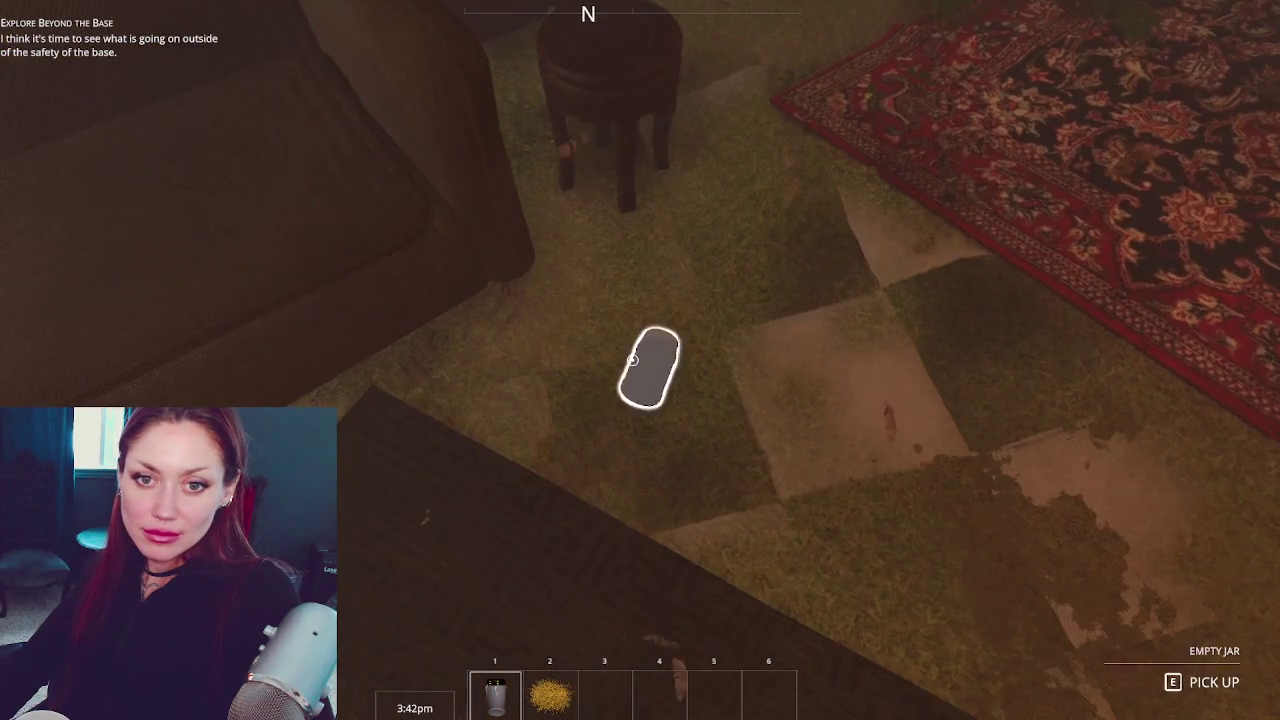
{"action": "key", "text": "e"}
{"action": "mouse_move", "coordinate": [632, 360]}
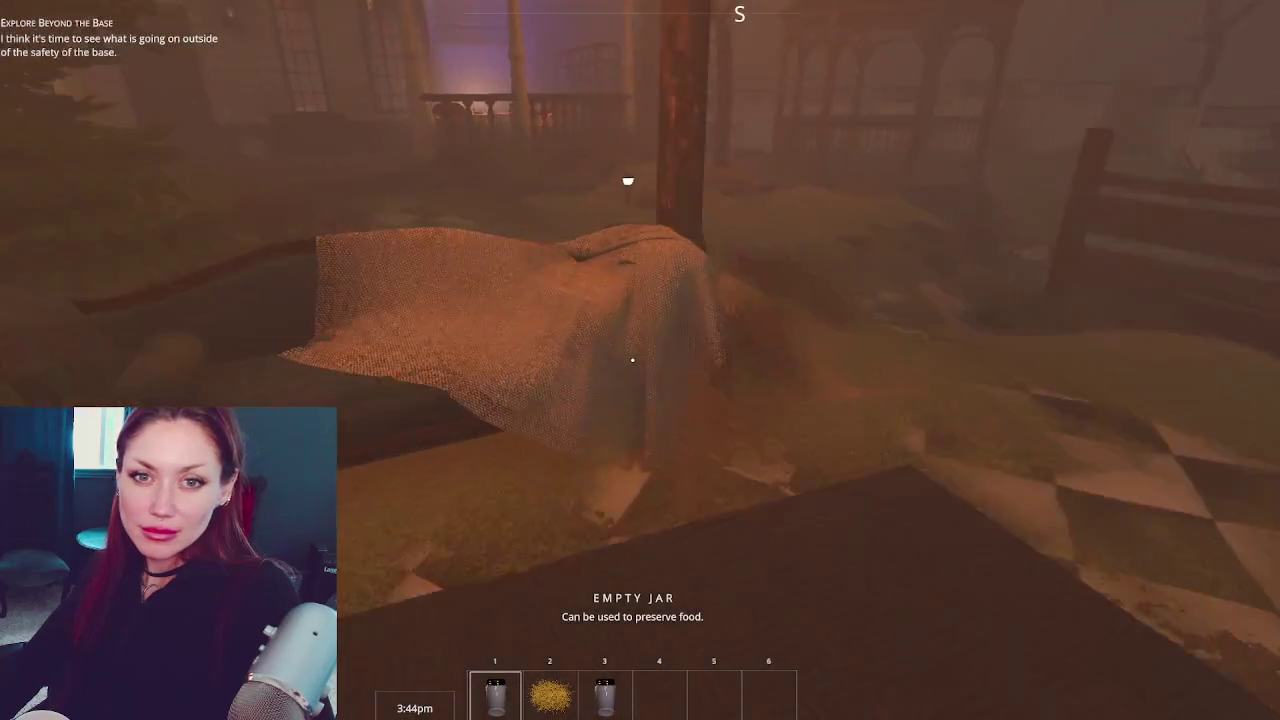
{"action": "key", "text": "w"}
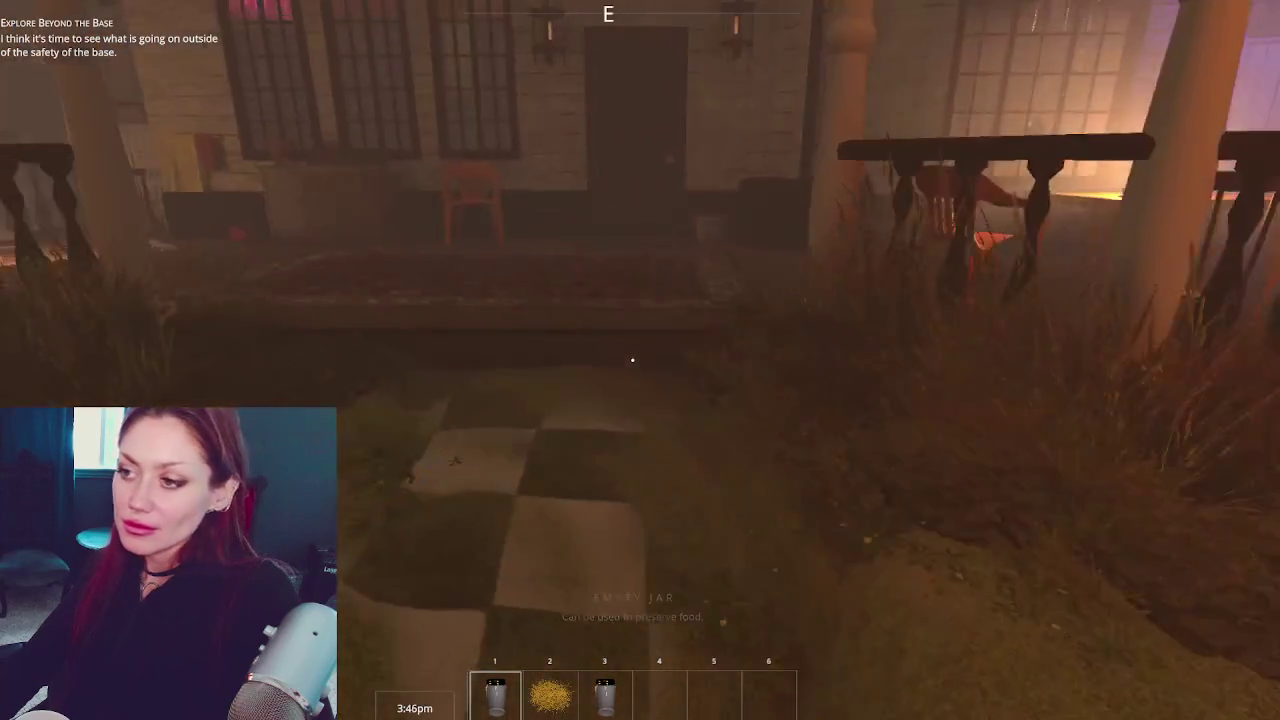
{"action": "key", "text": "w"}
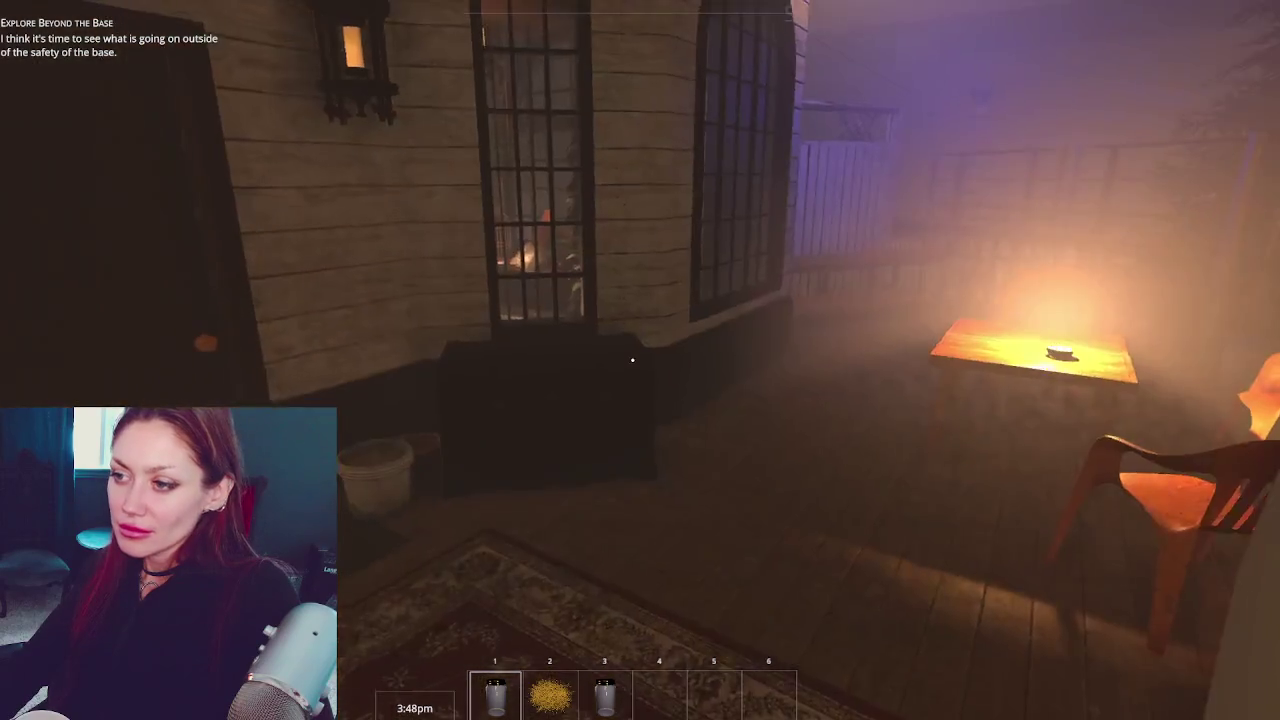
{"action": "key", "text": "Escape"}
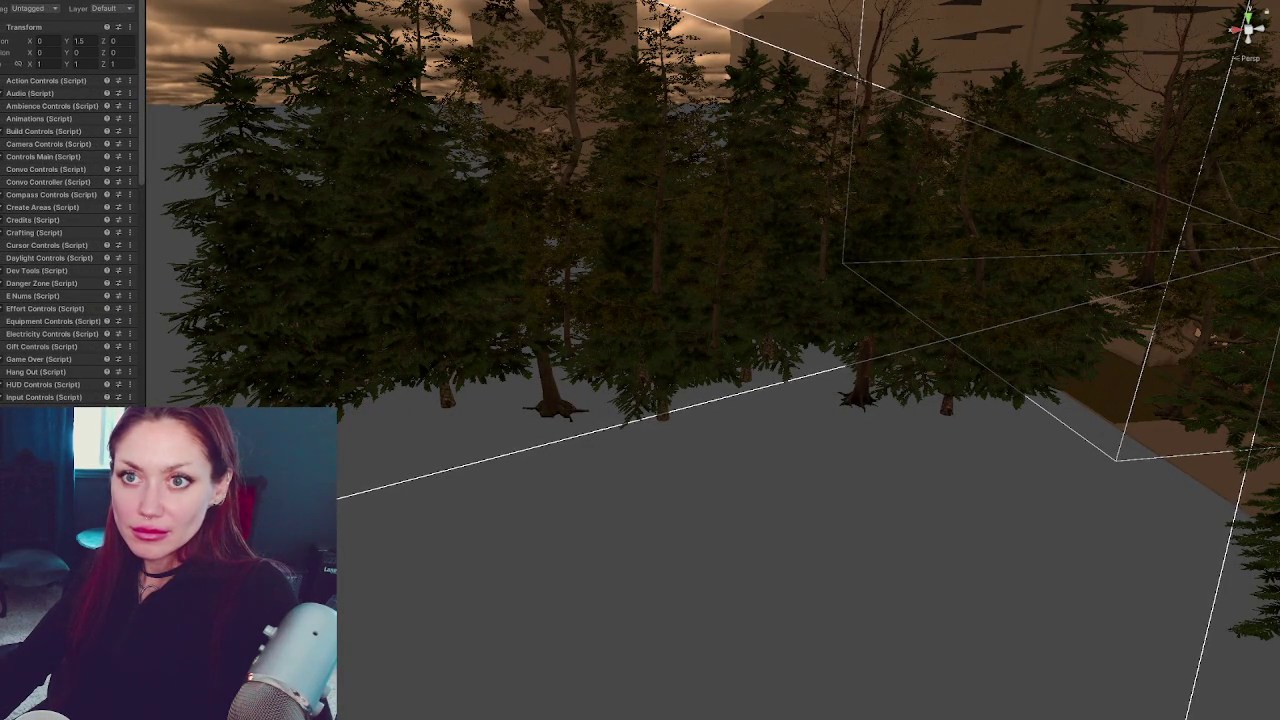
Select the Player and frame it in the Scene view, then select the porch DoorFrame
{"action": "left_click", "coordinate": [628, 358]}
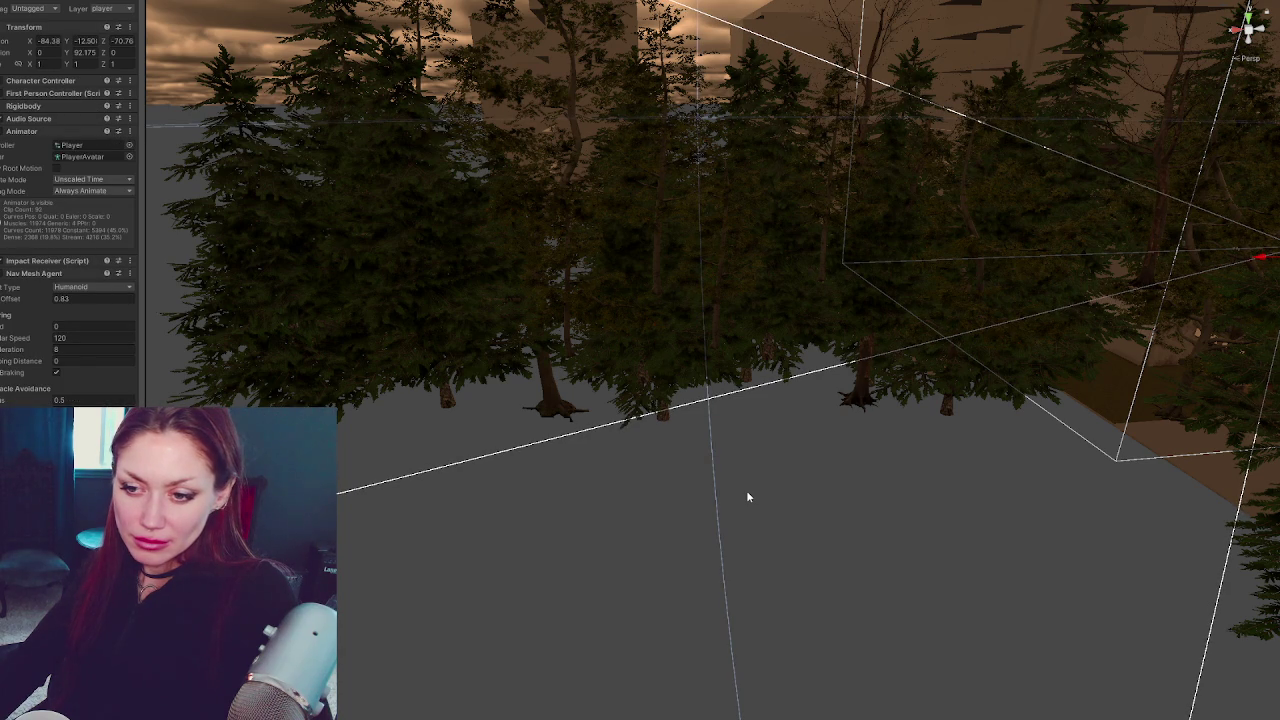
{"action": "key", "text": "f"}
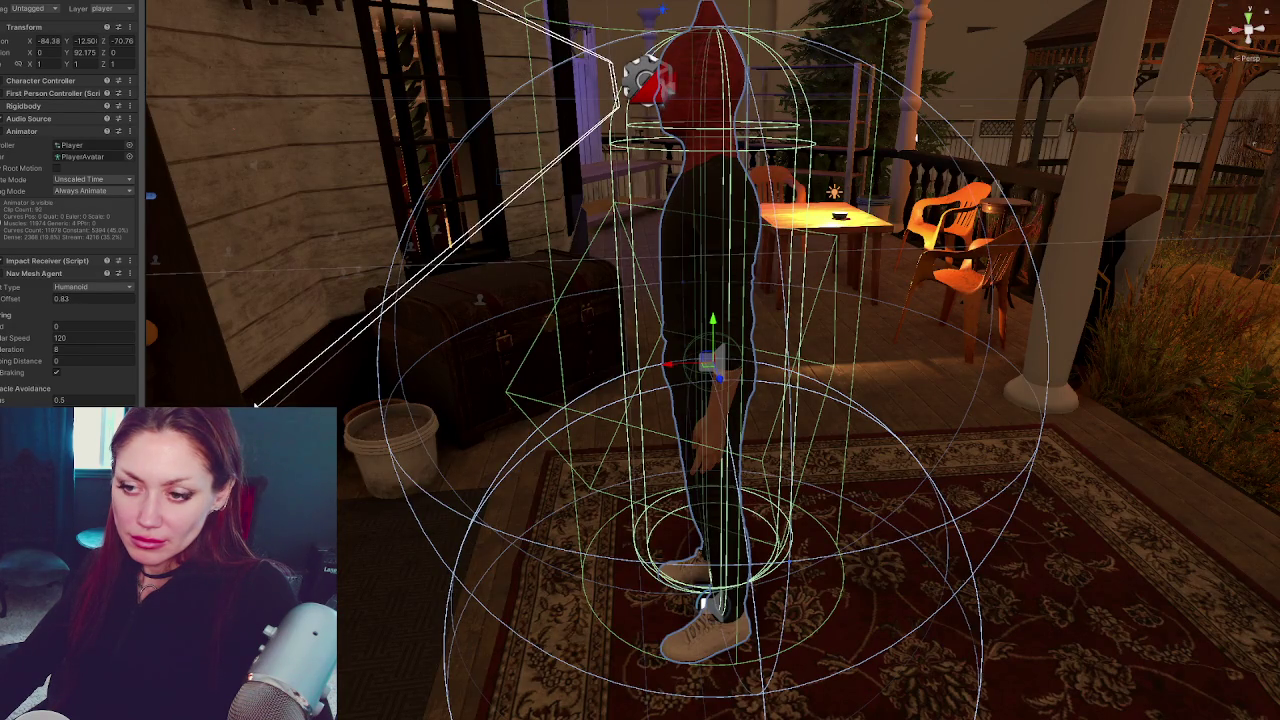
{"action": "left_click", "coordinate": [635, 188]}
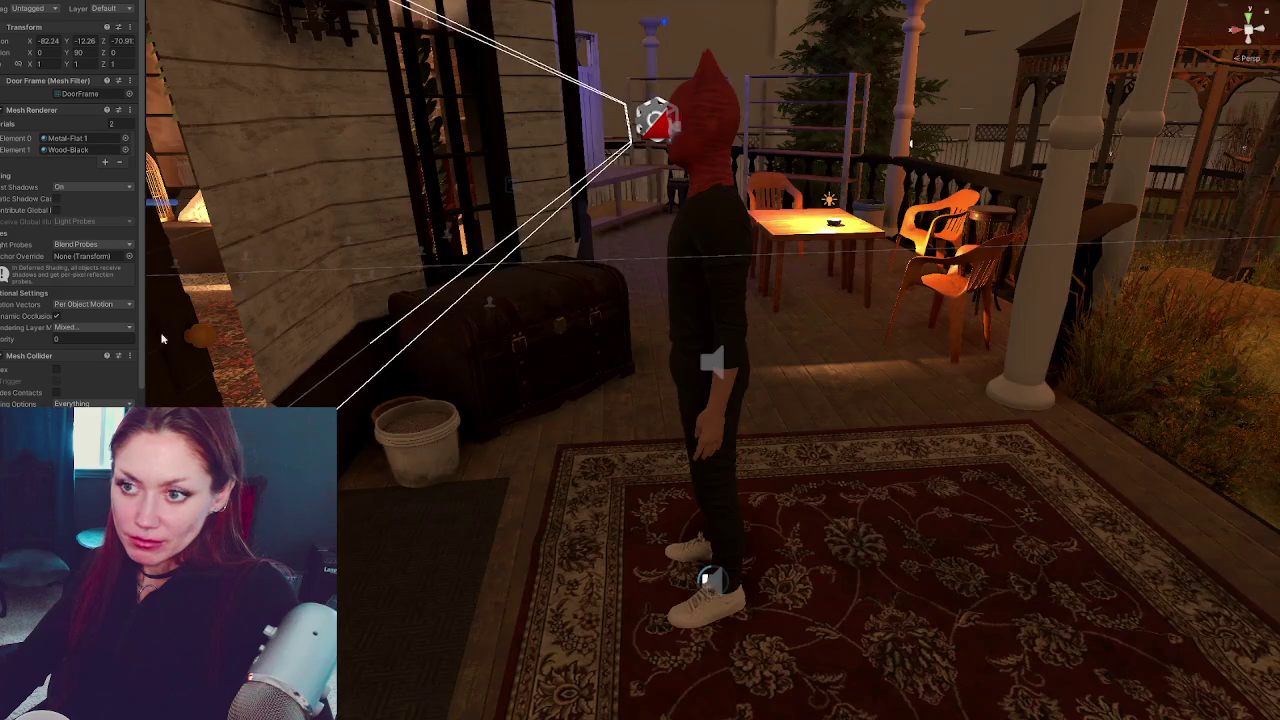
Select the Door object and walk the player up to the Todays Items chalkboard
{"action": "left_click", "coordinate": [162, 338]}
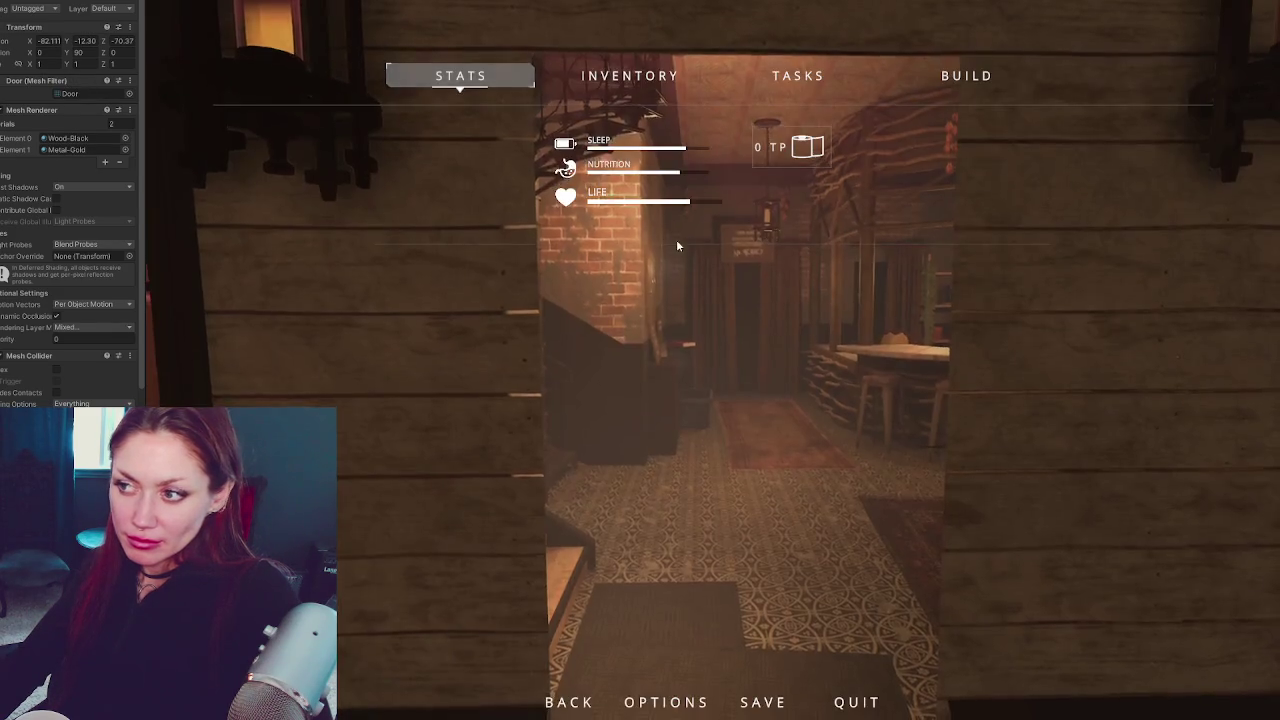
{"action": "key", "text": "w"}
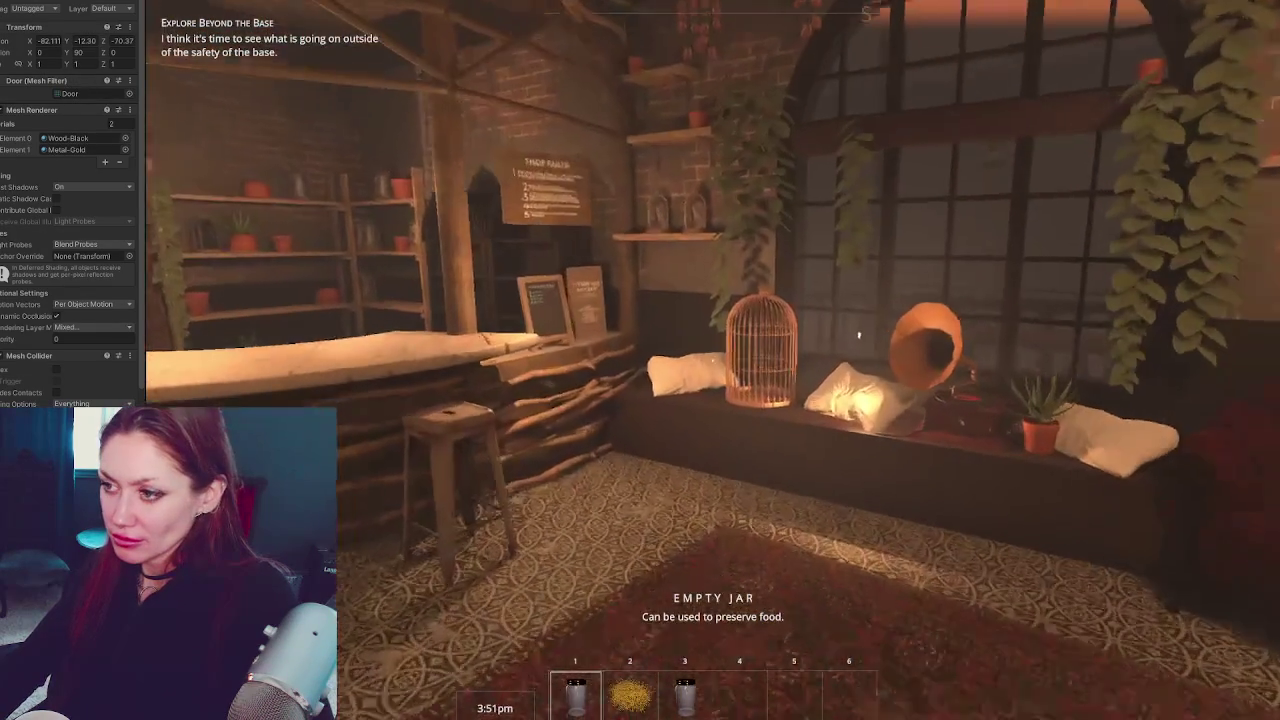
Sell the two empty jars at the chalkboard shop, then walk toward the spiral staircase
{"action": "key", "text": "e"}
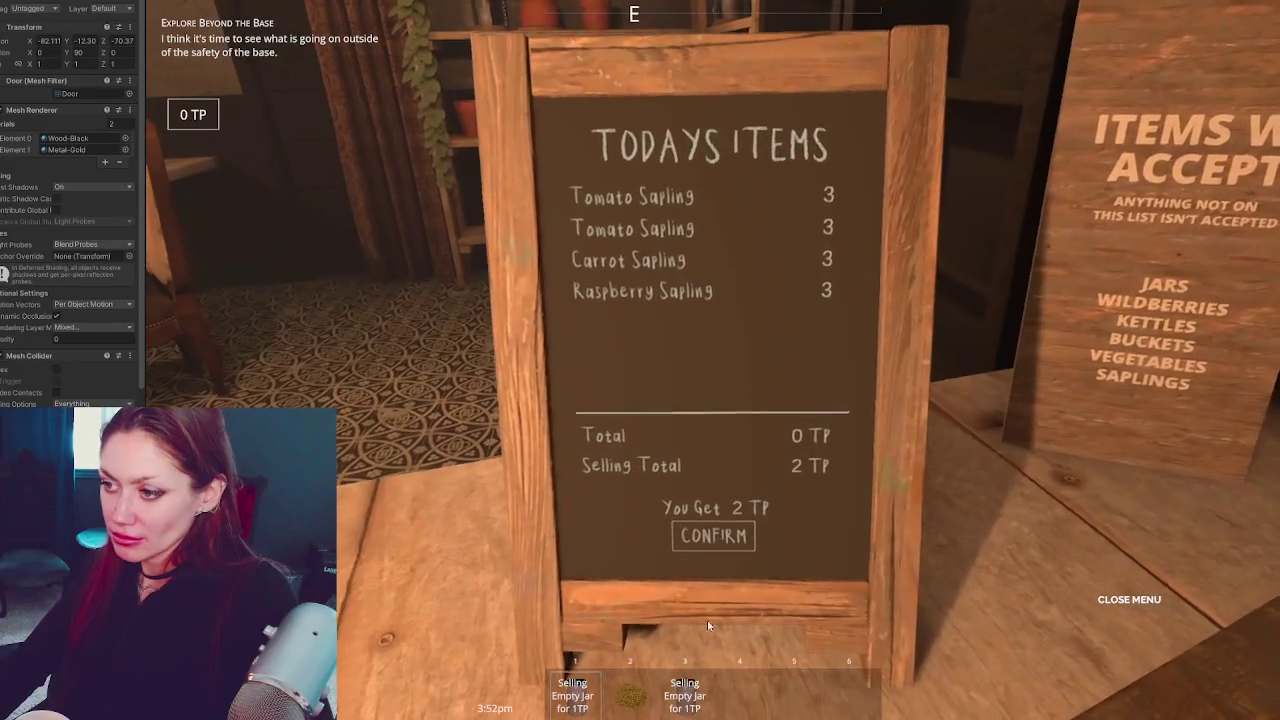
{"action": "left_click", "coordinate": [713, 535]}
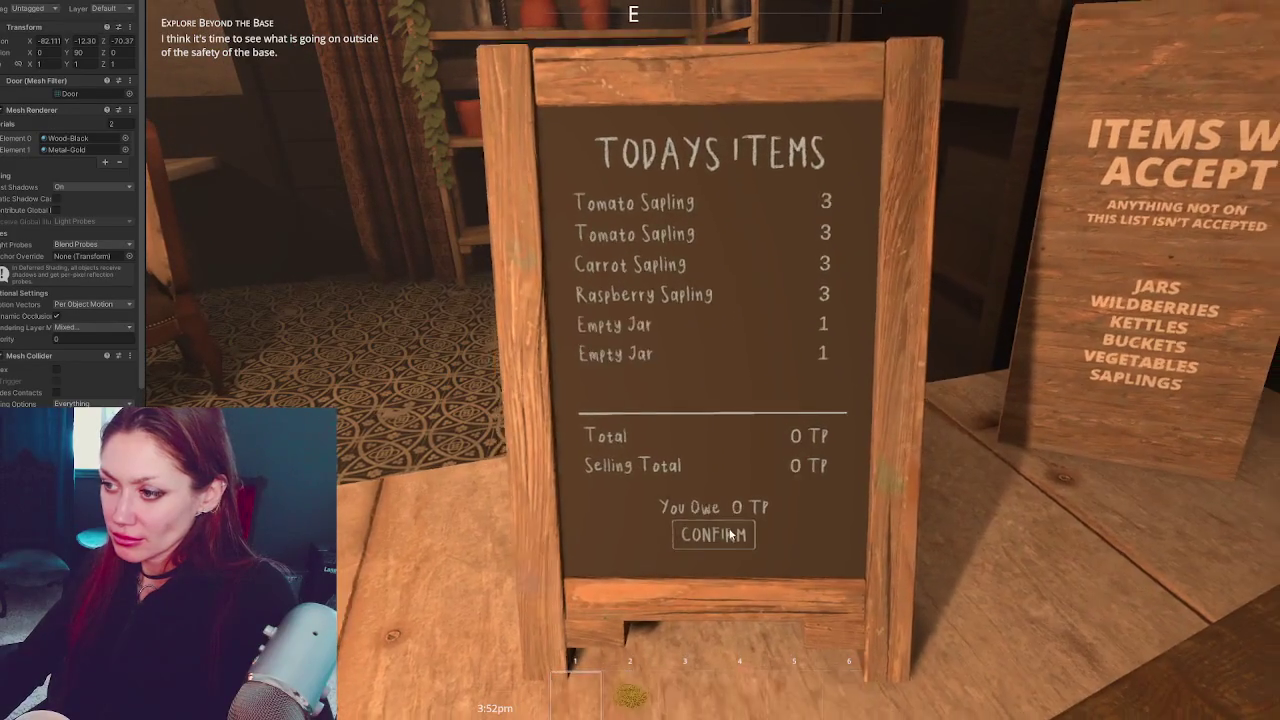
{"action": "key", "text": "w"}
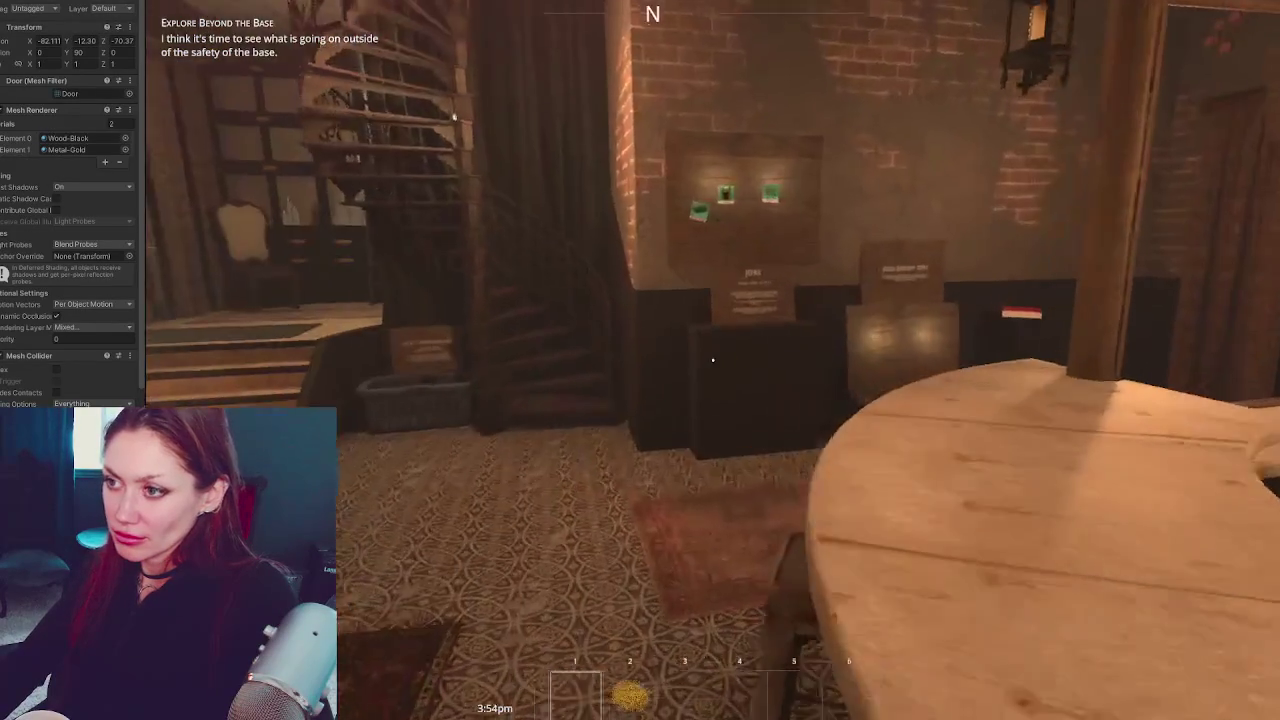
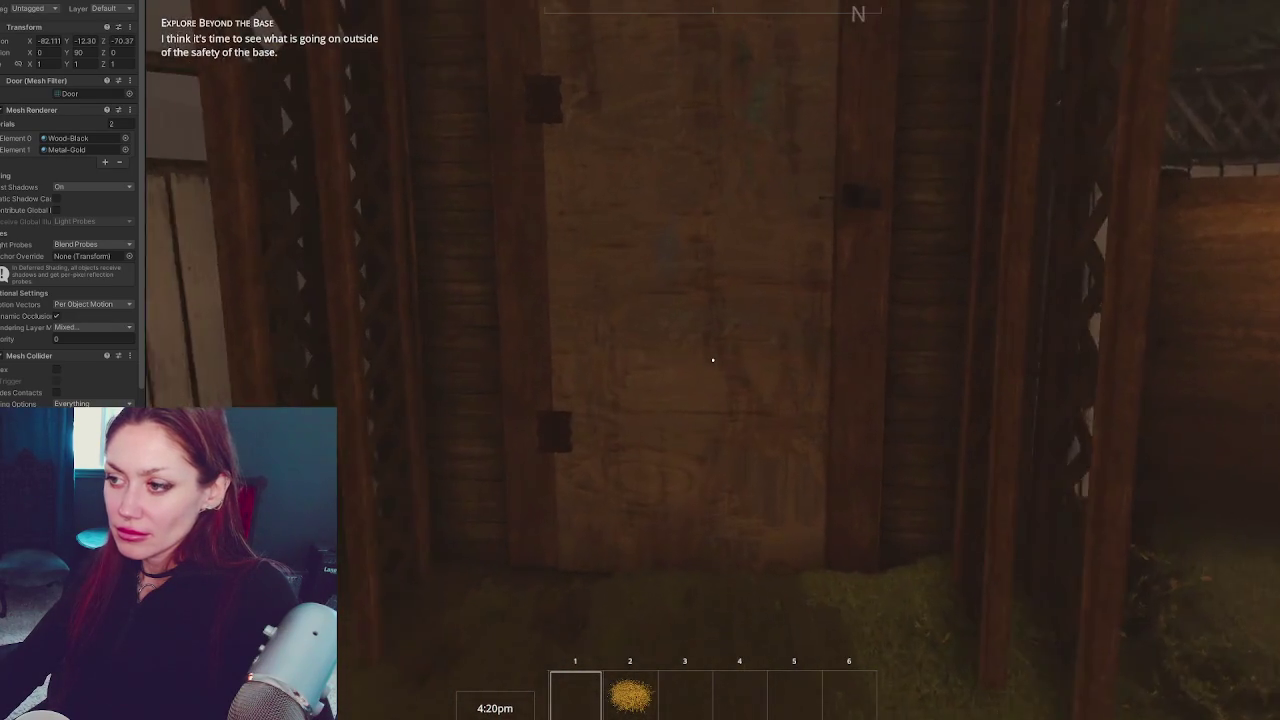
Leave the base, break down the garbage bag, and pick up the scrap wood and dry grass
{"action": "key", "text": "e"}
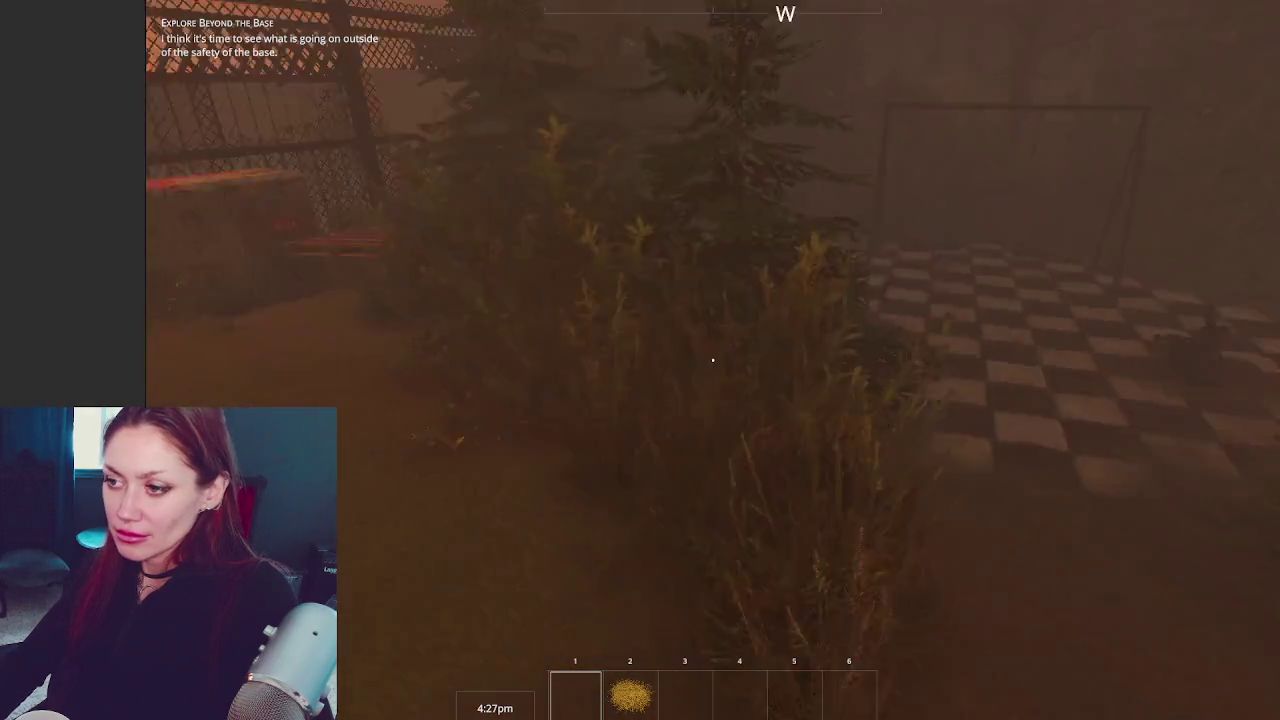
{"action": "key", "text": "w"}
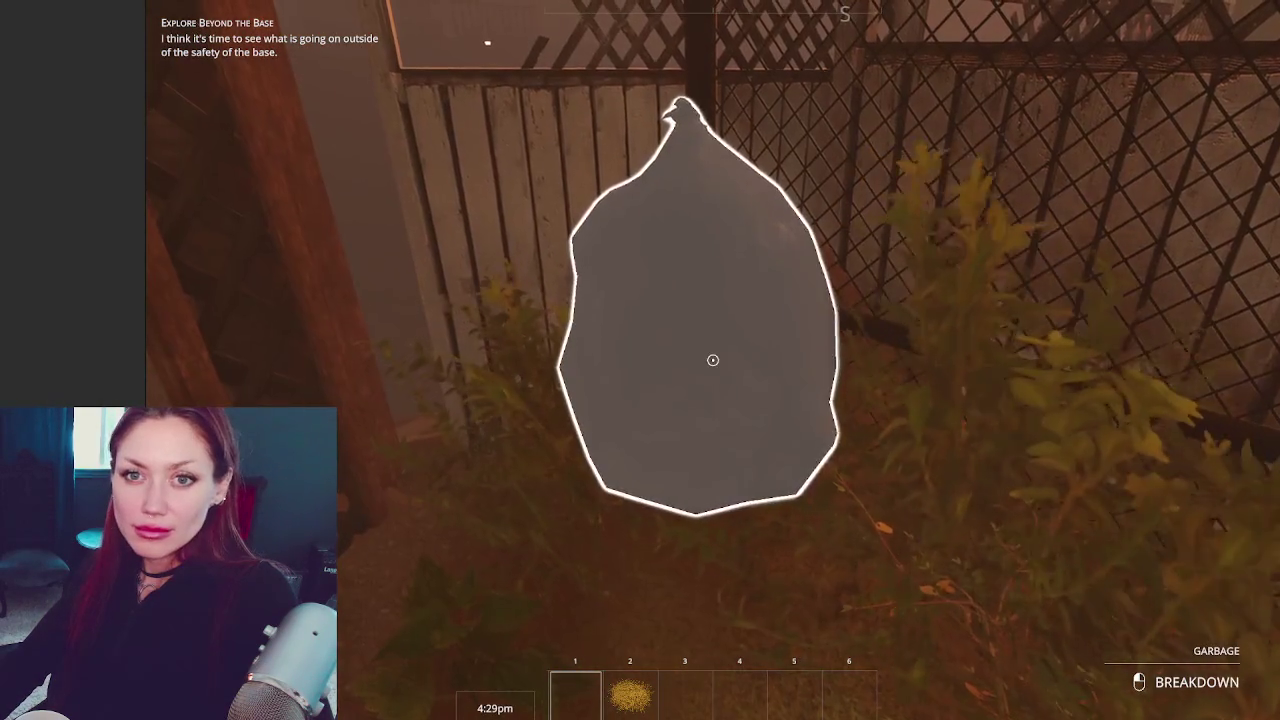
{"action": "left_click", "coordinate": [712, 360]}
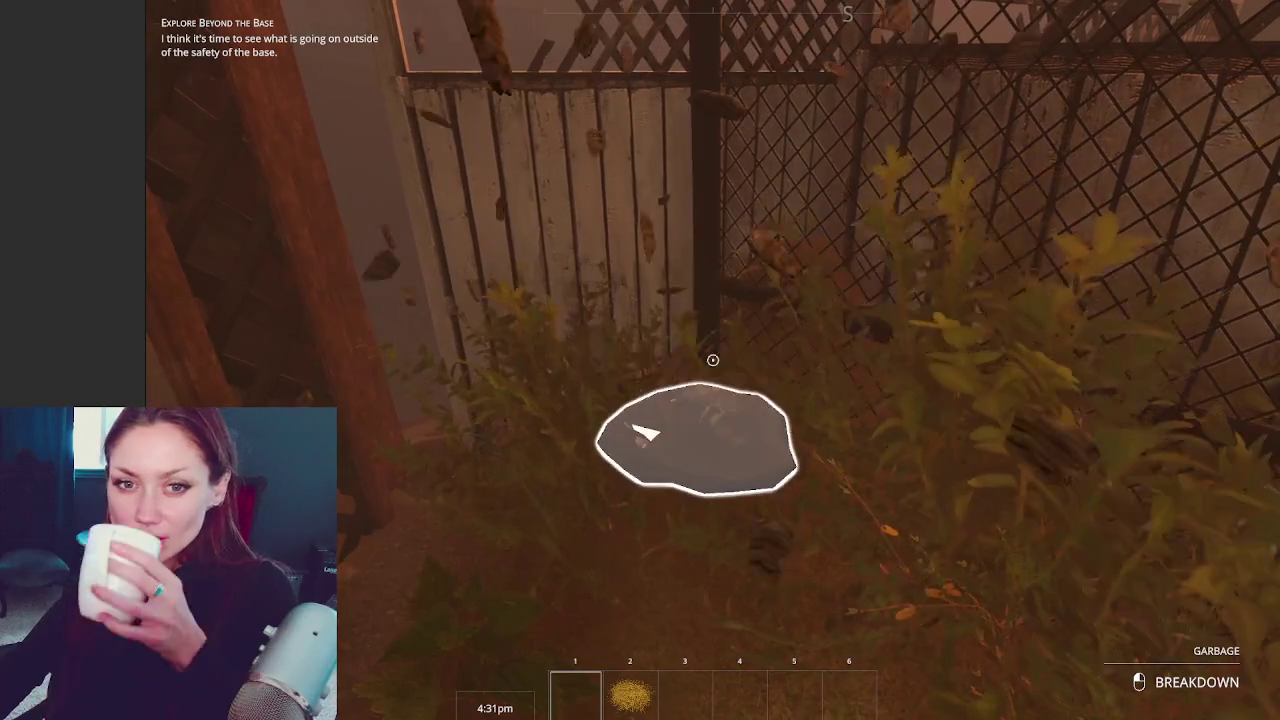
{"action": "left_click", "coordinate": [712, 360]}
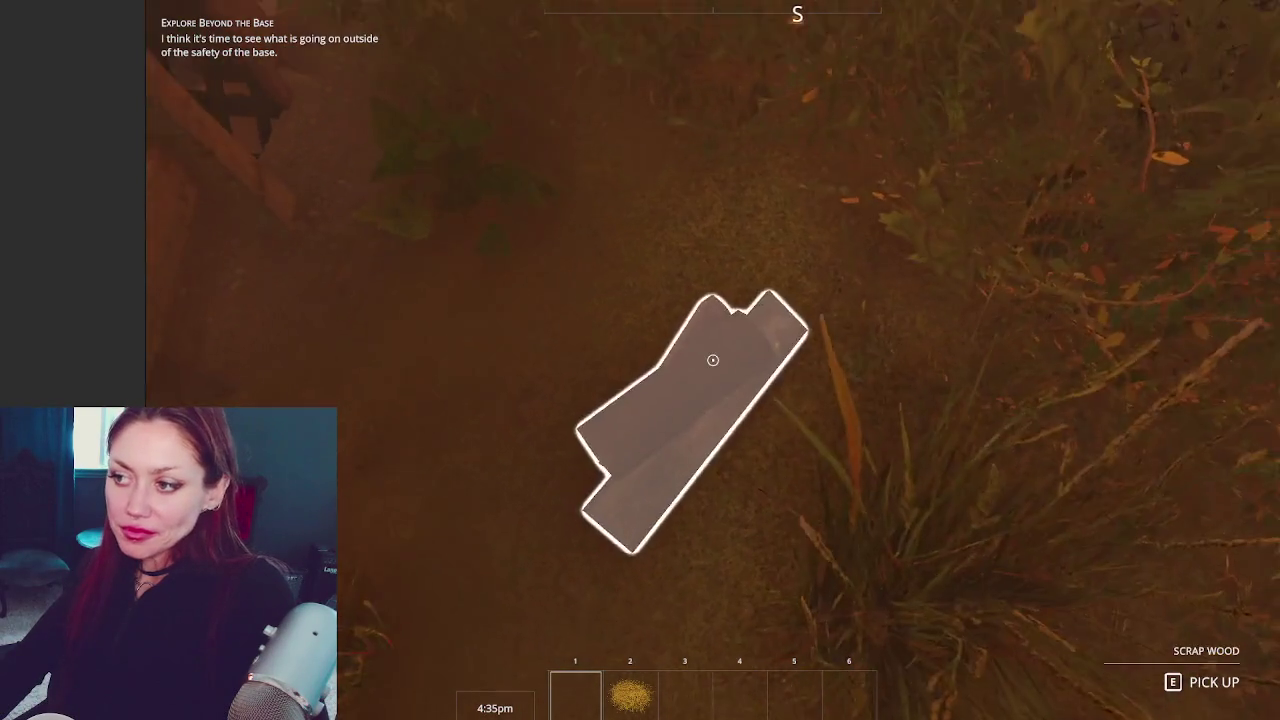
{"action": "key", "text": "e"}
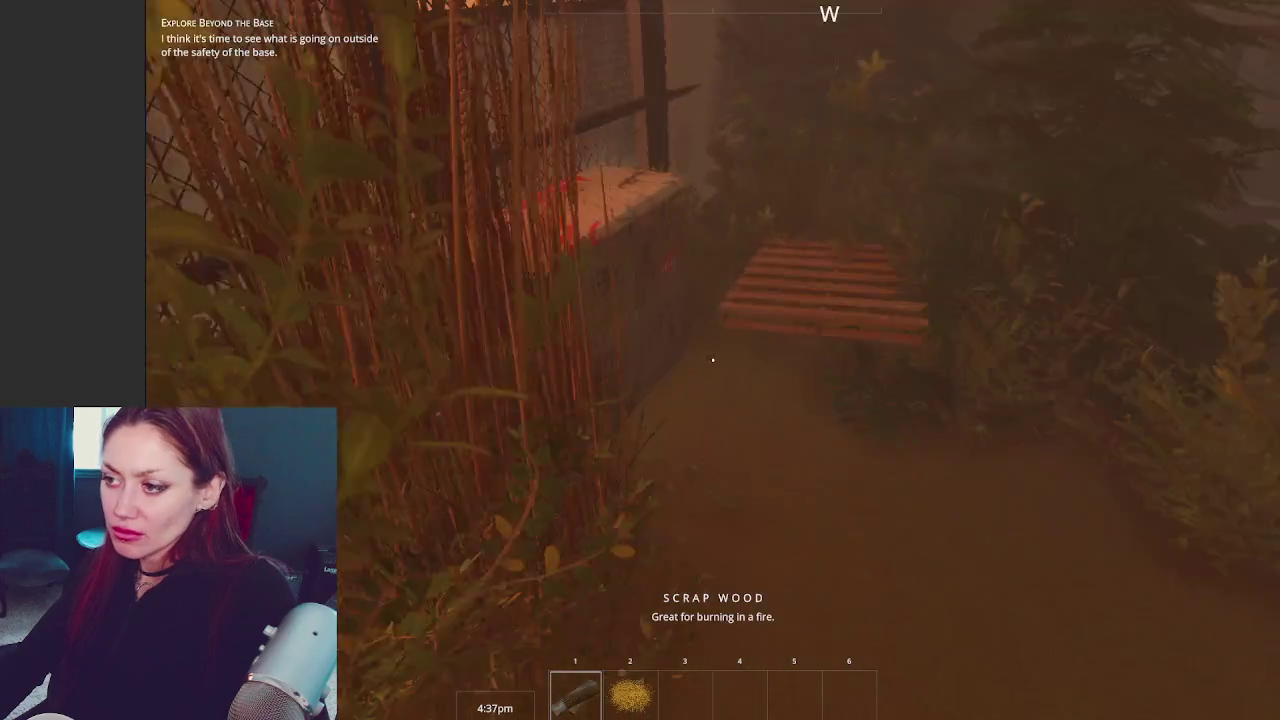
{"action": "key", "text": "e"}
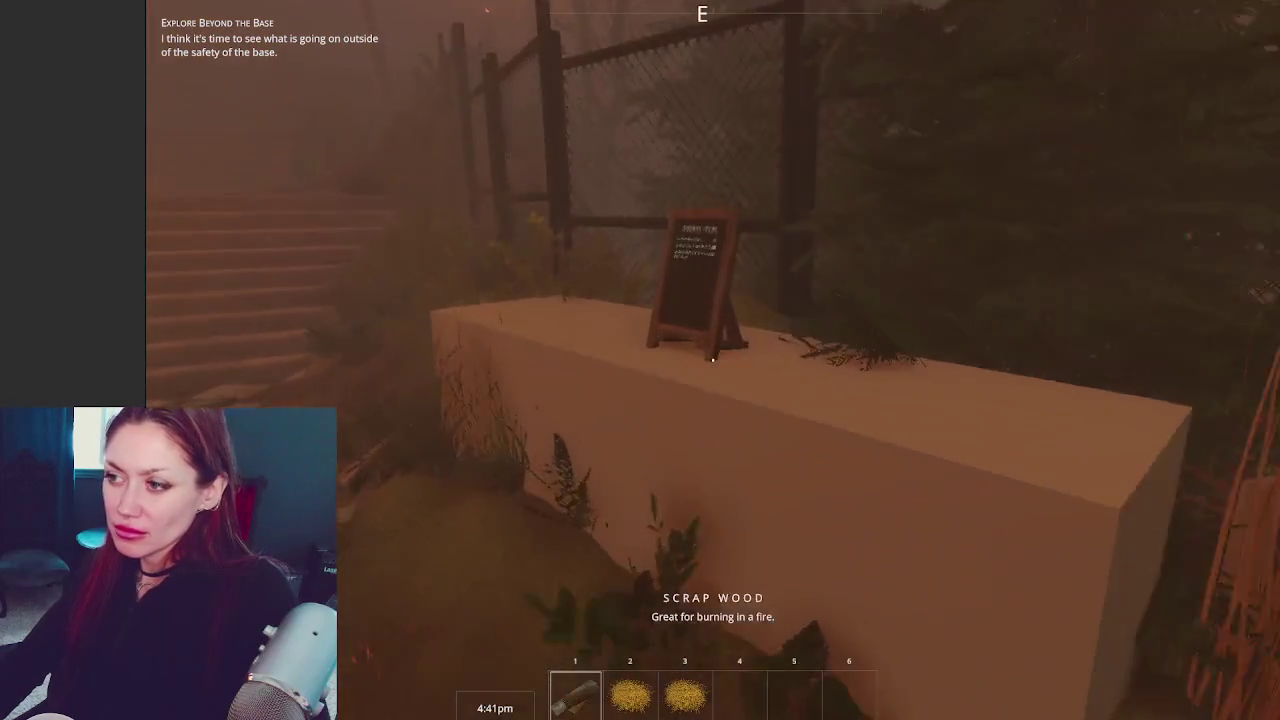
Climb the staircases, follow the foggy path into the field, and break down the dark garbage pile
{"action": "key", "text": "w"}
{"action": "key", "text": "w"}
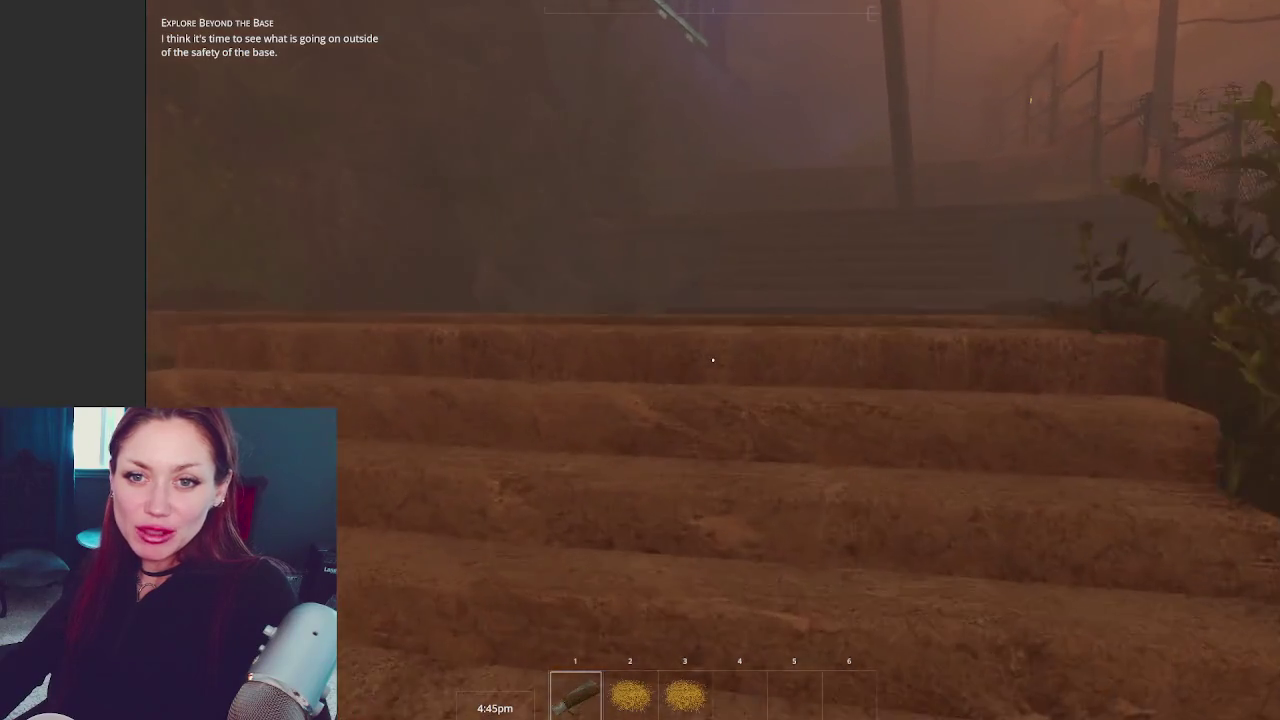
{"action": "key", "text": "w"}
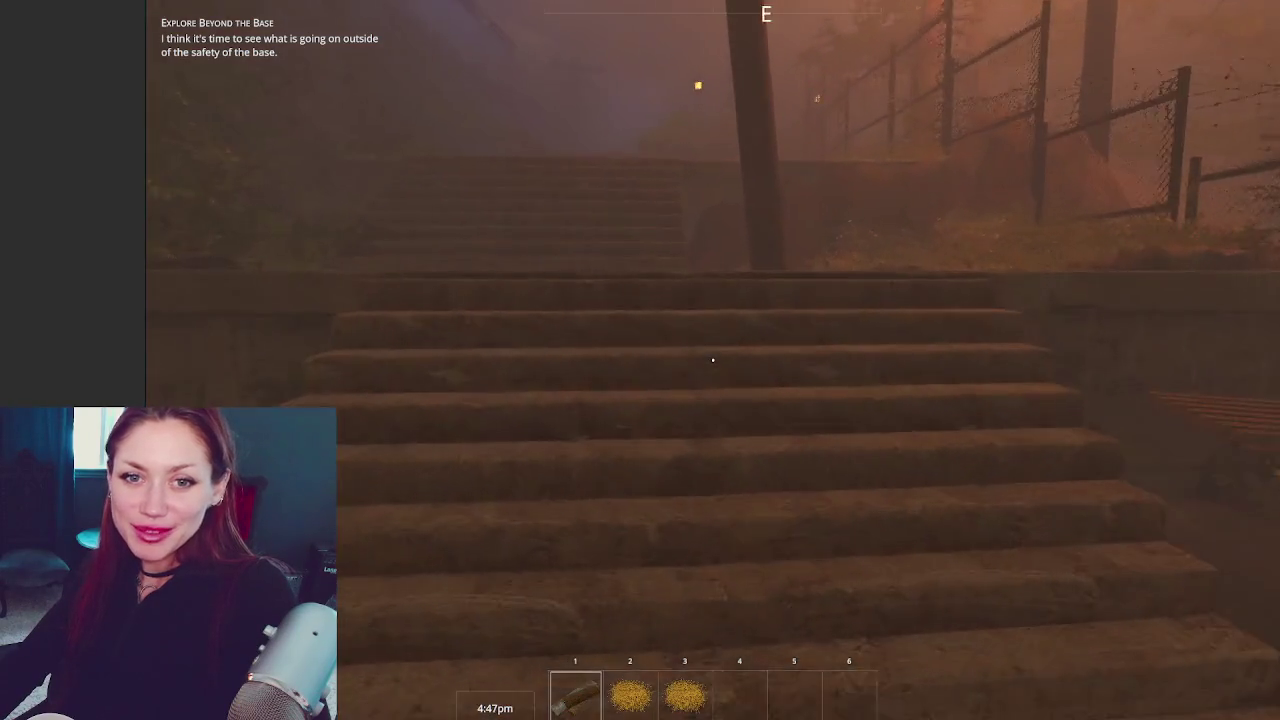
{"action": "key", "text": "w"}
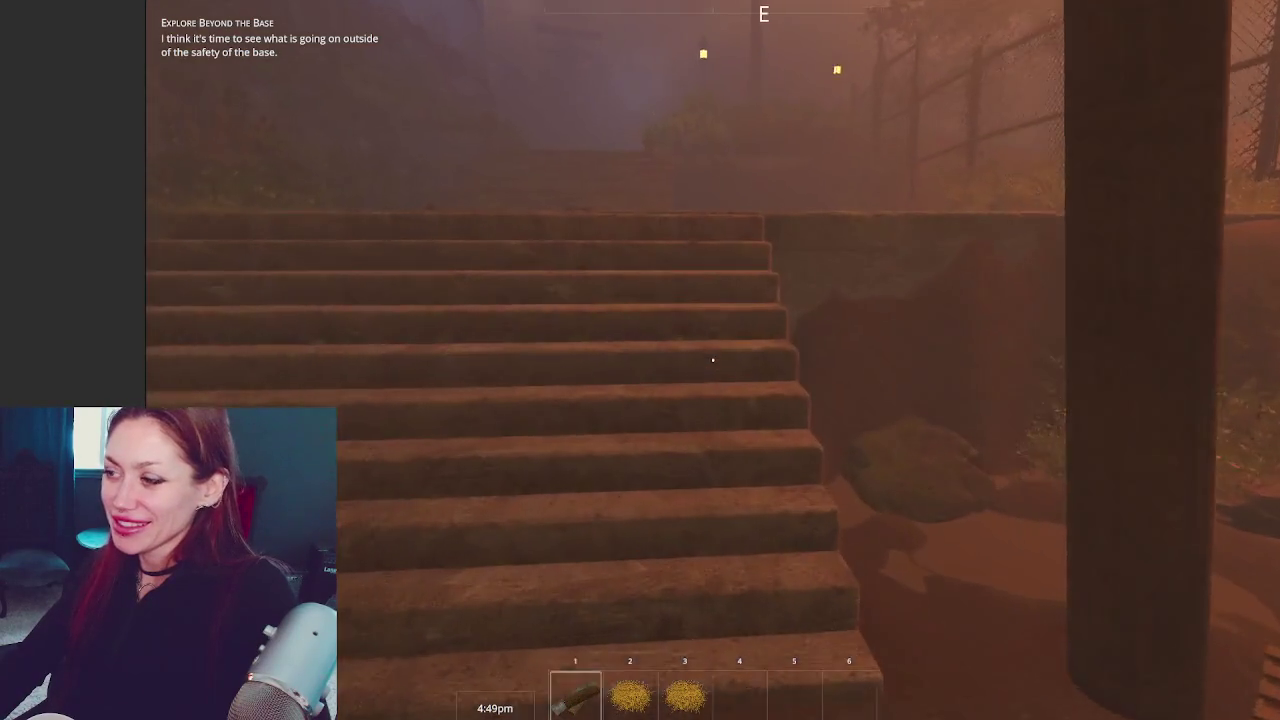
{"action": "key", "text": "w"}
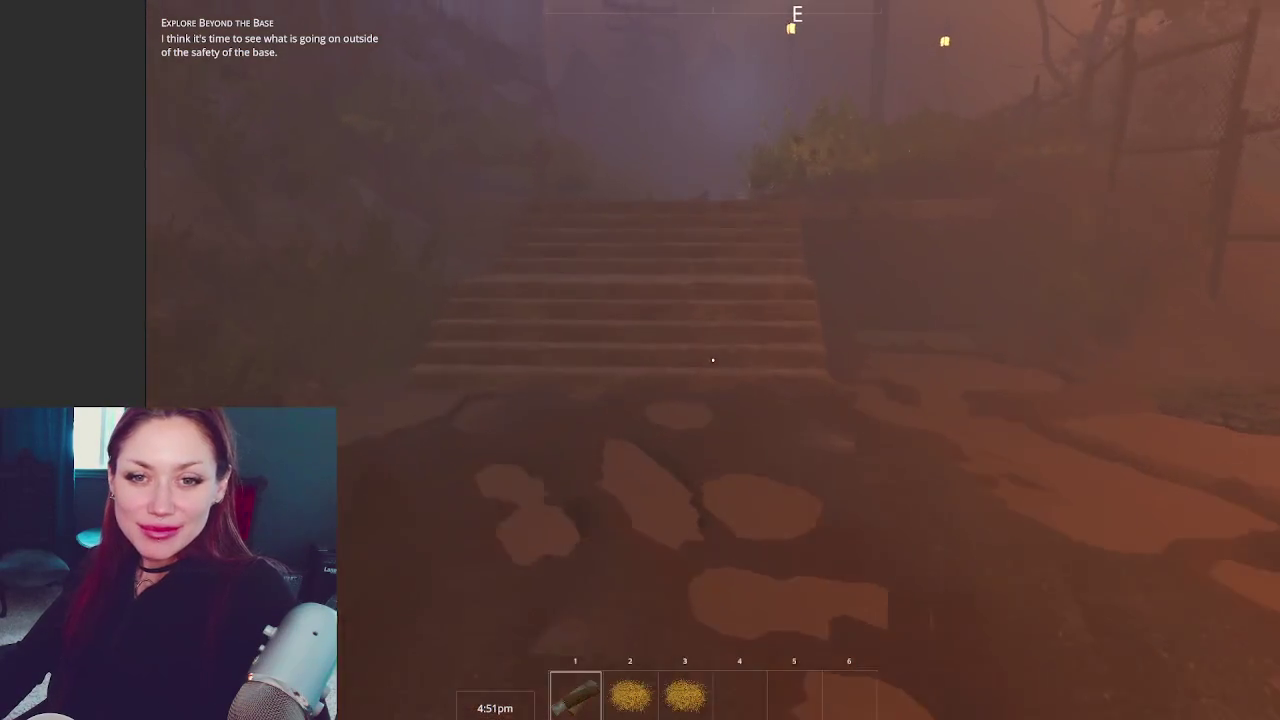
{"action": "key", "text": "w"}
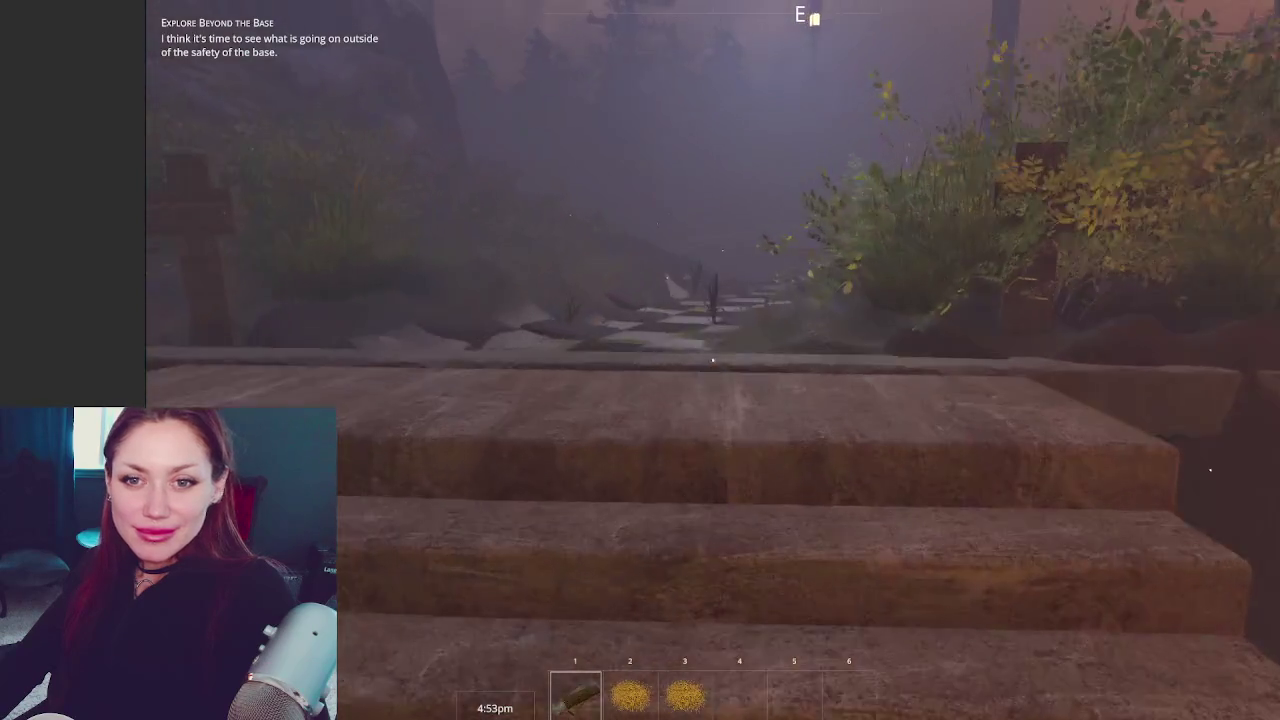
{"action": "key", "text": "w"}
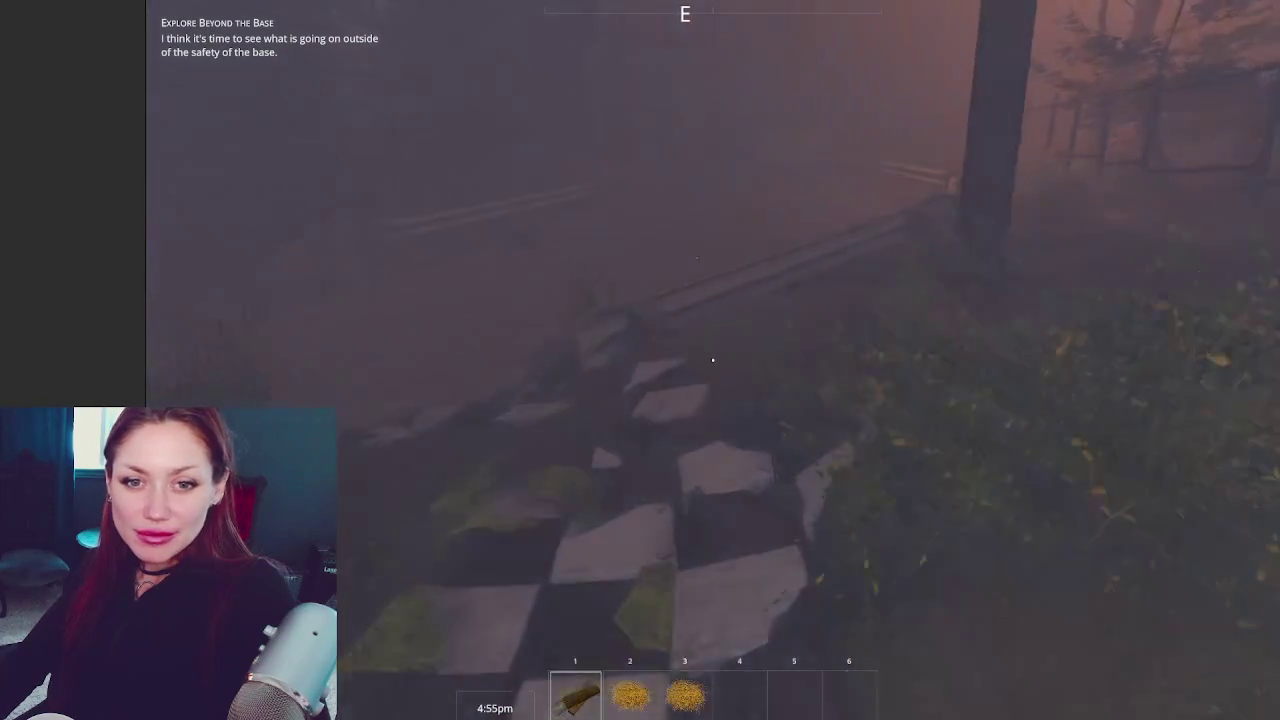
{"action": "key", "text": "w"}
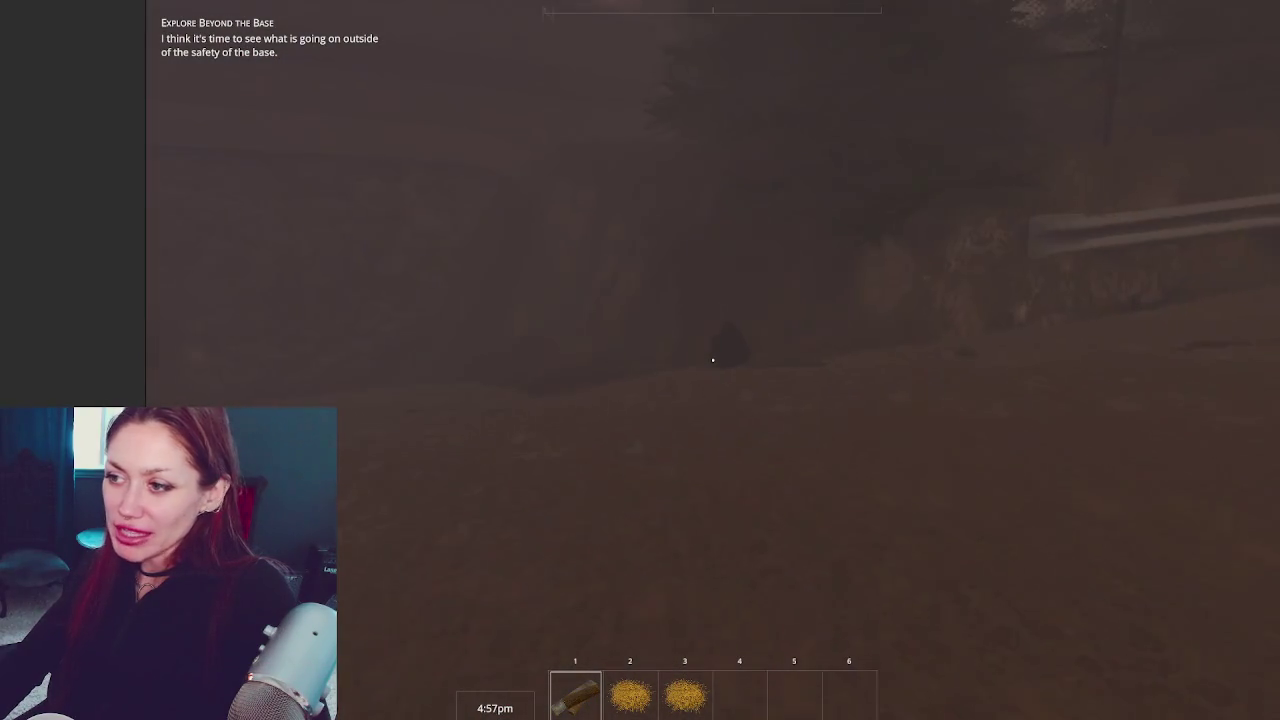
{"action": "key", "text": "w"}
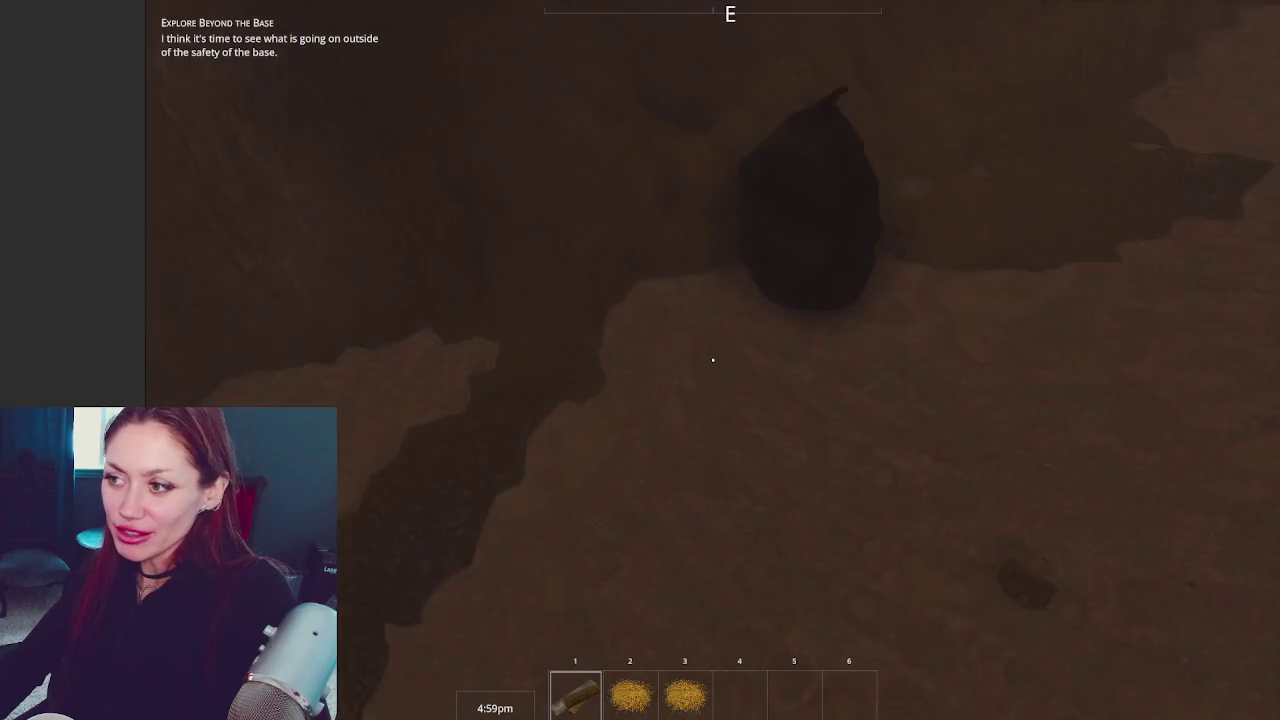
{"action": "left_click", "coordinate": [713, 360]}
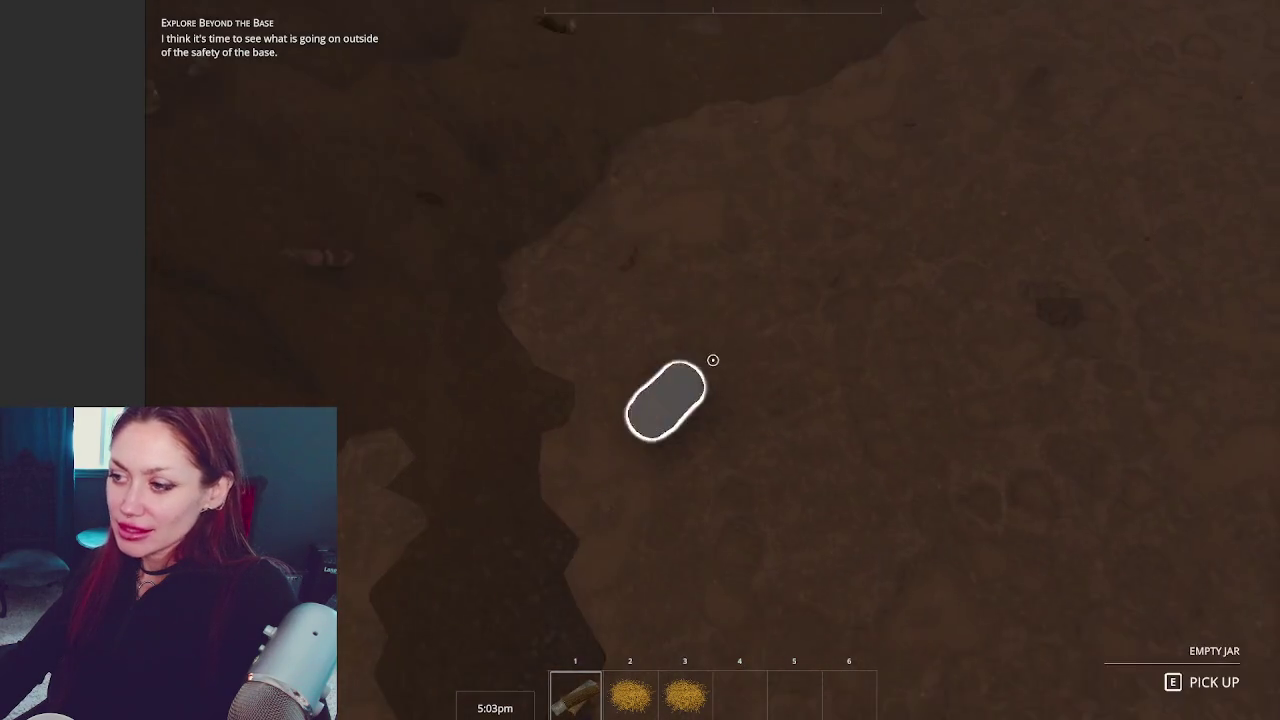
Pick up the empty jar and go through the east gate by the white fence
{"action": "key", "text": "e"}
{"action": "key", "text": "w"}
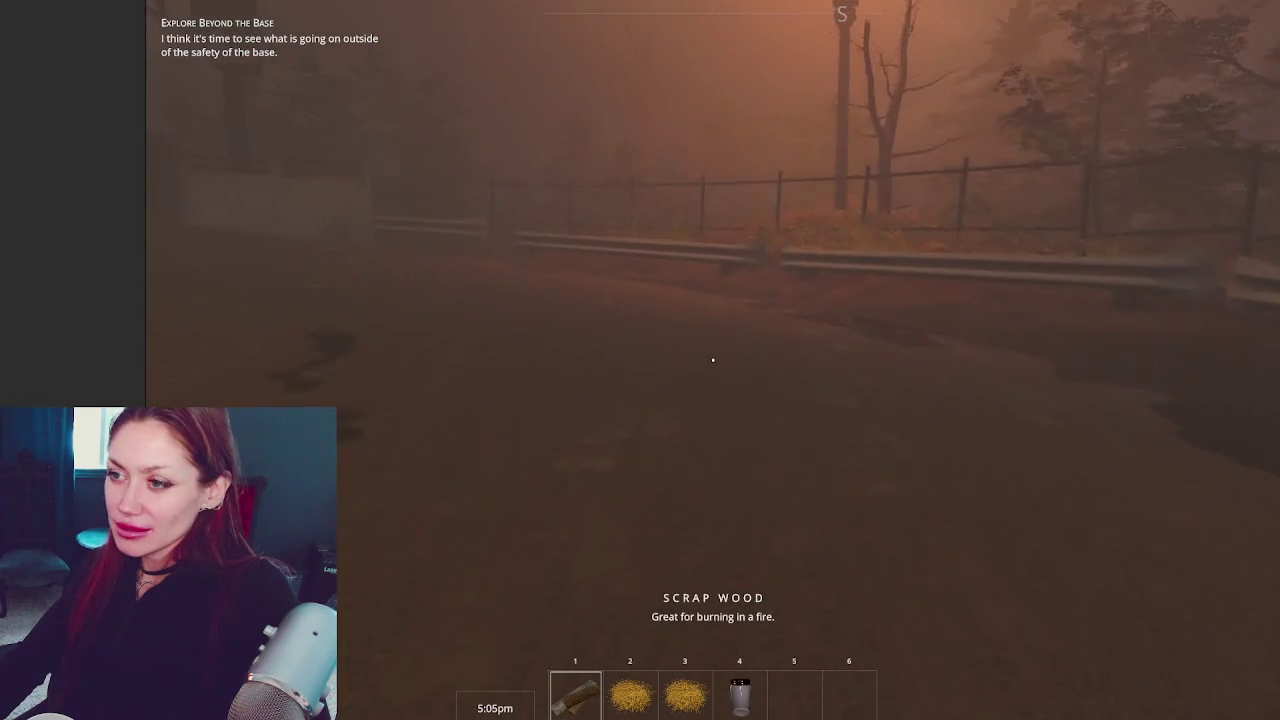
{"action": "key", "text": "shift+w"}
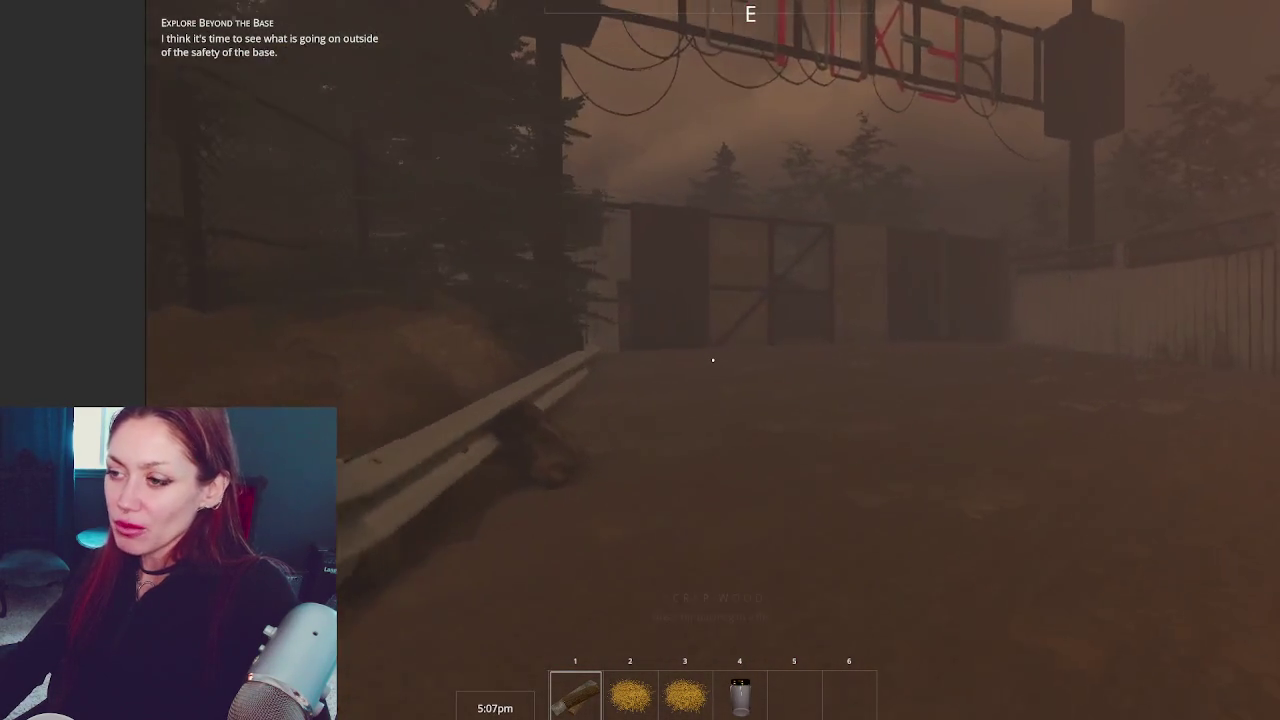
{"action": "key", "text": "w"}
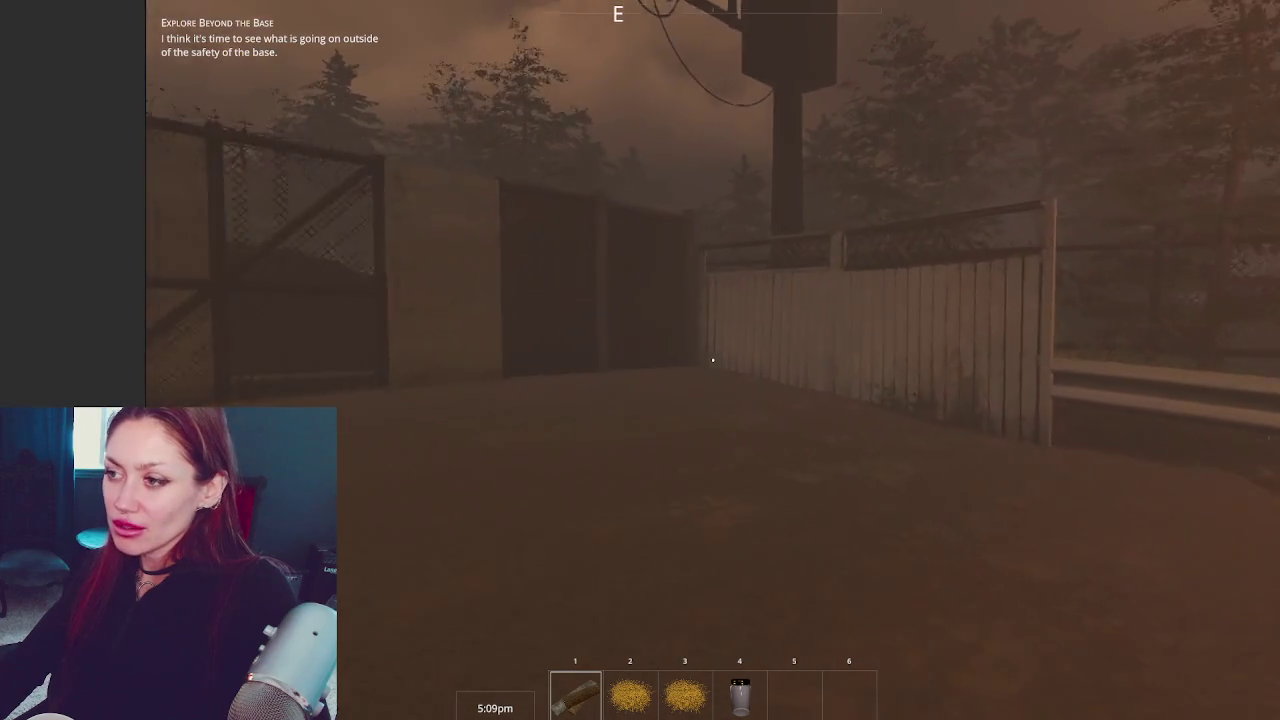
{"action": "key", "text": "w"}
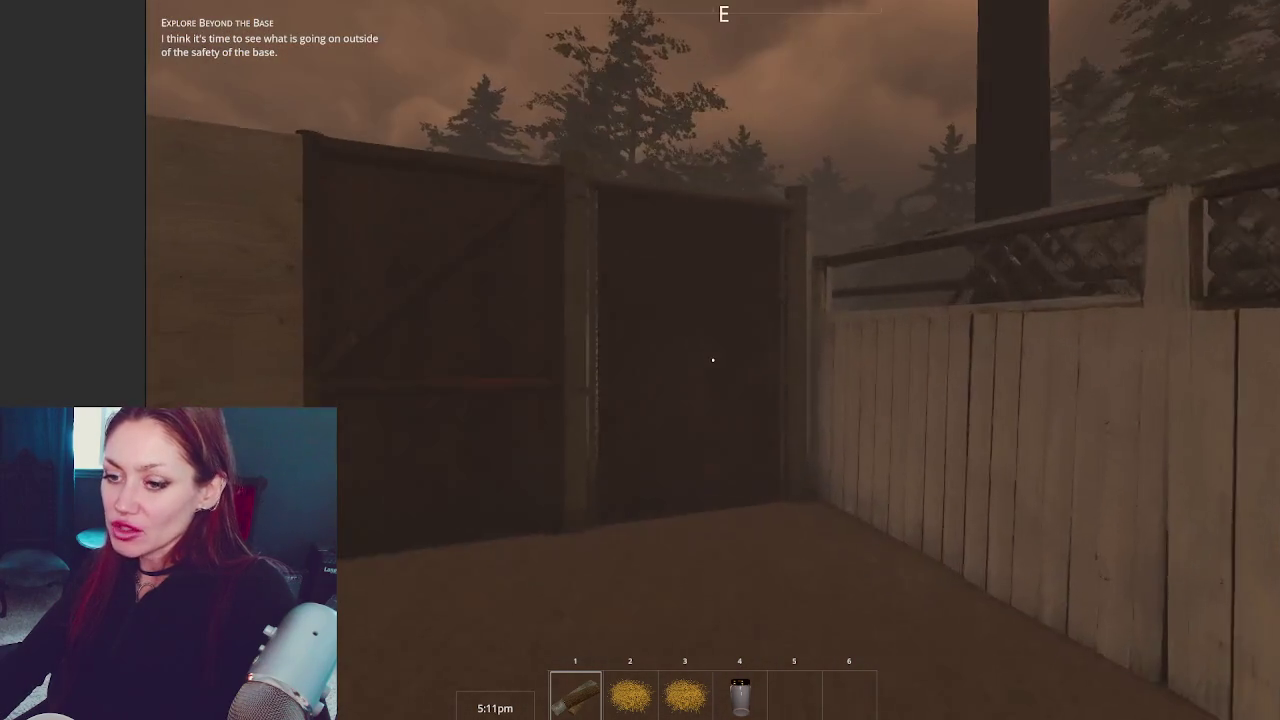
{"action": "key", "text": "e"}
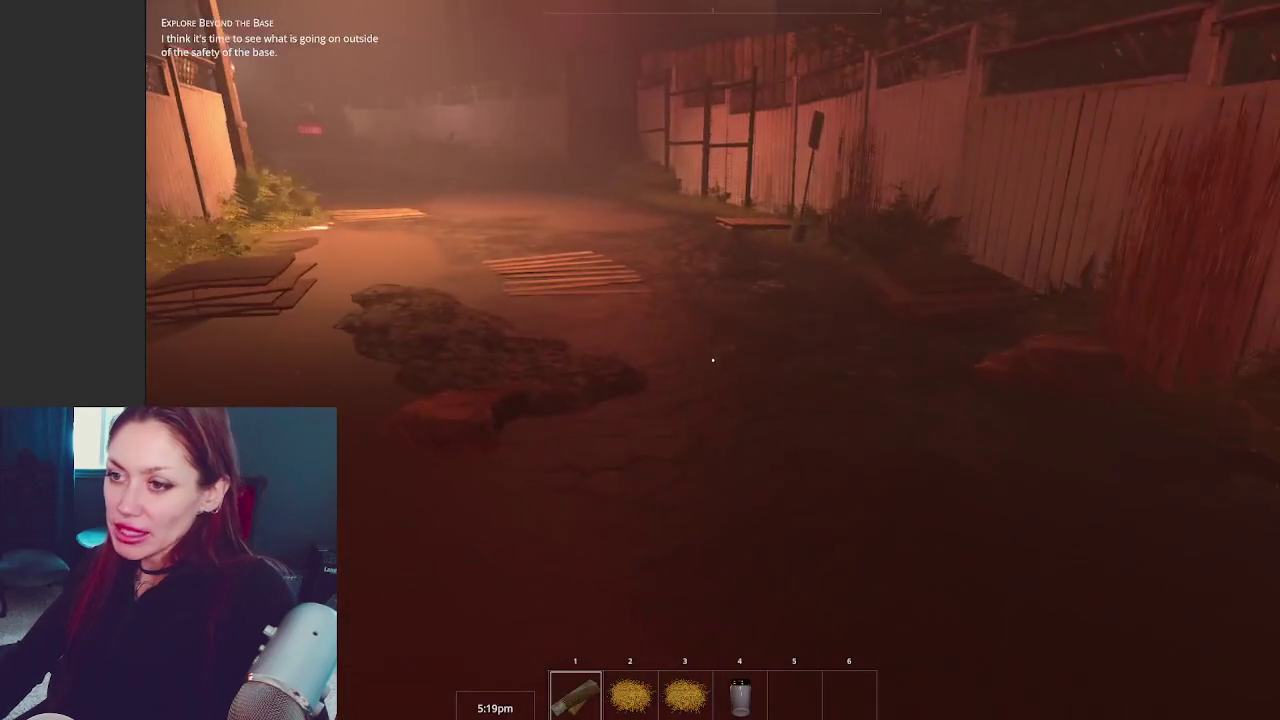
Pause and resume, walk down the alley into the fenced lot, and drop a hotbar item
{"action": "key", "text": "Escape"}
{"action": "left_click_drag", "start_coordinate": [144, 266], "coordinate": [2, 270]}
{"action": "key", "text": "Escape"}
{"action": "key", "text": "w"}
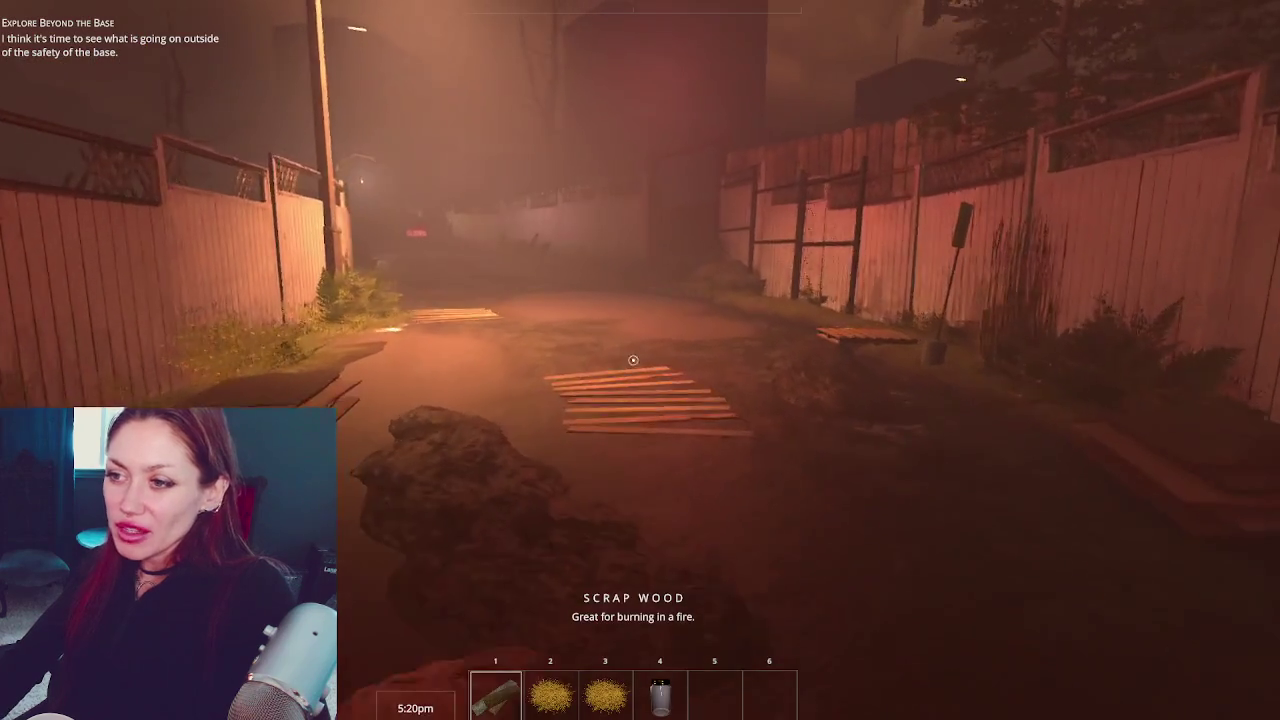
{"action": "key", "text": "w"}
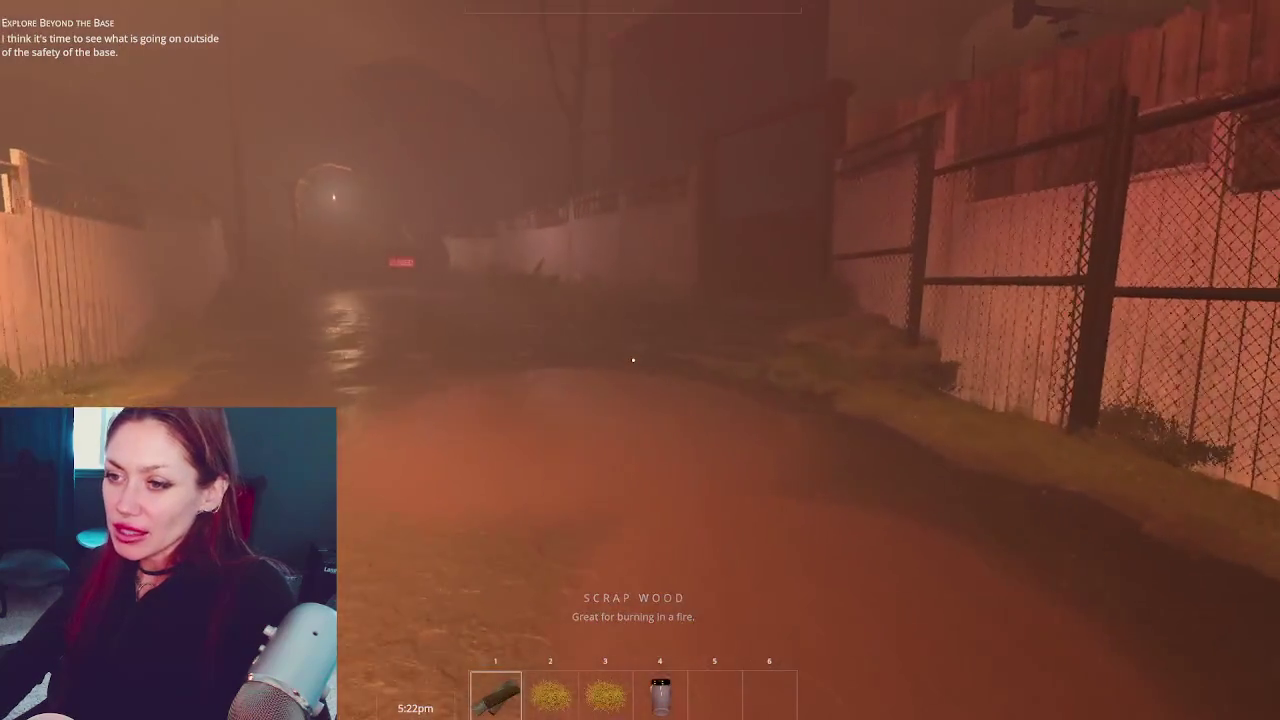
{"action": "key", "text": "w"}
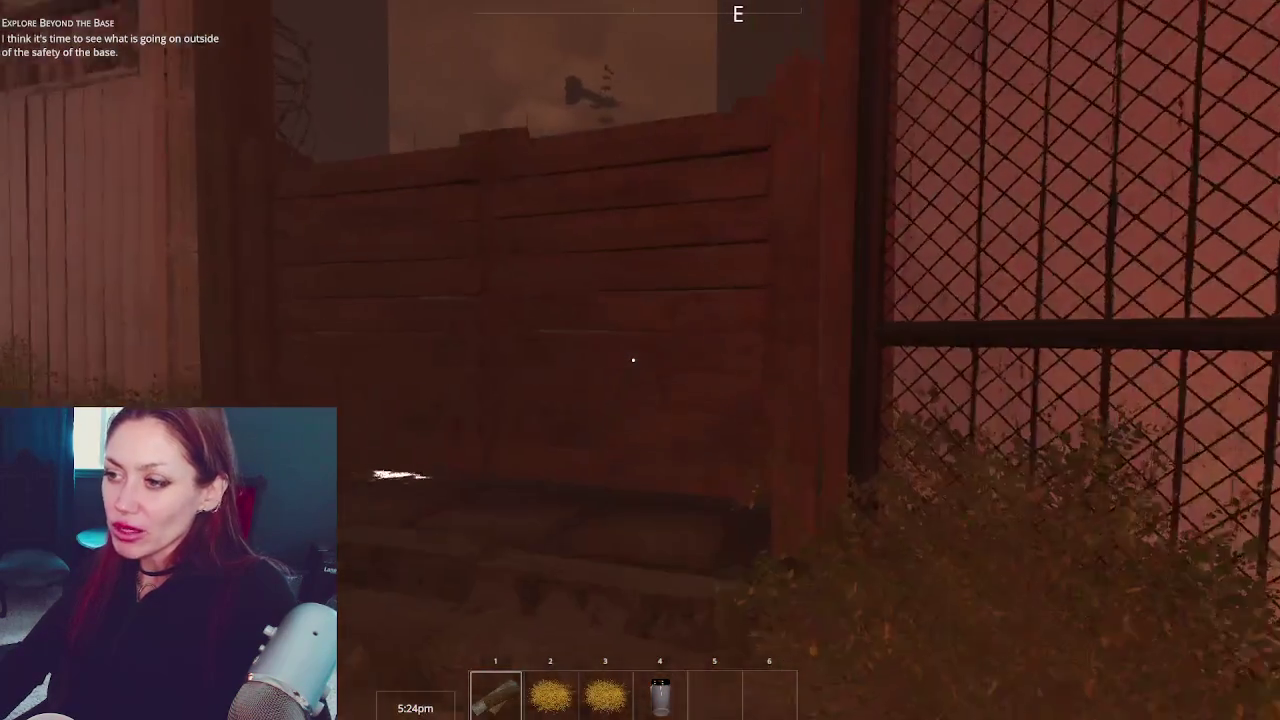
{"action": "key", "text": "w"}
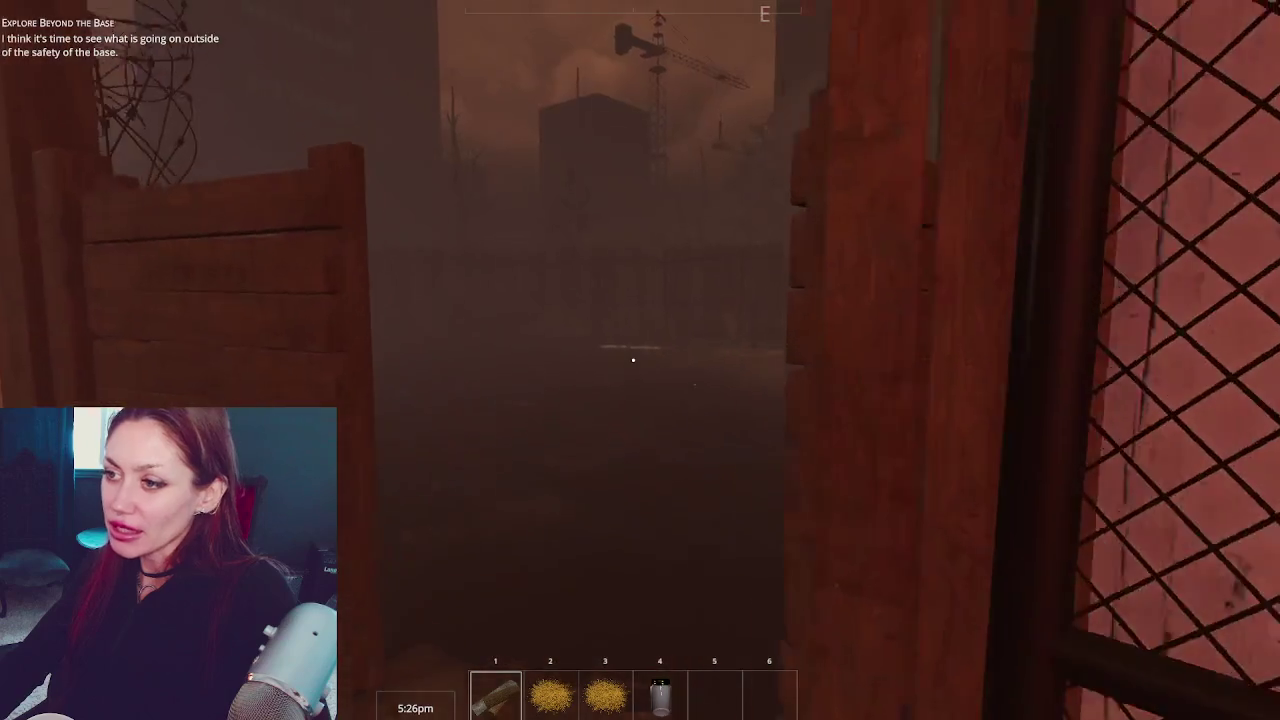
{"action": "key", "text": "w"}
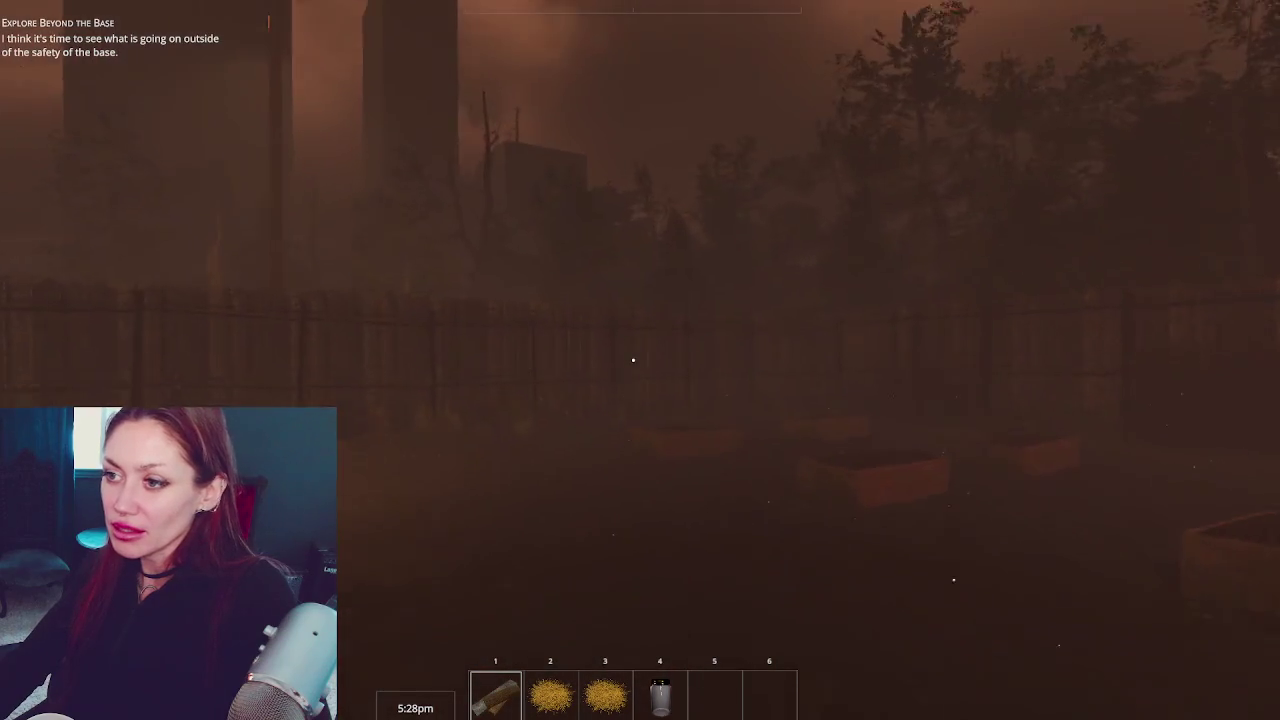
{"action": "key", "text": "w"}
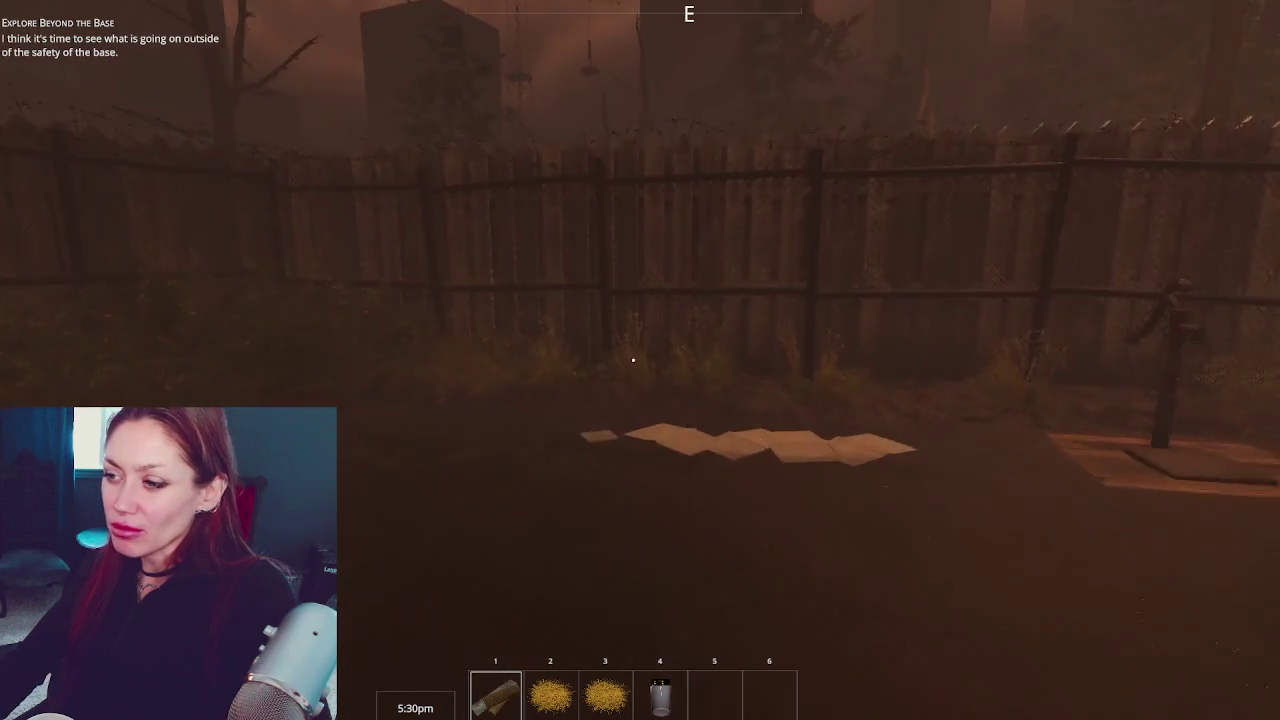
{"action": "left_click", "coordinate": [633, 360]}
Drop the remaining hay bundles from the hotbar and cross the yard to the wooden gate
{"action": "left_click", "coordinate": [633, 360]}
{"action": "left_click", "coordinate": [633, 360]}
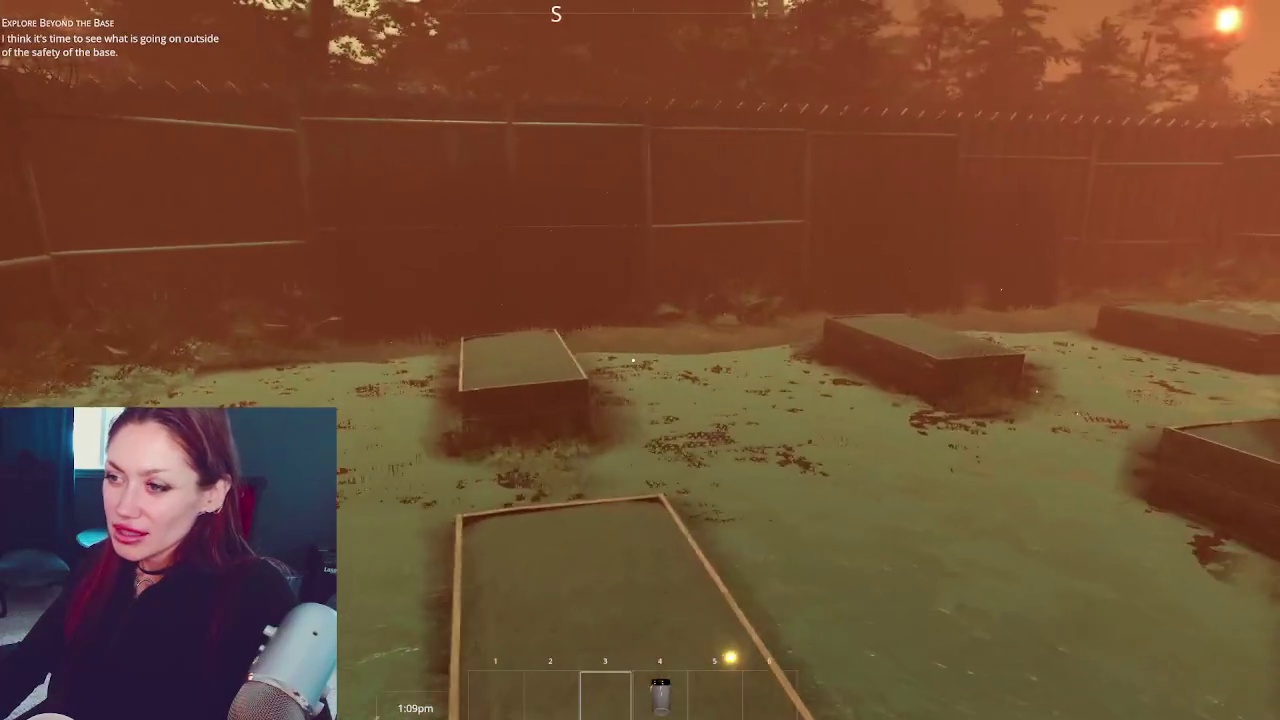
{"action": "key", "text": "w"}
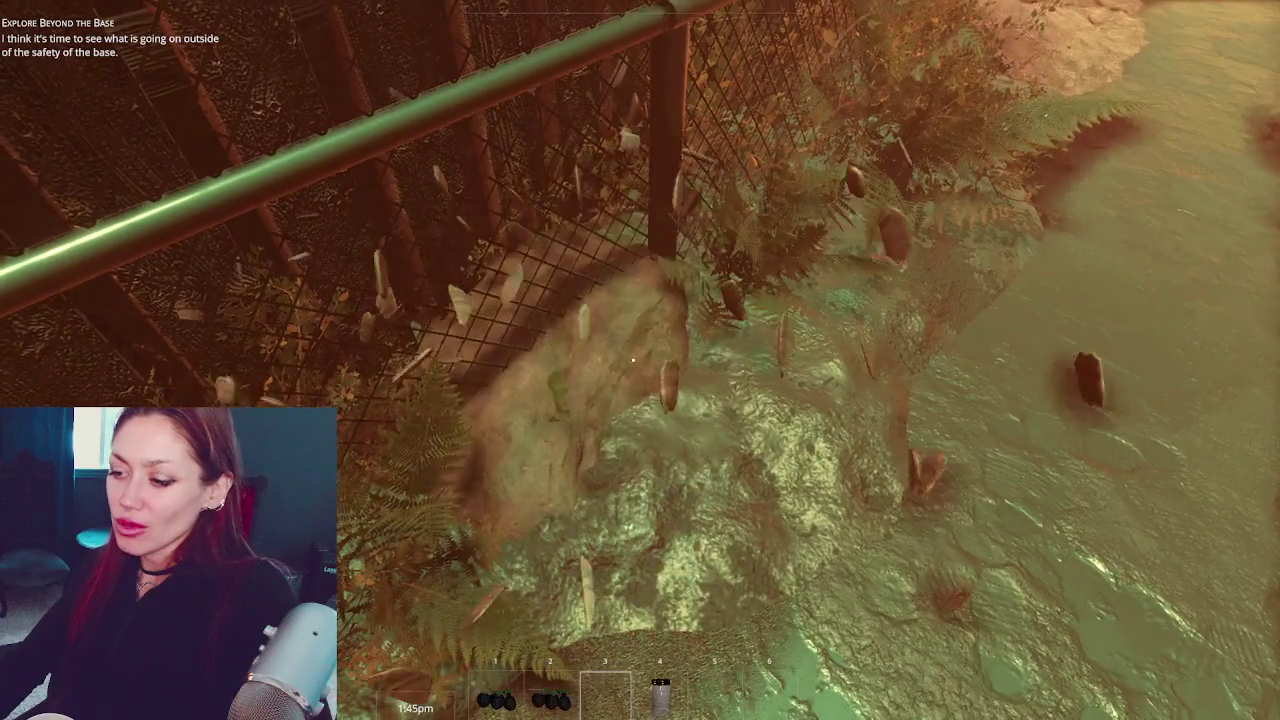
{"action": "key", "text": "w"}
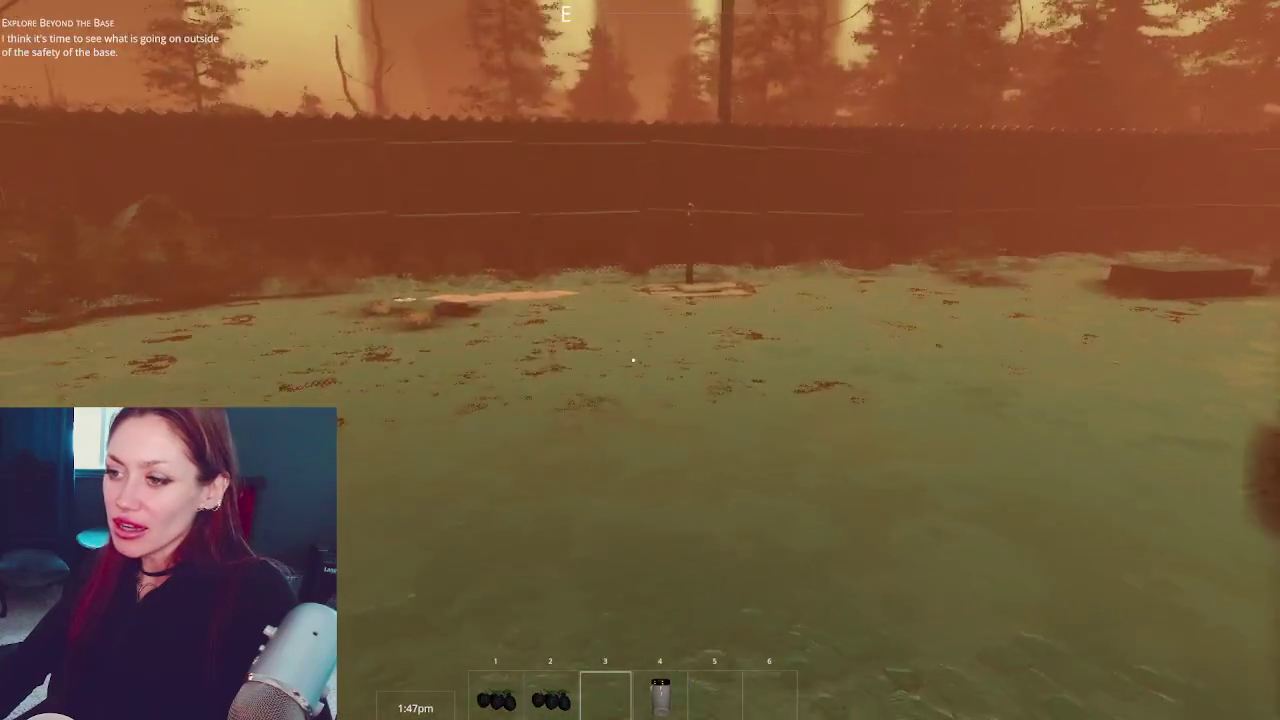
Open the wooden gate and walk over the planks through the chain-link exit gate
{"action": "key", "text": "e"}
{"action": "key", "text": "w"}
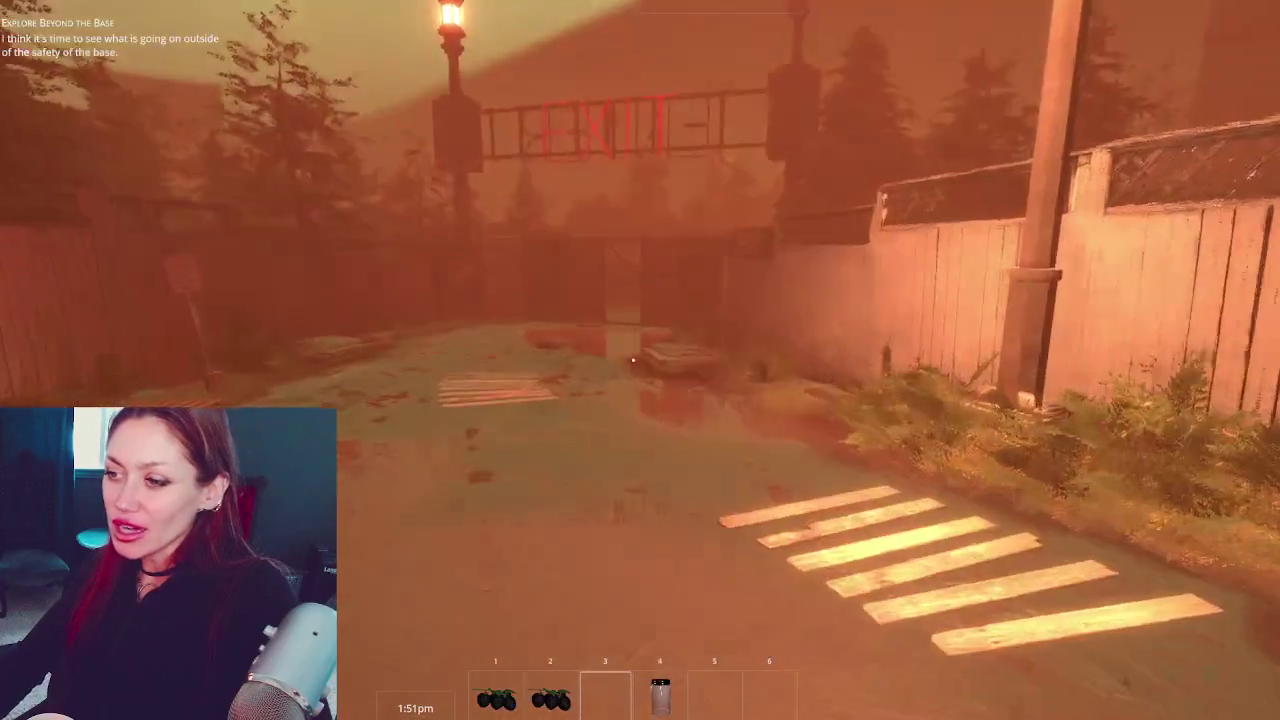
{"action": "key", "text": "w"}
{"action": "key", "text": "w"}
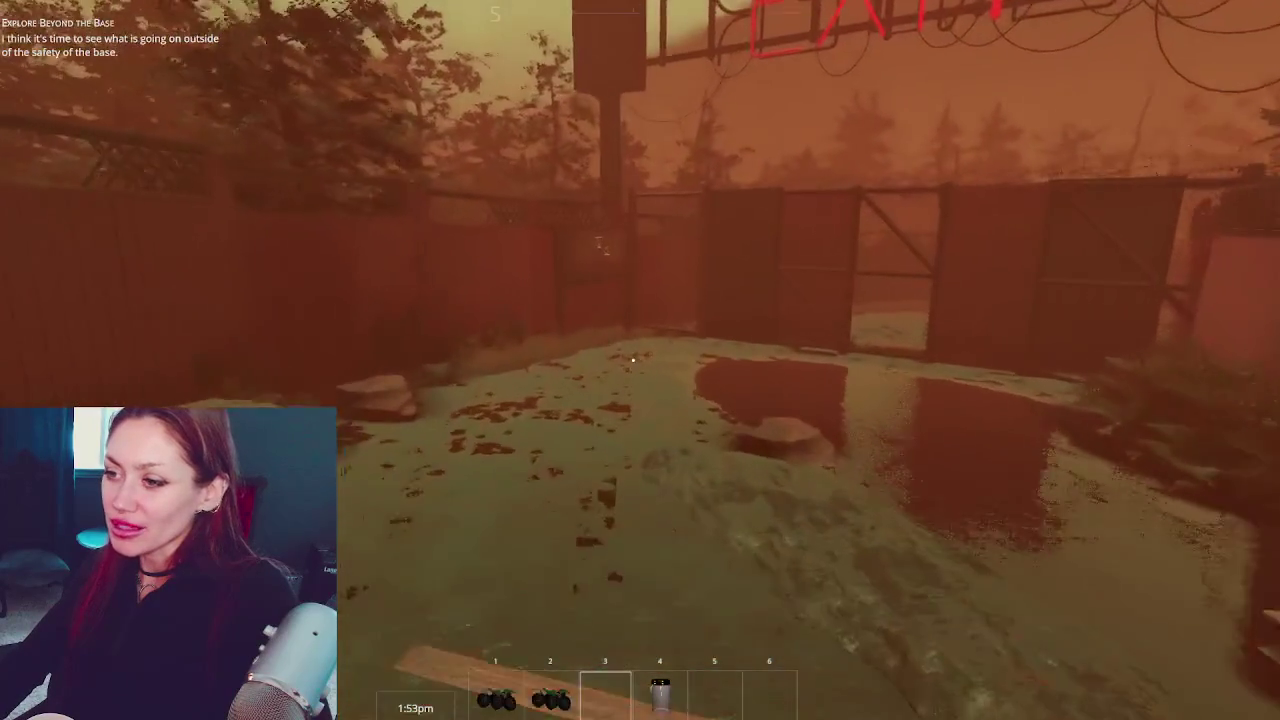
{"action": "key", "text": "w"}
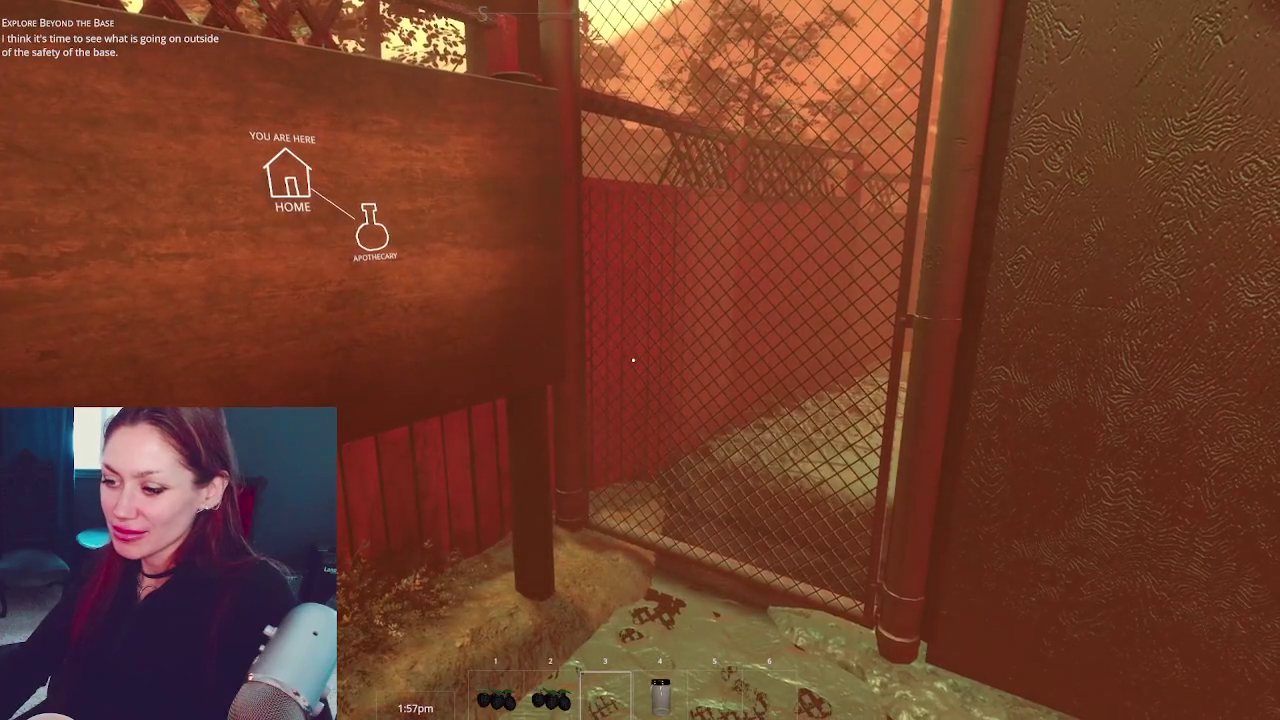
{"action": "key", "text": "w"}
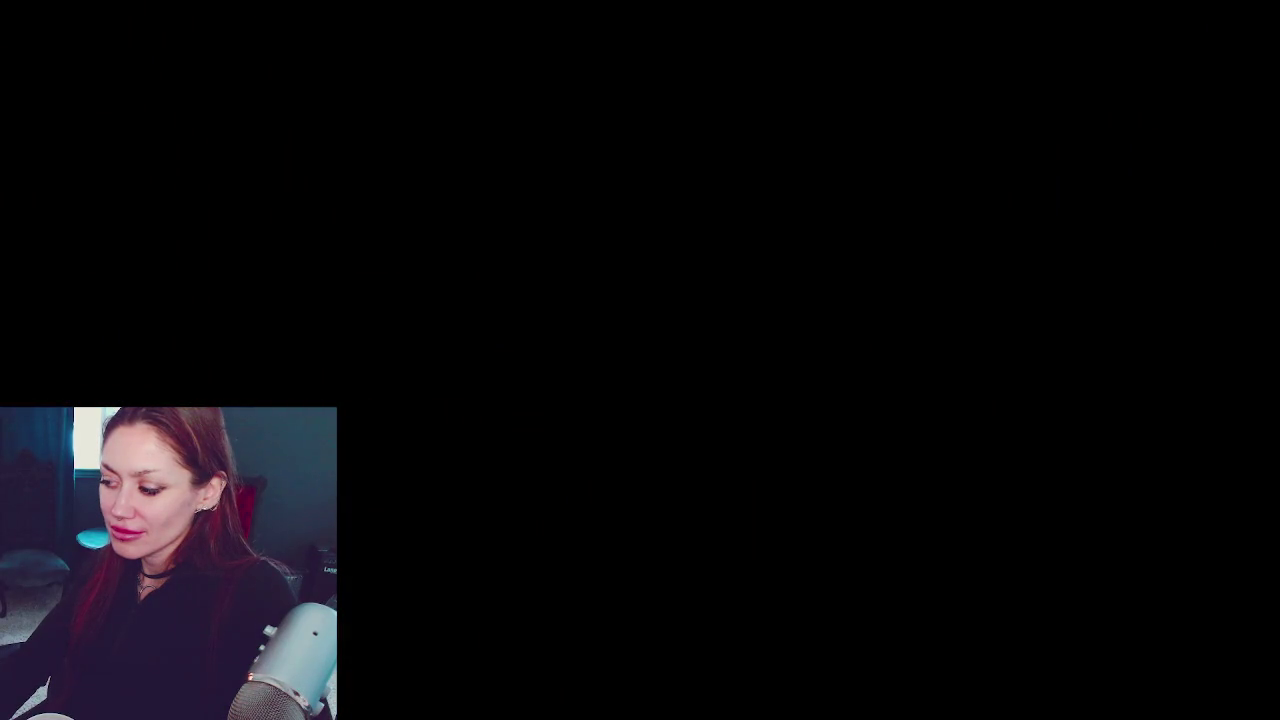
Break down the garbage bag by the guardrail and pick up the empty jar
{"action": "key", "text": "w"}
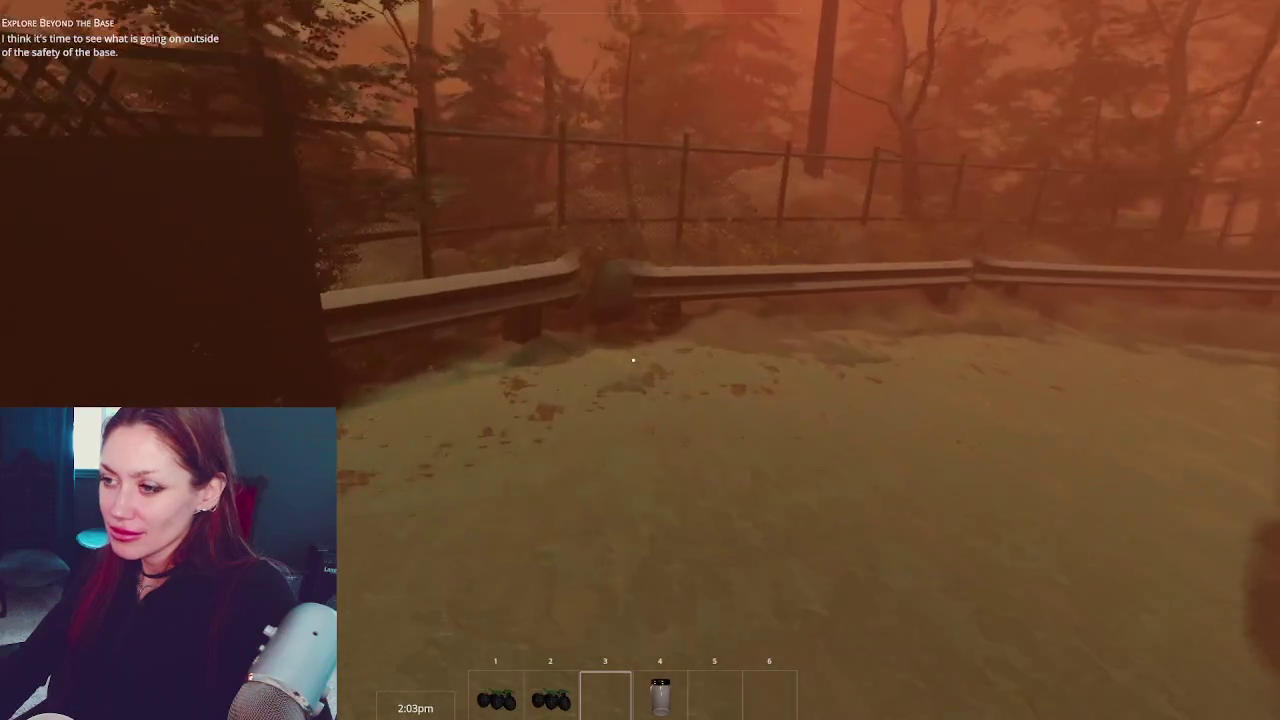
{"action": "key", "text": "w"}
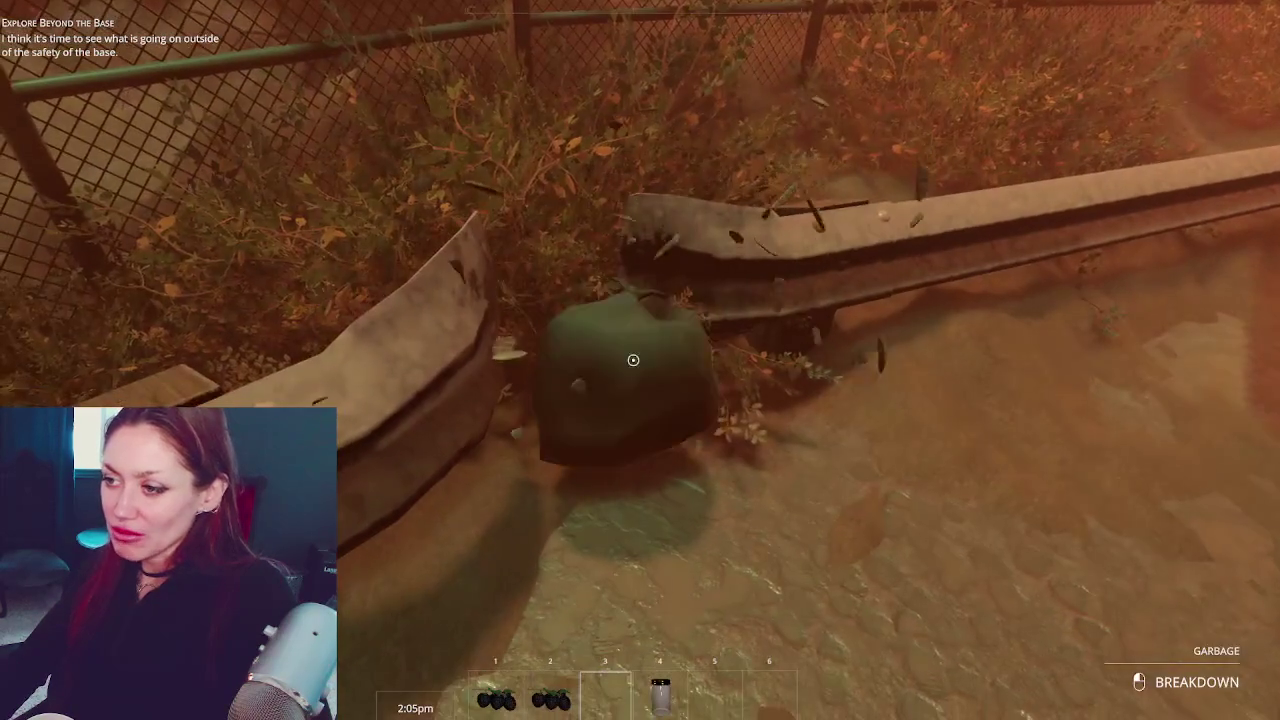
{"action": "left_click", "coordinate": [633, 360]}
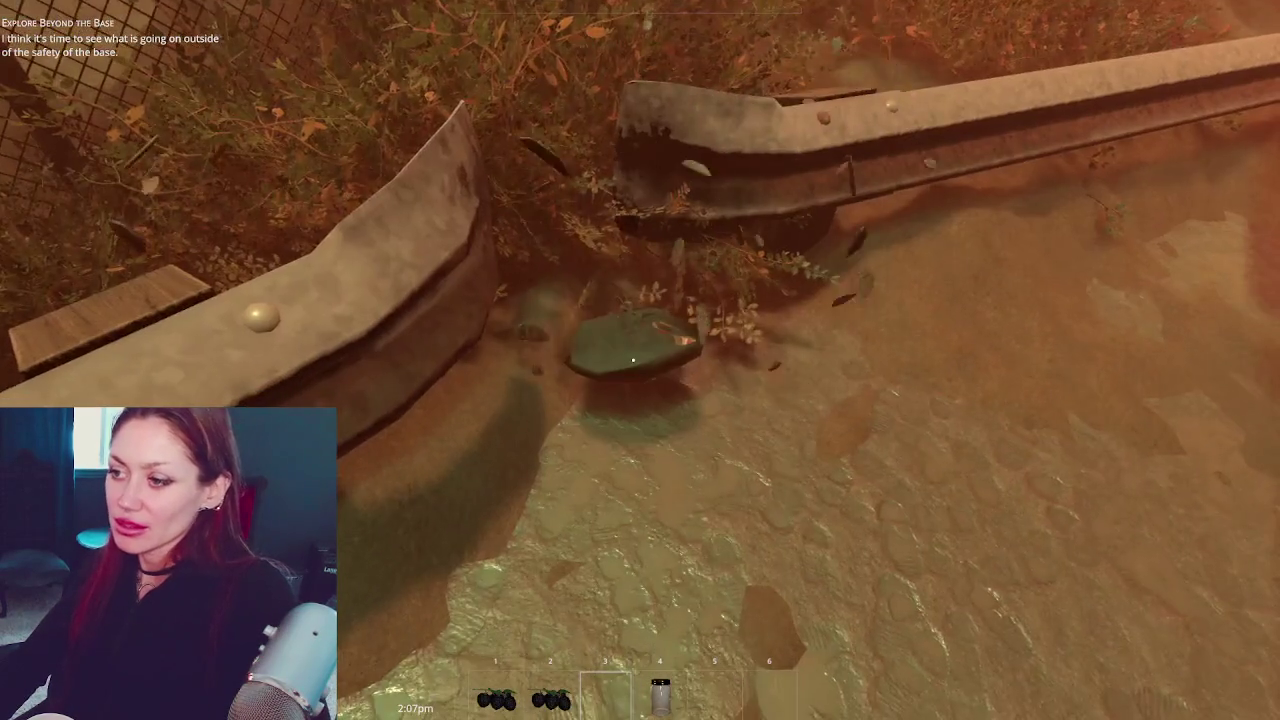
{"action": "left_click", "coordinate": [633, 360]}
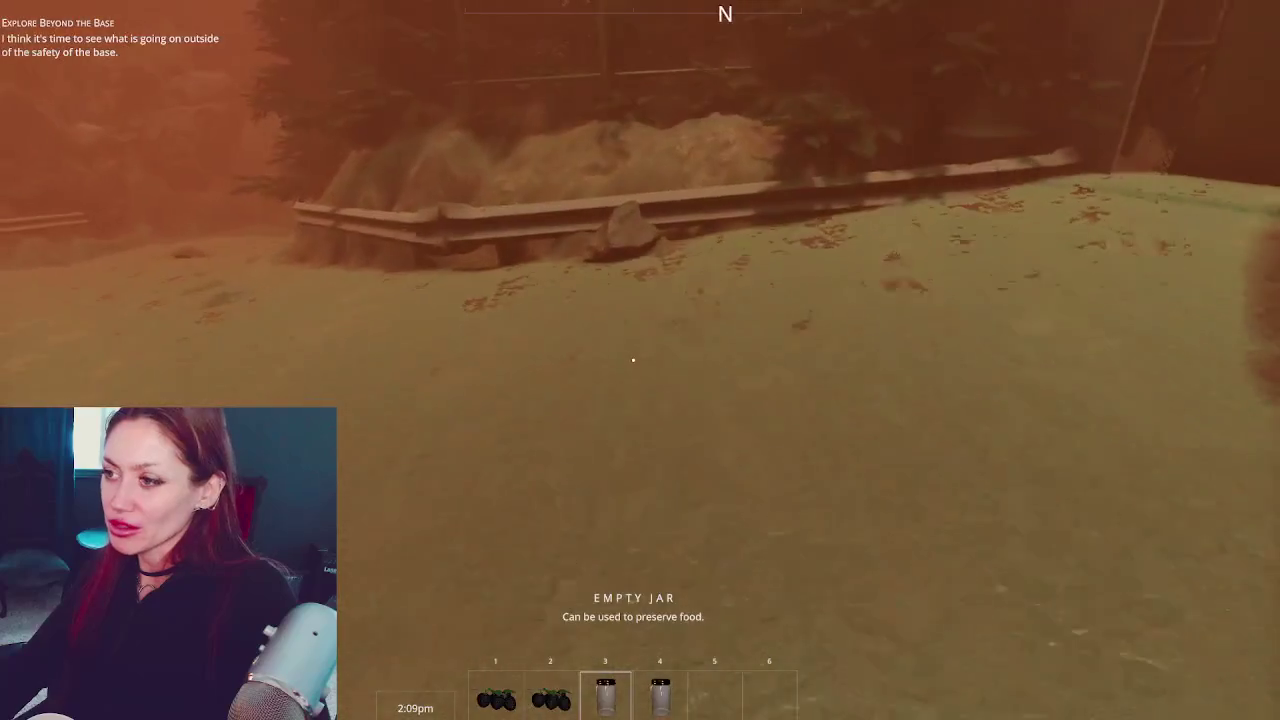
Break down the second dark garbage bag near the rocks
{"action": "key", "text": "w"}
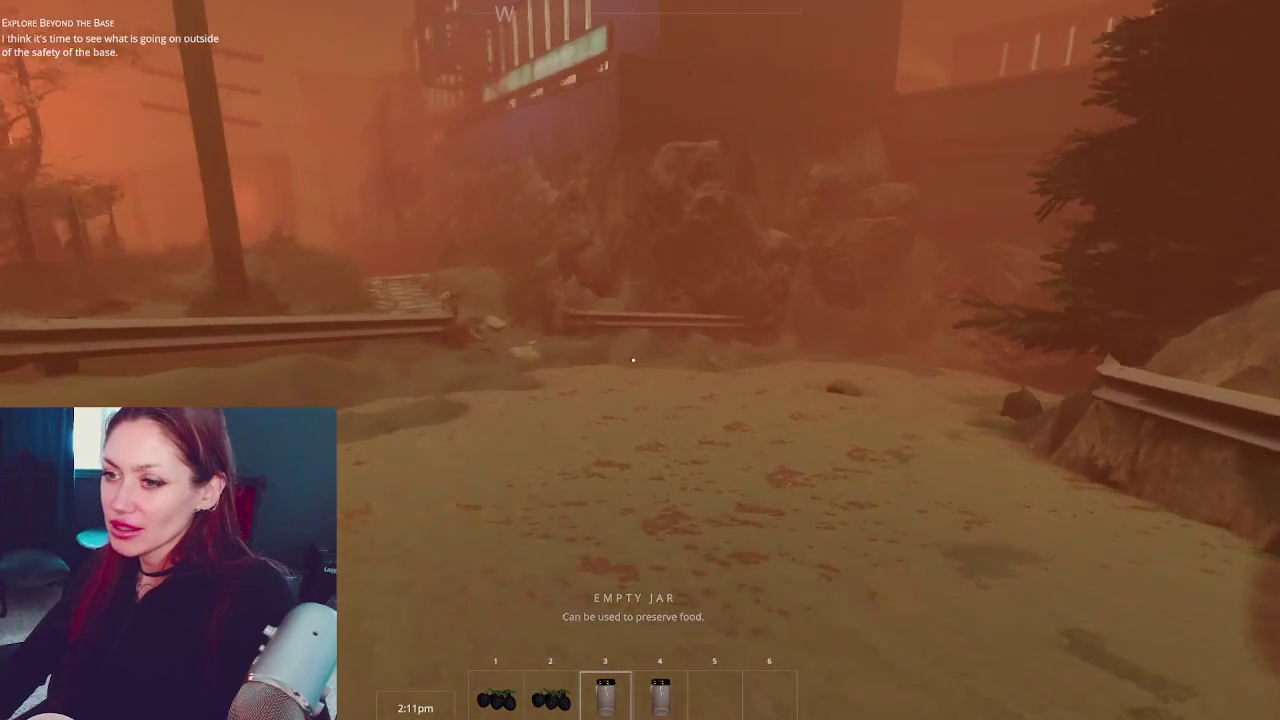
{"action": "key", "text": "w"}
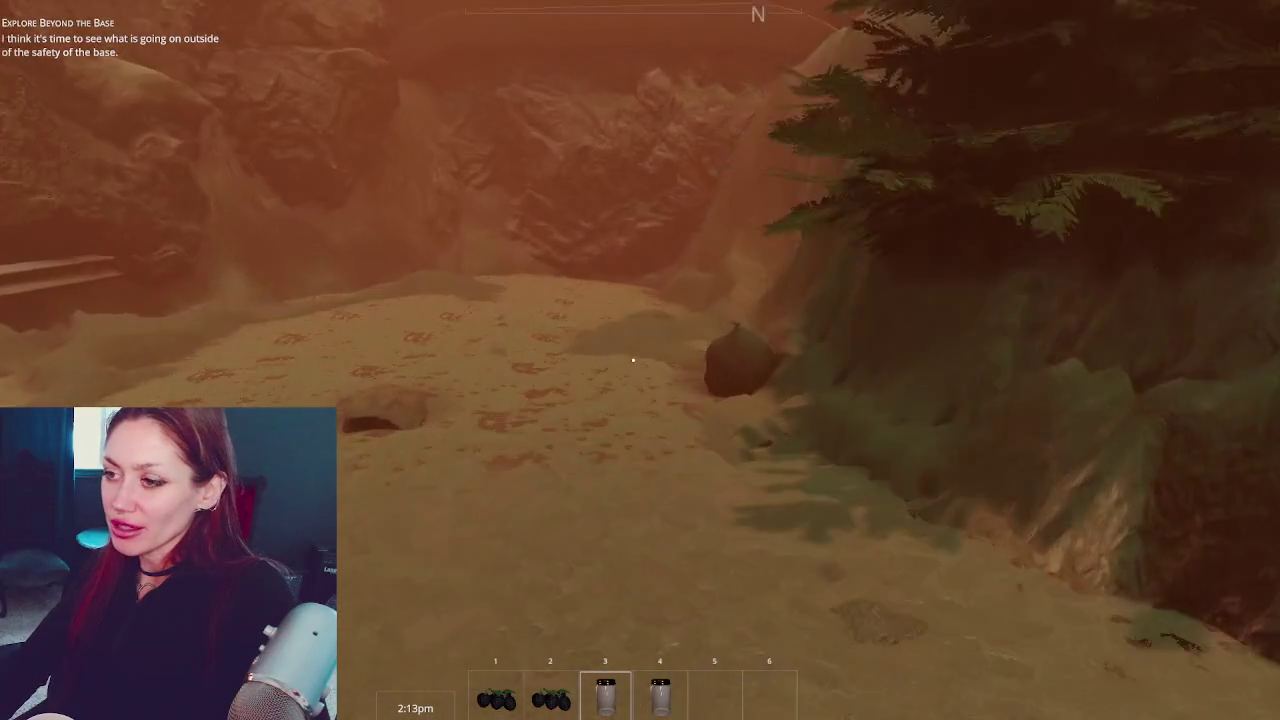
{"action": "key", "text": "w"}
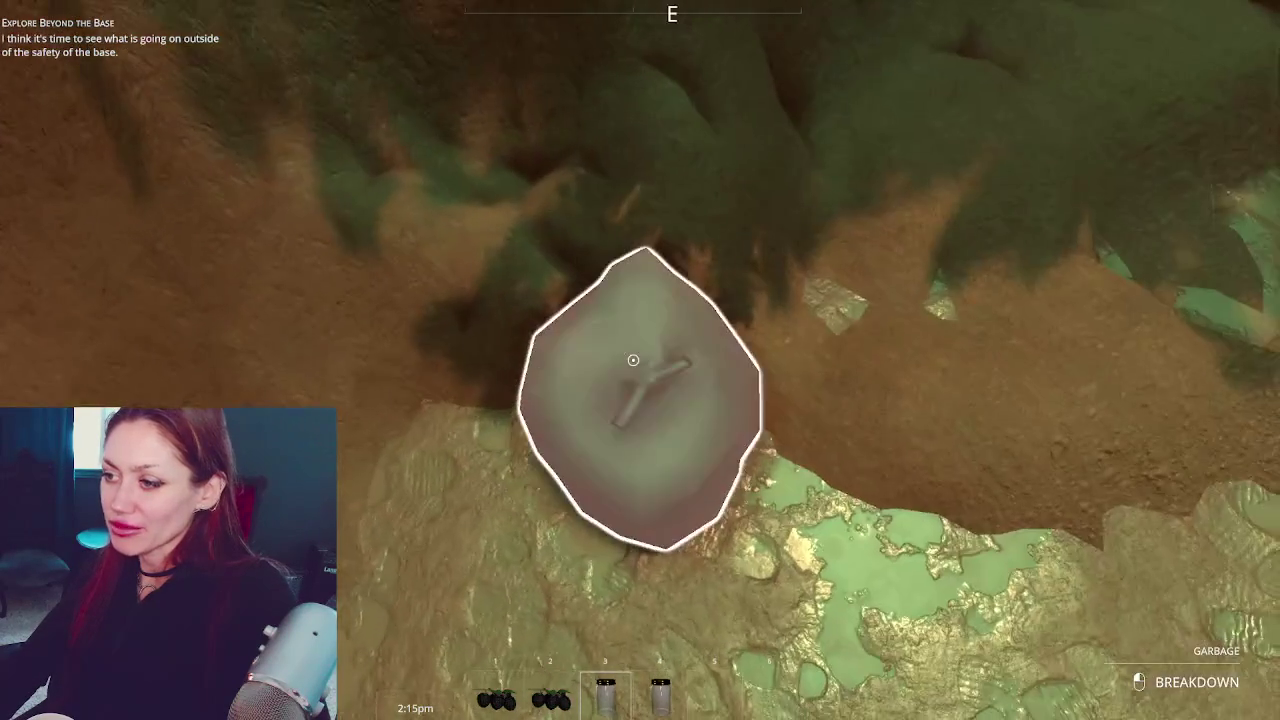
{"action": "left_click", "coordinate": [633, 360]}
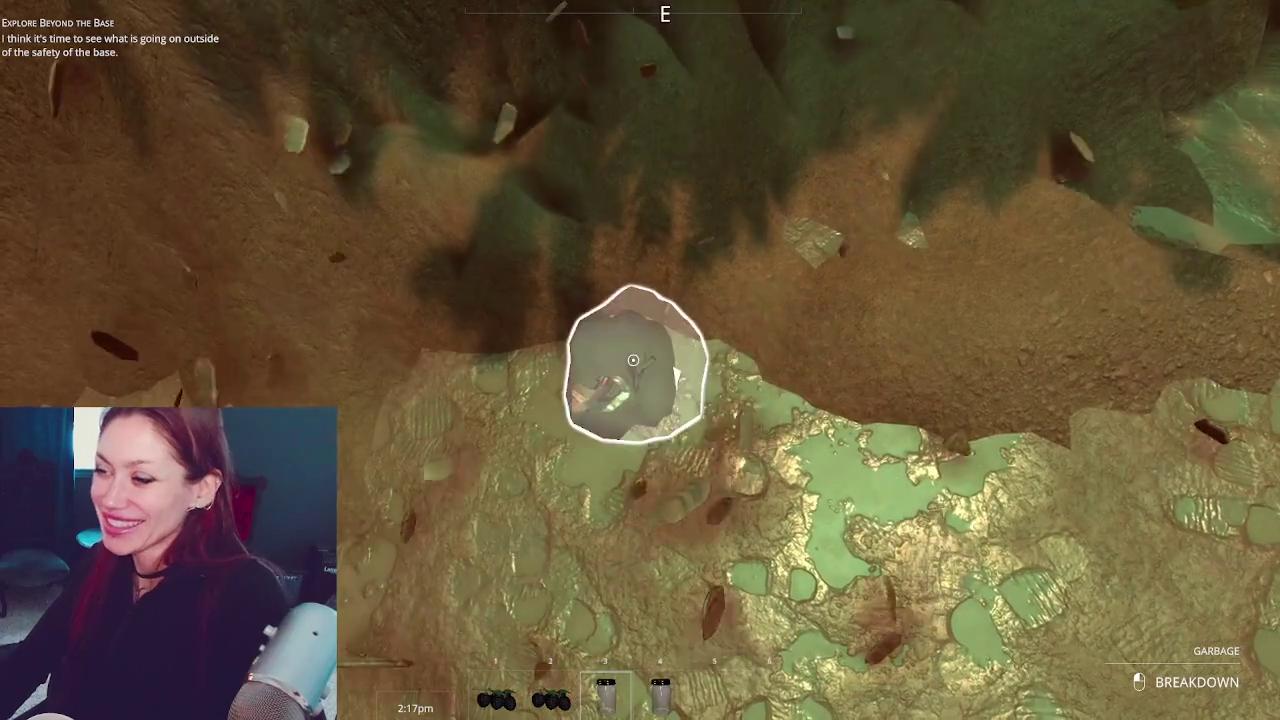
{"action": "key", "text": "w"}
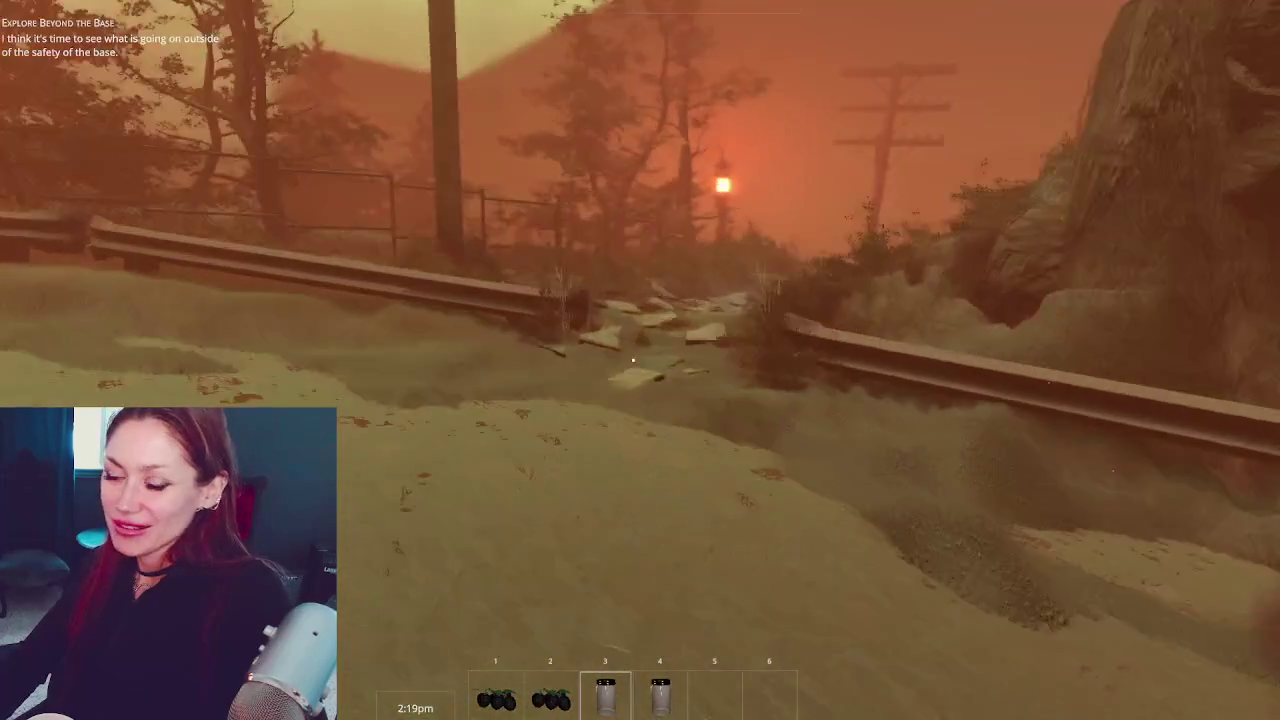
Follow the walkway and dirt path west, dropping off the ledge onto the tiled path
{"action": "key", "text": "w"}
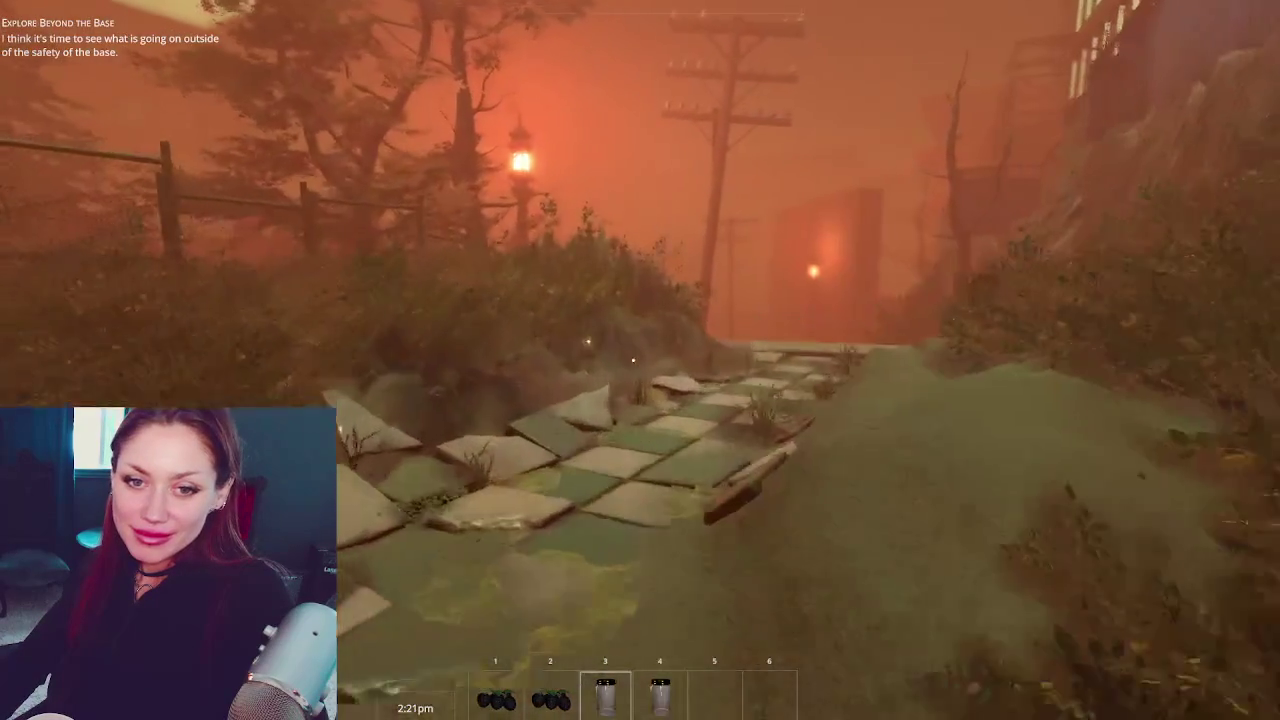
{"action": "key", "text": "w"}
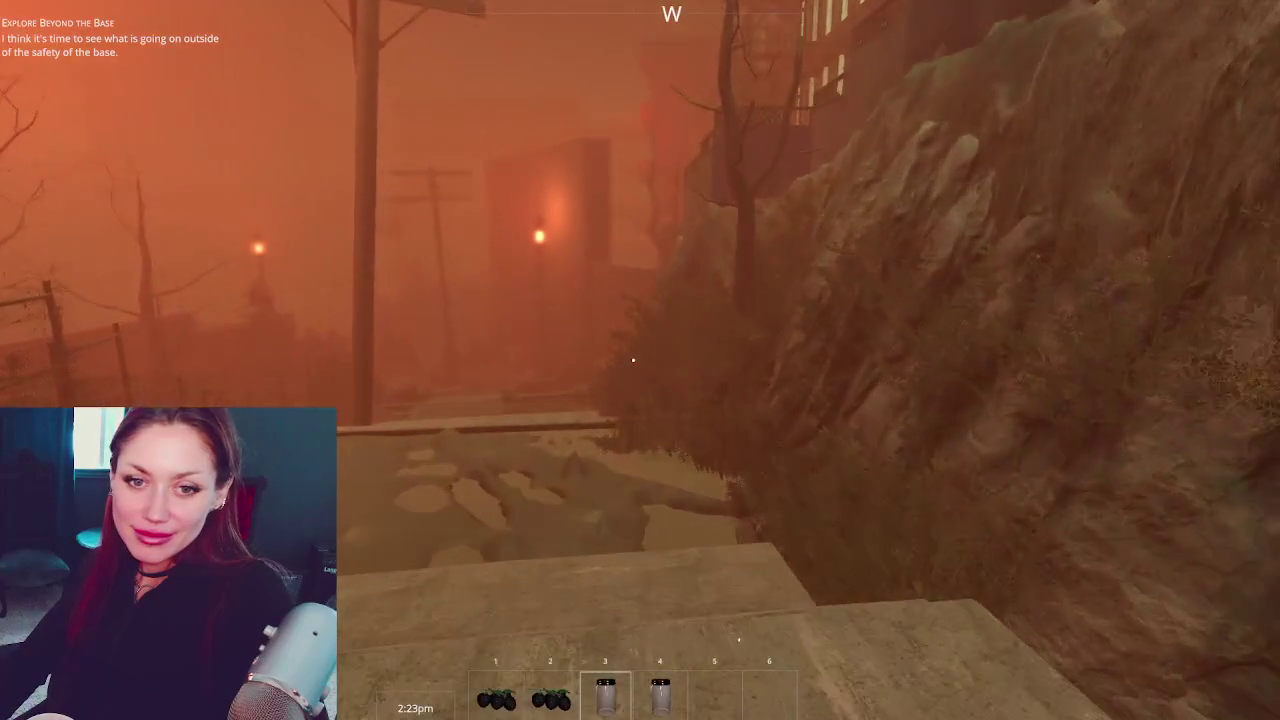
{"action": "key", "text": "w"}
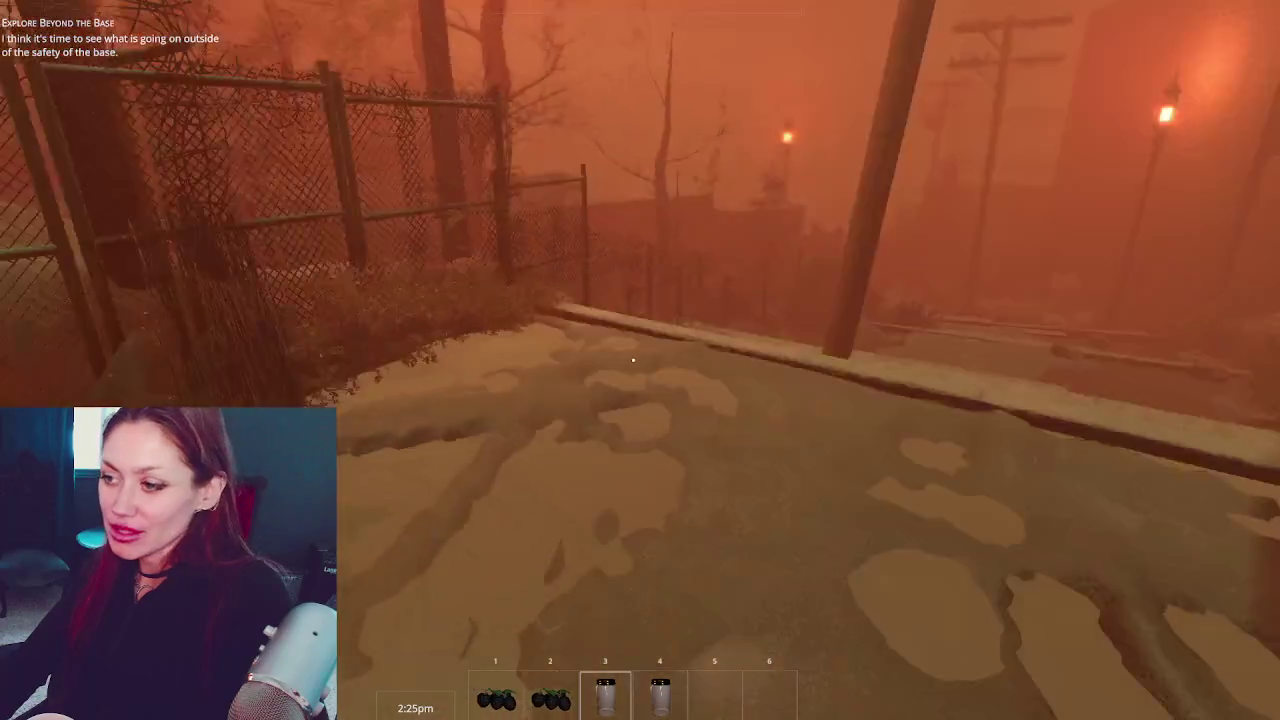
{"action": "key", "text": "w"}
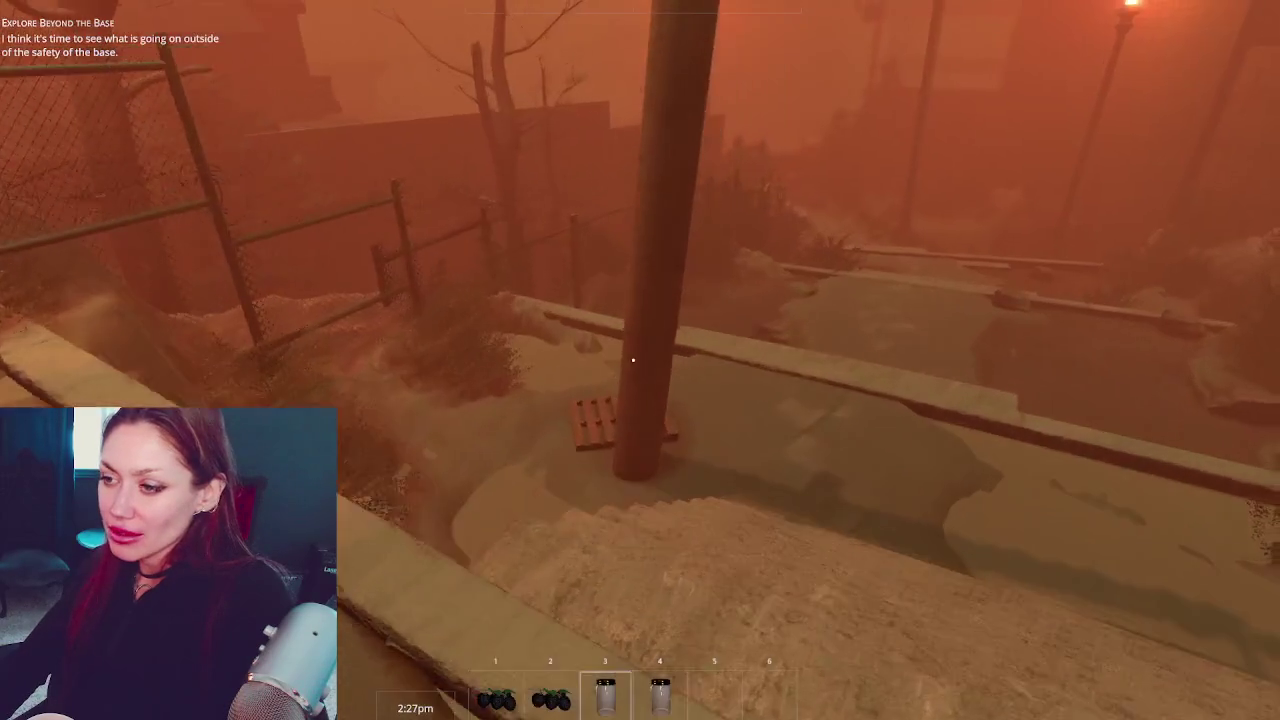
{"action": "key", "text": "w"}
{"action": "key", "text": "w"}
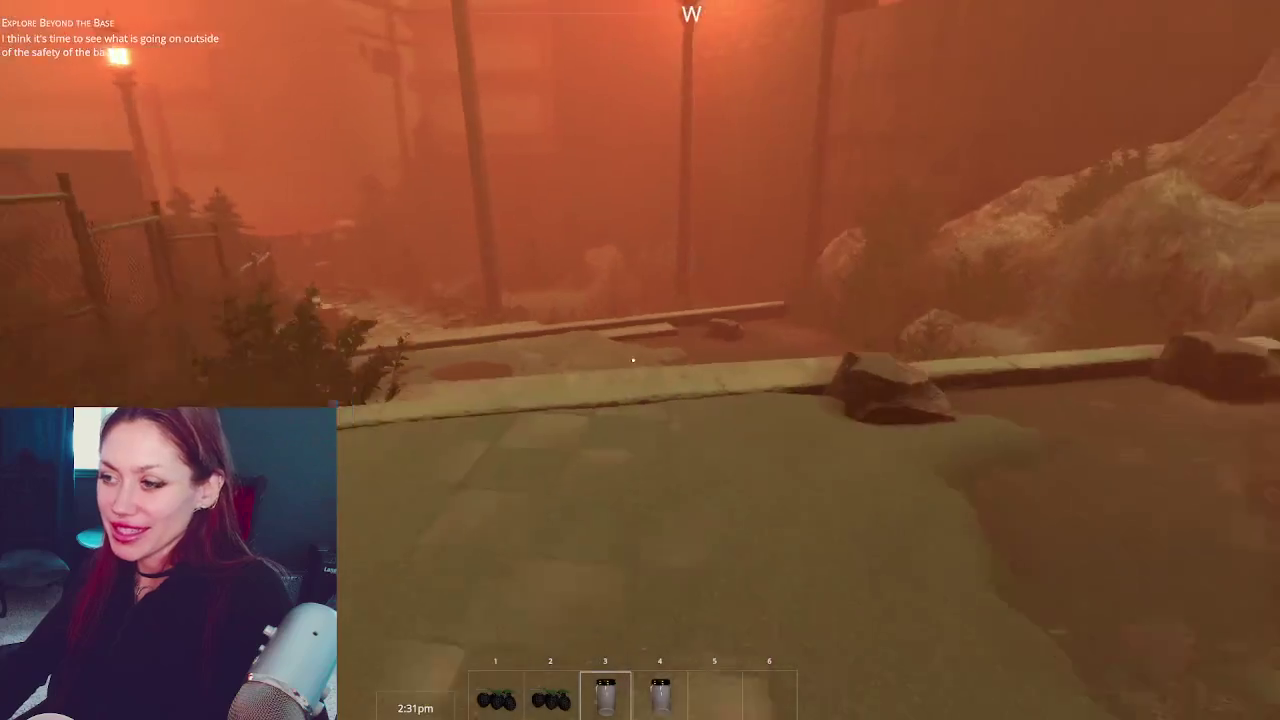
{"action": "key", "text": "w"}
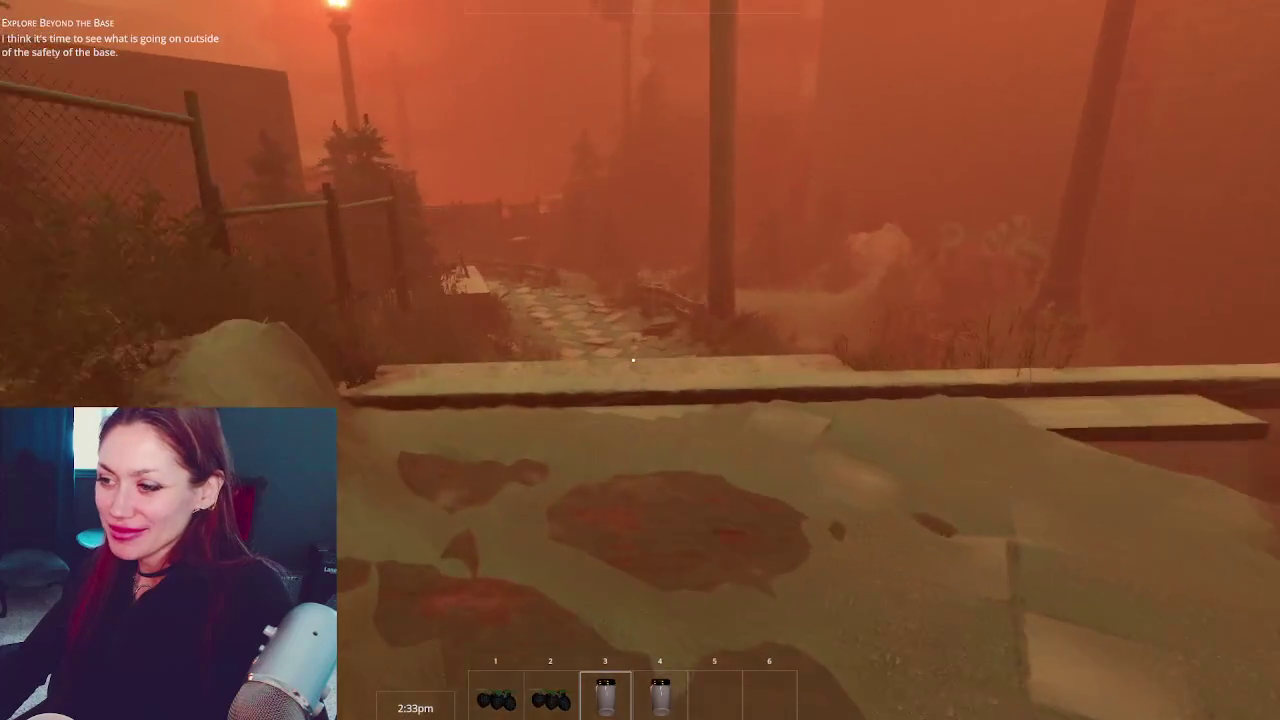
{"action": "key", "text": "w"}
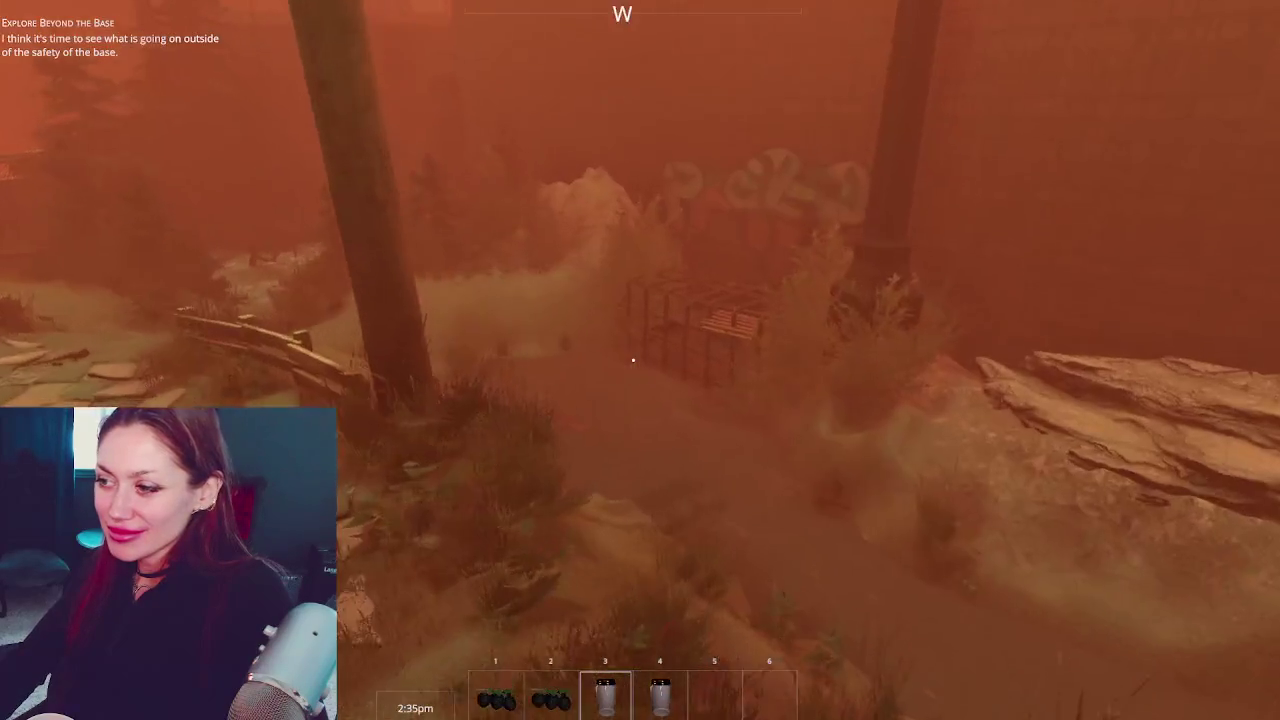
Walk to the metal crate and pallet, then continue past the fence to the wooden door
{"action": "key", "text": "w"}
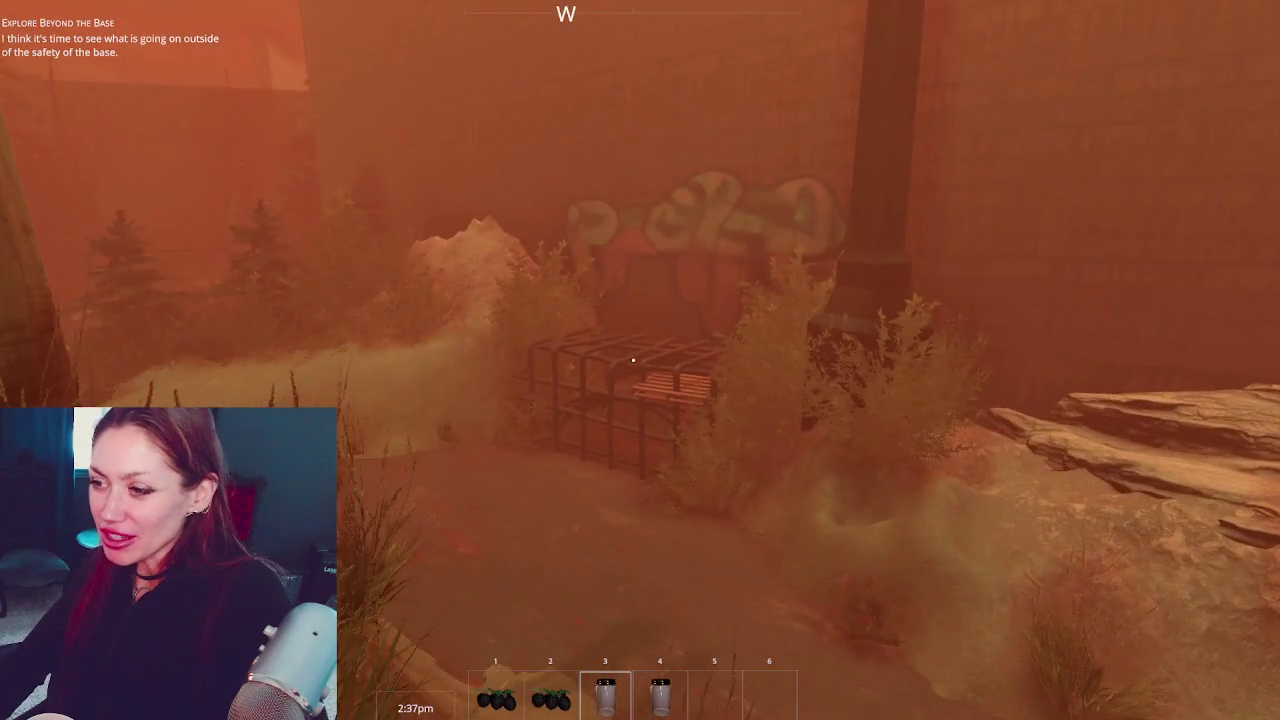
{"action": "key", "text": "w"}
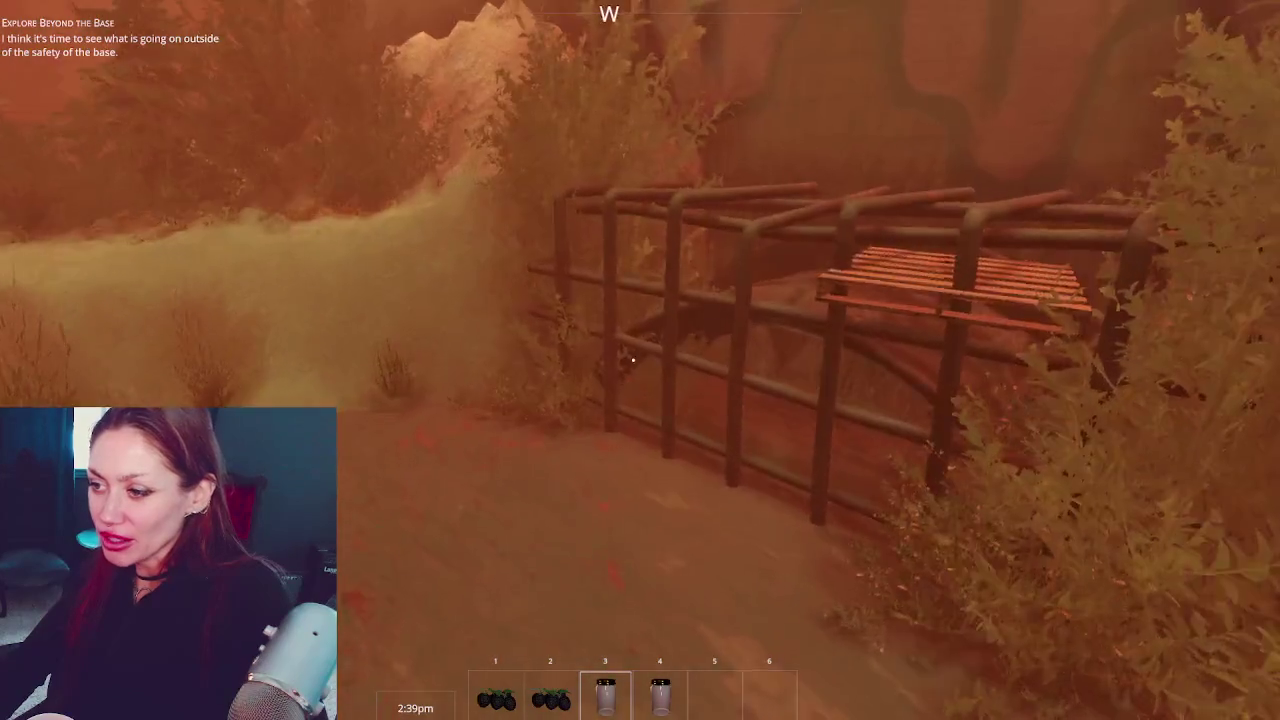
{"action": "key", "text": "s"}
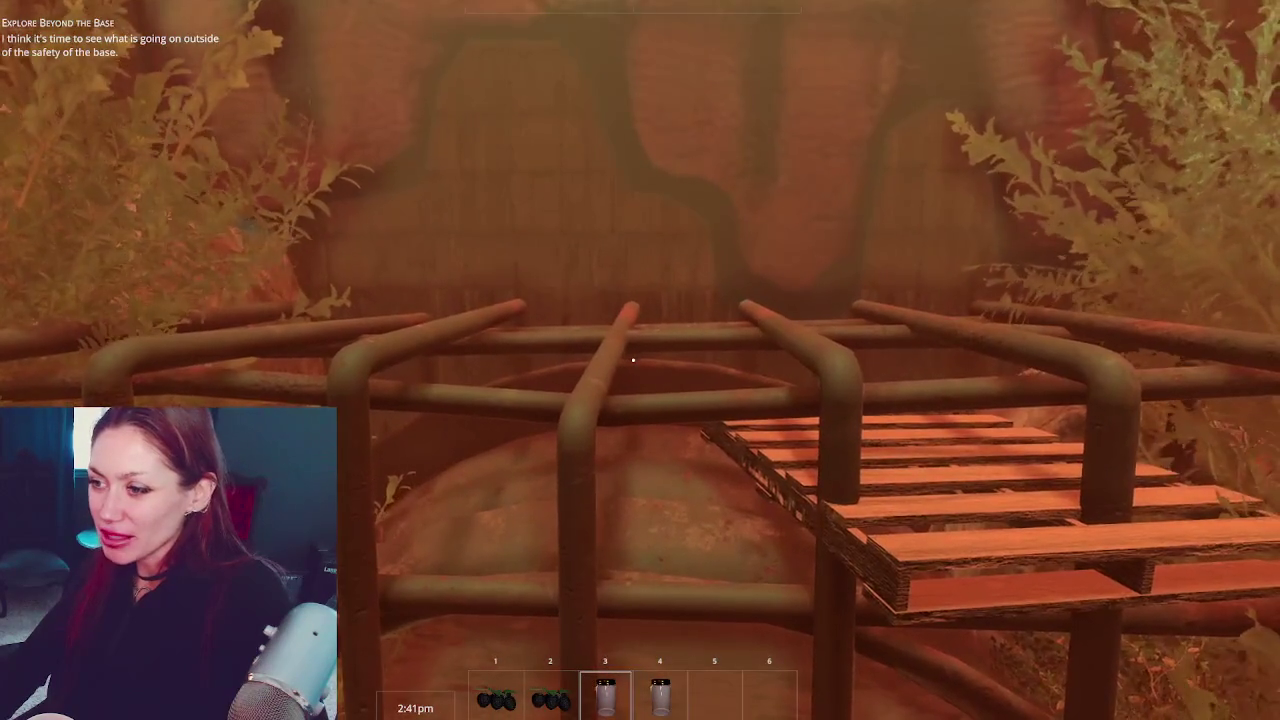
{"action": "key", "text": "w"}
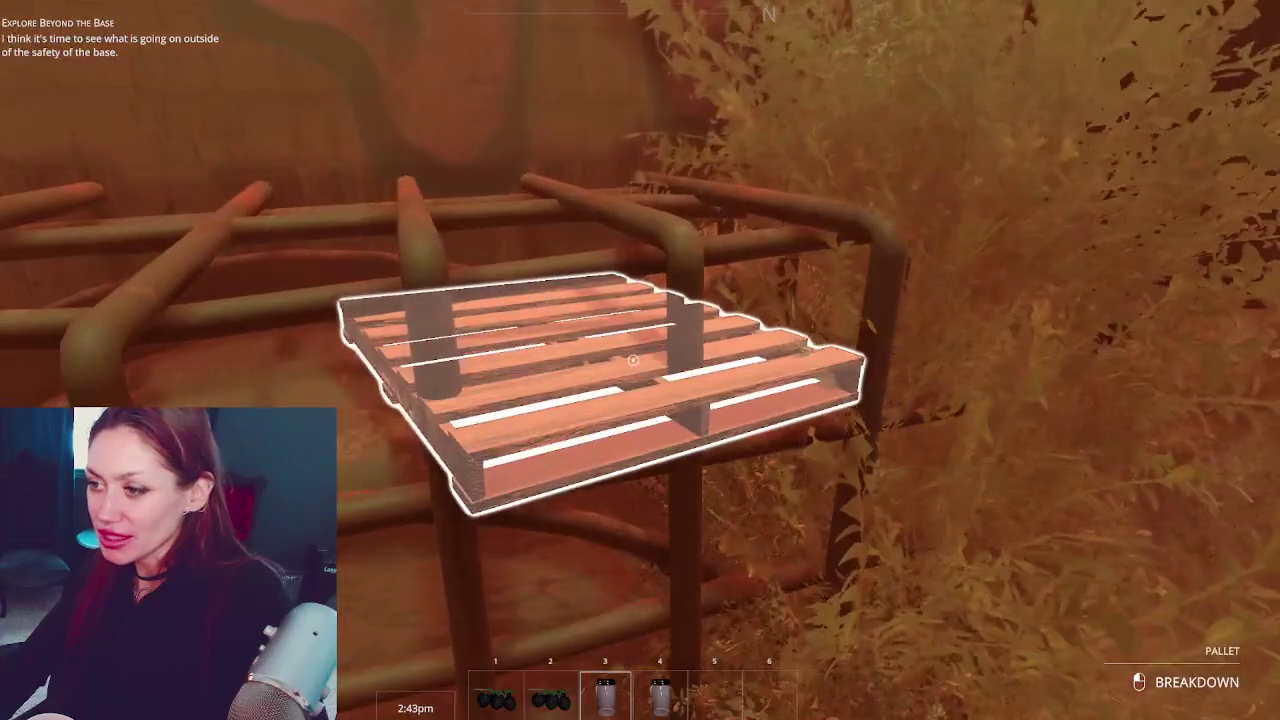
{"action": "key", "text": "w"}
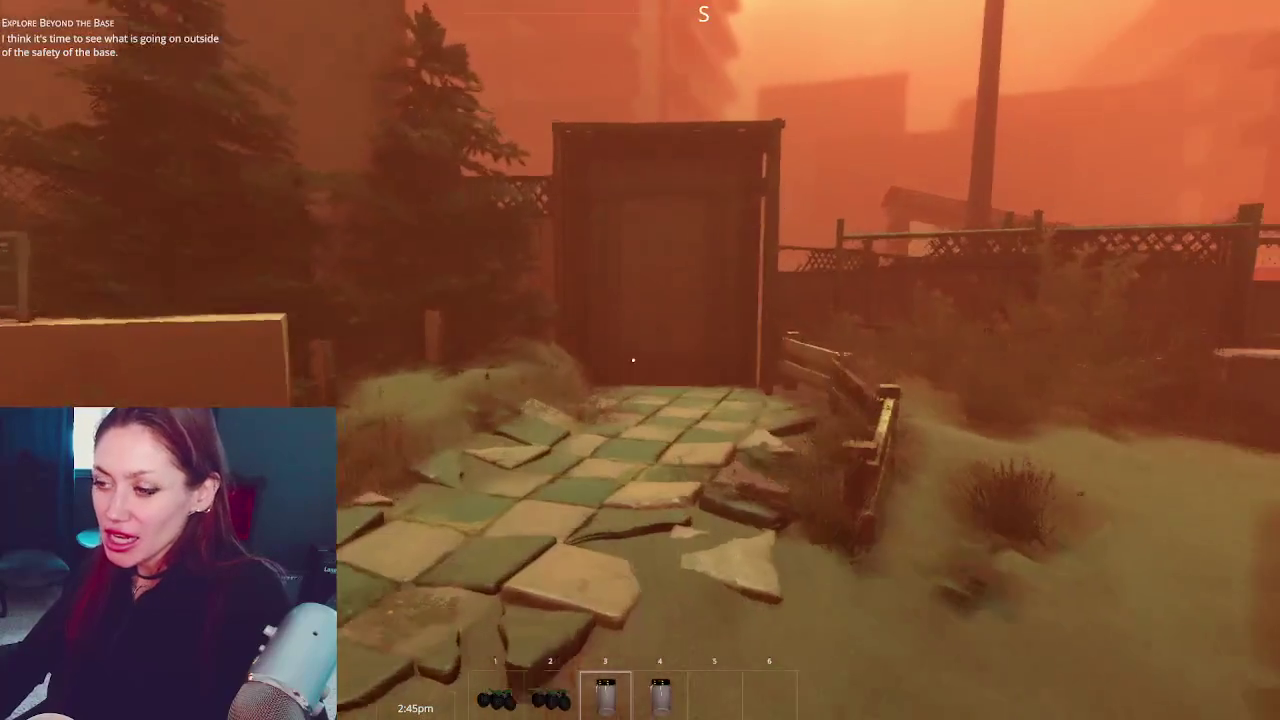
{"action": "key", "text": "w"}
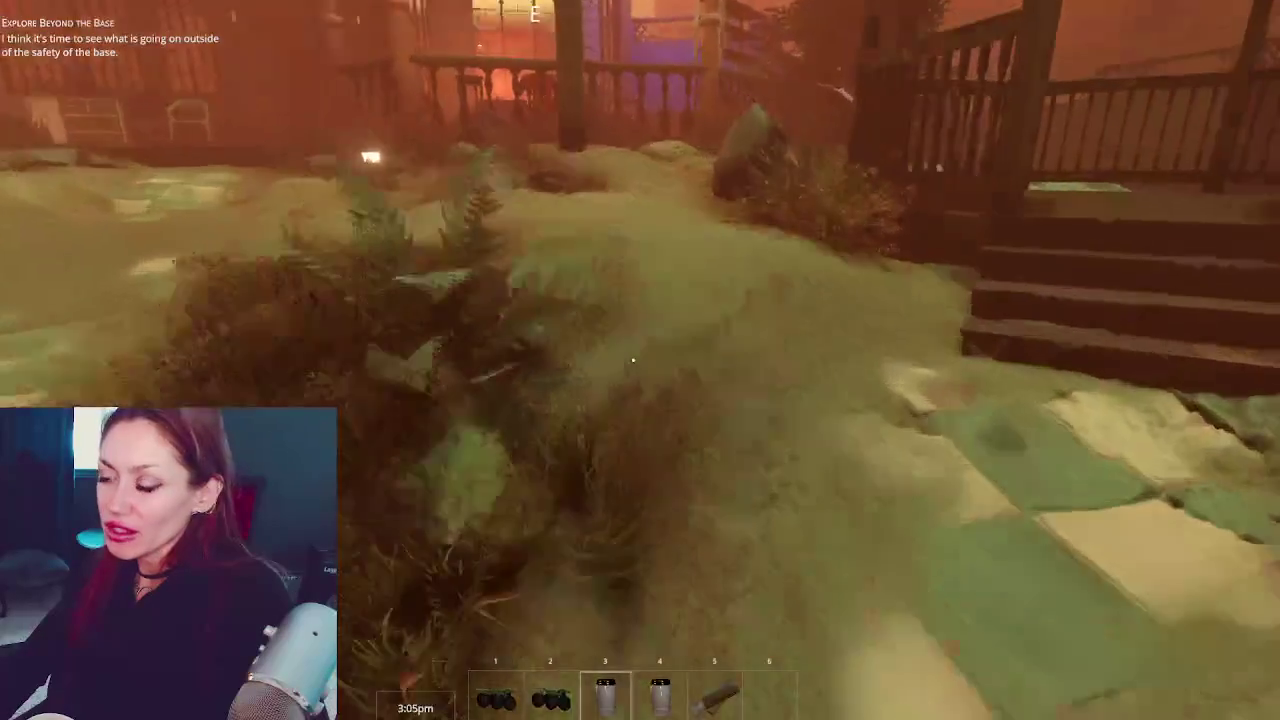
Break down the porch garbage bag for a jar in slot 6 and enter the house
{"action": "left_click", "coordinate": [633, 360]}
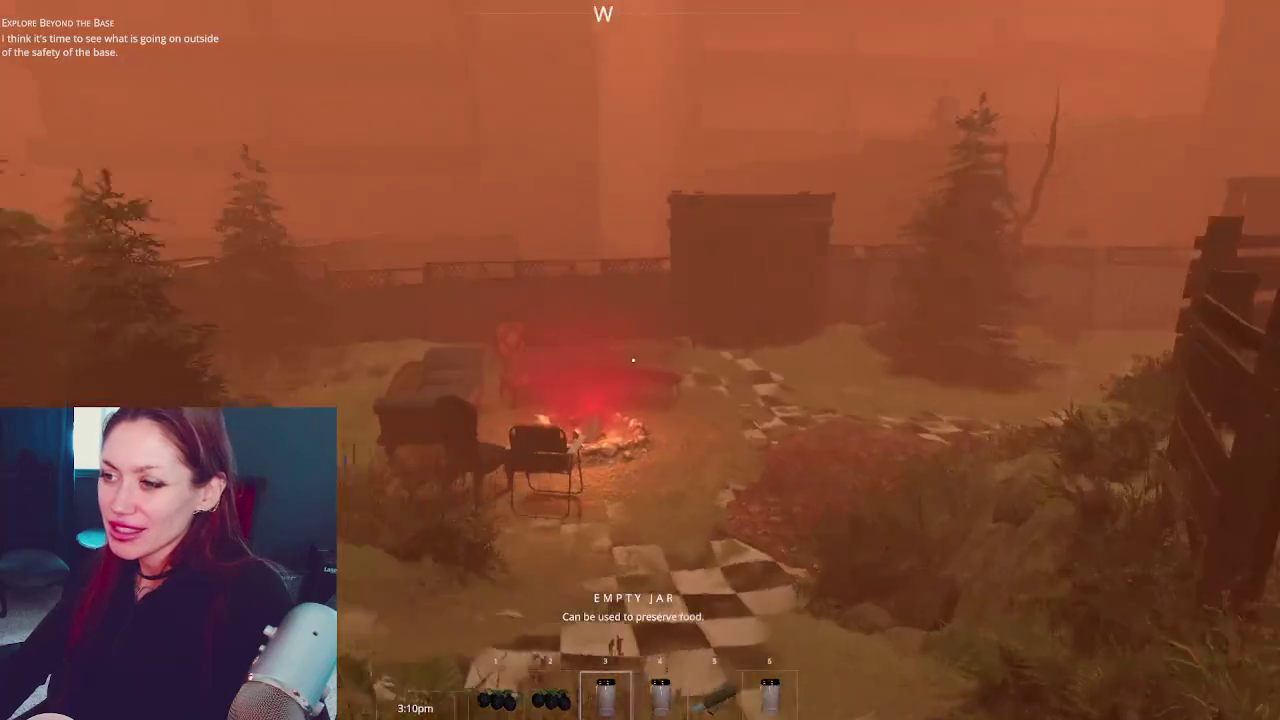
{"action": "key", "text": "w"}
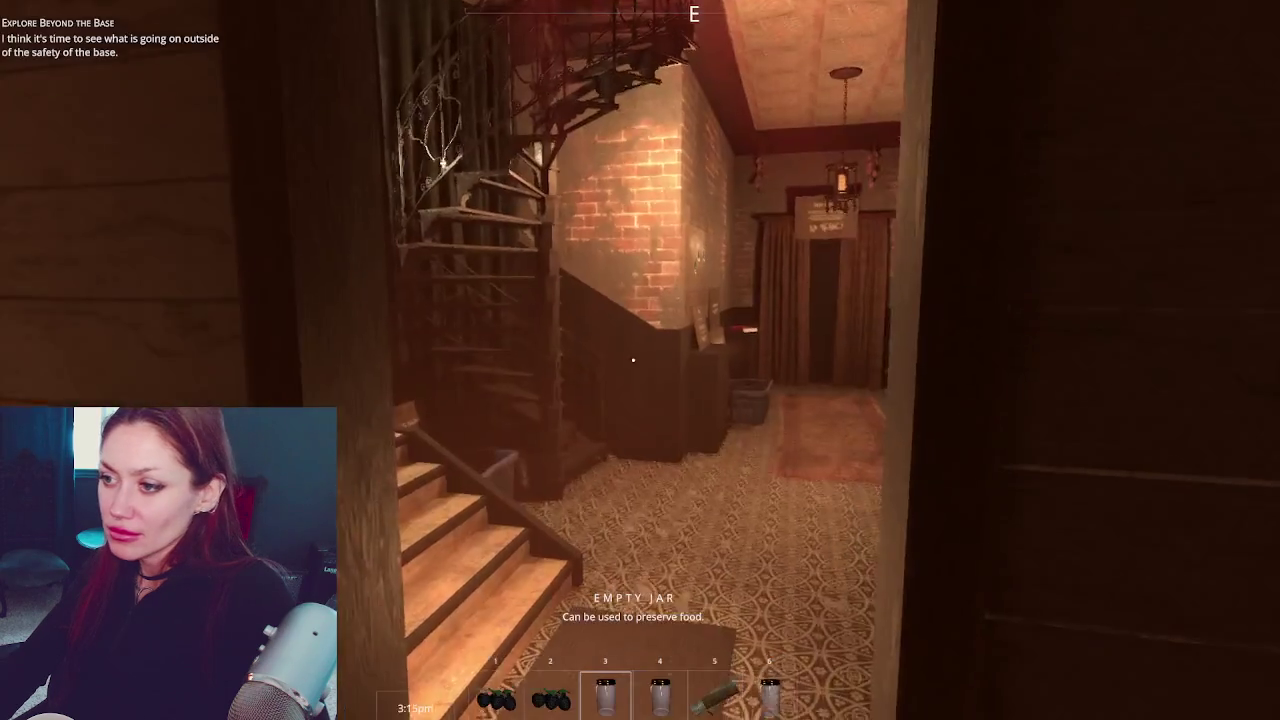
Sell the three empty jars at the shop counter for 3 TP, then close the shop menu
{"action": "key", "text": "w"}
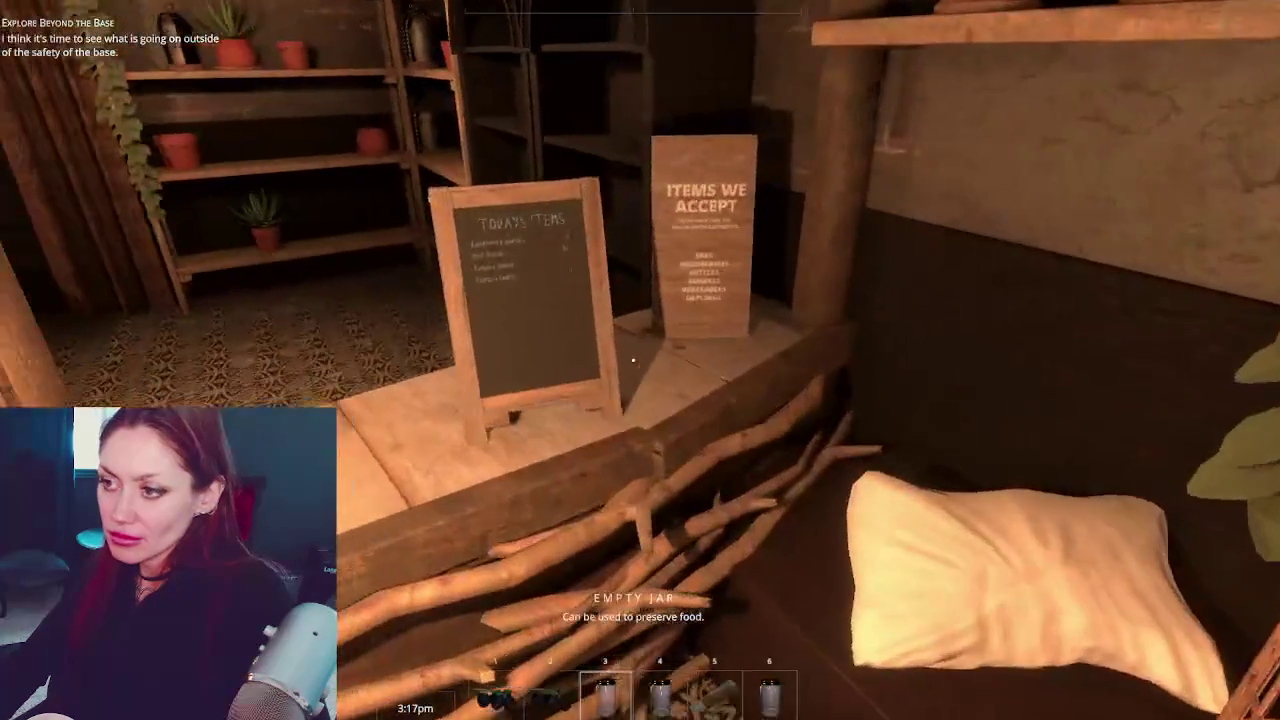
{"action": "key", "text": "e"}
{"action": "left_click", "coordinate": [615, 700]}
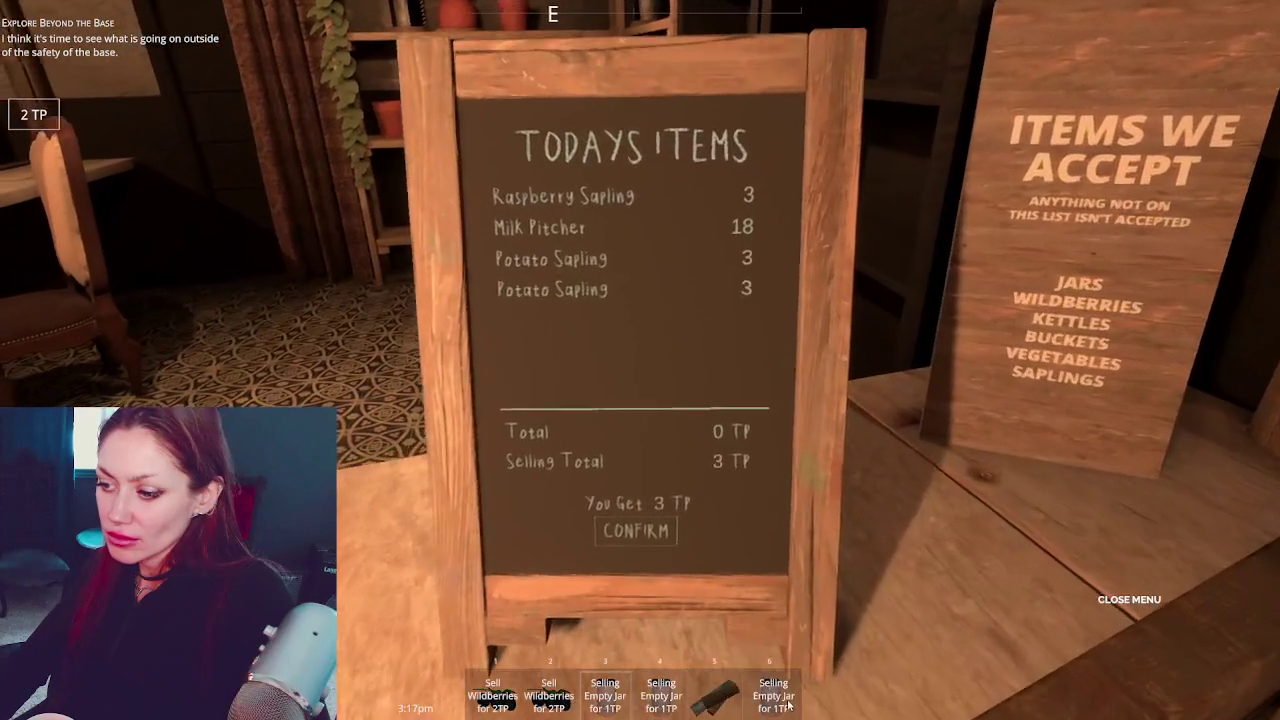
{"action": "left_click", "coordinate": [633, 538]}
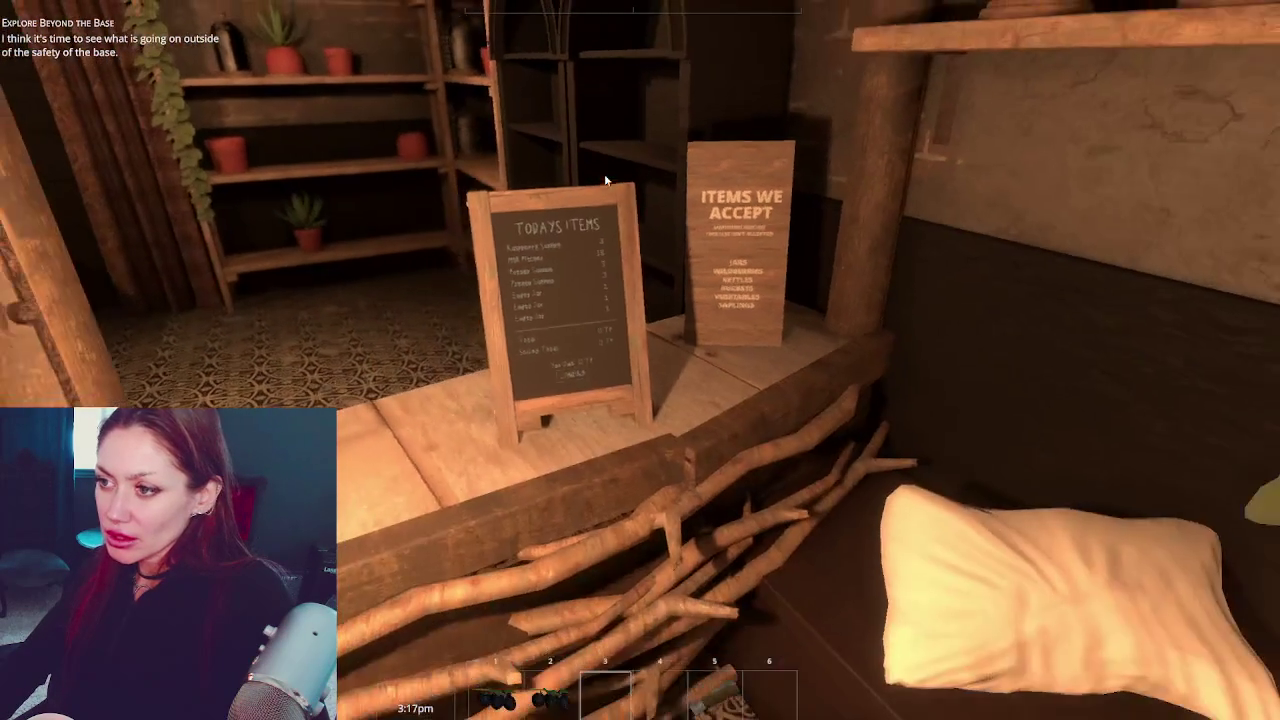
{"action": "key", "text": "e"}
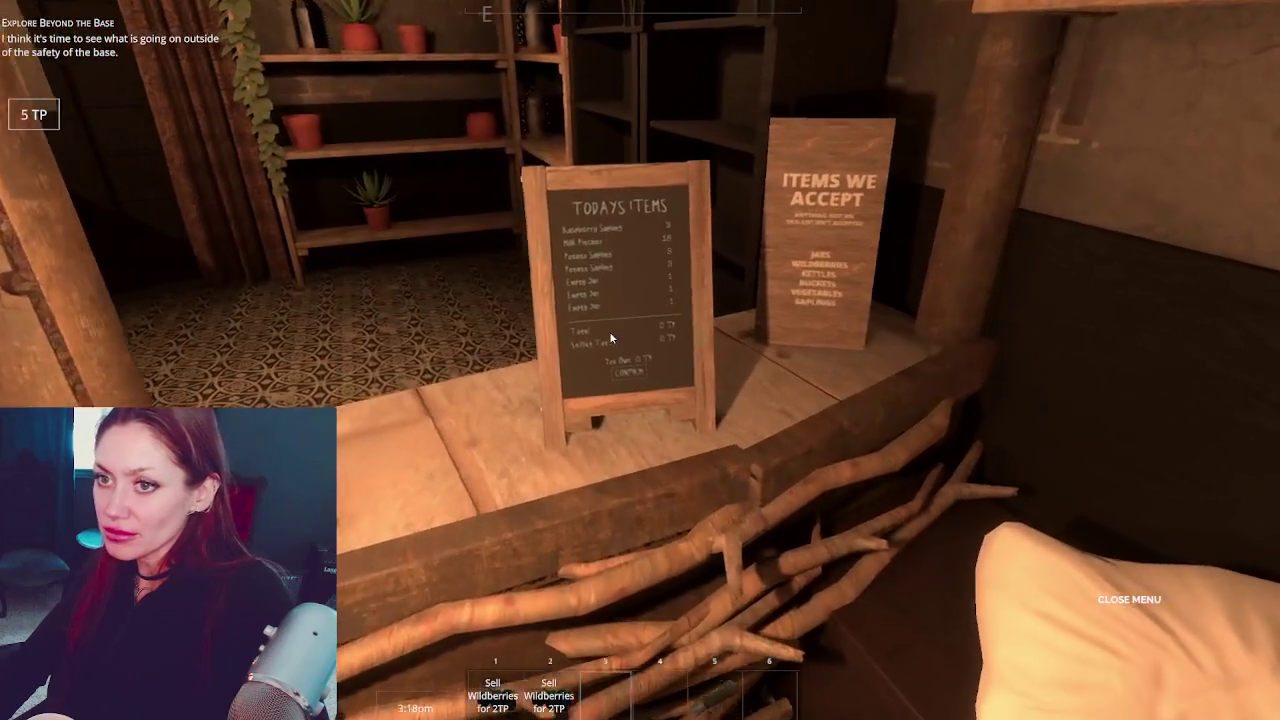
{"action": "left_click", "coordinate": [609, 337]}
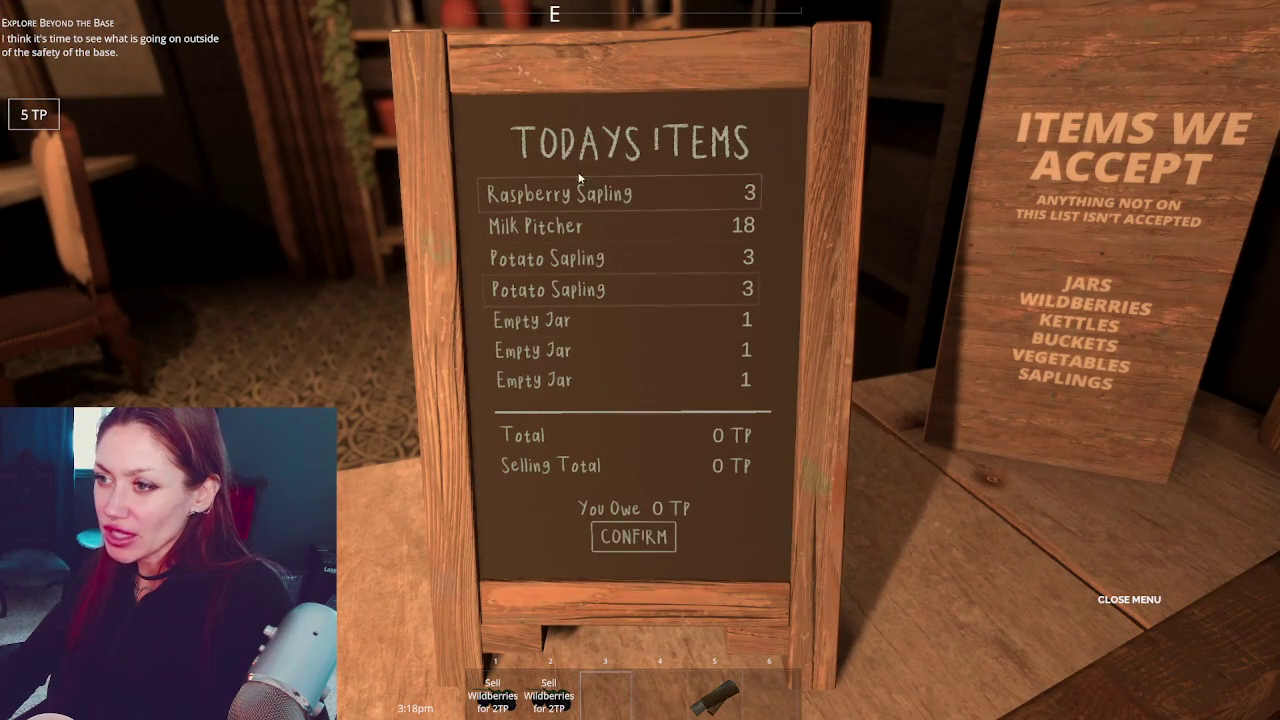
{"action": "left_click", "coordinate": [643, 538]}
Walk out past the fire pit to the signboard and fast-travel to HOME on its map
{"action": "key", "text": "w"}
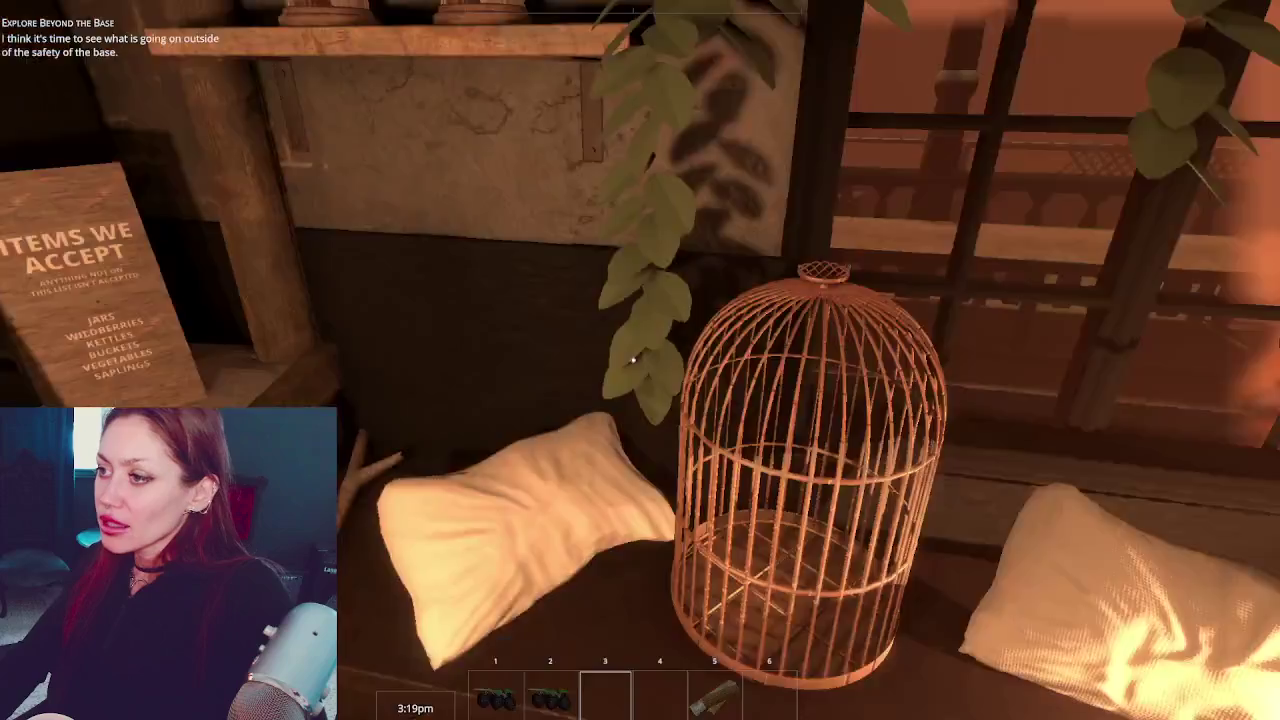
{"action": "key", "text": "e"}
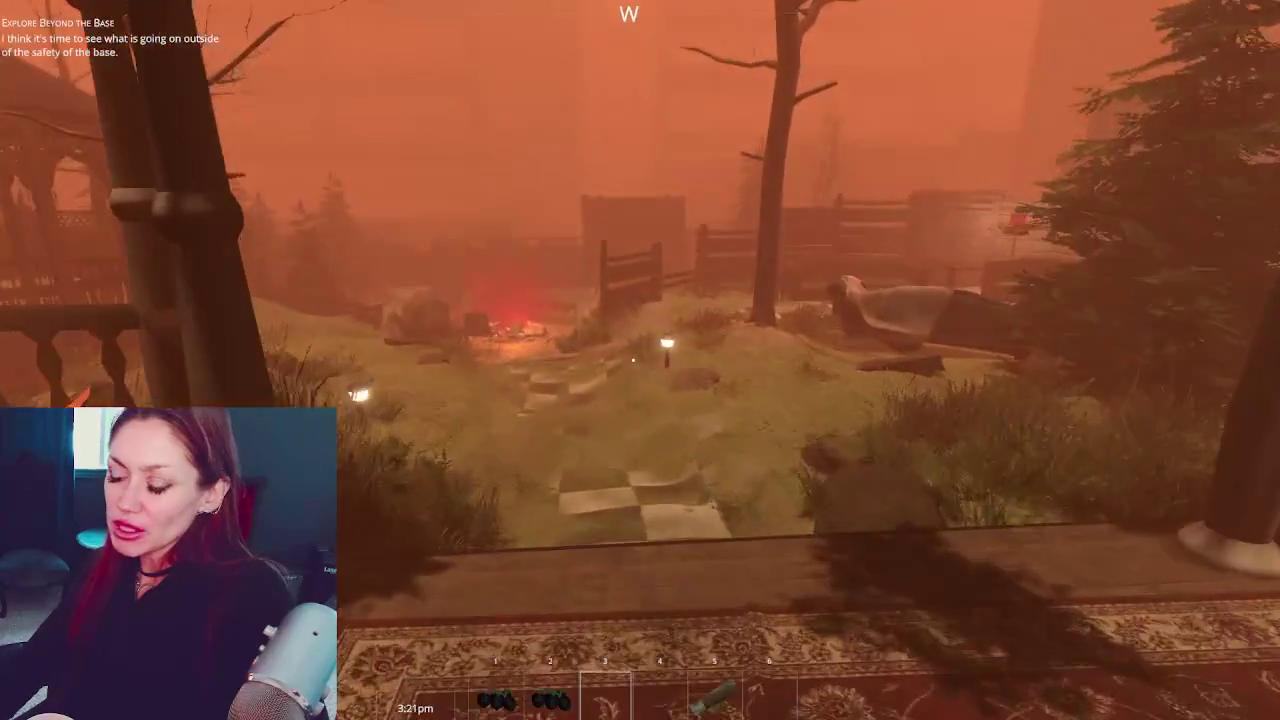
{"action": "key", "text": "w"}
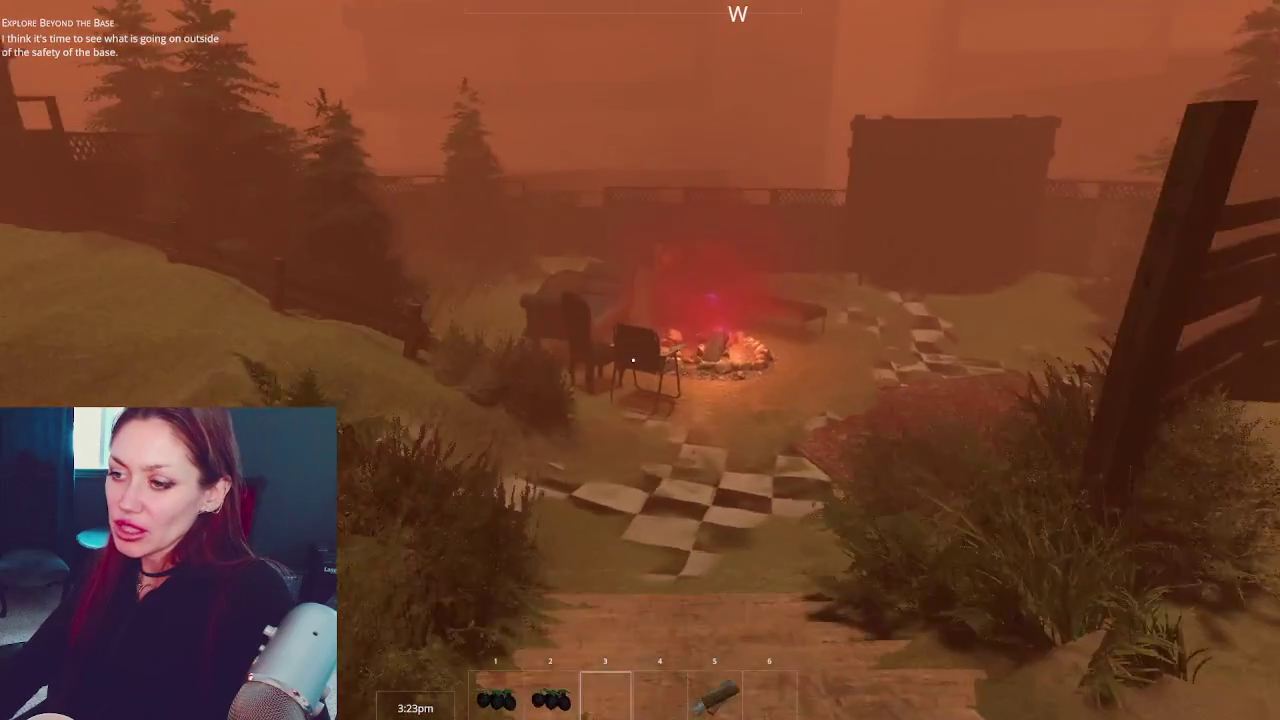
{"action": "key", "text": "w"}
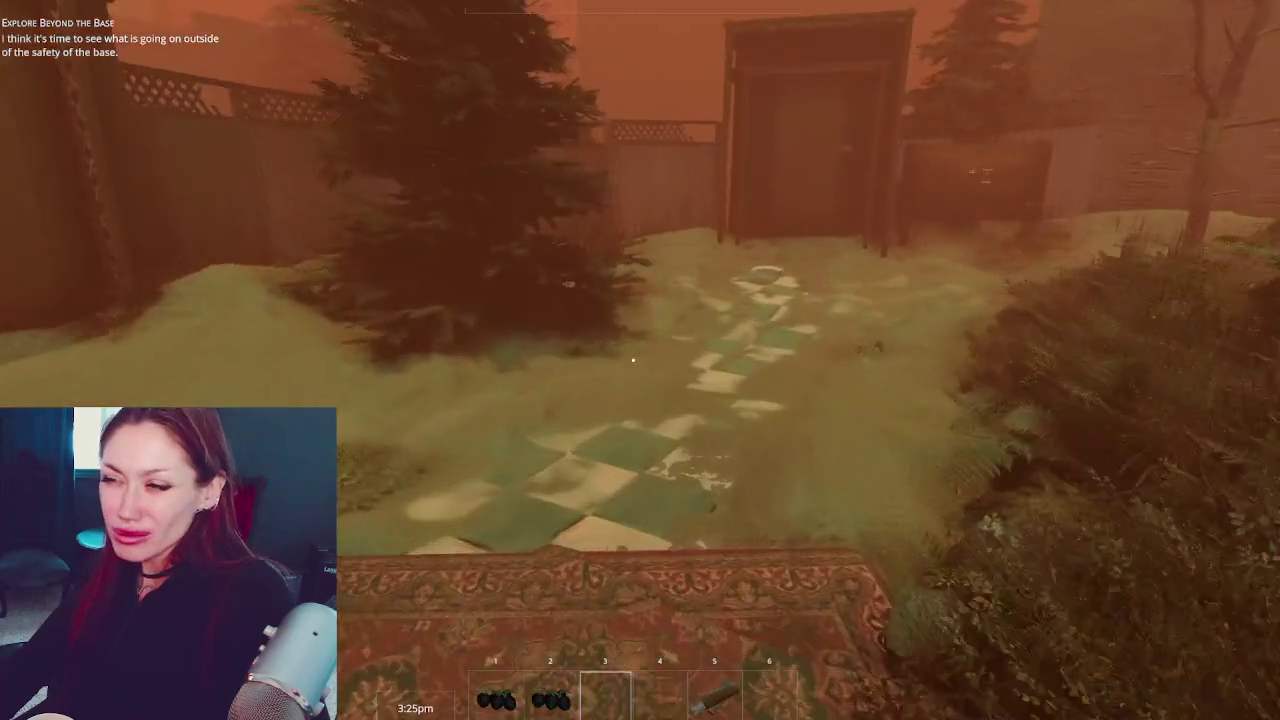
{"action": "key", "text": "w"}
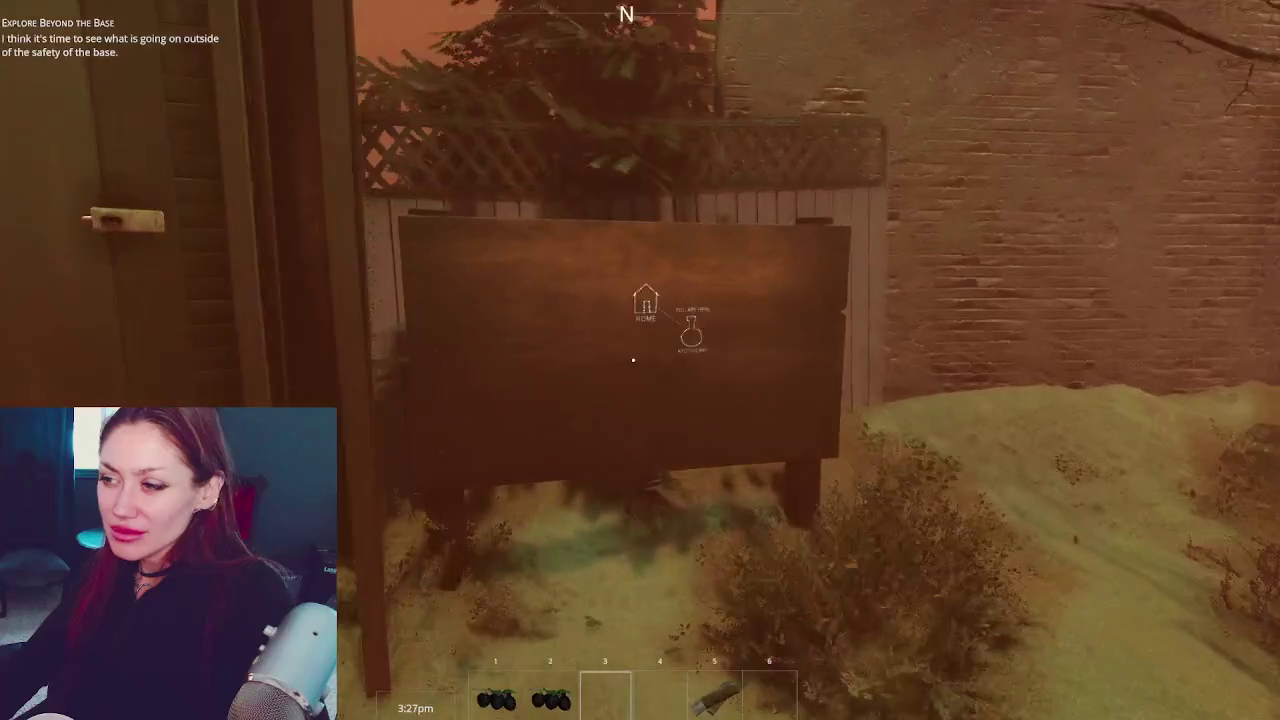
{"action": "key", "text": "e"}
{"action": "key", "text": "s"}
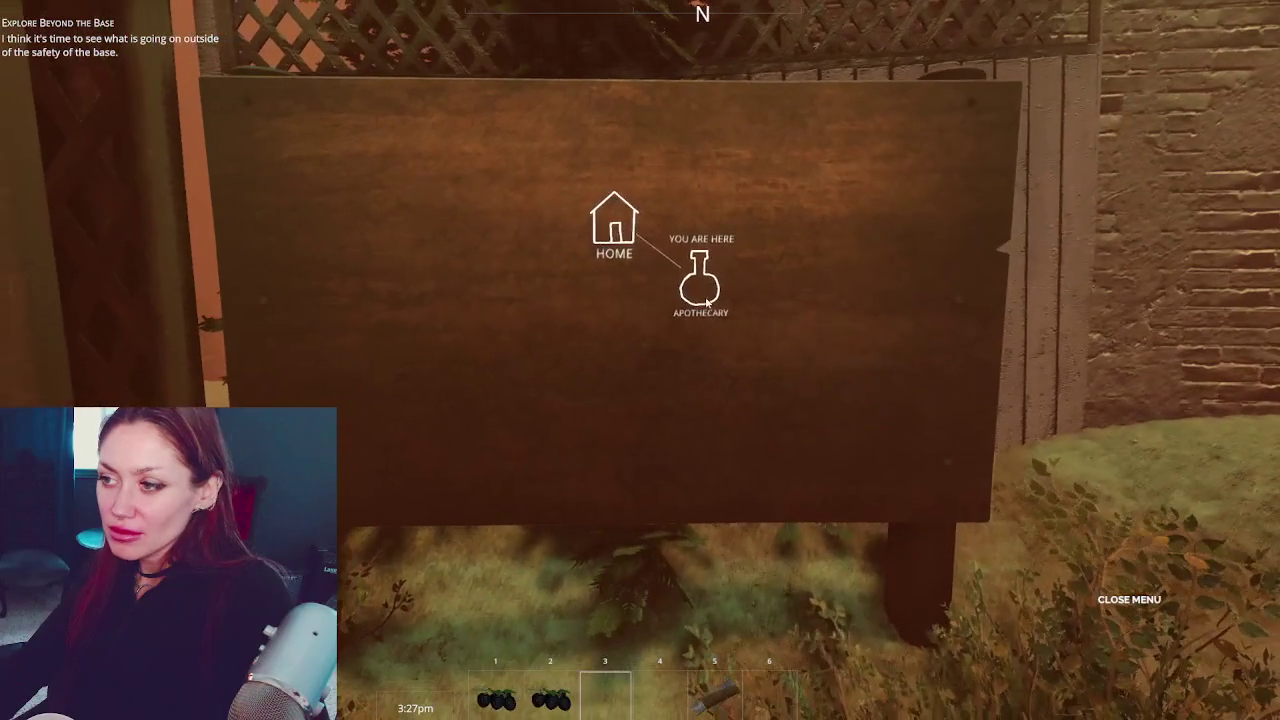
{"action": "left_click", "coordinate": [630, 236]}
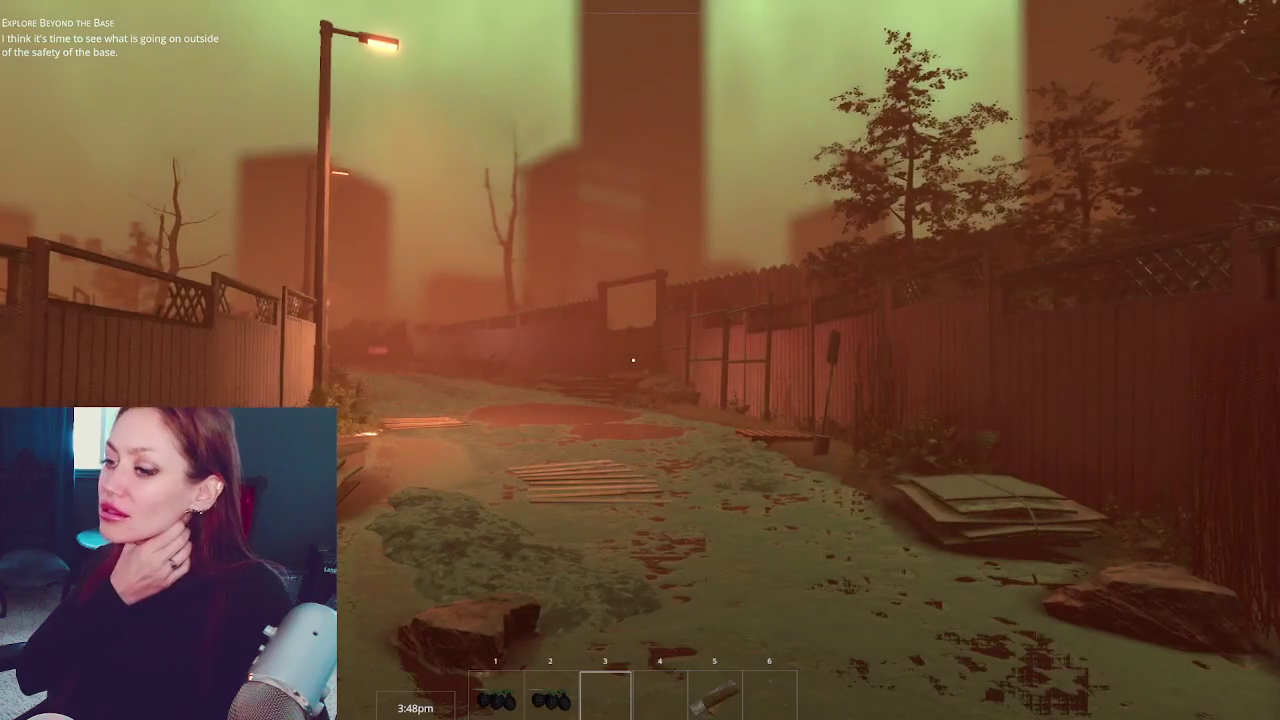
Walk down the alley to the plank pile and pick up the stone
{"action": "key", "text": "w"}
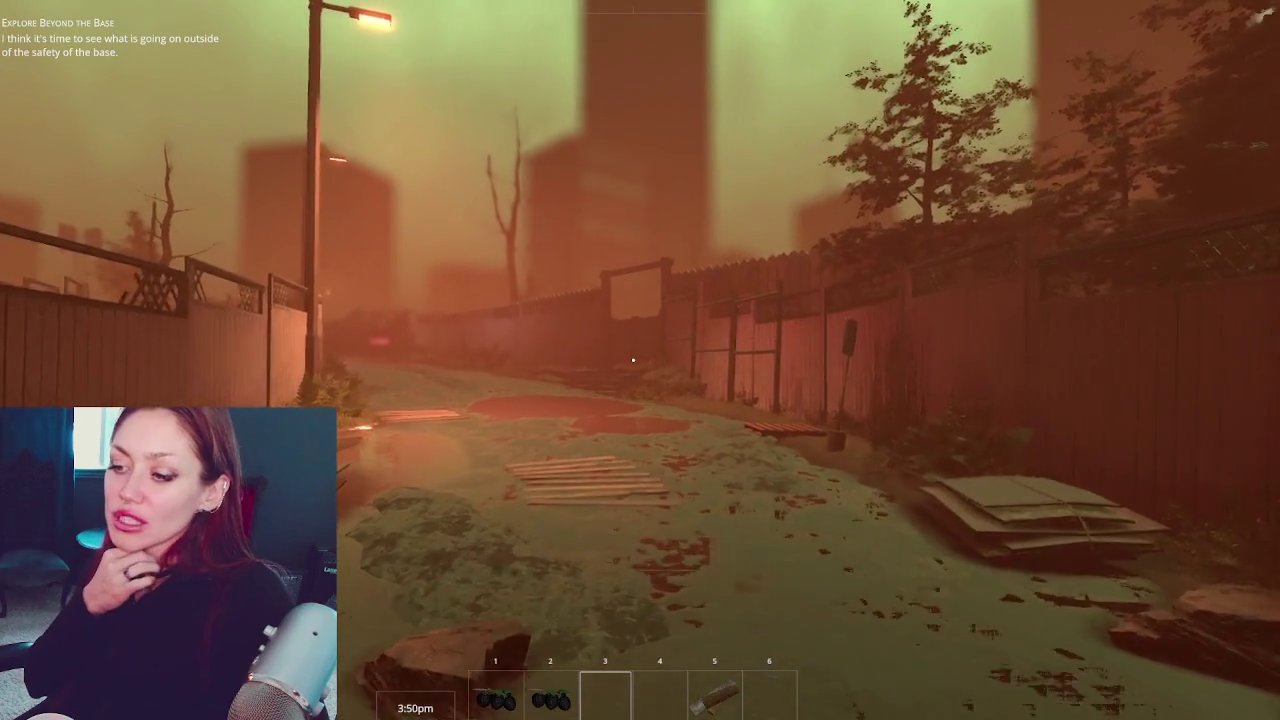
{"action": "key", "text": "w"}
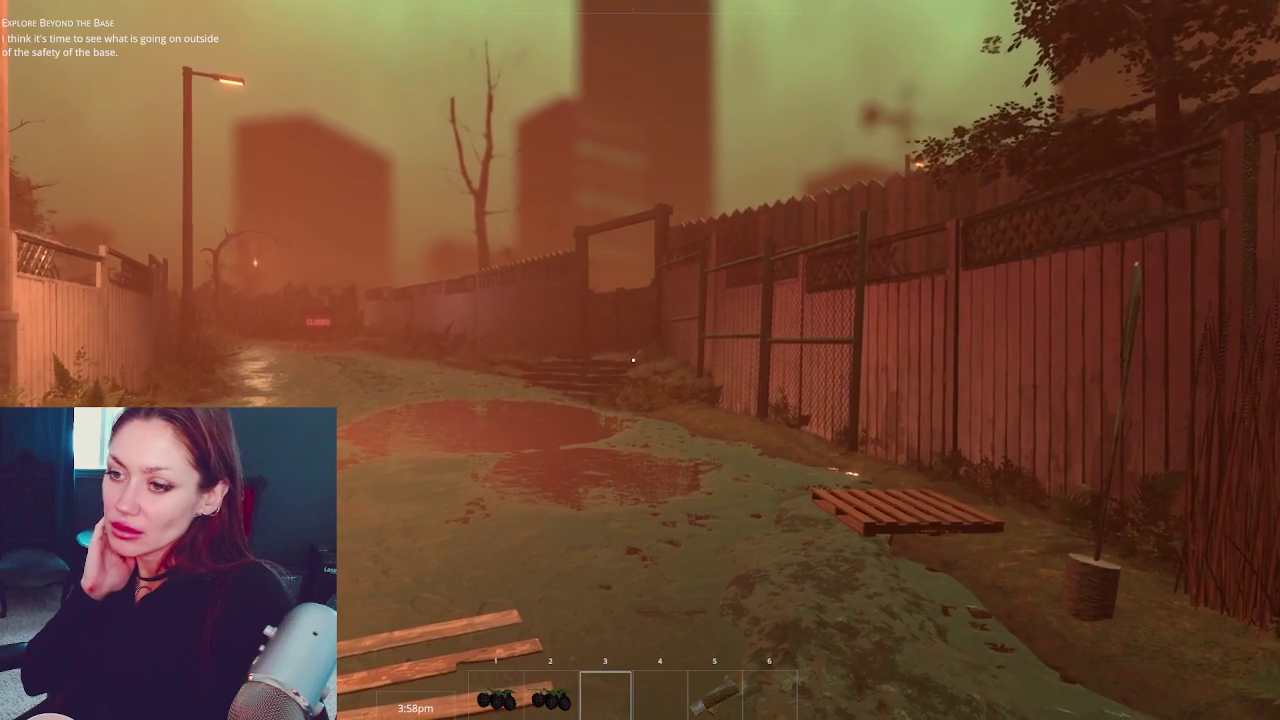
{"action": "key", "text": "w"}
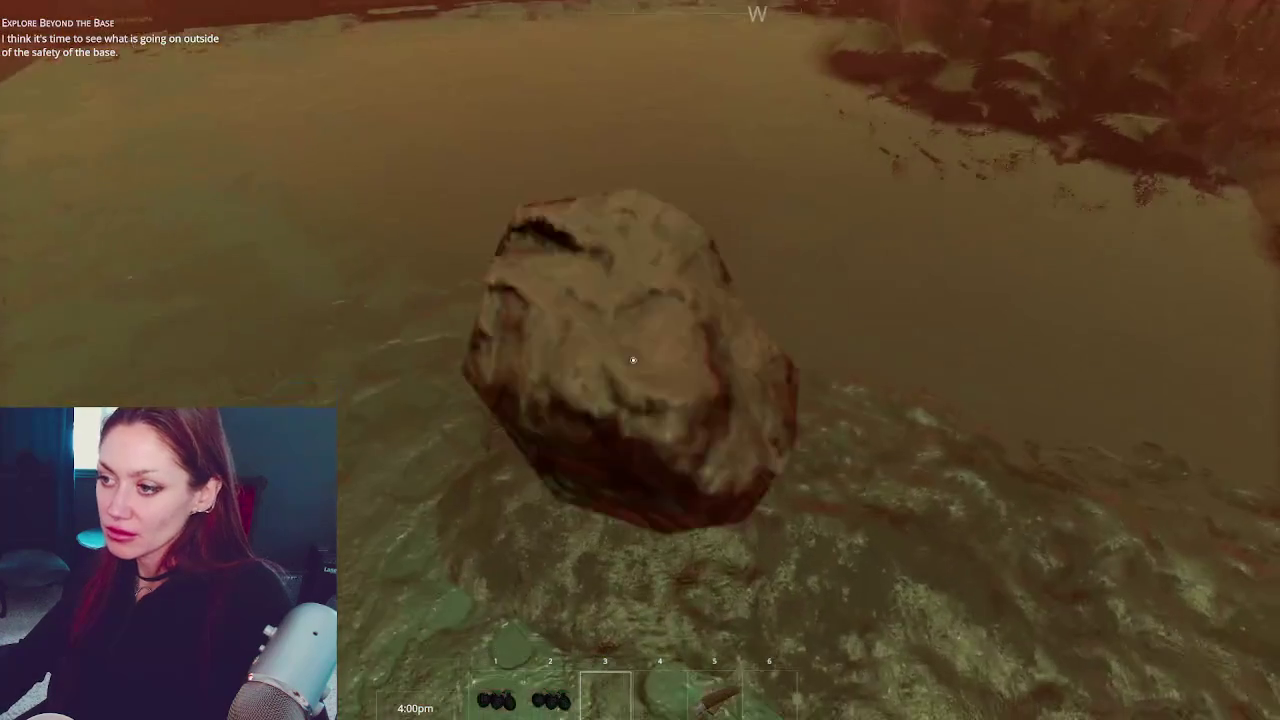
{"action": "key", "text": "w"}
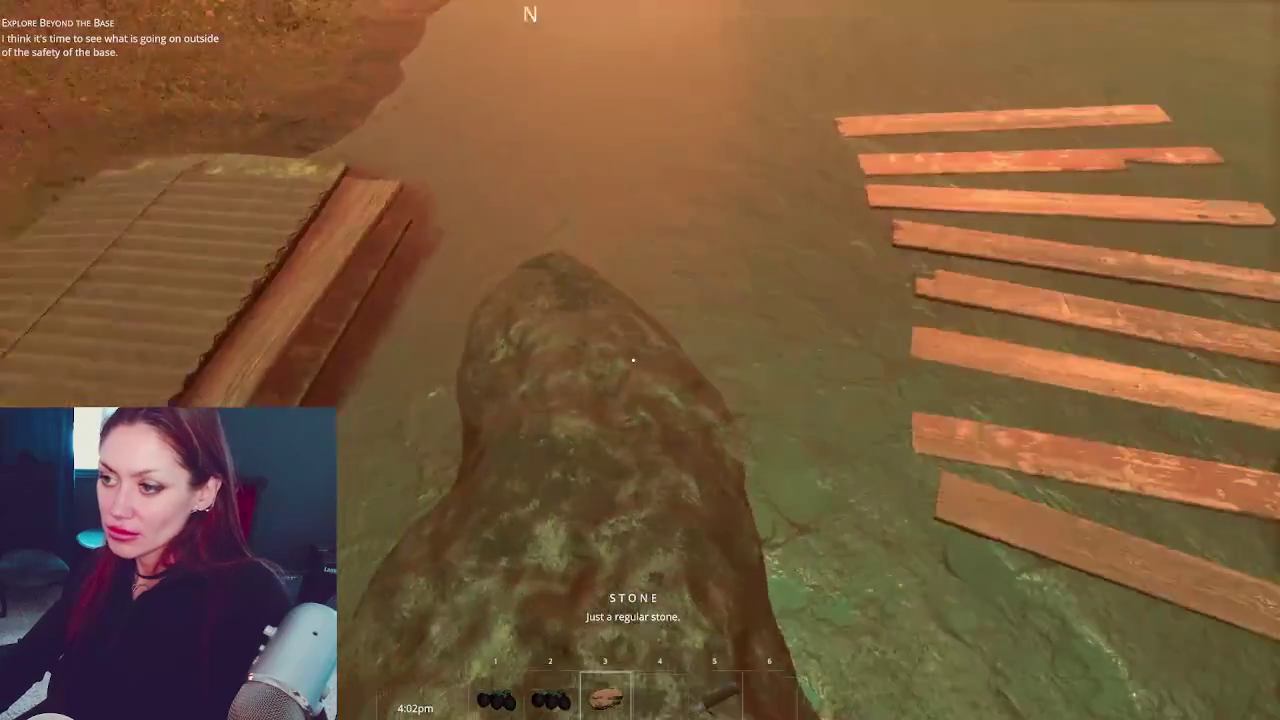
Break the scrap pile into a wooden board and the pallet into scrap wood
{"action": "mouse_move", "coordinate": [633, 360]}
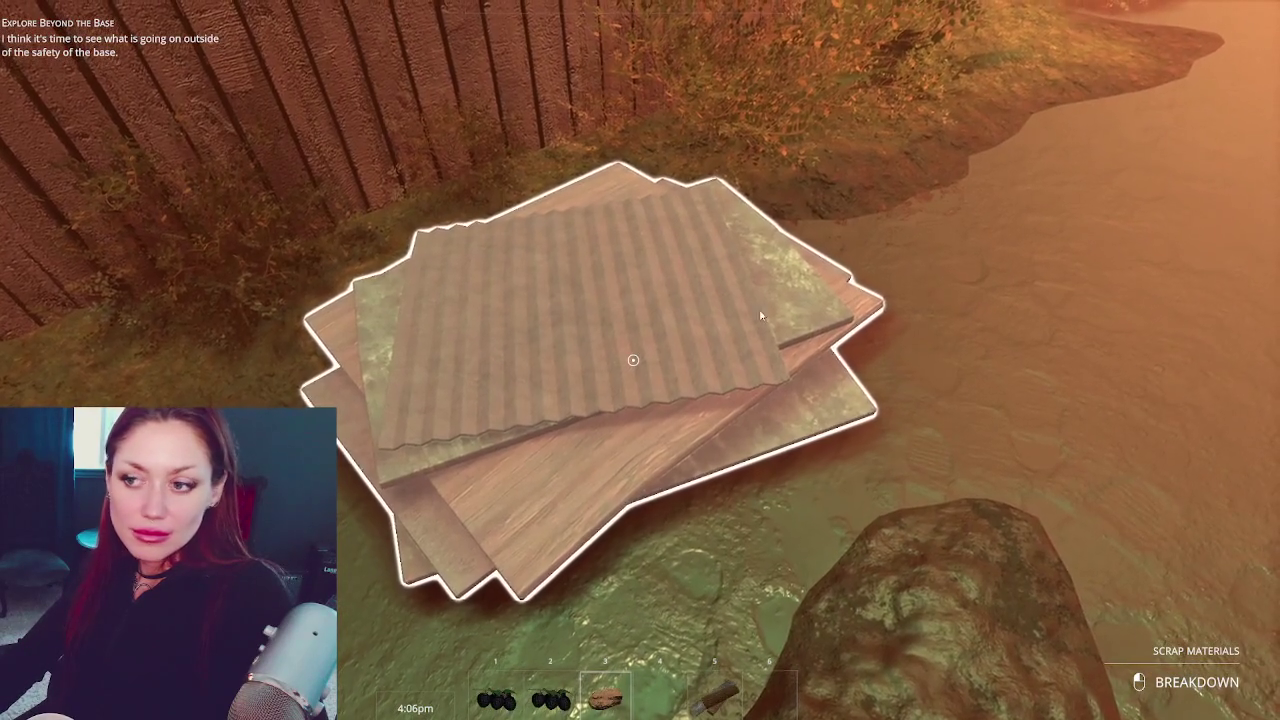
{"action": "left_click", "coordinate": [633, 360]}
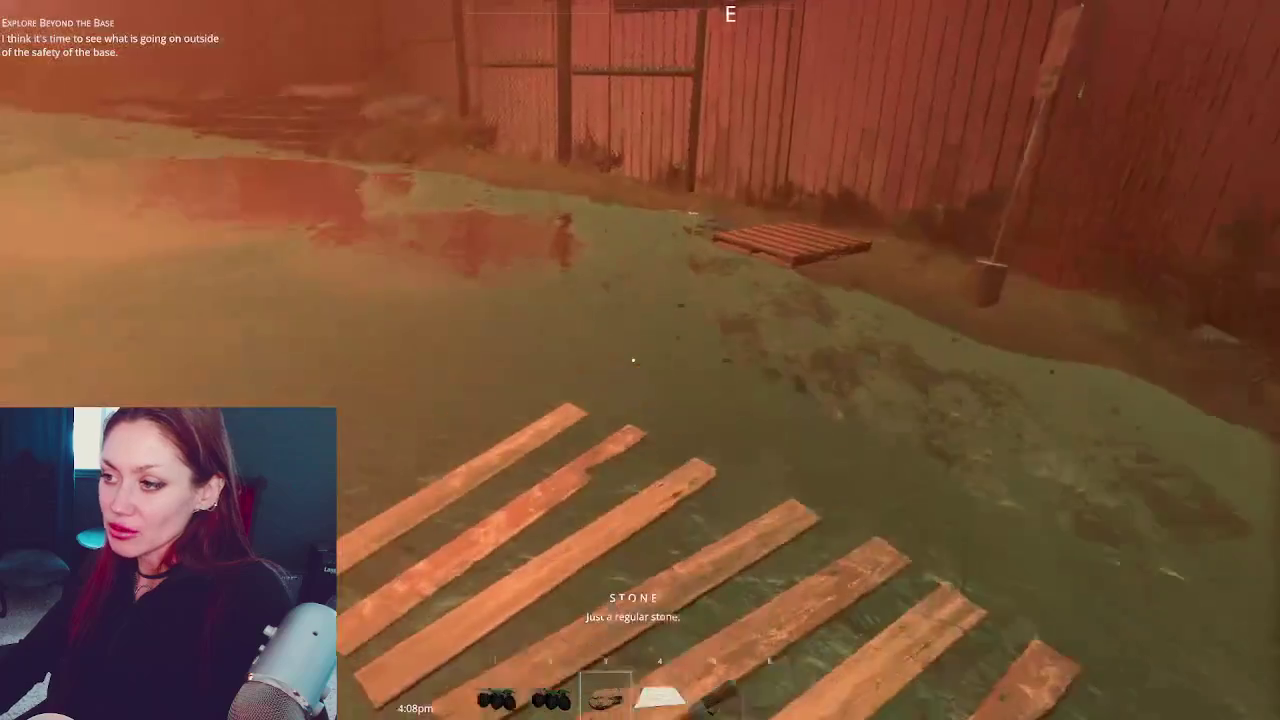
{"action": "key", "text": "w"}
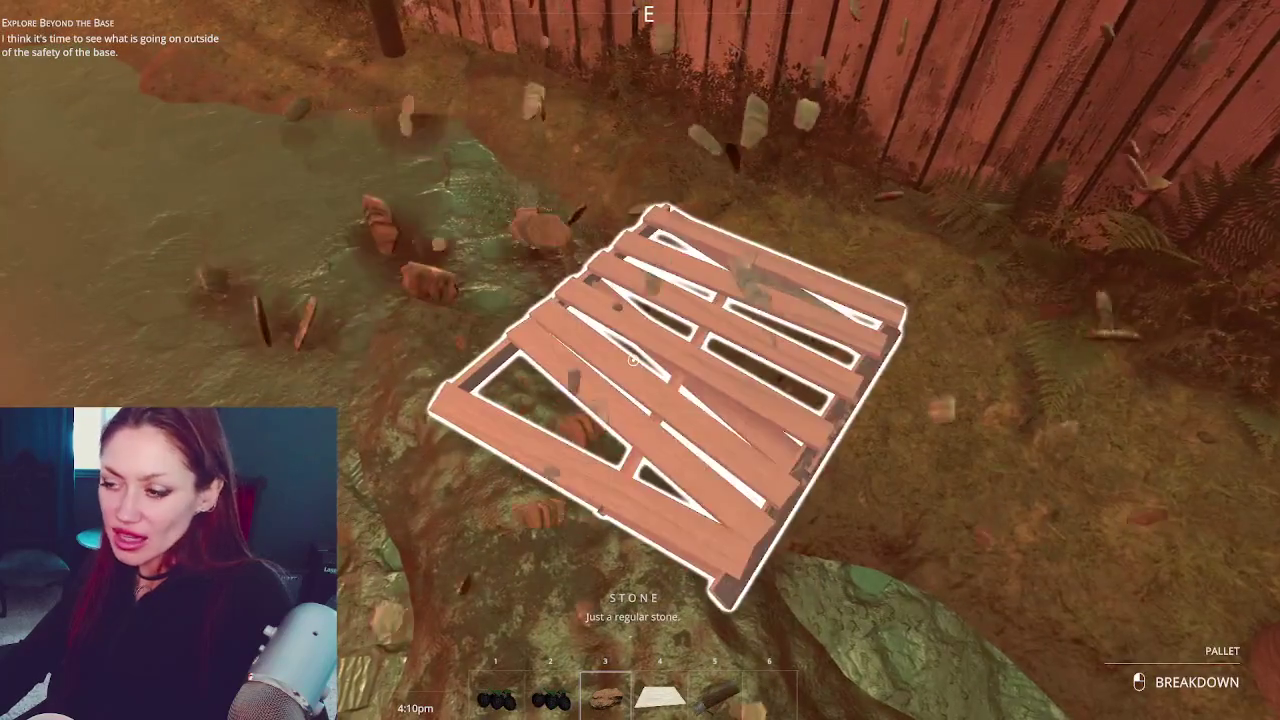
{"action": "left_click", "coordinate": [633, 360]}
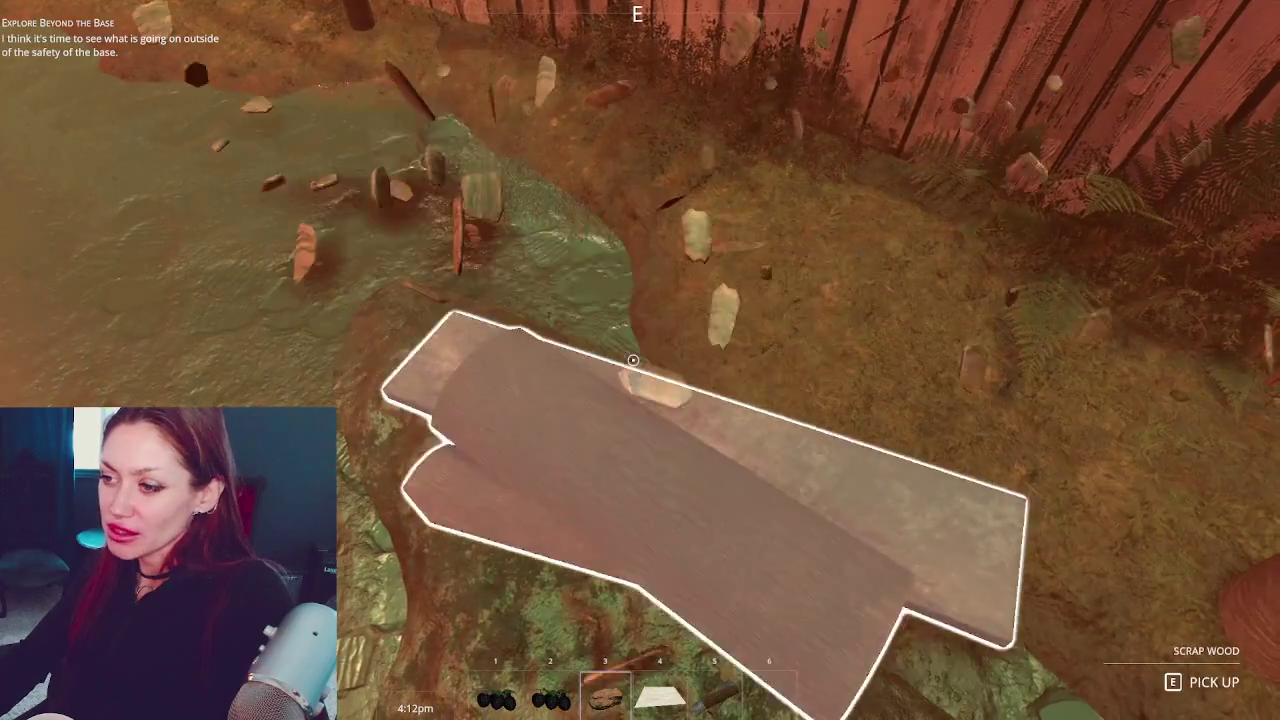
Pick up the scrap wood plank and take hay from the dry grass
{"action": "key", "text": "e"}
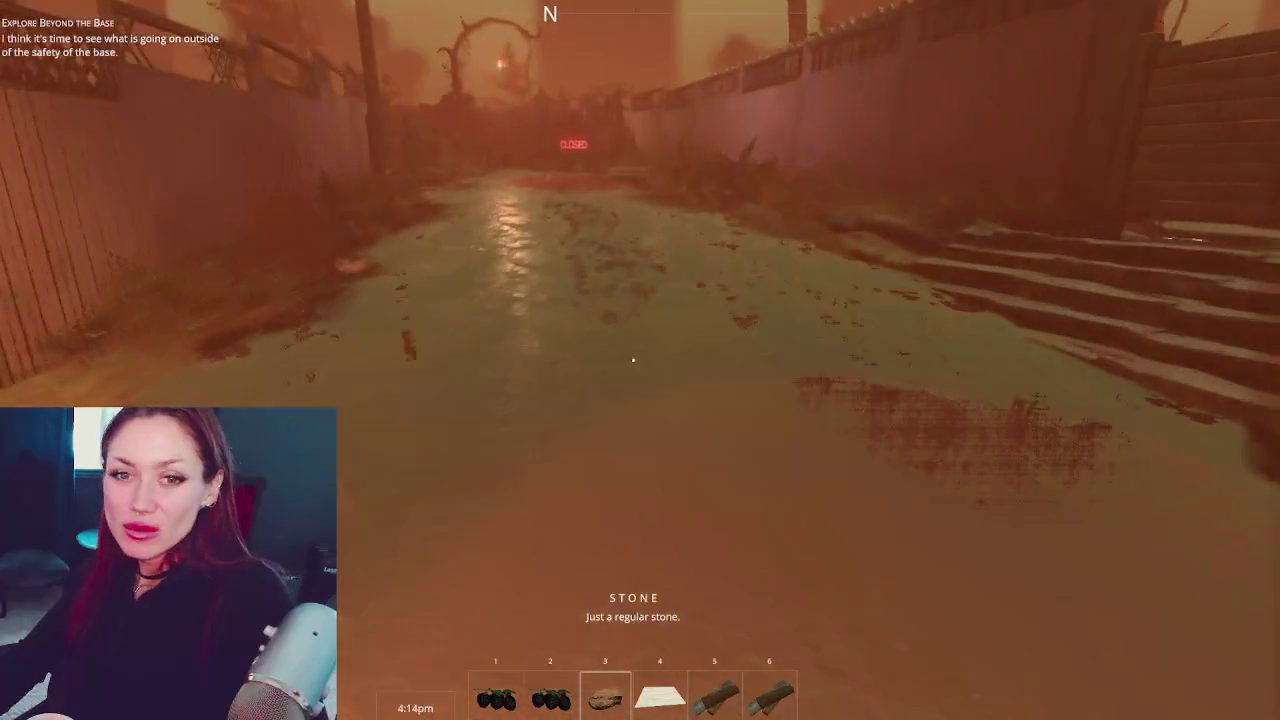
{"action": "key", "text": "w"}
{"action": "key", "text": "e"}
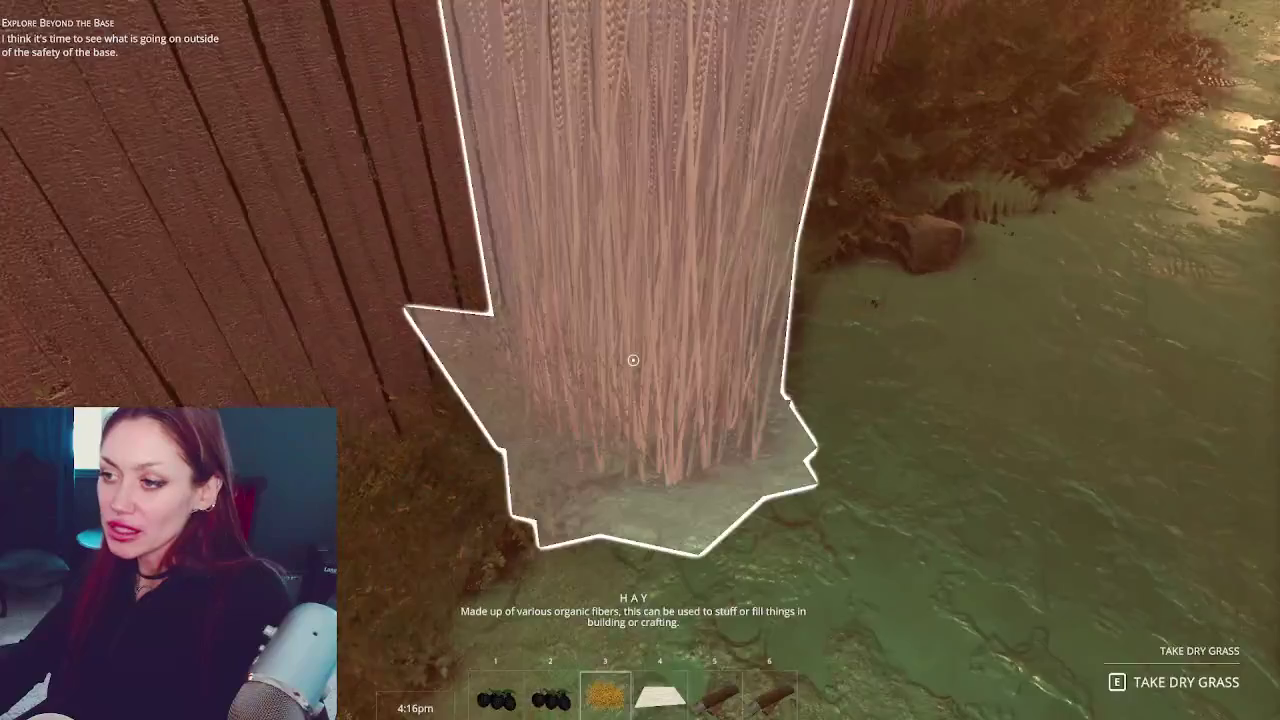
Go through the fence door, switch to wildberries then scrap wood, and pick up the hay ball
{"action": "key", "text": "w"}
{"action": "key", "text": "e"}
{"action": "key", "text": "w"}
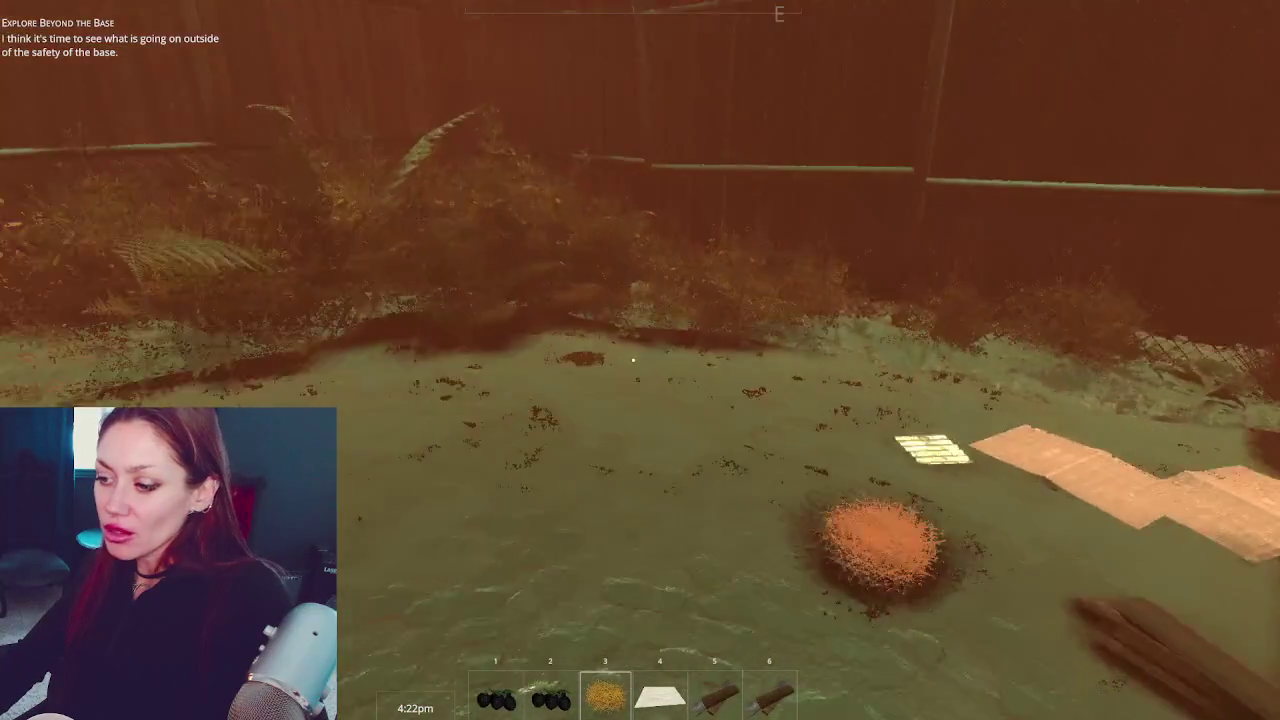
{"action": "key", "text": "2"}
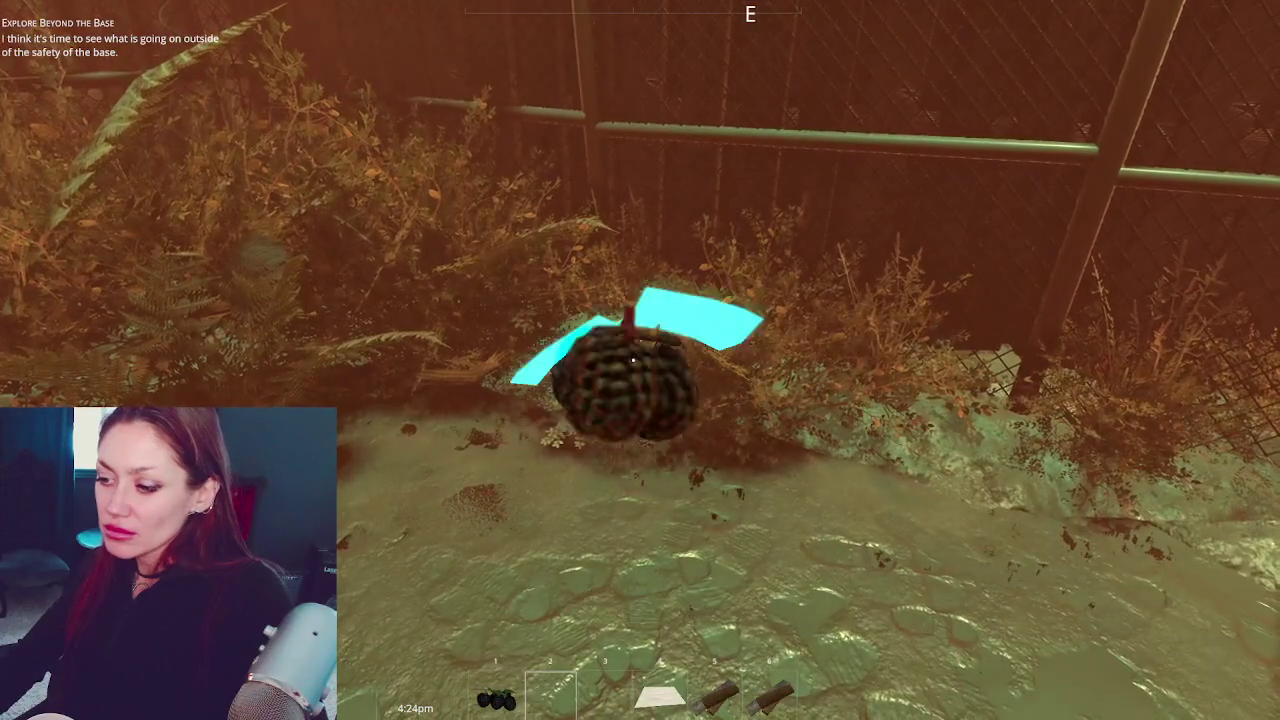
{"action": "key", "text": "5"}
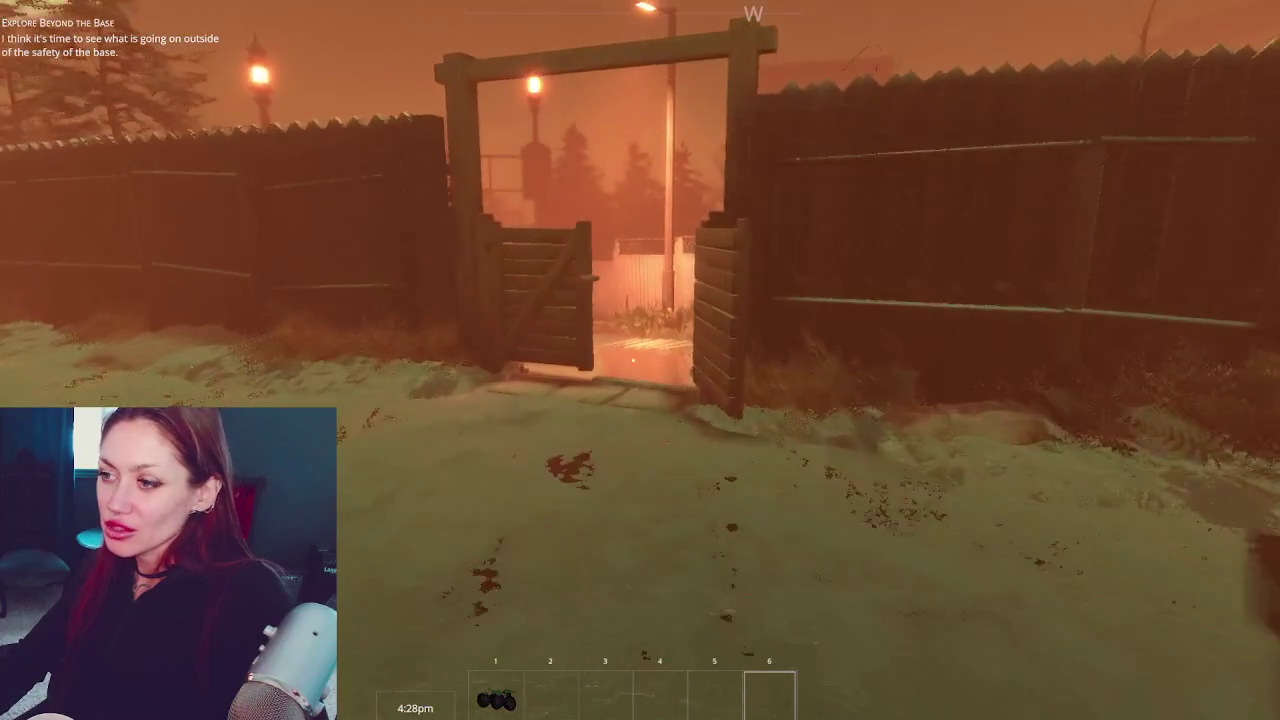
{"action": "key", "text": "w"}
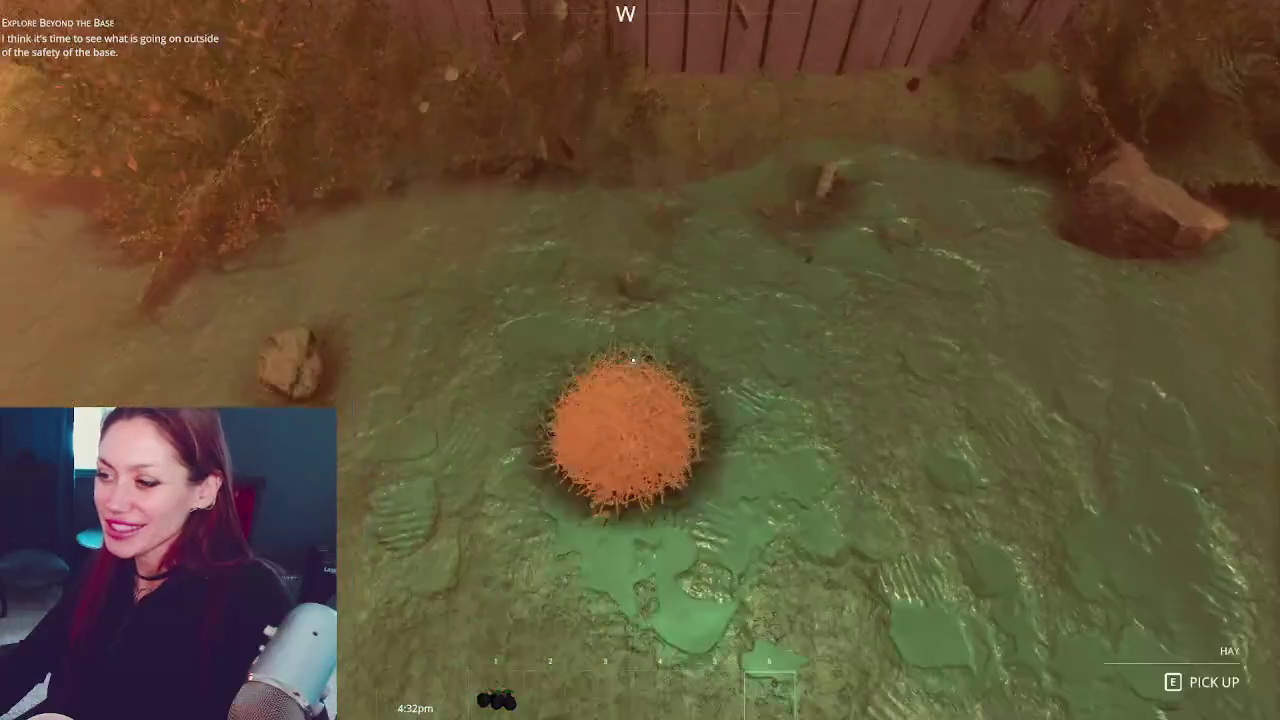
{"action": "key", "text": "e"}
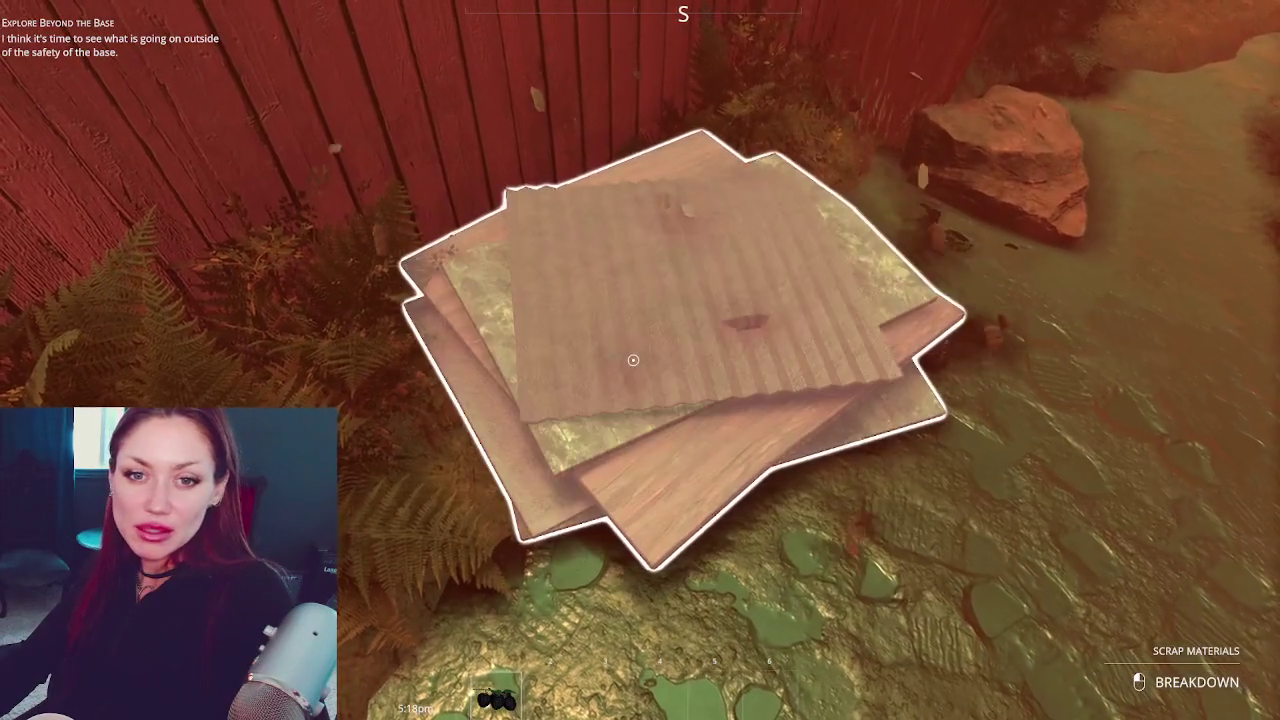
Break down the scrap pile, harvest the wildberry bush, and cycle through hotbar slots 3 and 4
{"action": "left_click", "coordinate": [633, 359]}
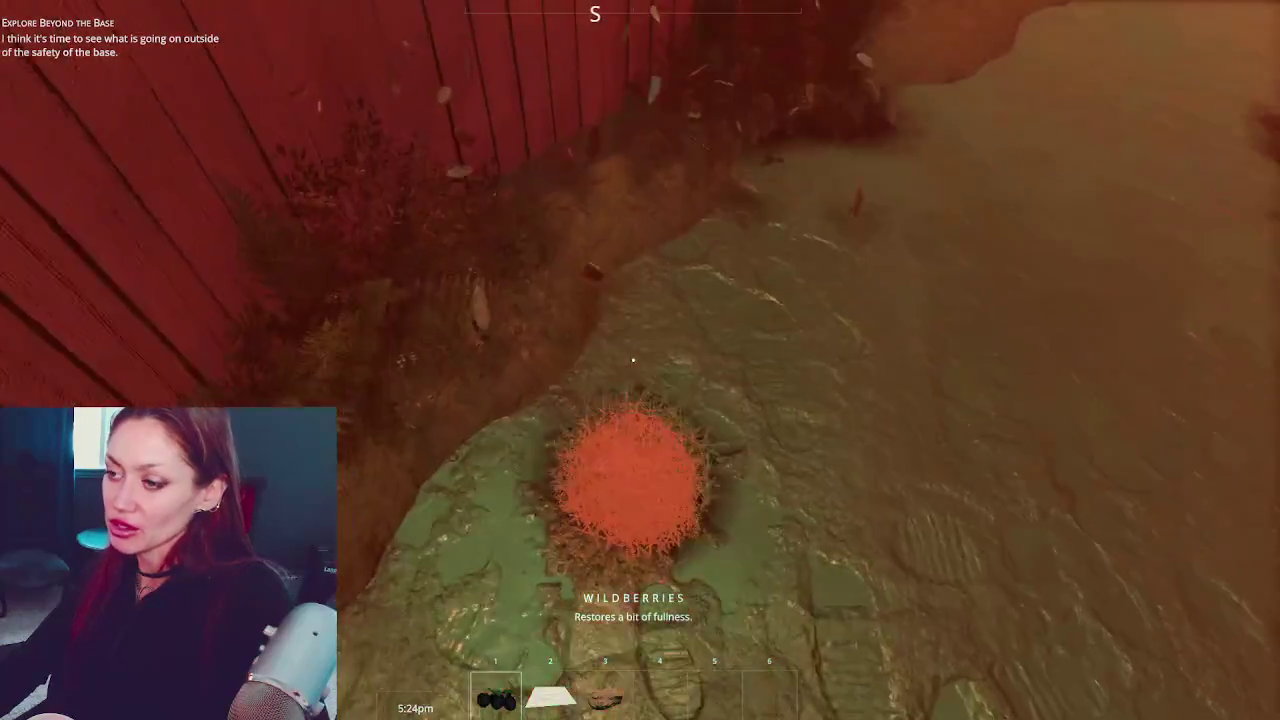
{"action": "key", "text": "e"}
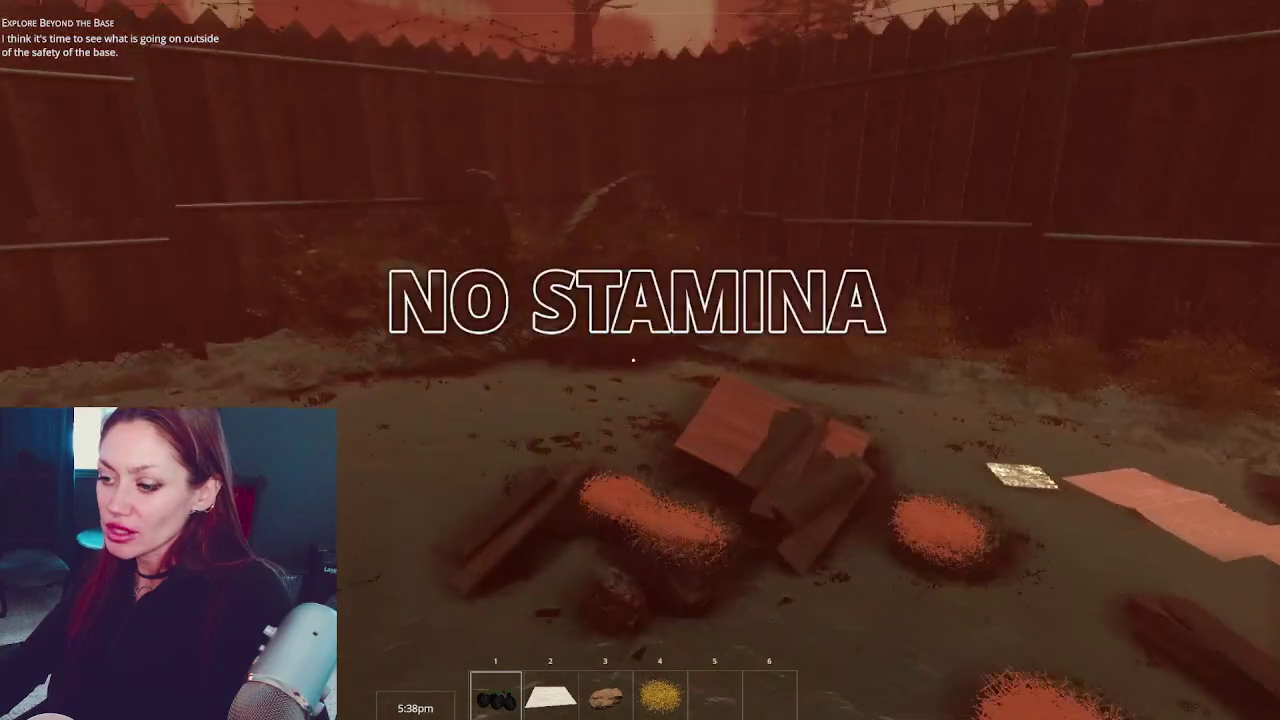
{"action": "key", "text": "3"}
{"action": "key", "text": "4"}
{"action": "key", "text": "3"}
Place the wooden board from slot 2 on the ground and walk toward the pallet
{"action": "key", "text": "2"}
{"action": "left_click", "coordinate": [633, 360]}
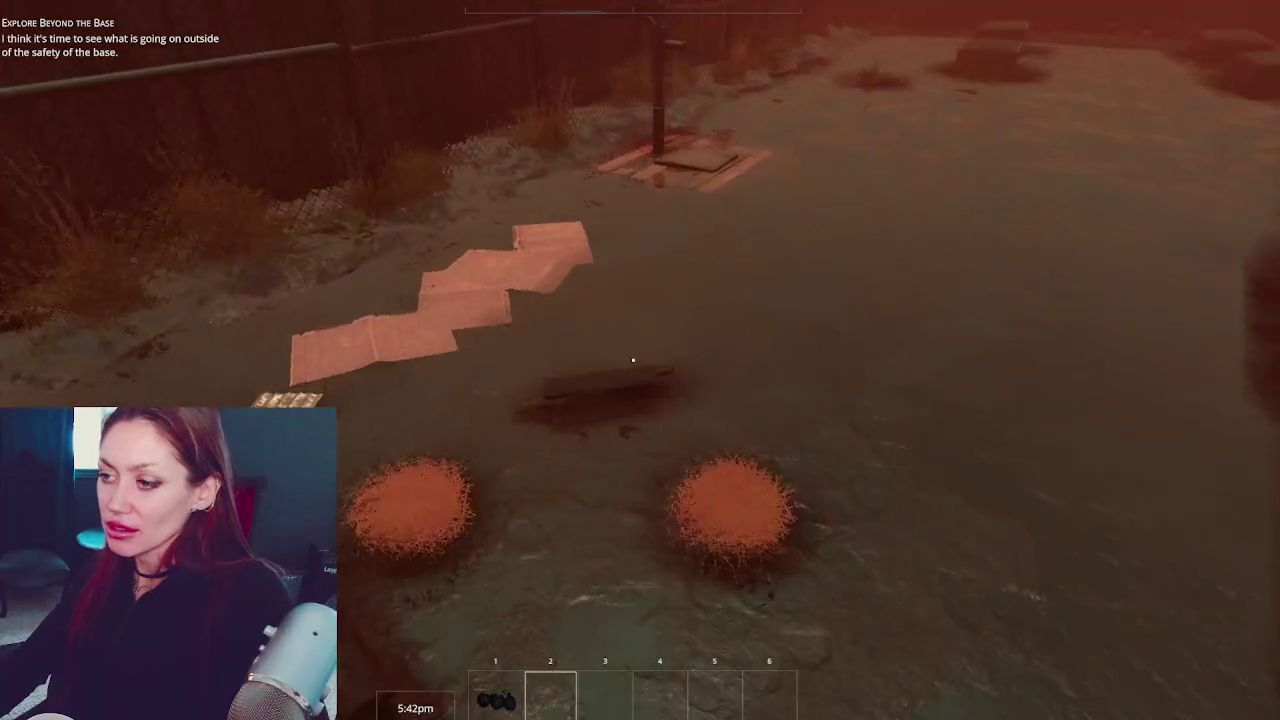
{"action": "key", "text": "w"}
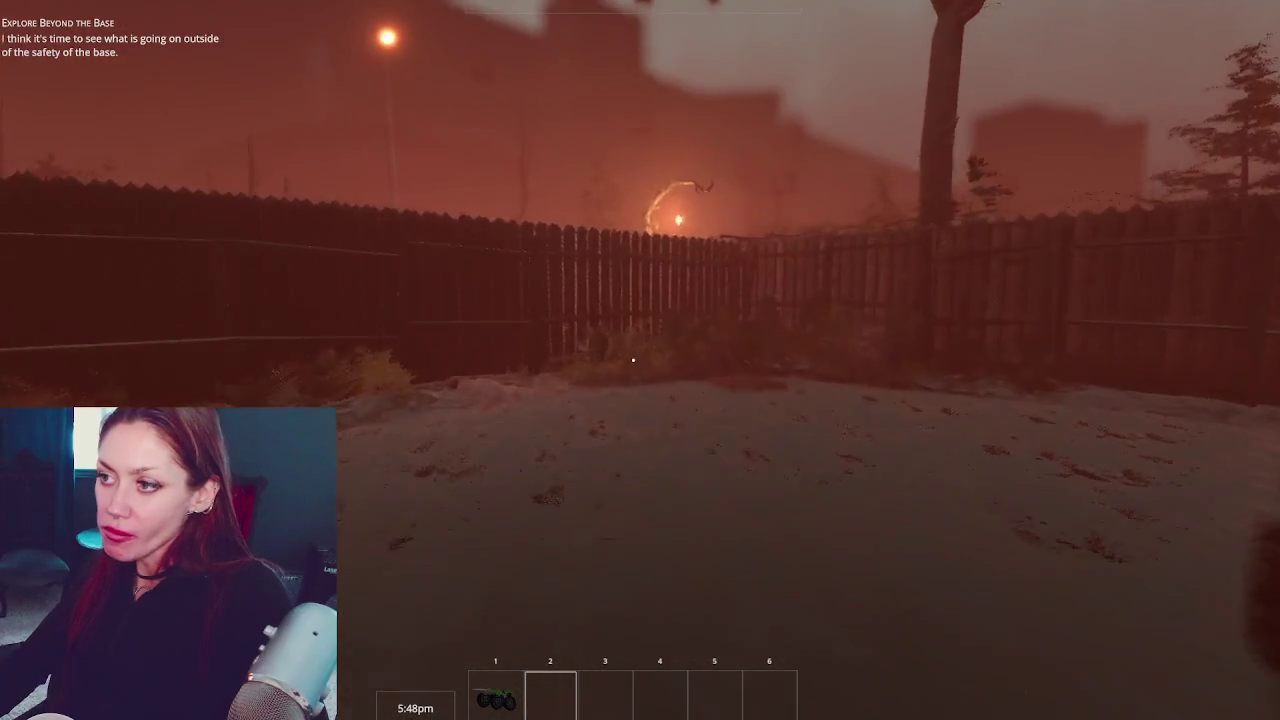
Walk out the gate to the signboard map and fast-travel to the Apothecary
{"action": "key", "text": "w"}
{"action": "key", "text": "w"}
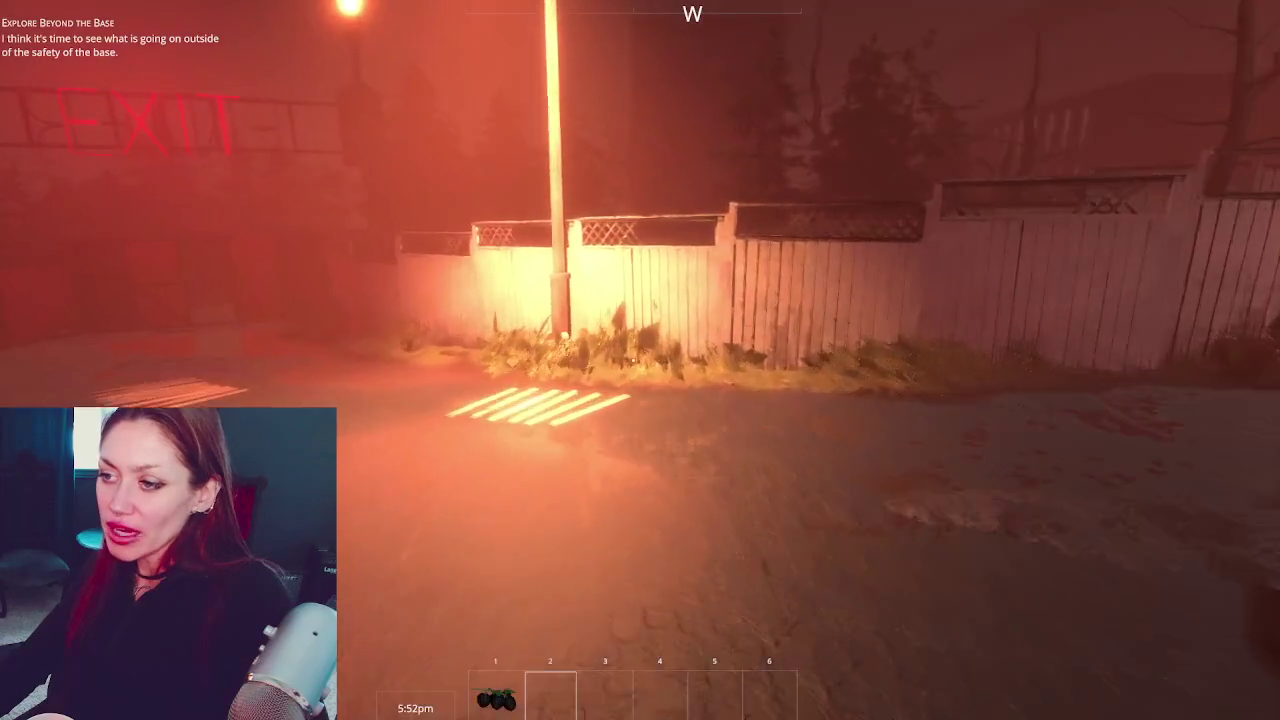
{"action": "key", "text": "w"}
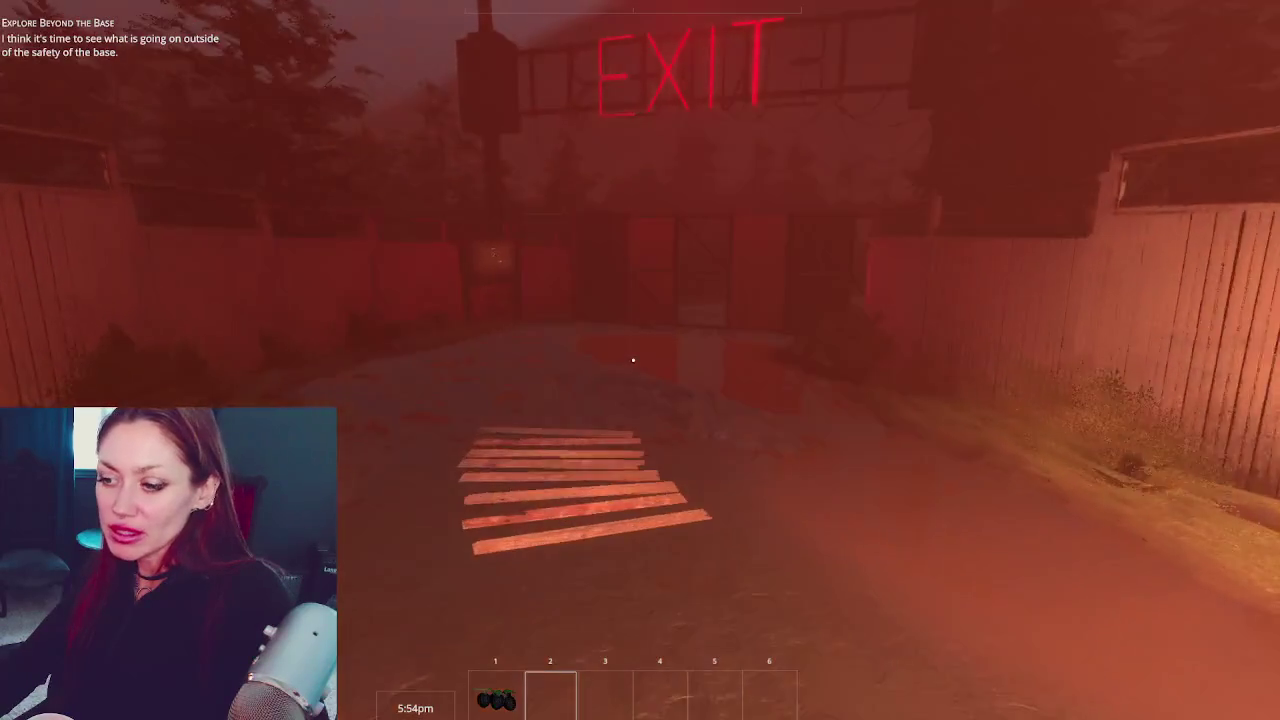
{"action": "key", "text": "w"}
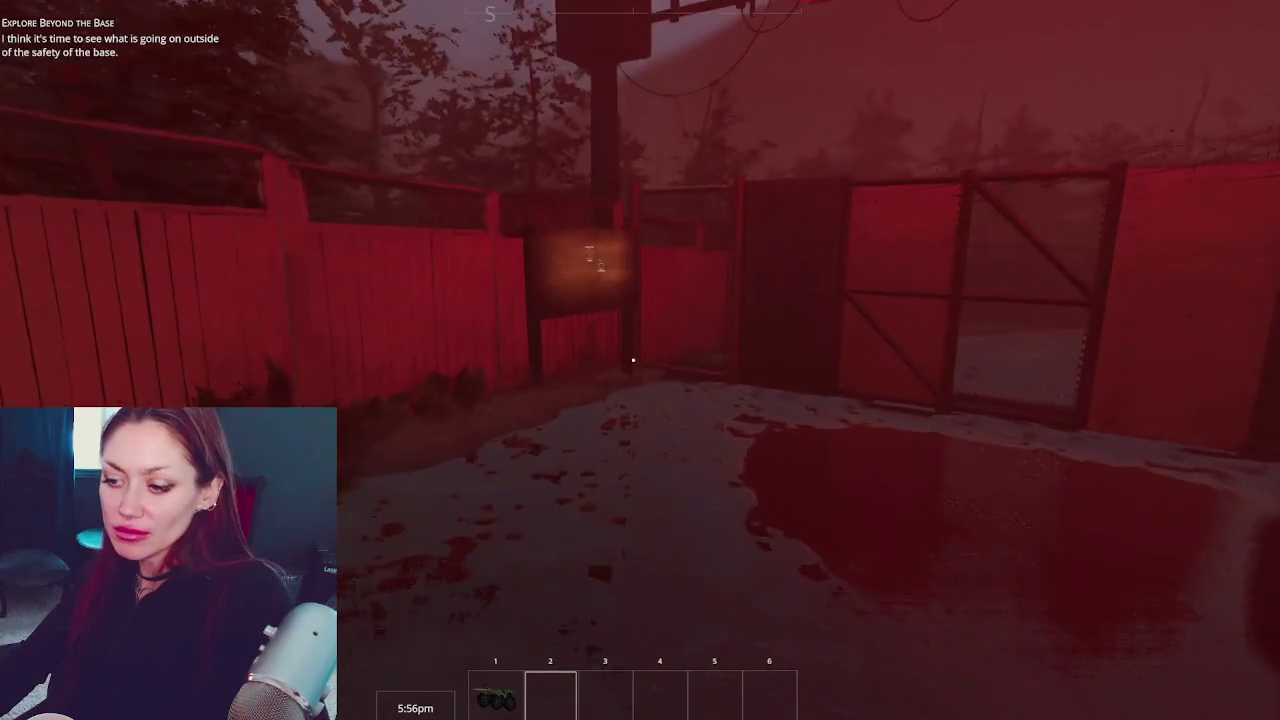
{"action": "key", "text": "w"}
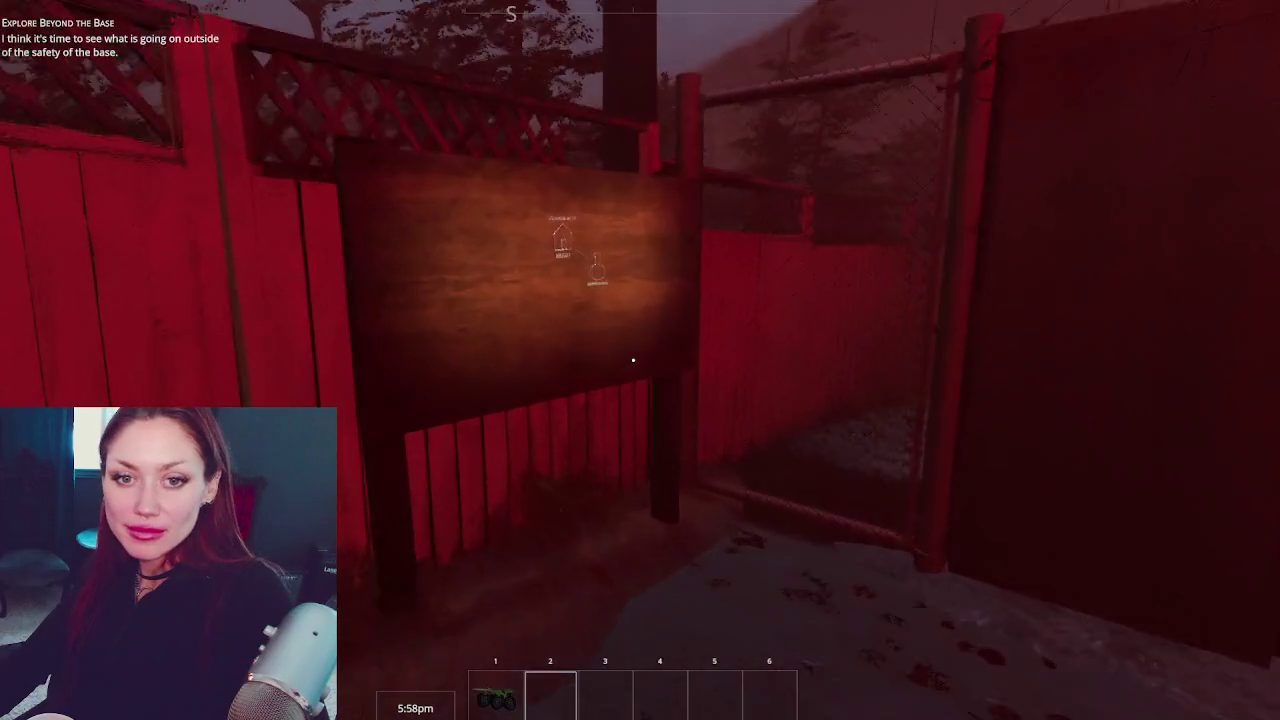
{"action": "key", "text": "e"}
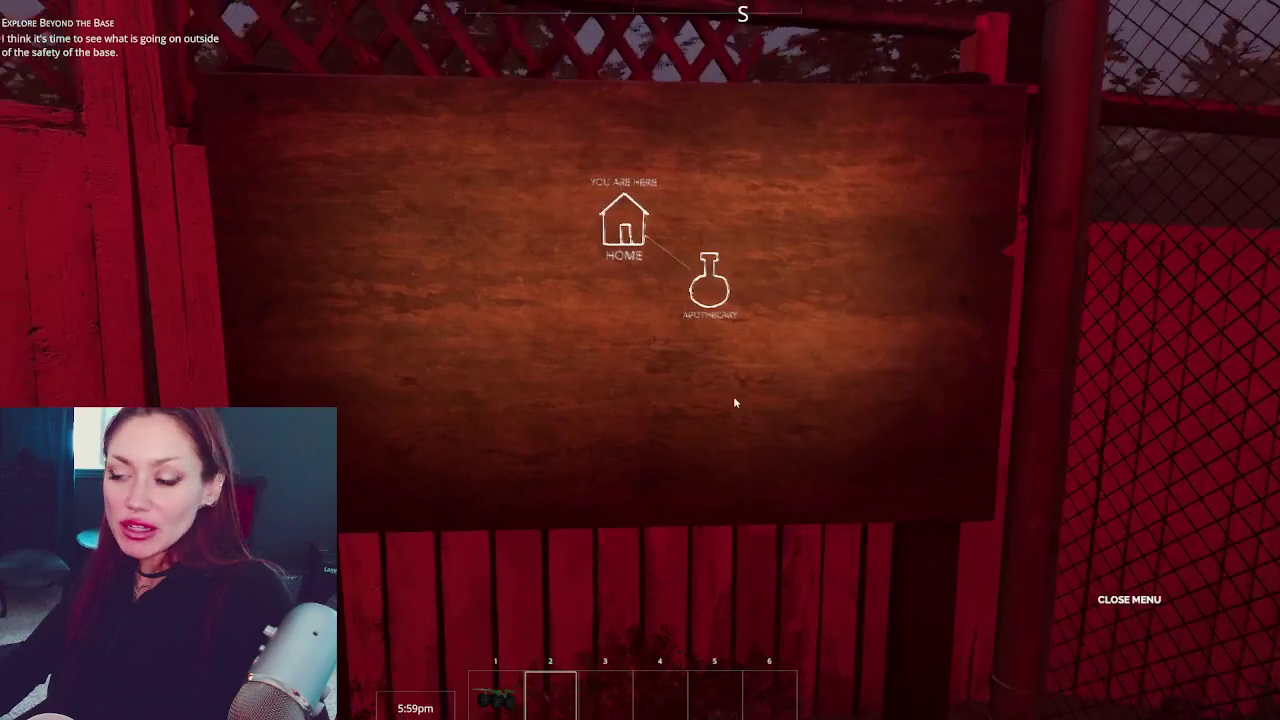
{"action": "left_click", "coordinate": [697, 300]}
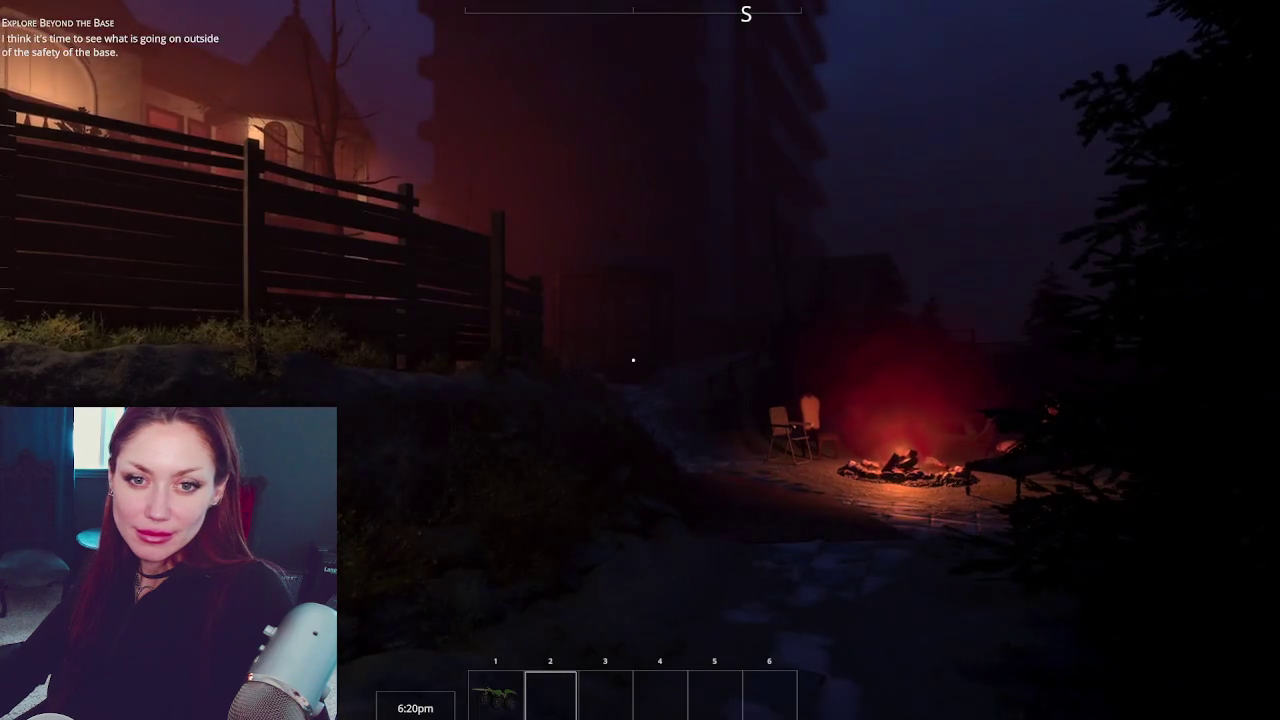
Walk past the campfire to the Apothecary signboard and travel back Home
{"action": "key", "text": "w"}
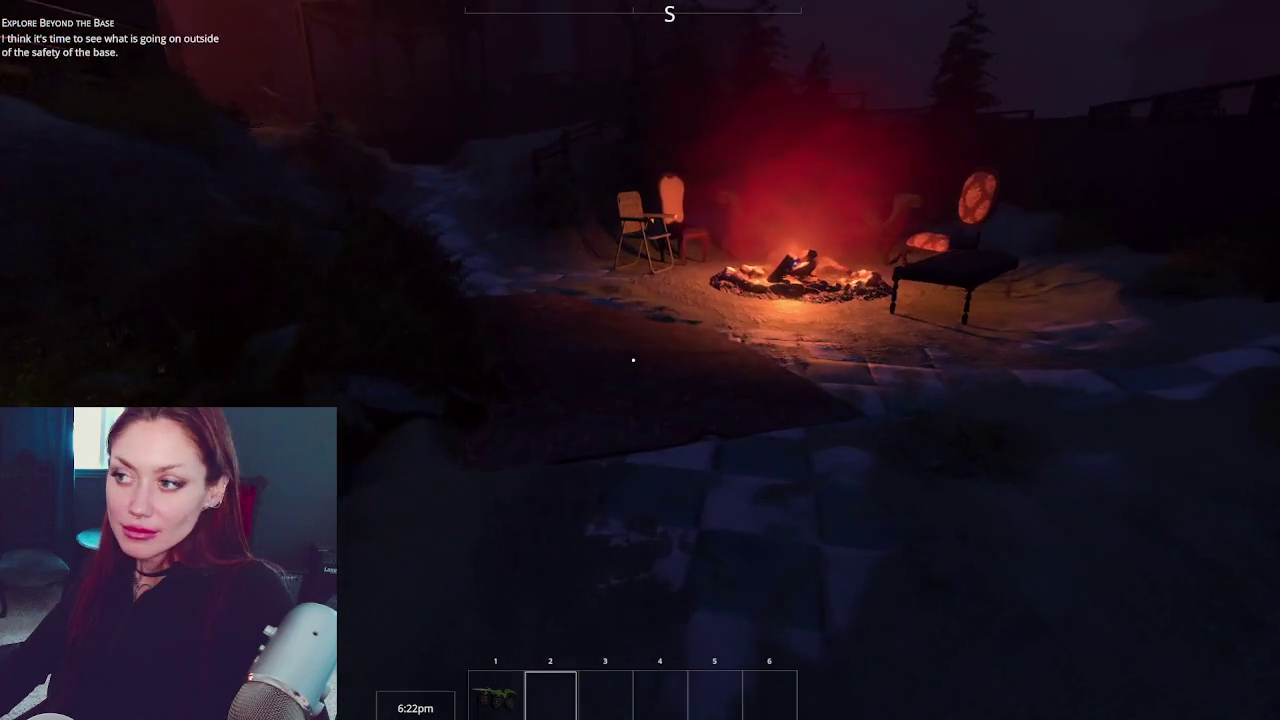
{"action": "key", "text": "w"}
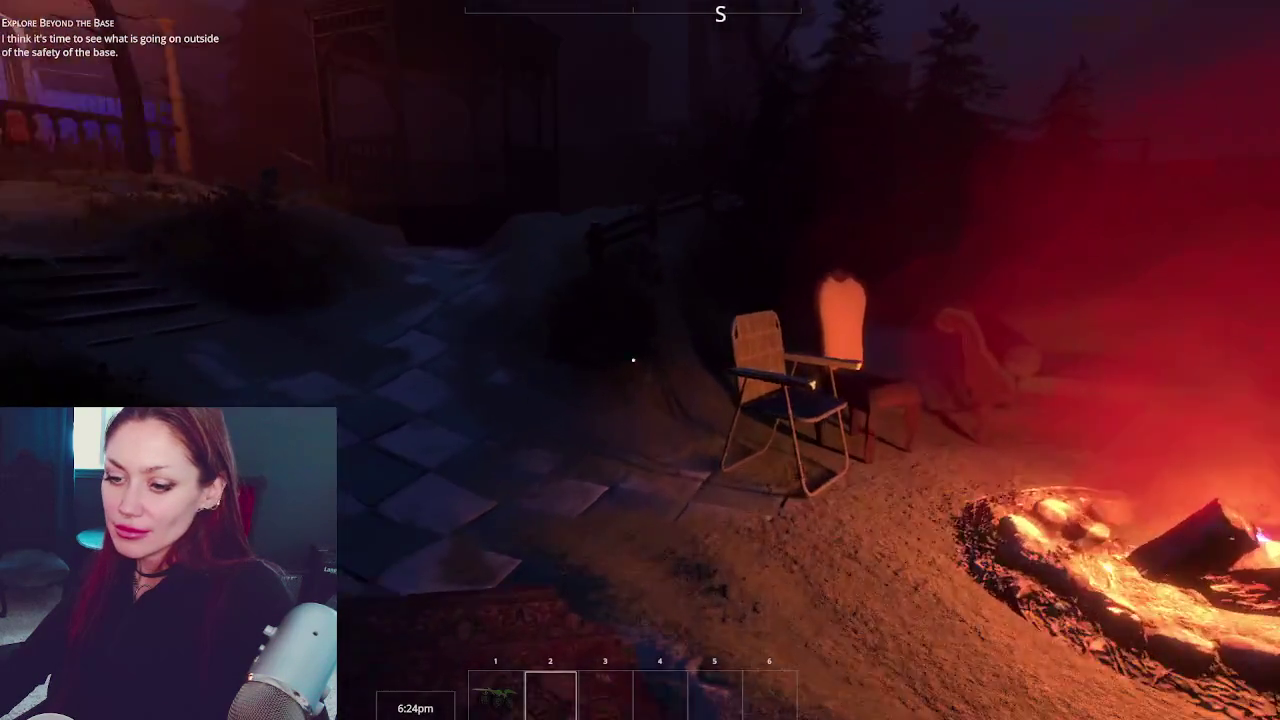
{"action": "key", "text": "w"}
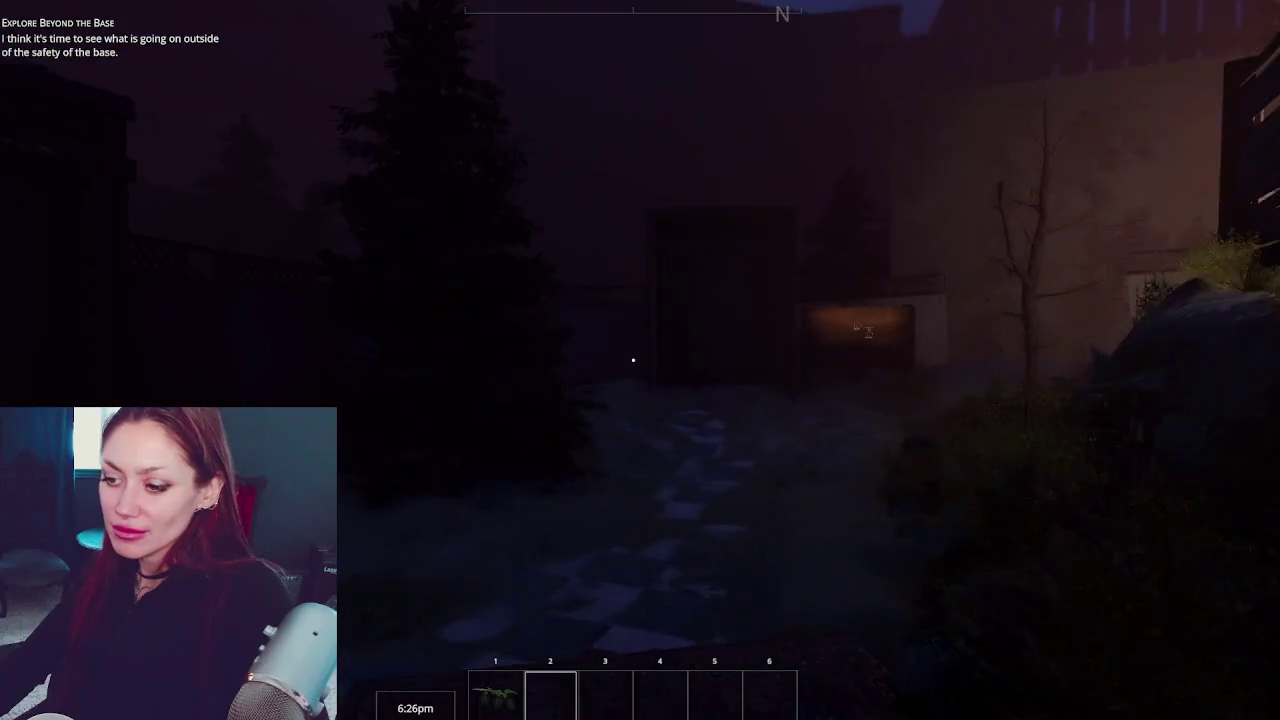
{"action": "key", "text": "w"}
{"action": "key", "text": "w"}
{"action": "key", "text": "w"}
{"action": "key", "text": "e"}
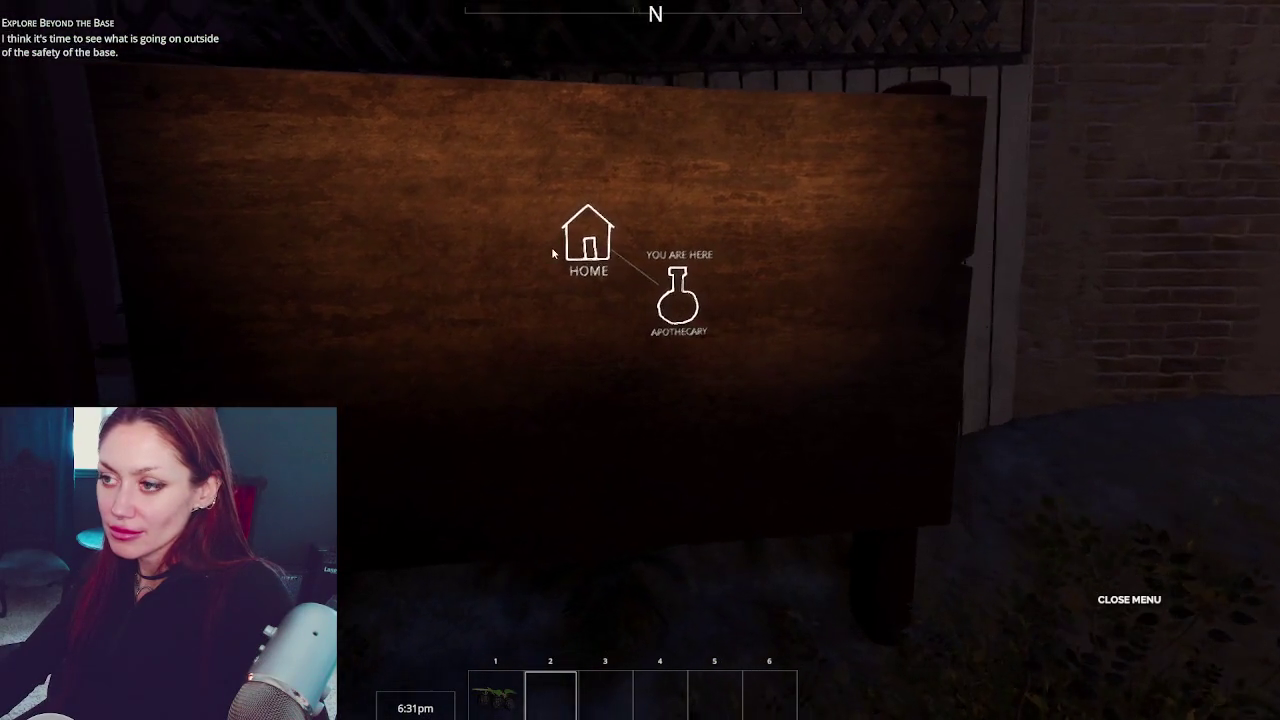
{"action": "left_click", "coordinate": [612, 232]}
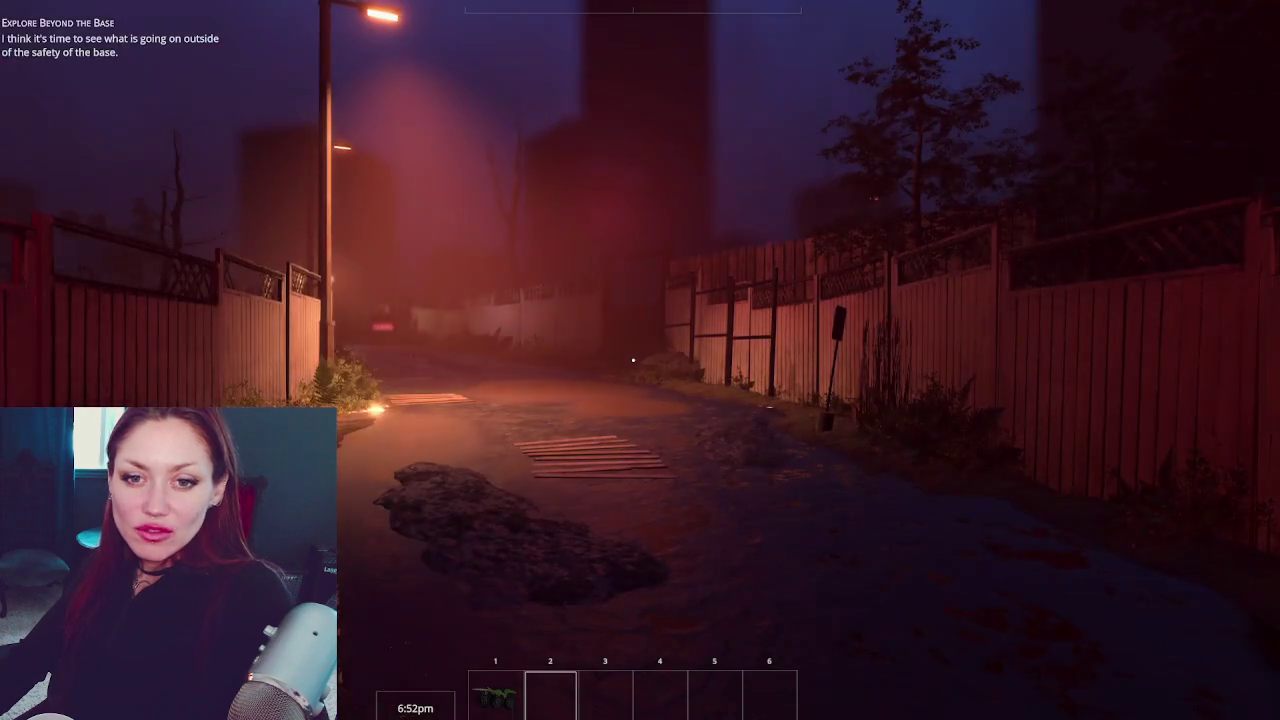
Walk down the alley through the wooden gate into the yard, toward the cardboard and firewood
{"action": "key", "text": "w"}
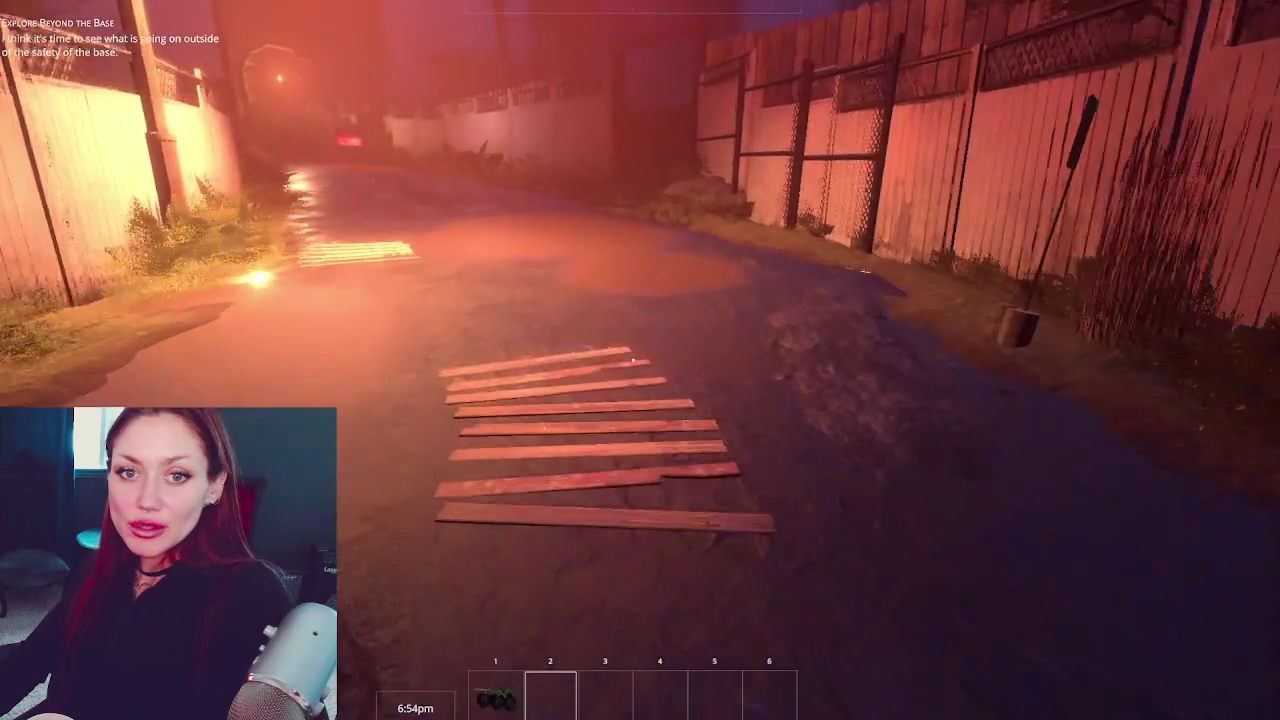
{"action": "key", "text": "w"}
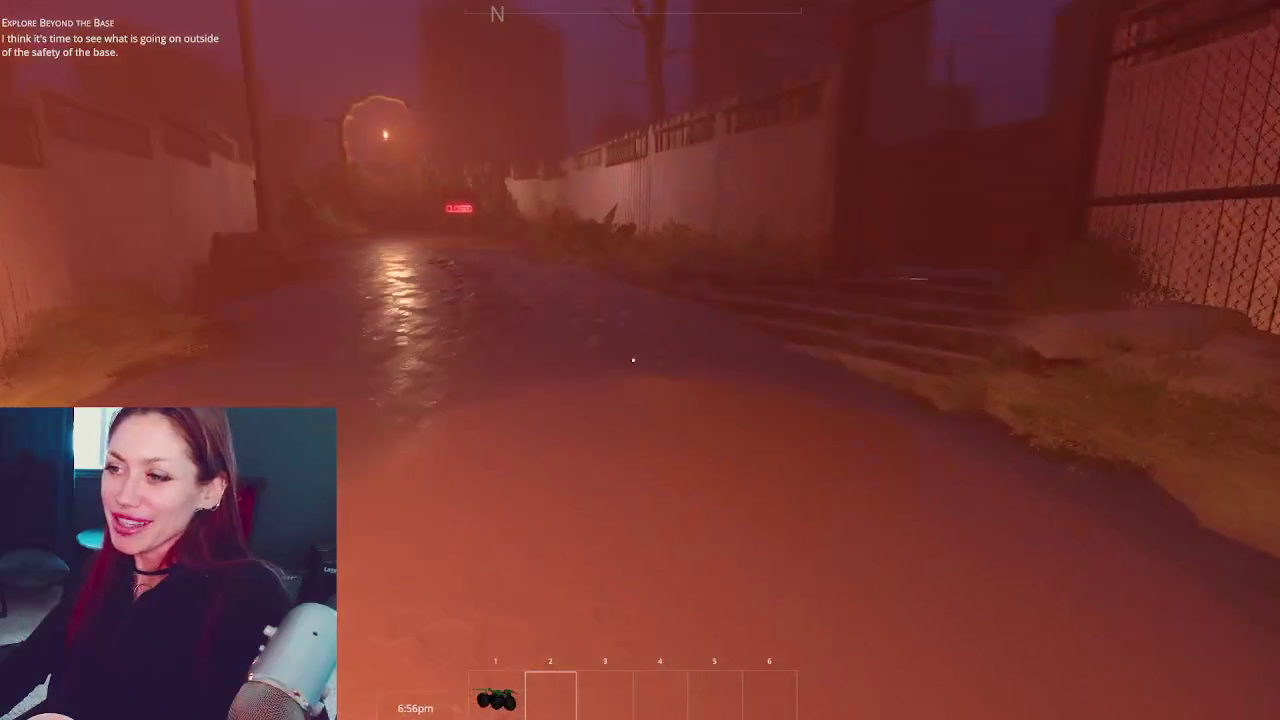
{"action": "key", "text": "w"}
{"action": "key", "text": "e"}
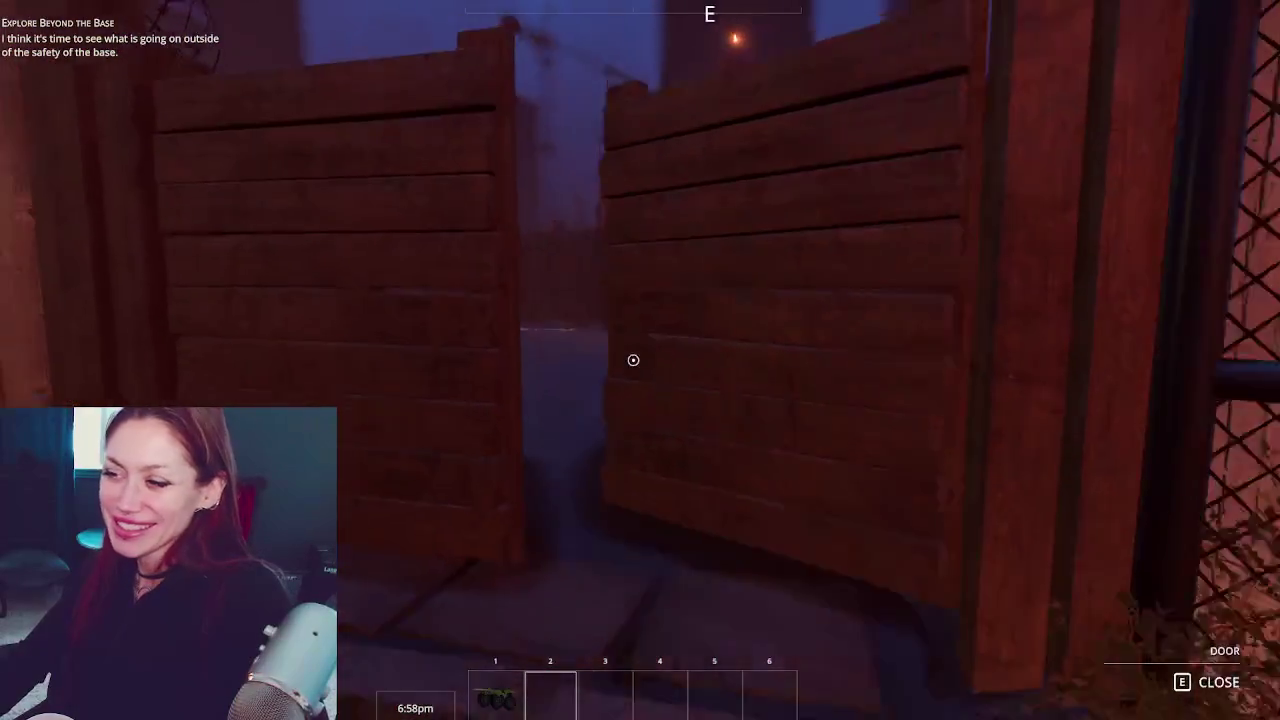
{"action": "key", "text": "w"}
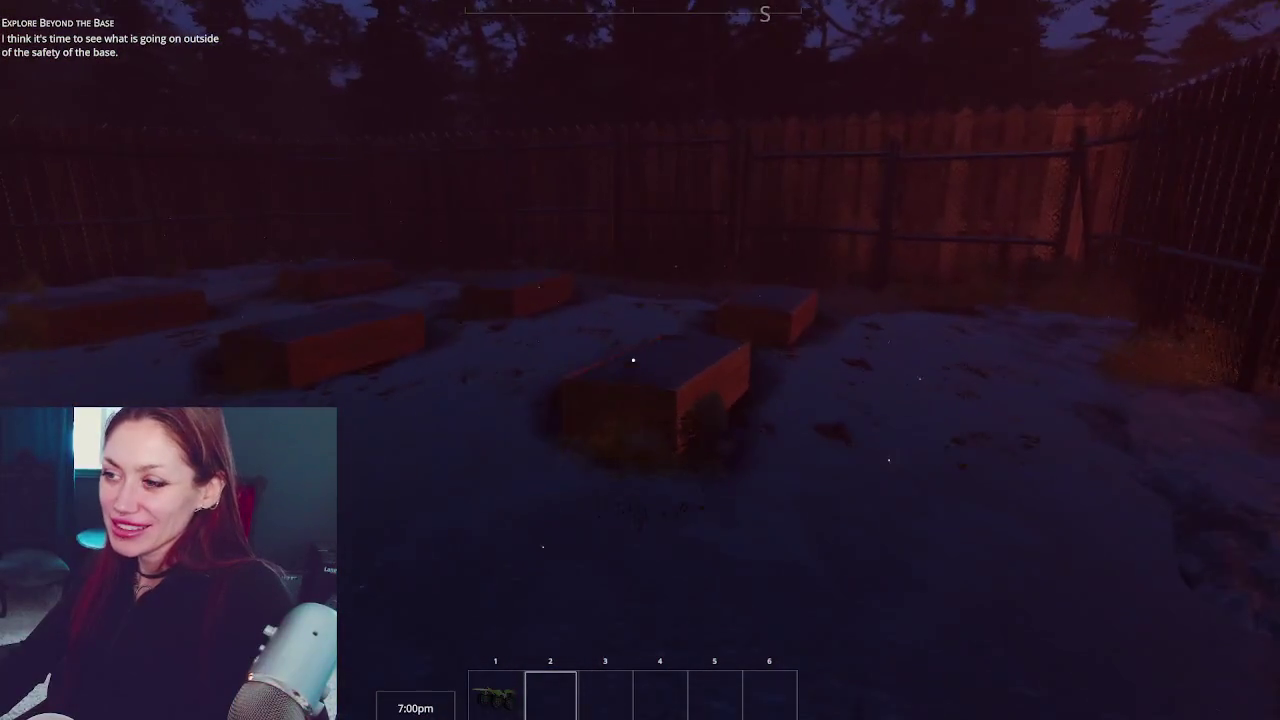
{"action": "key", "text": "w"}
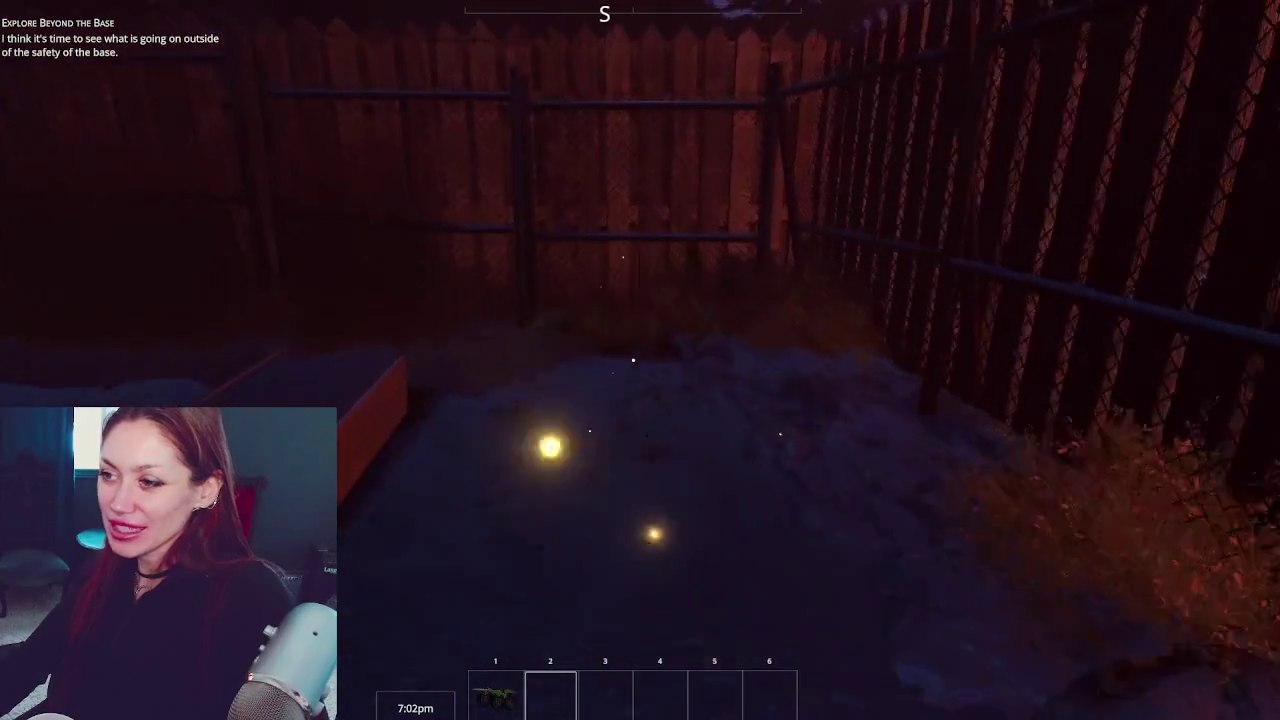
{"action": "mouse_move", "coordinate": [633, 360]}
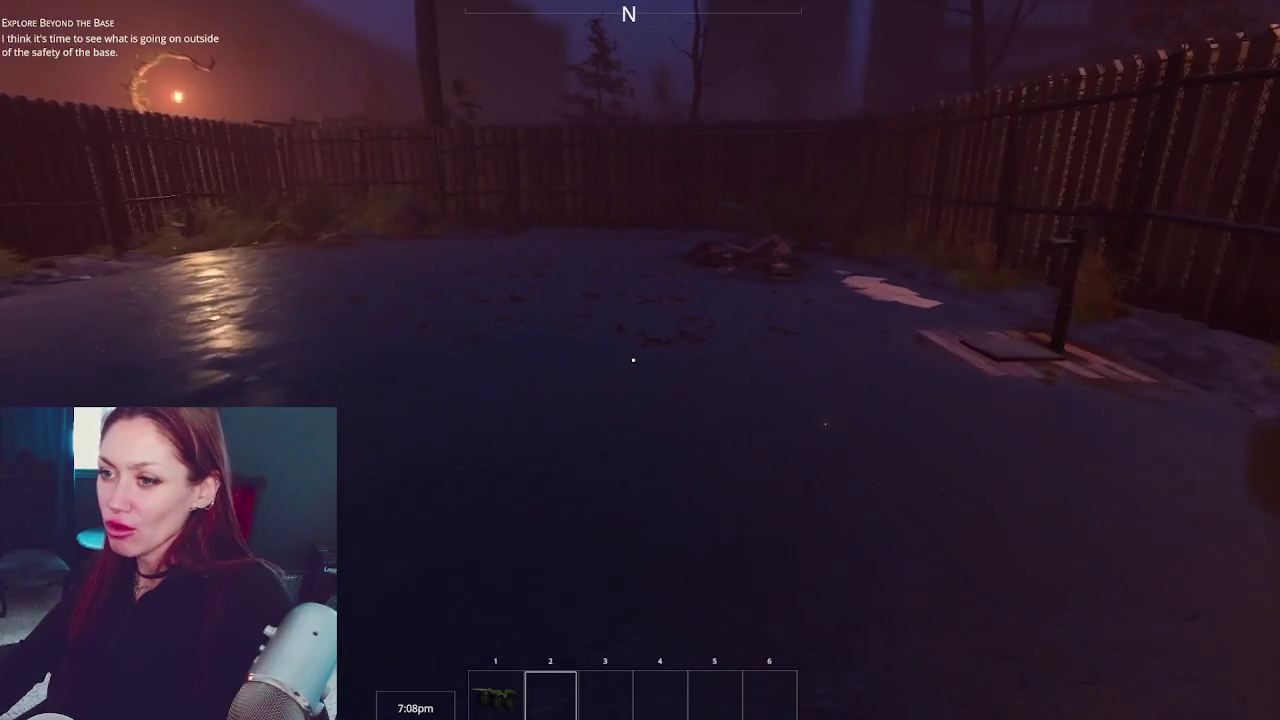
{"action": "key", "text": "w"}
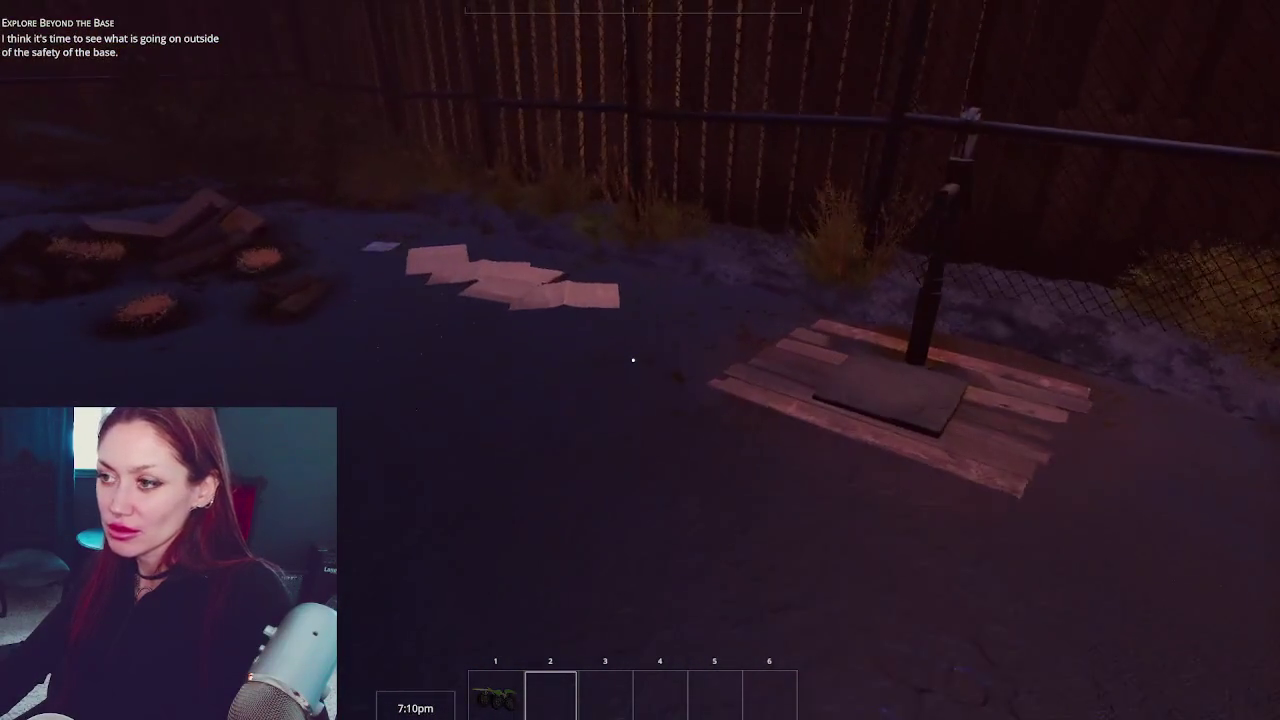
{"action": "key", "text": "w"}
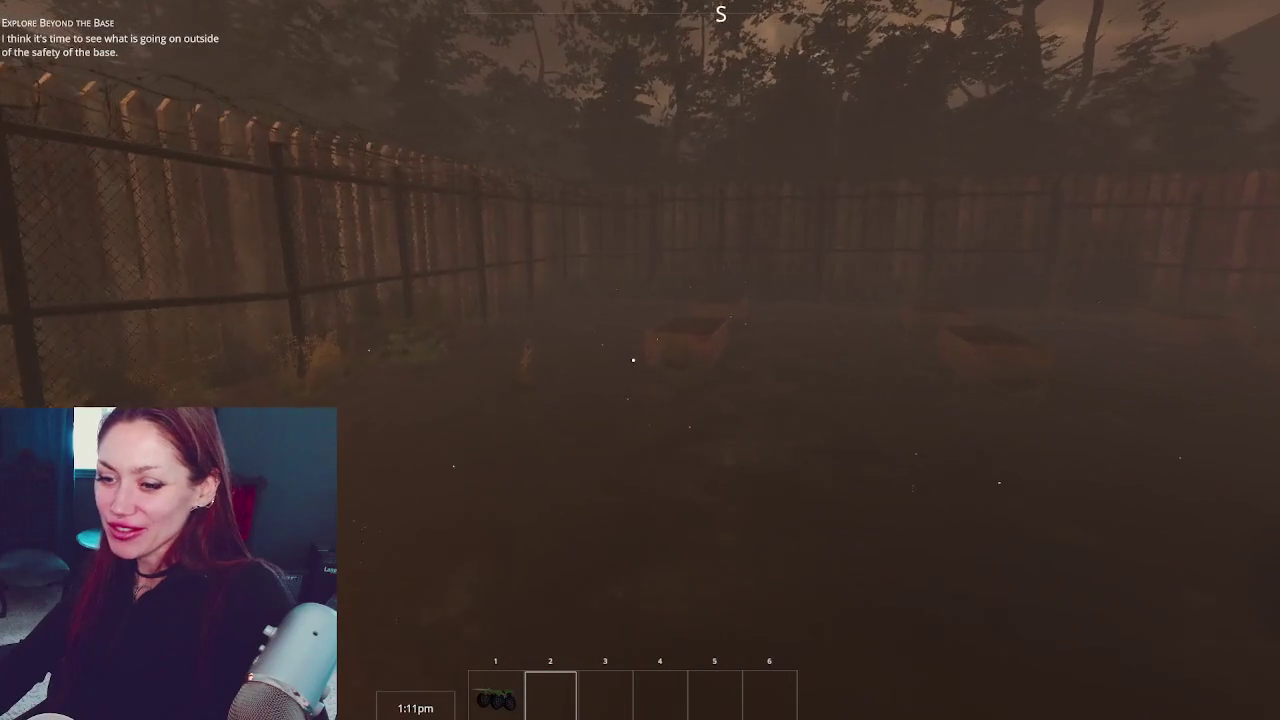
Eat the slot-1 wildberries, then harvest the bush by the fence to refill slots 1 and 2
{"action": "left_click", "coordinate": [633, 360]}
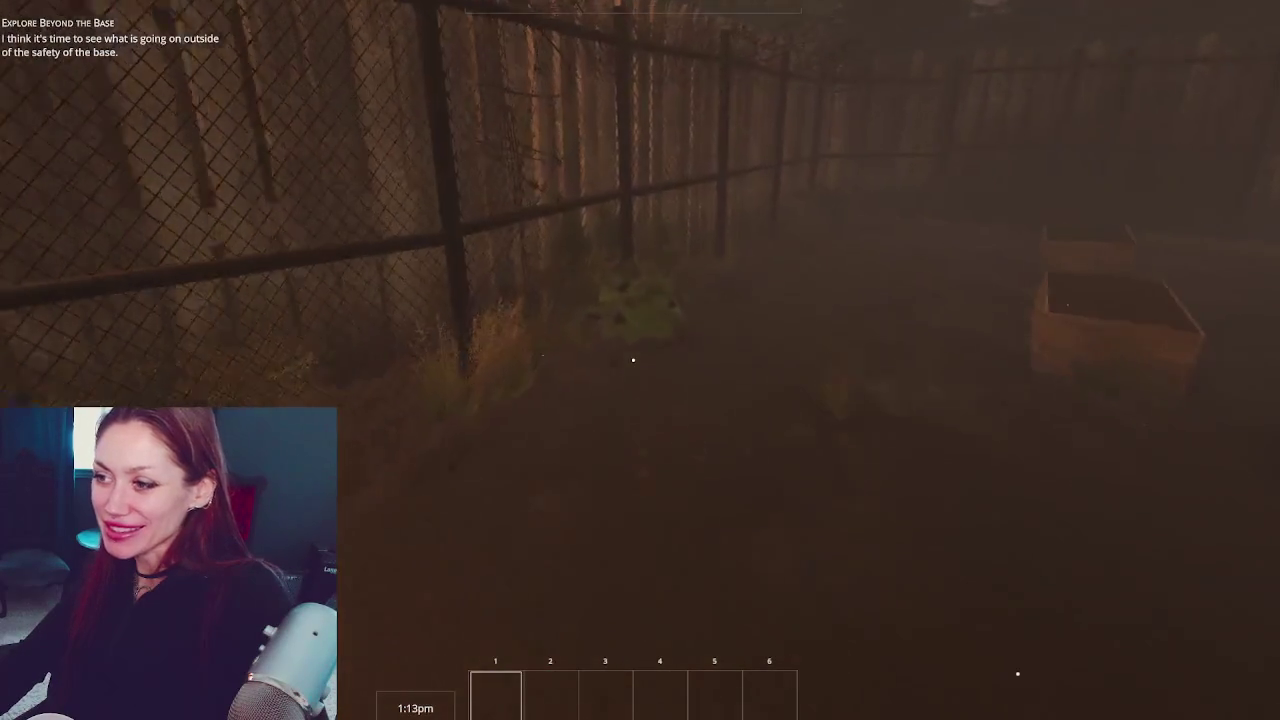
{"action": "key", "text": "w"}
{"action": "left_click", "coordinate": [633, 360]}
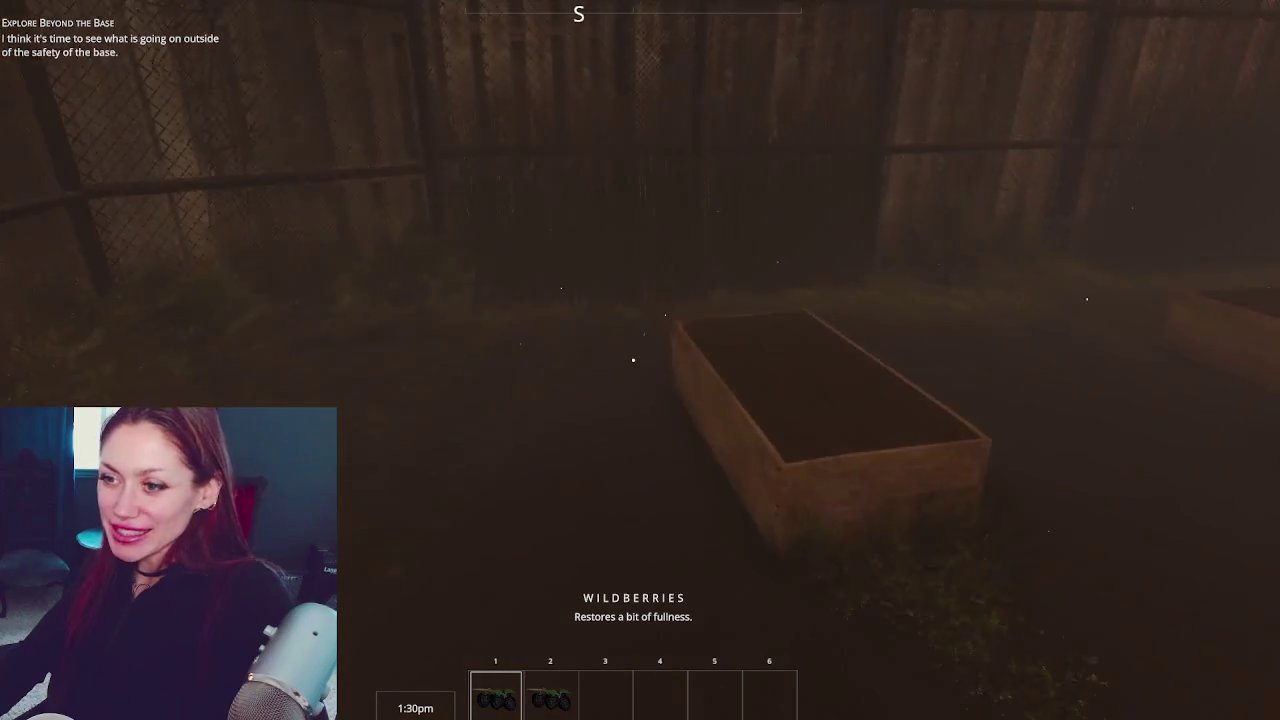
{"action": "key", "text": "w"}
{"action": "mouse_move", "coordinate": [633, 360]}
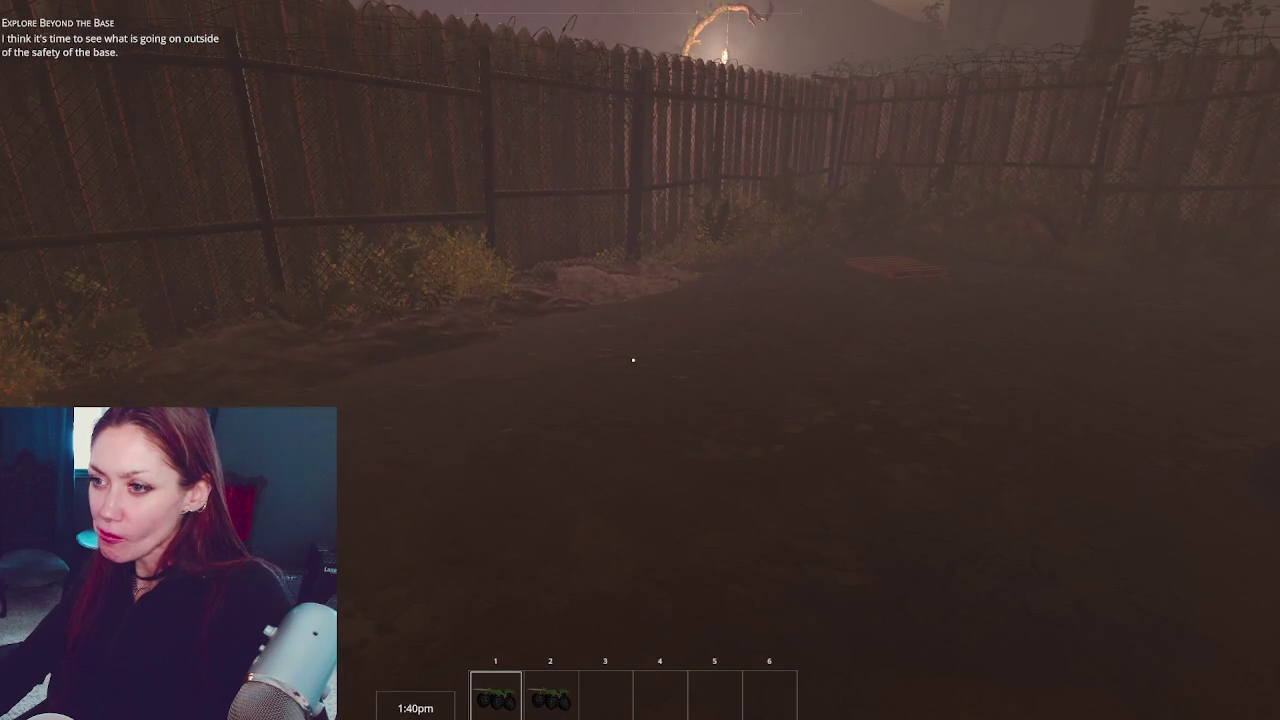
Walk out of the yard and down the alley to the EXIT gate's map sign
{"action": "key", "text": "w"}
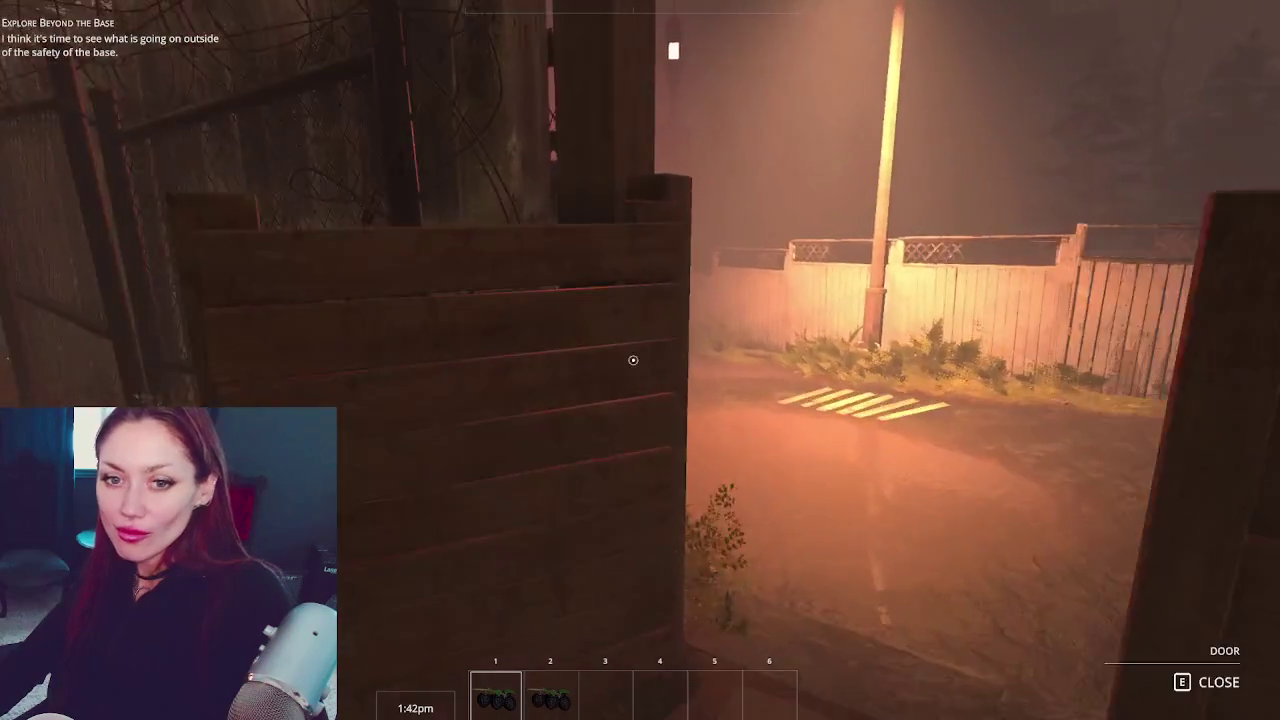
{"action": "key", "text": "w"}
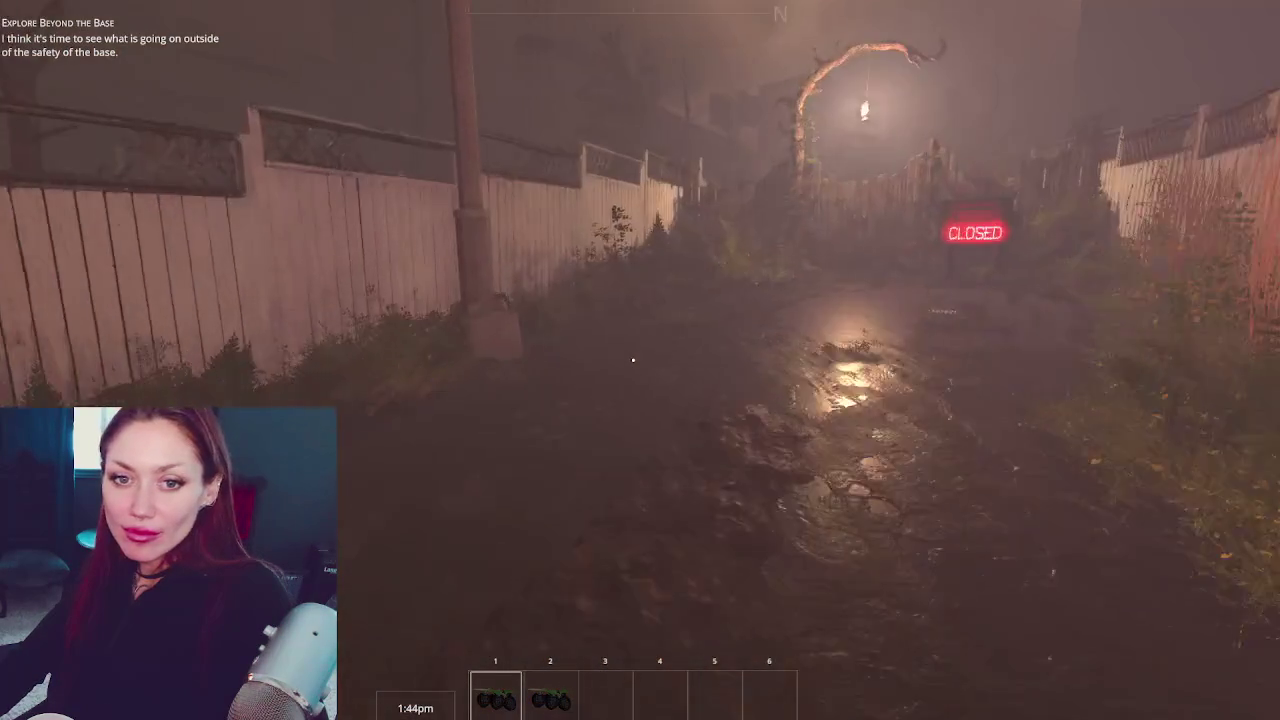
{"action": "key", "text": "w"}
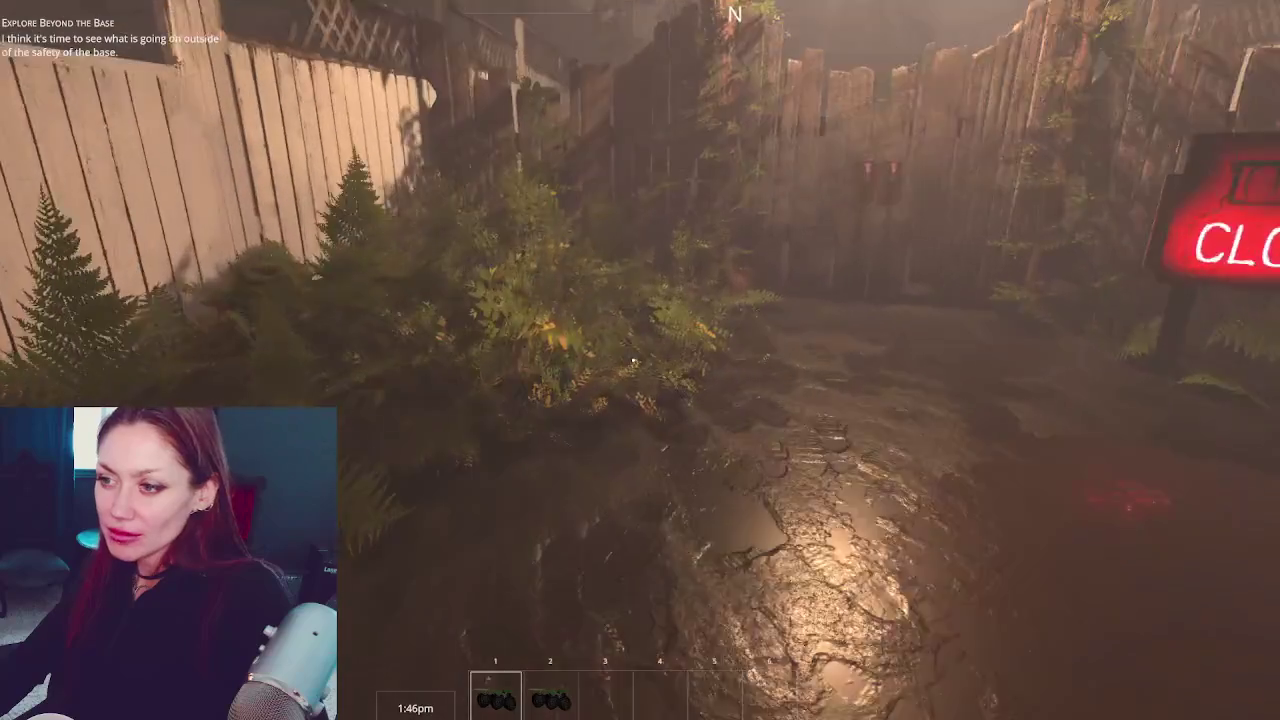
{"action": "key", "text": "w"}
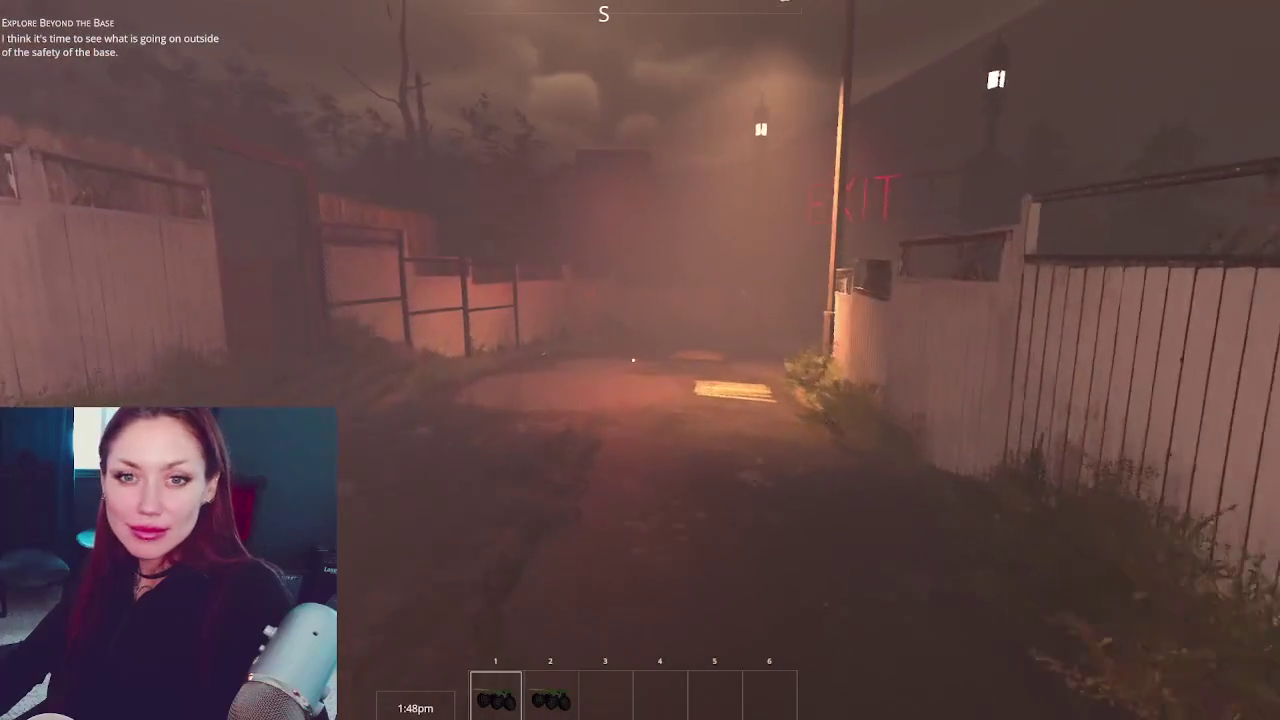
{"action": "key", "text": "w"}
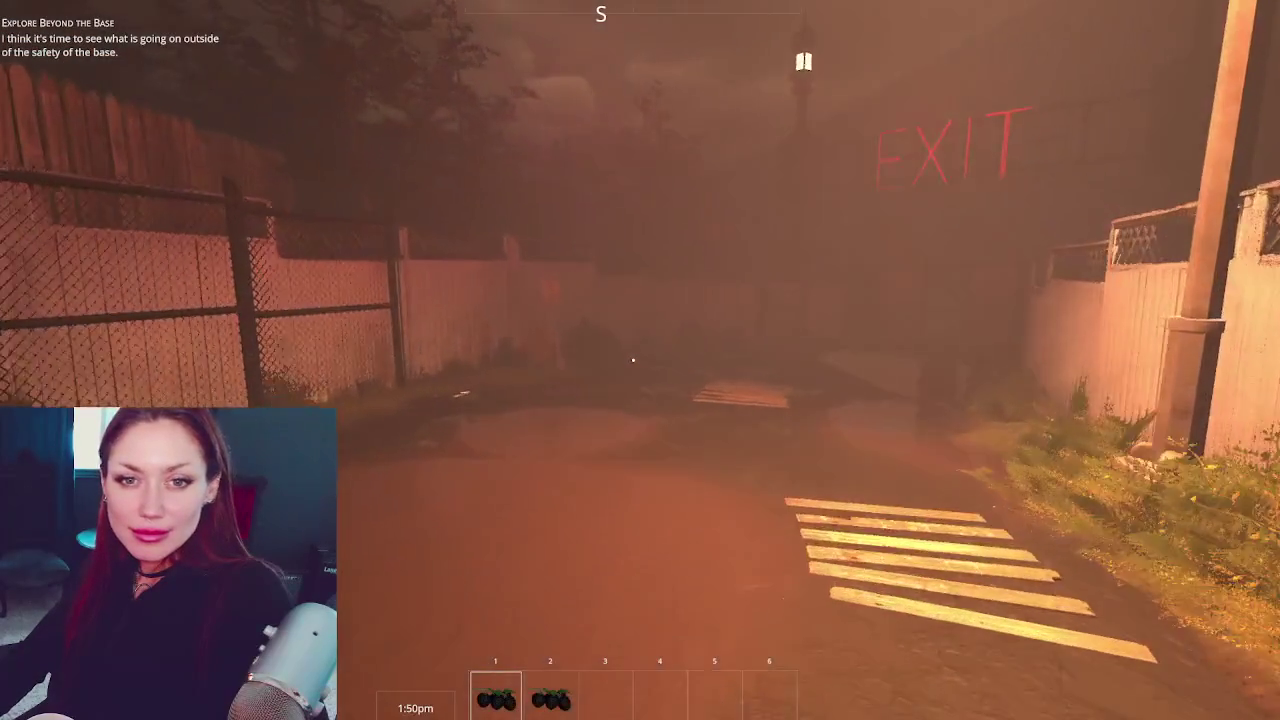
{"action": "key", "text": "w"}
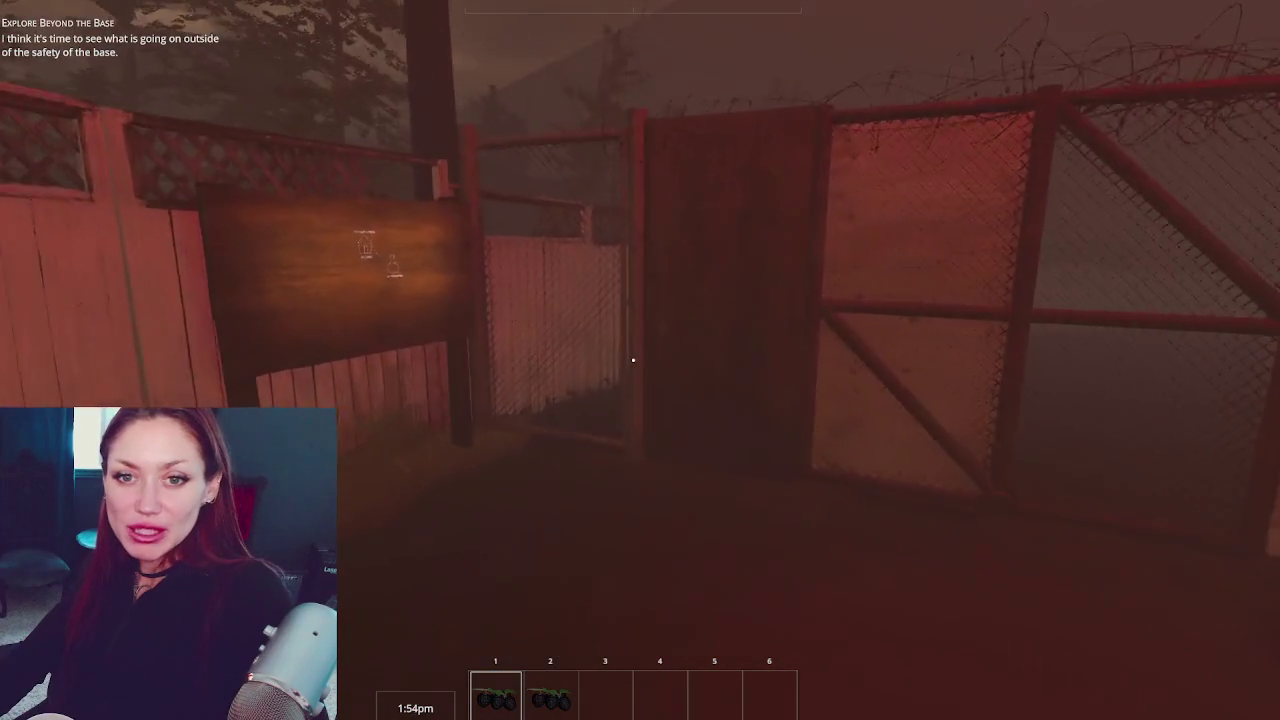
{"action": "key", "text": "w"}
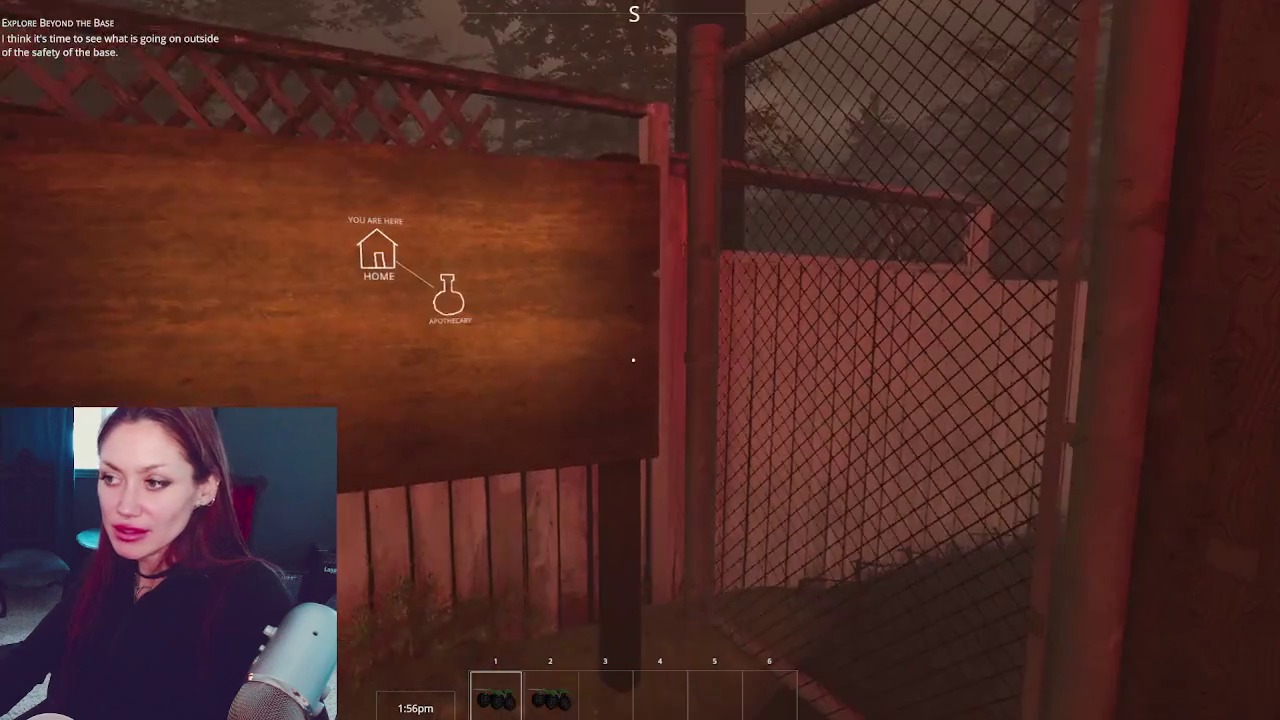
{"action": "key", "text": "w"}
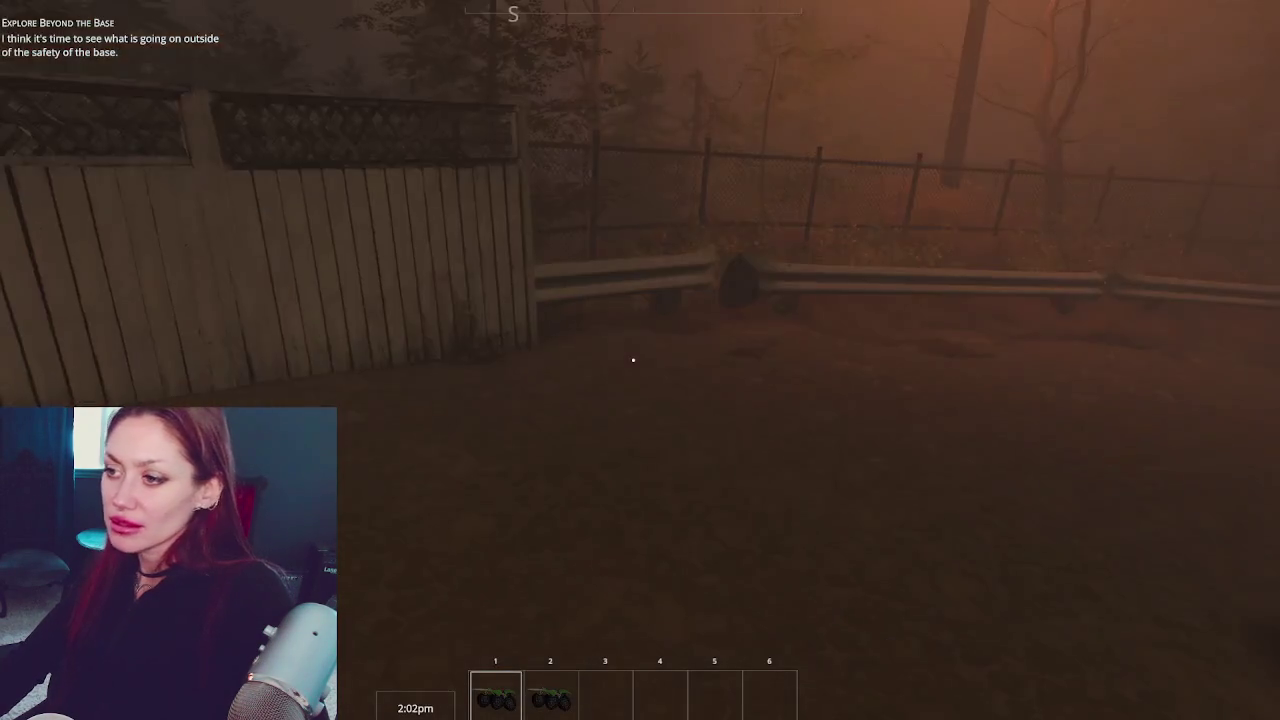
Break down the garbage bag by the guardrail and take its empty jar
{"action": "key", "text": "w"}
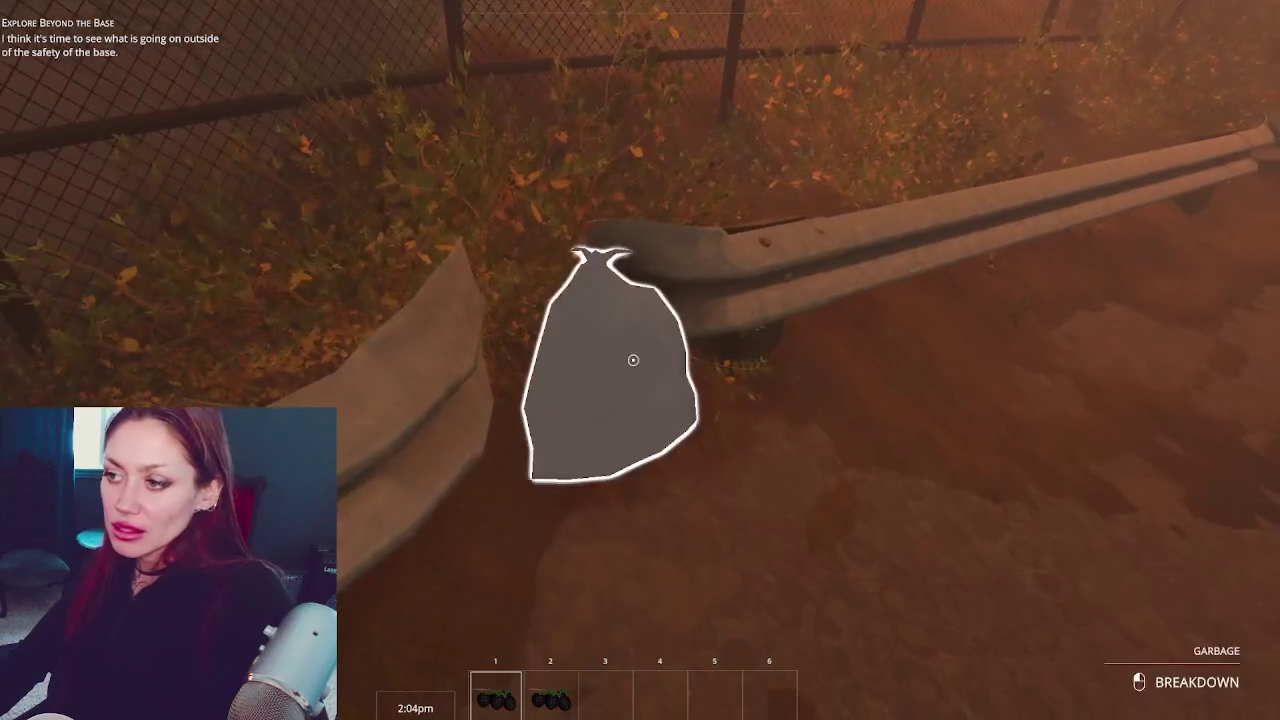
{"action": "left_click", "coordinate": [633, 360]}
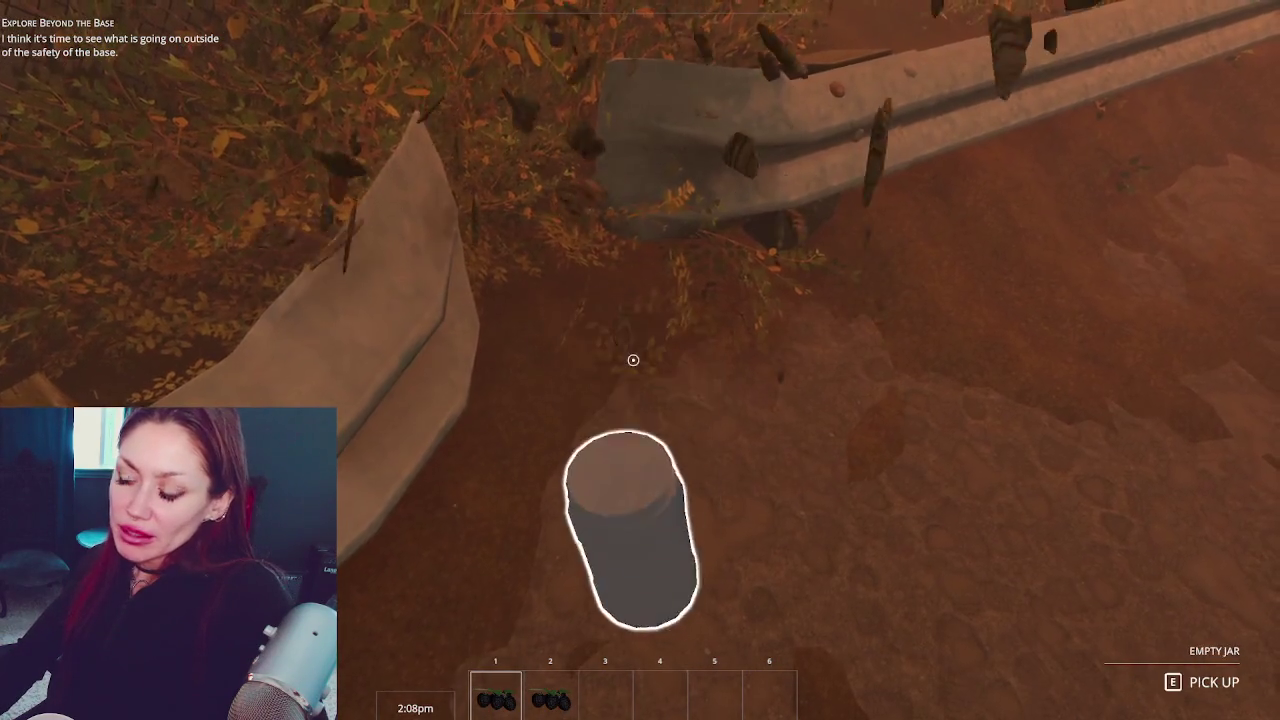
{"action": "left_click", "coordinate": [633, 360]}
{"action": "mouse_move", "coordinate": [633, 360]}
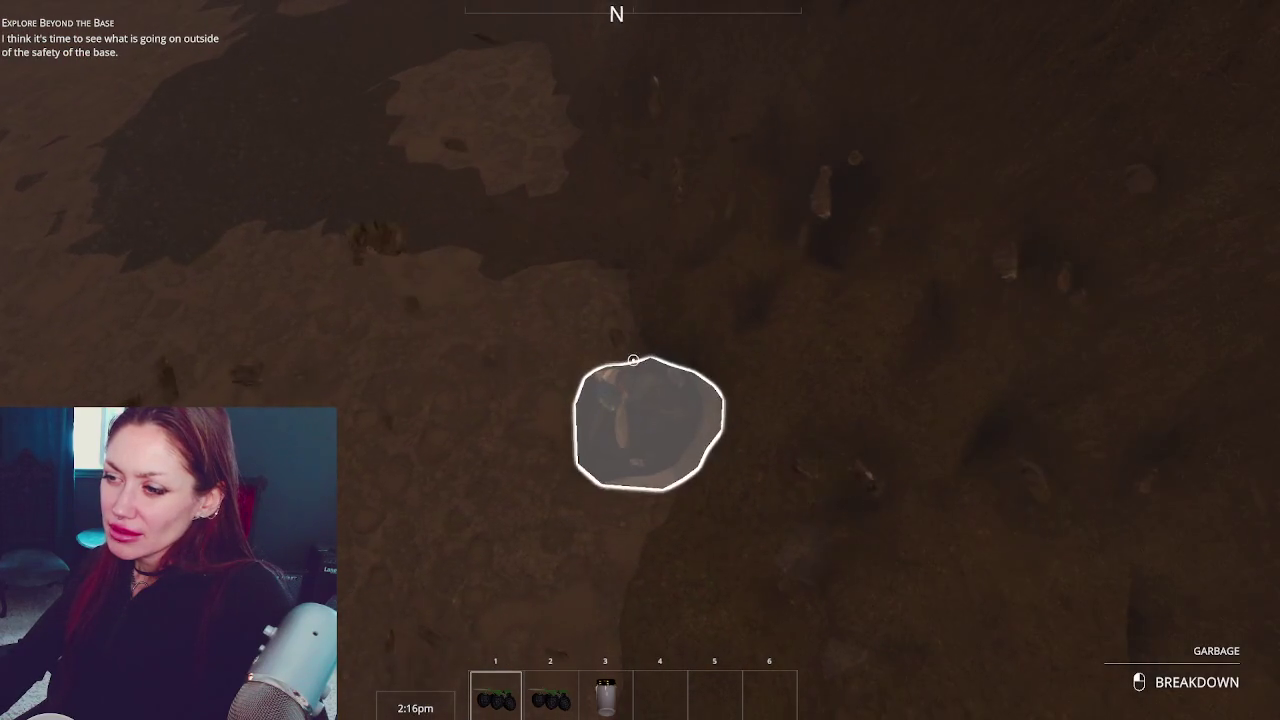
Grab the second empty jar, then follow the checkered path and stairs into the Apothecary
{"action": "key", "text": "e"}
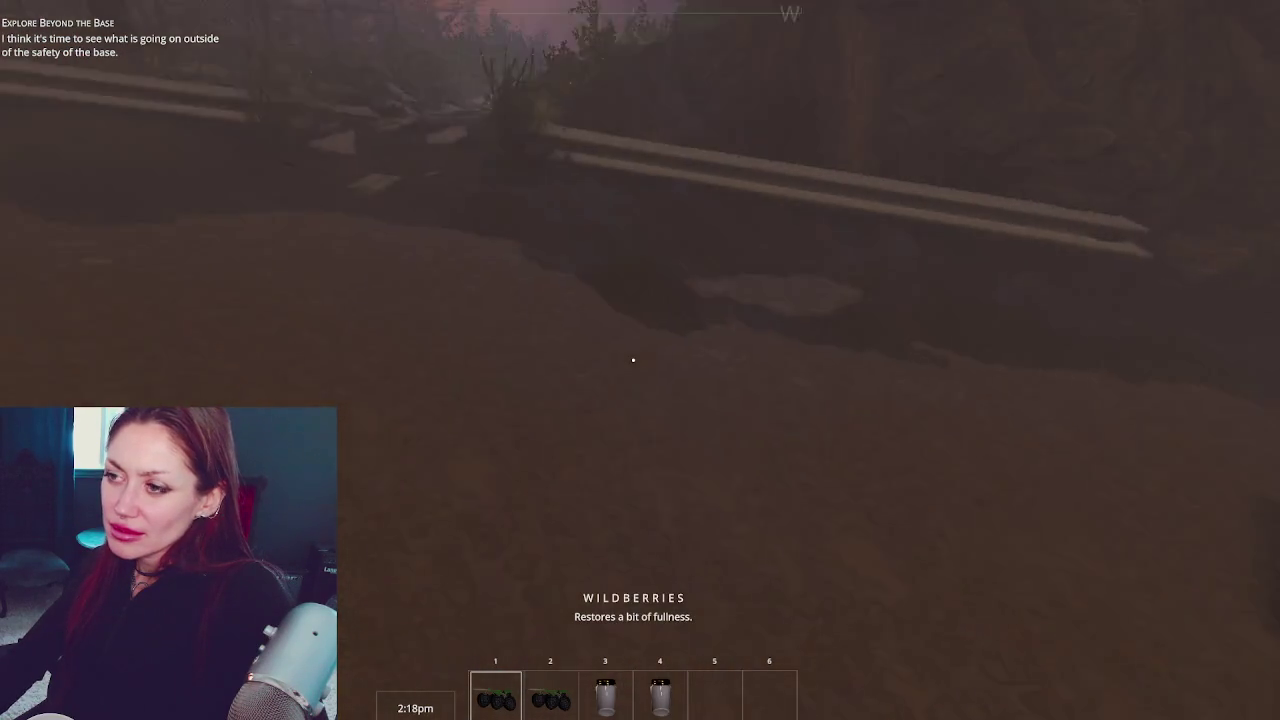
{"action": "key", "text": "w"}
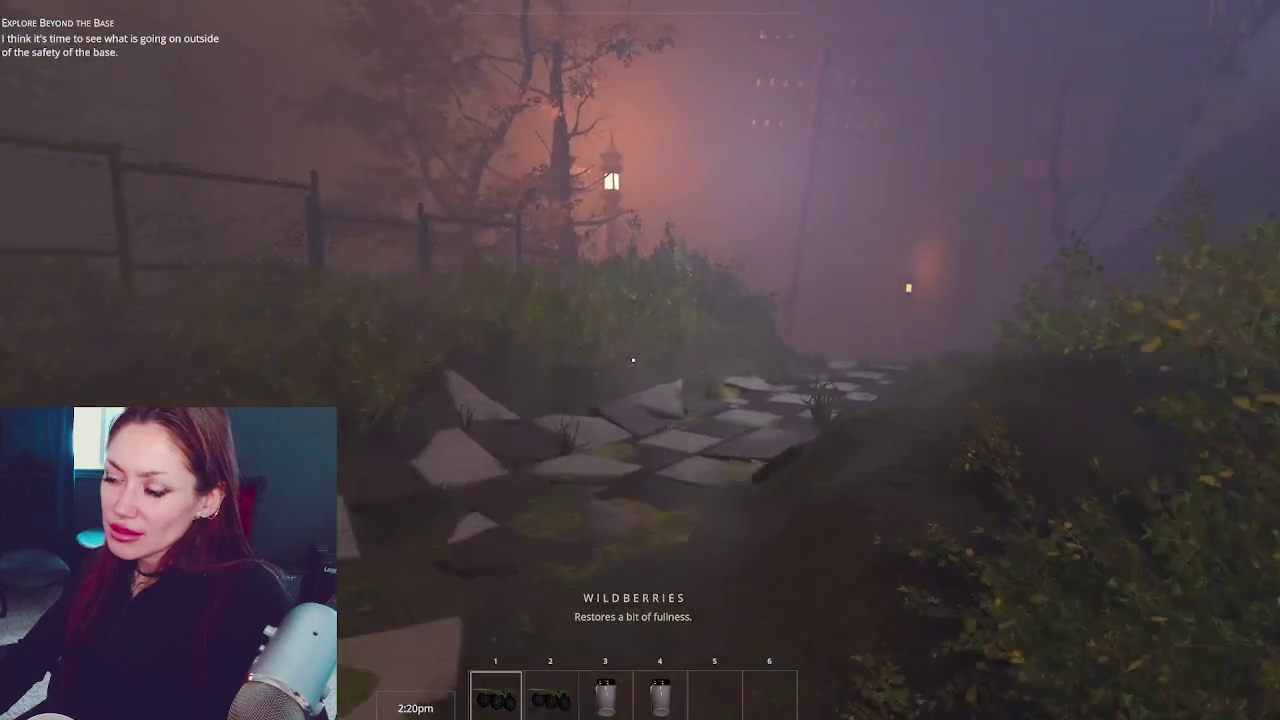
{"action": "key", "text": "w"}
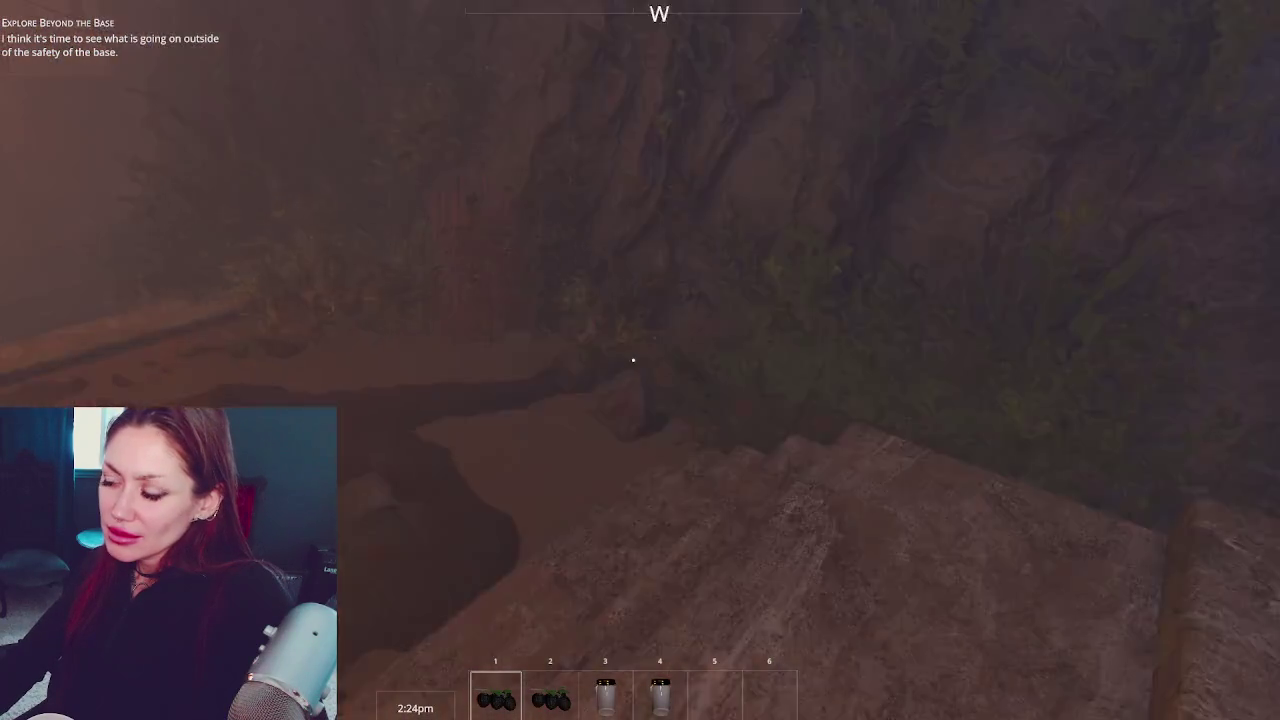
{"action": "key", "text": "w"}
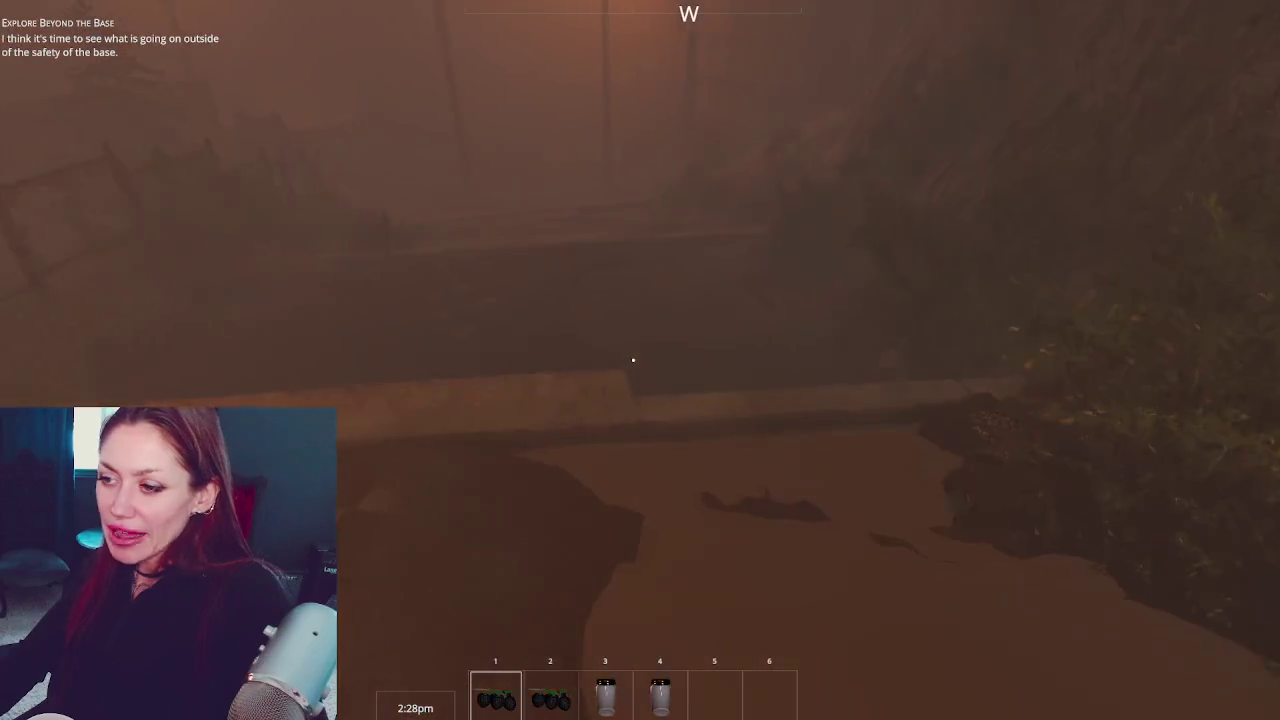
{"action": "key", "text": "w"}
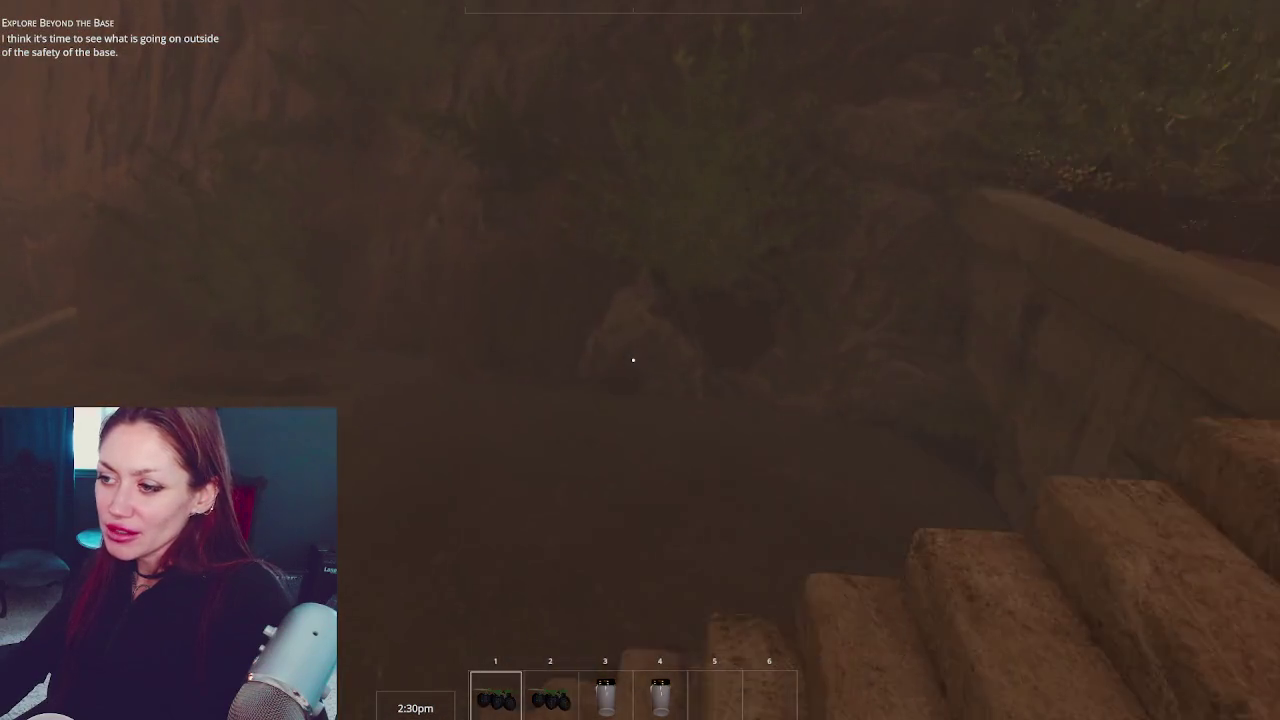
{"action": "key", "text": "w"}
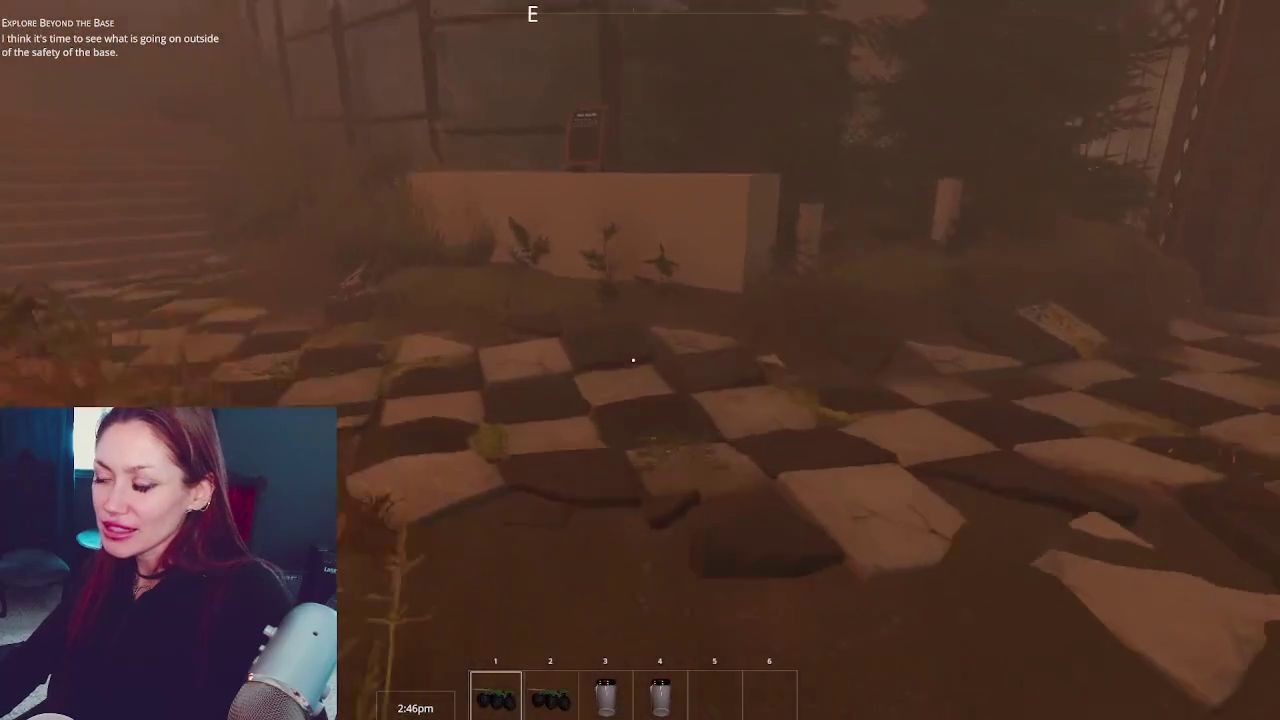
{"action": "key", "text": "w"}
{"action": "key", "text": "e"}
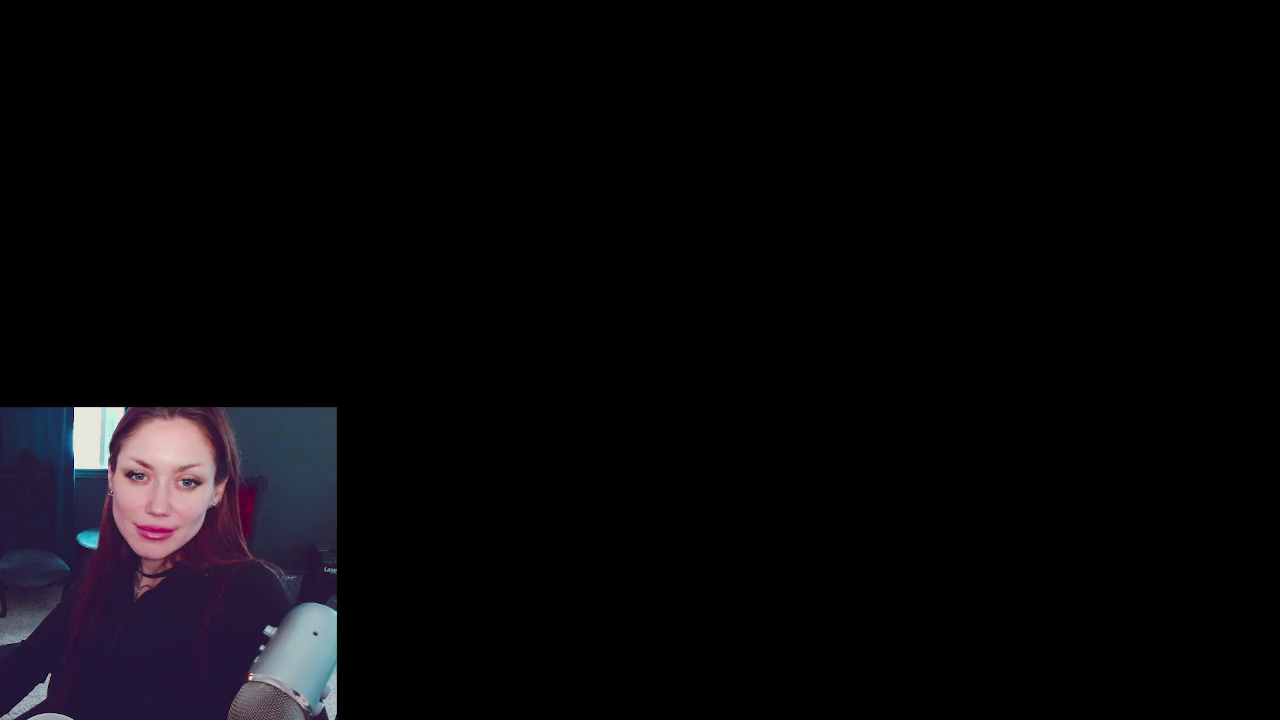
Break down the garbage bag by the fence and collect the log it leaves
{"action": "key", "text": "w"}
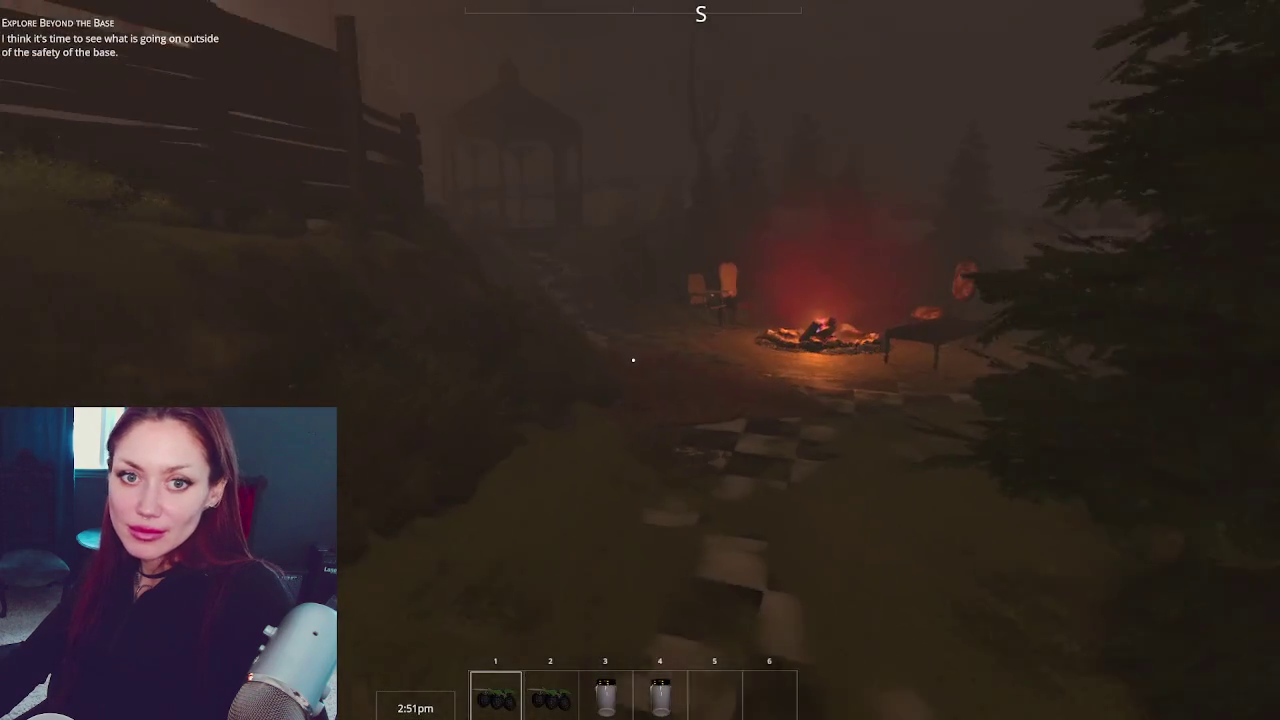
{"action": "key", "text": "w"}
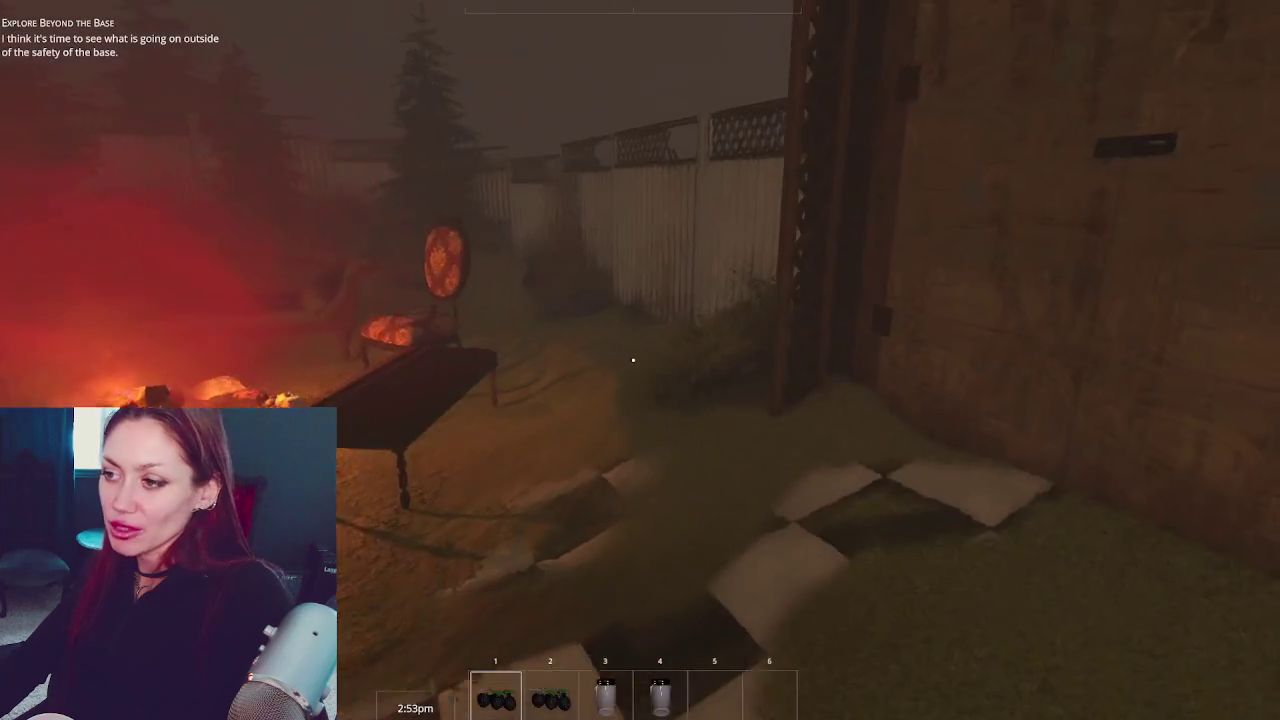
{"action": "key", "text": "w"}
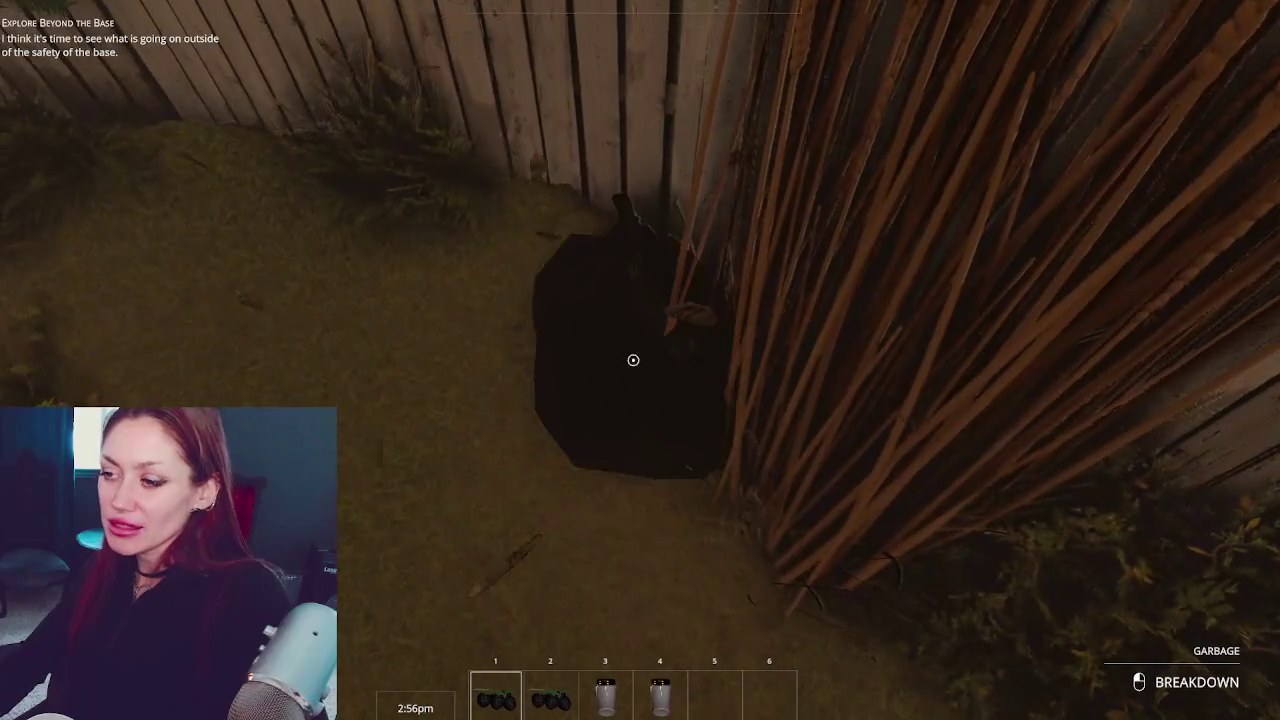
{"action": "left_click", "coordinate": [633, 360]}
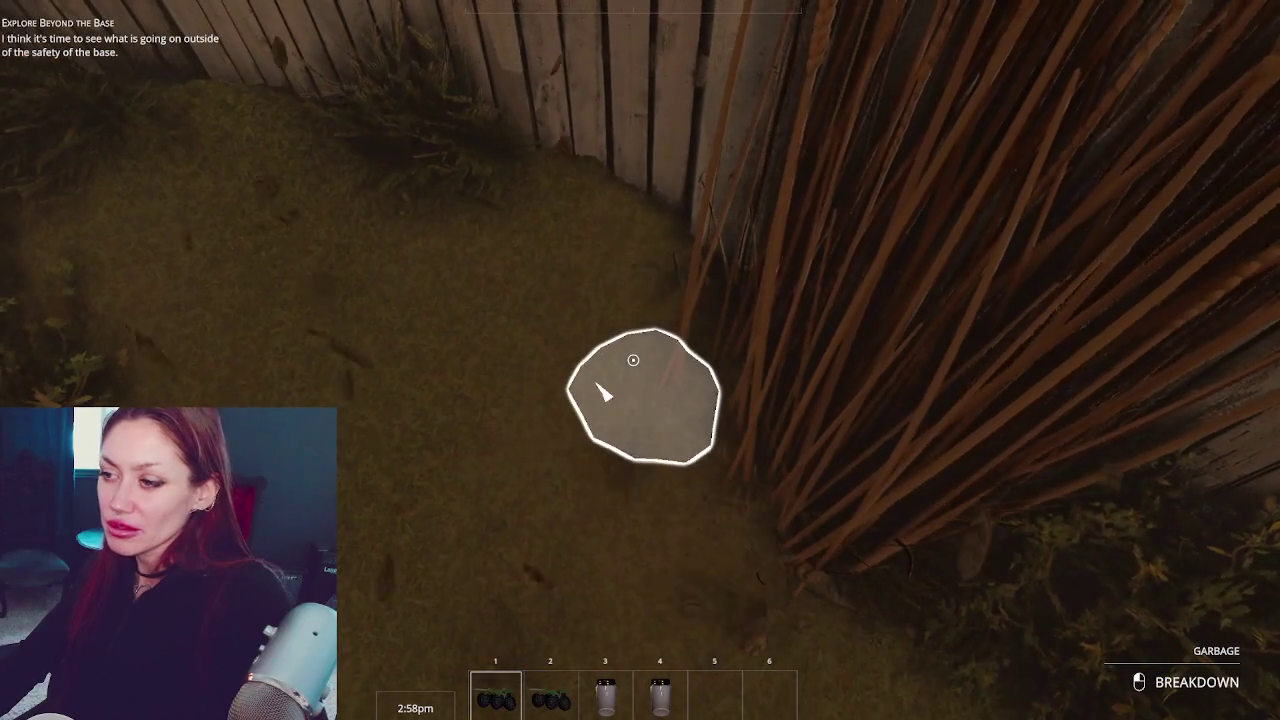
{"action": "key", "text": "w"}
{"action": "left_click", "coordinate": [633, 360]}
Pick up the empty jar in the grass and break down the garbage beside the couch
{"action": "key", "text": "w"}
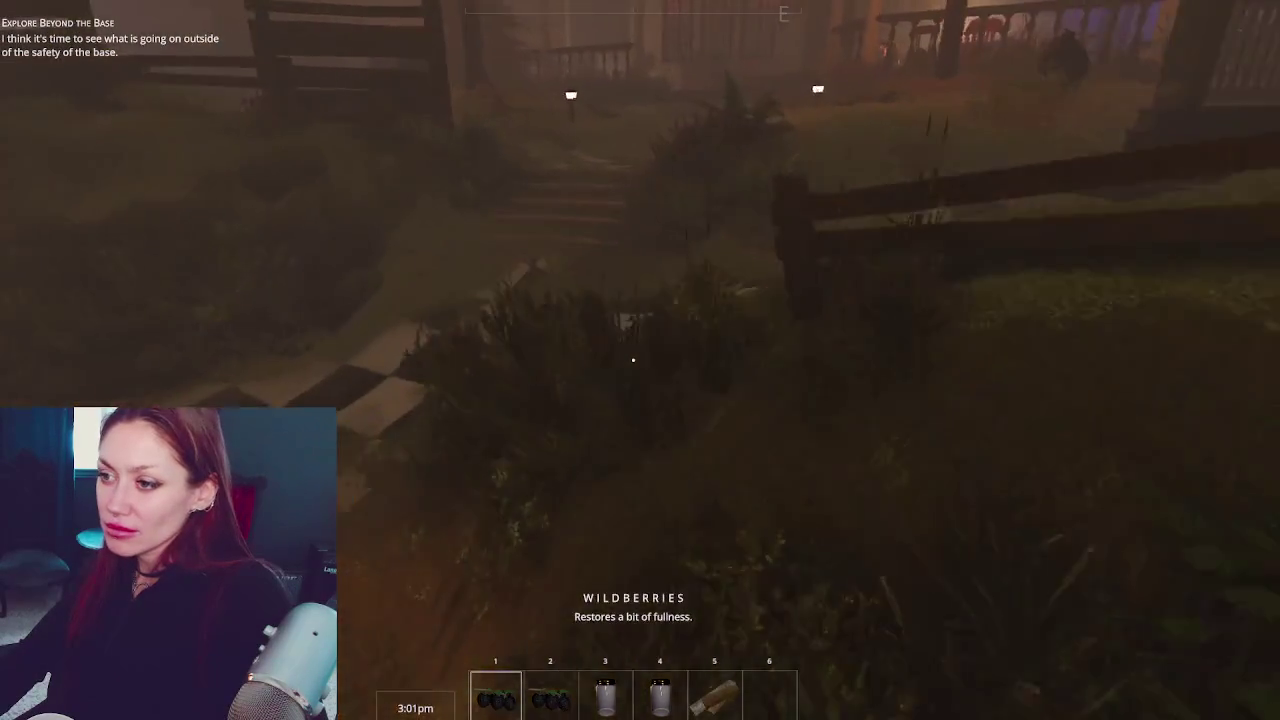
{"action": "key", "text": "w"}
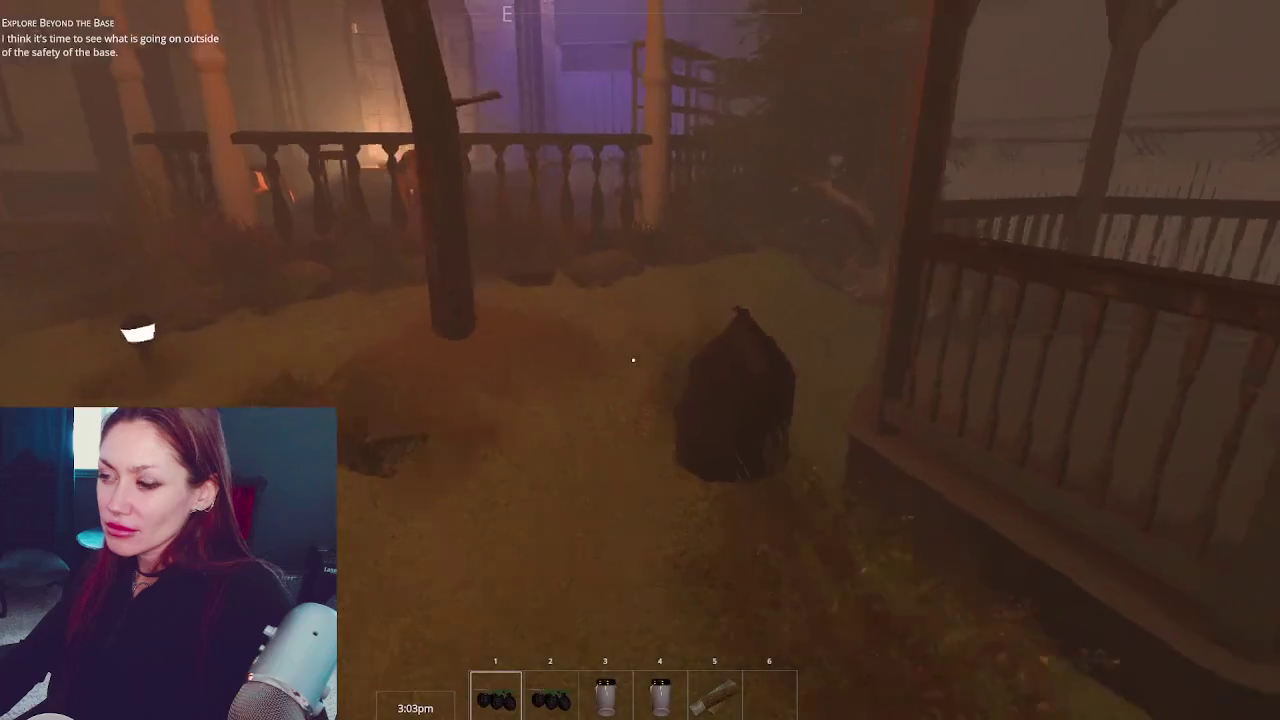
{"action": "key", "text": "w"}
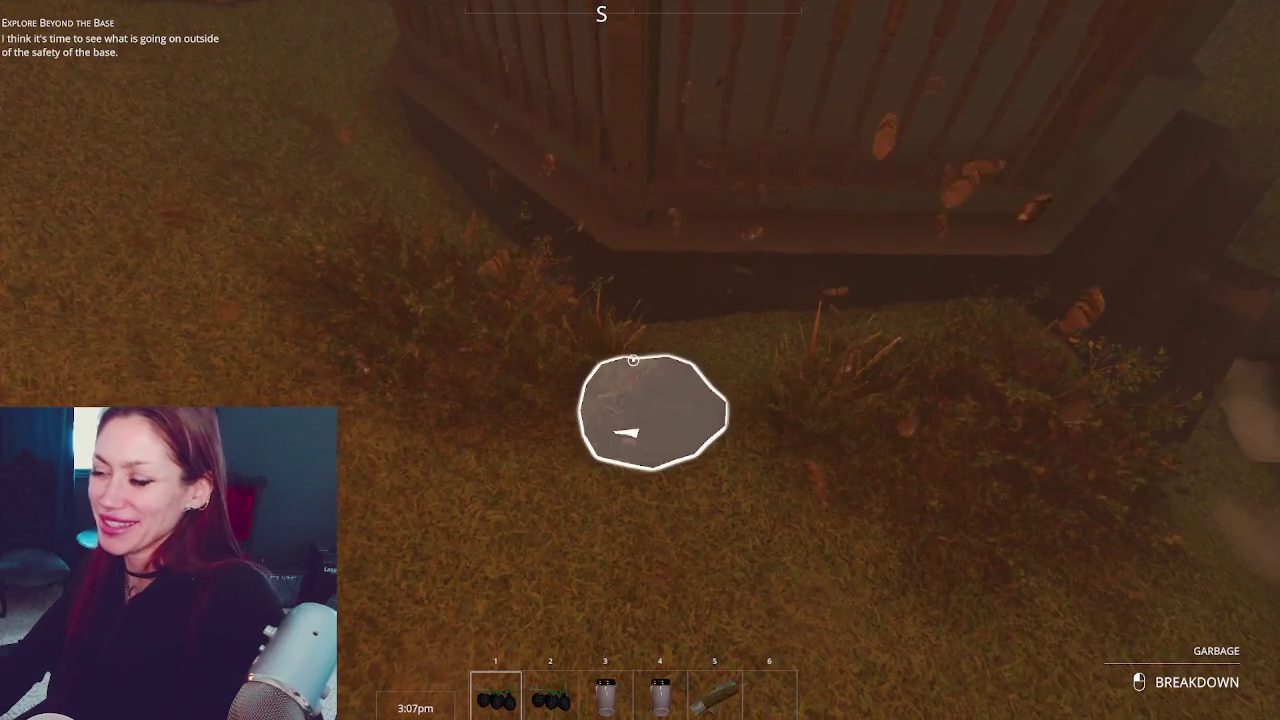
{"action": "key", "text": "e"}
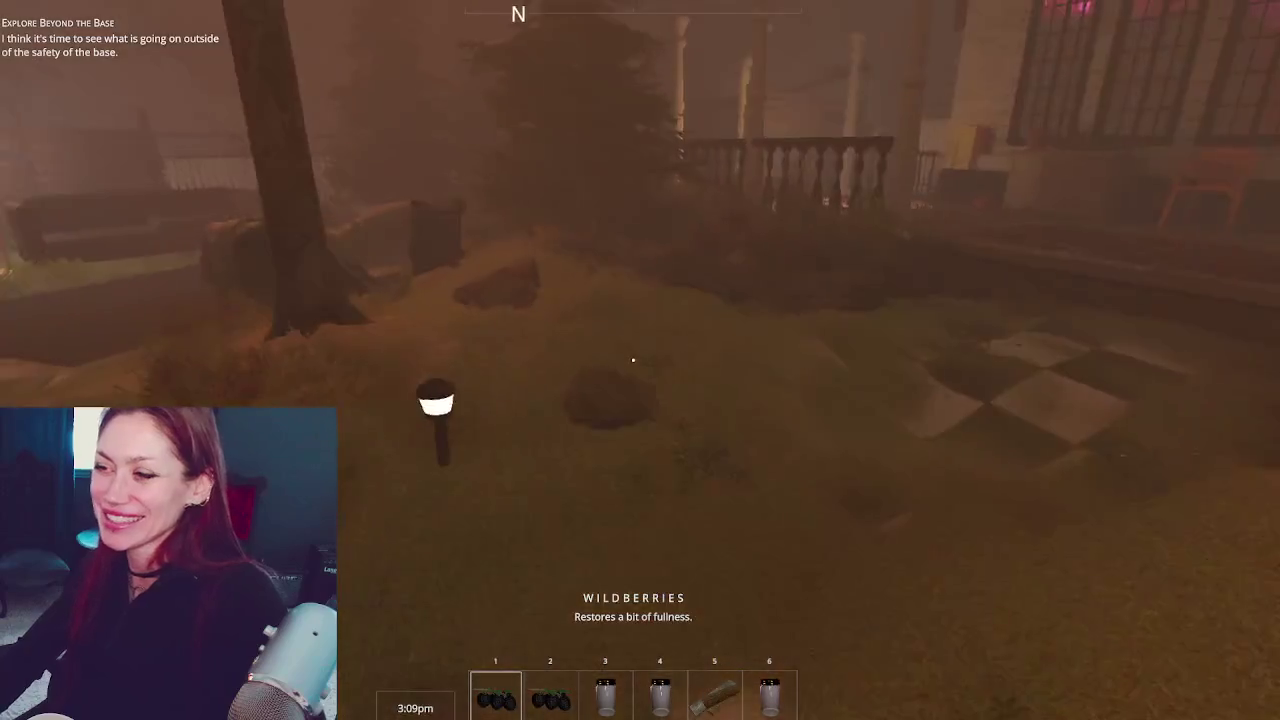
{"action": "key", "text": "w"}
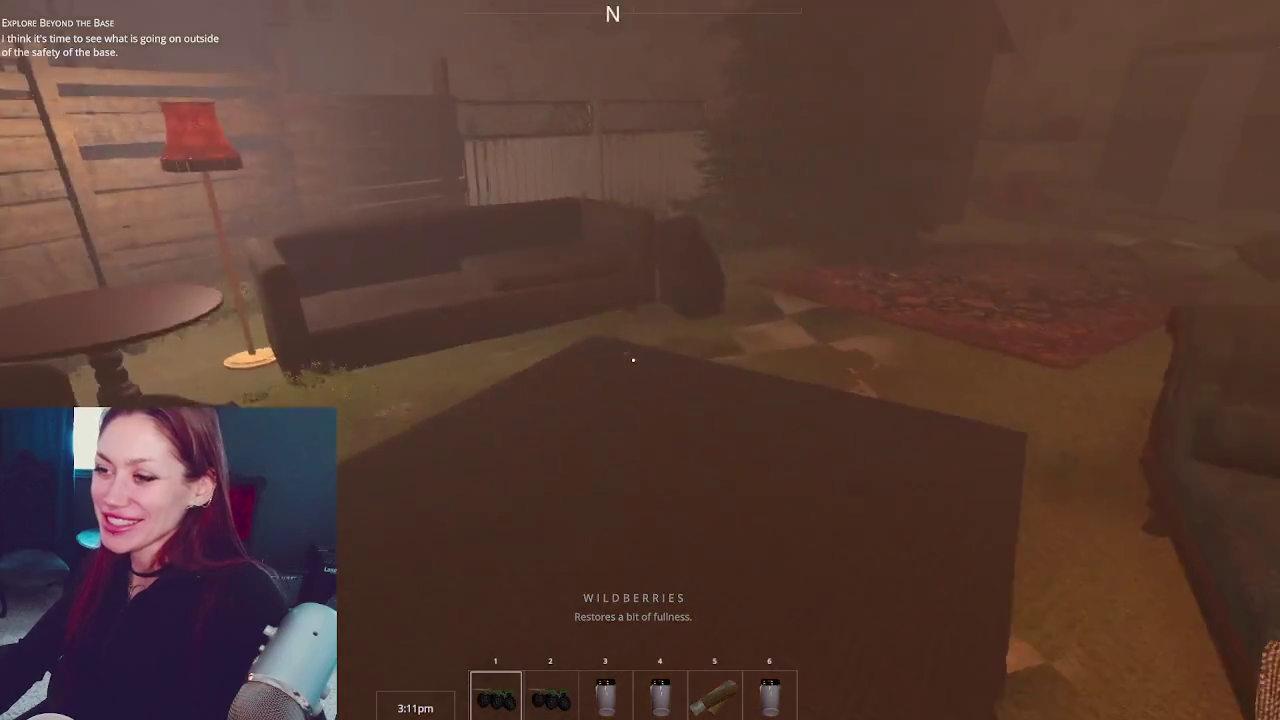
{"action": "key", "text": "w"}
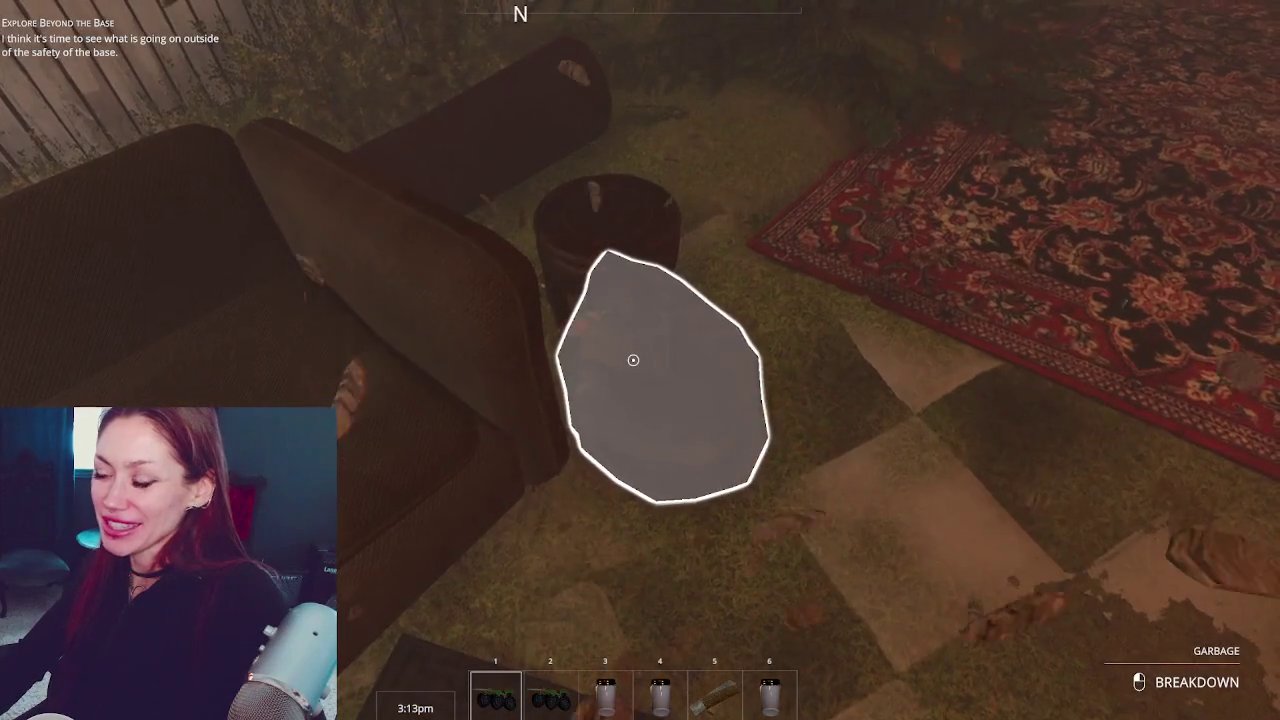
{"action": "left_click", "coordinate": [633, 360]}
Walk to the house door and open the pause menu showing the 5 TP stats
{"action": "key", "text": "w"}
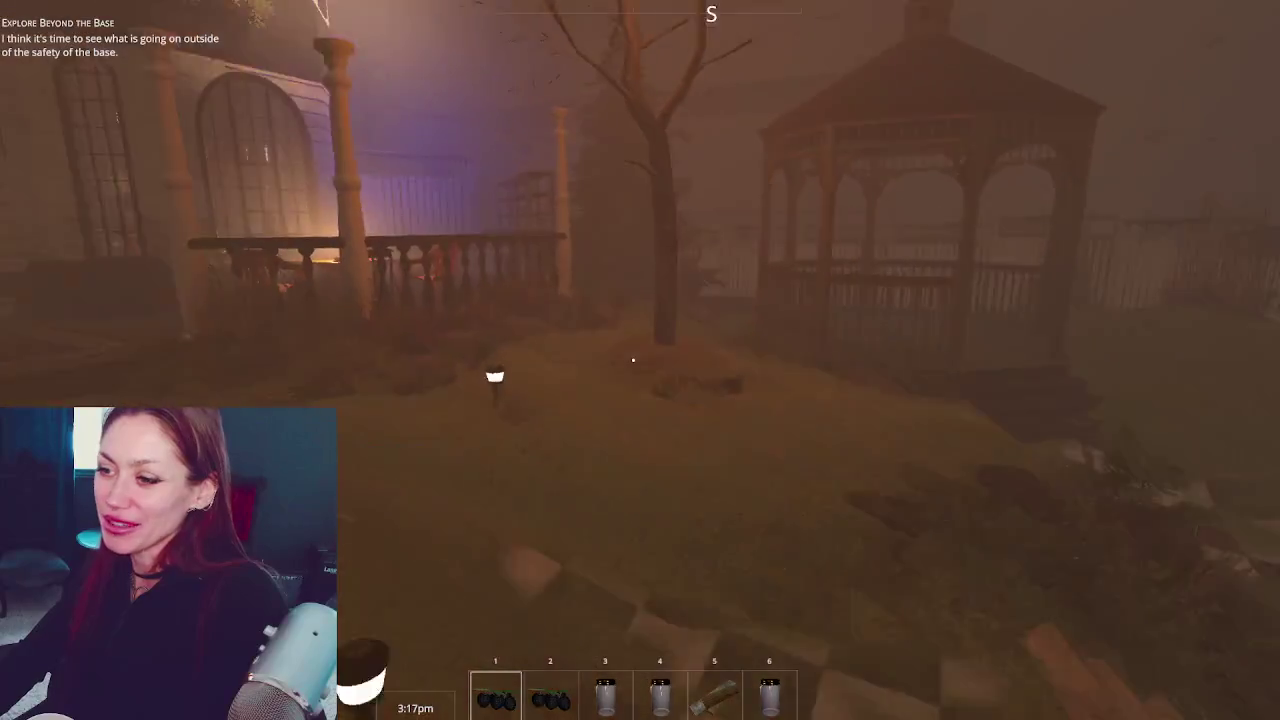
{"action": "key", "text": "w"}
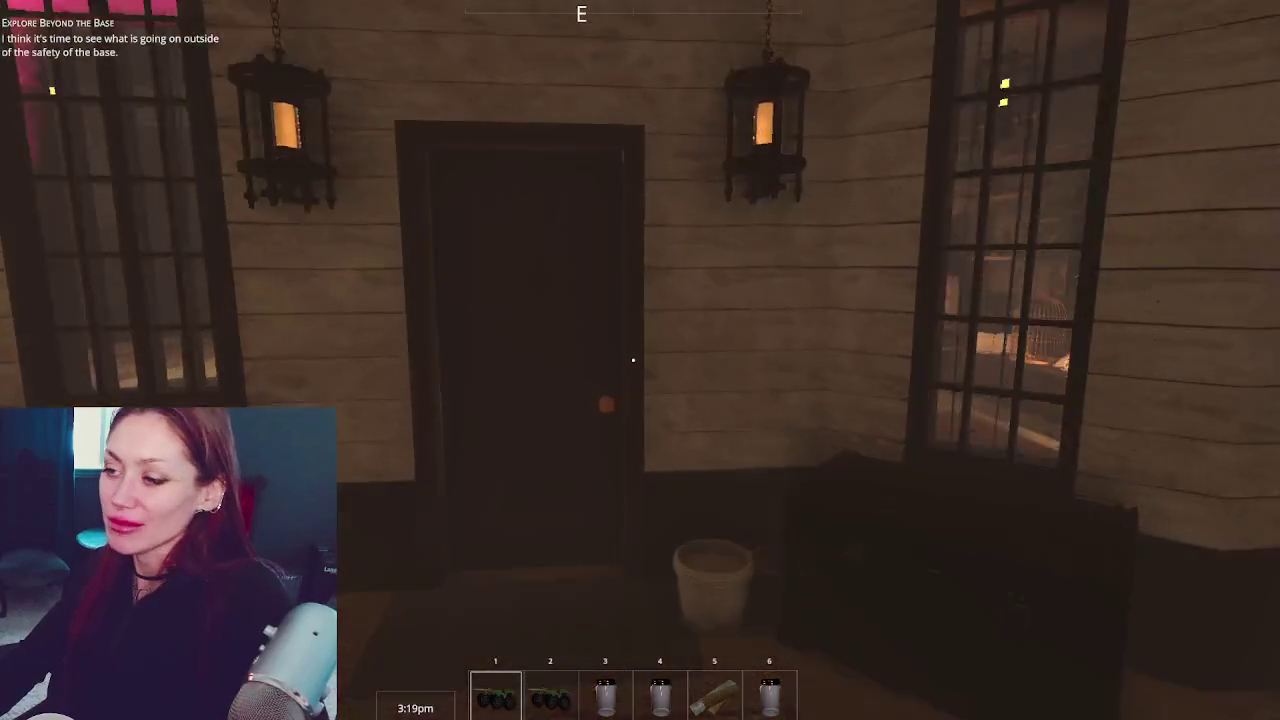
{"action": "key", "text": "w"}
{"action": "key", "text": "Escape"}
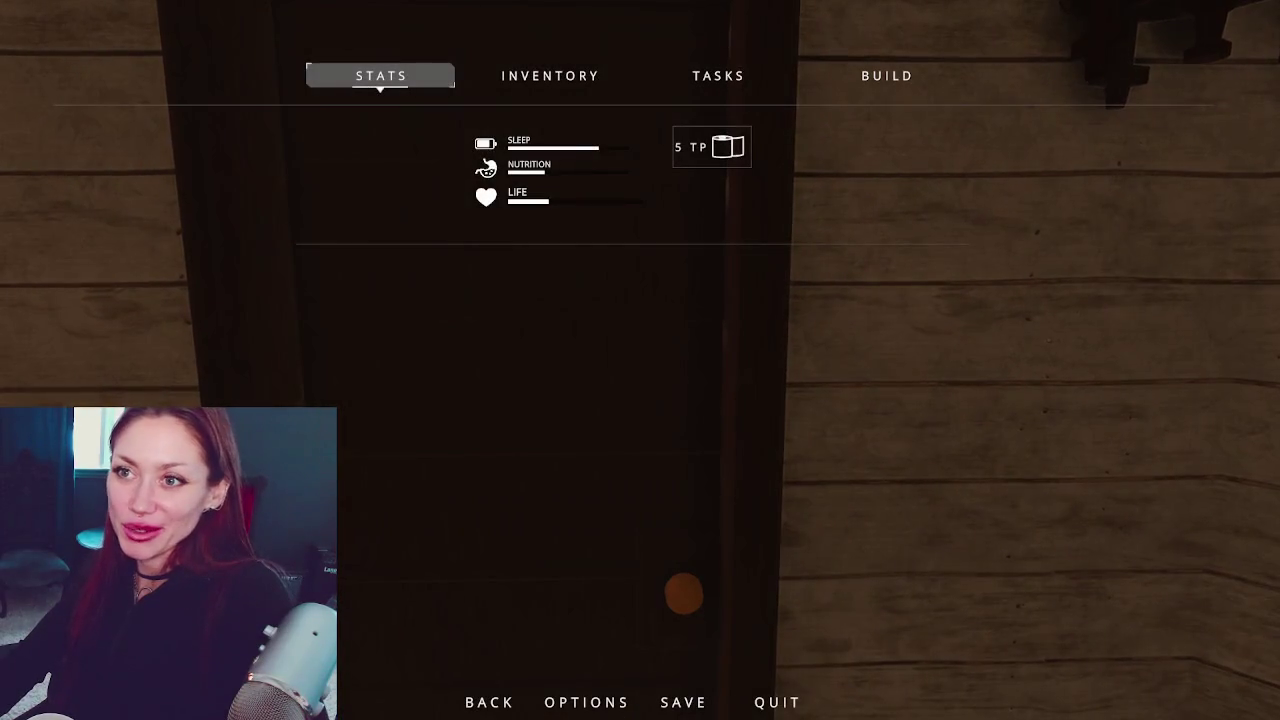
Offer both empty jars at the shop counter, then drop the Tomato Sapling and Kettle from the order
{"action": "key", "text": "ctrl+p"}
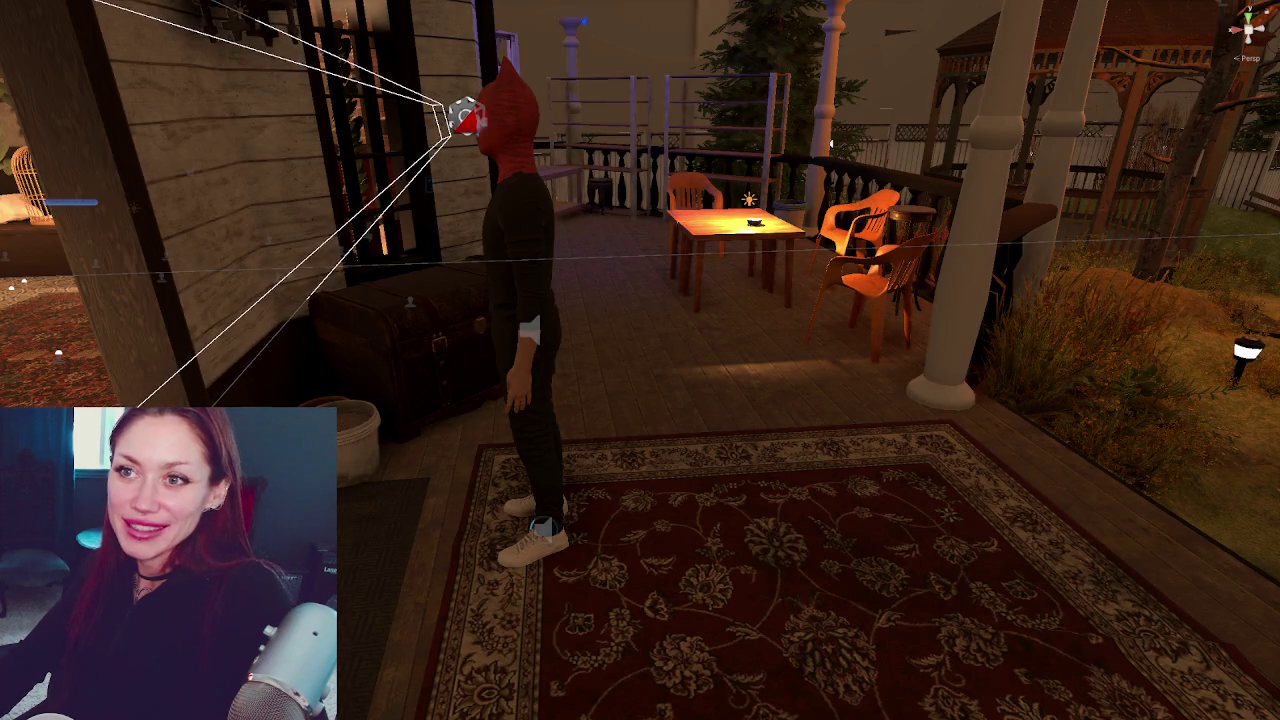
{"action": "key", "text": "Escape"}
{"action": "key", "text": "w"}
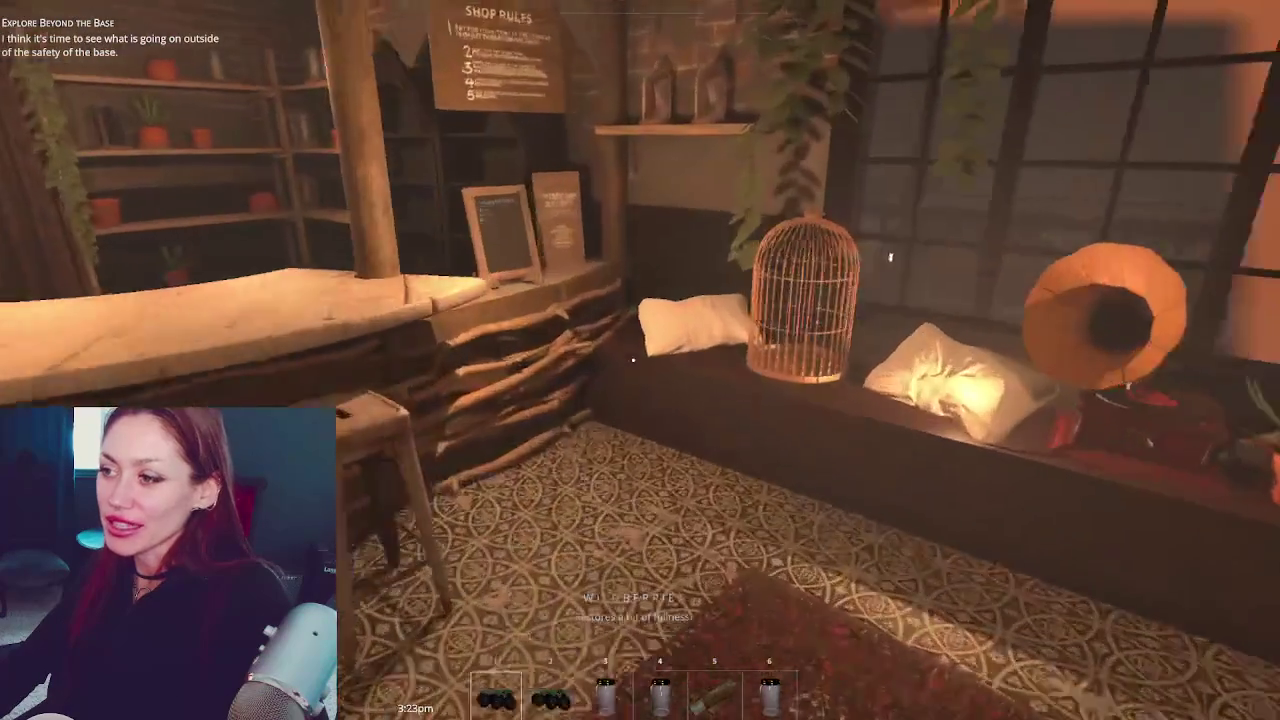
{"action": "key", "text": "e"}
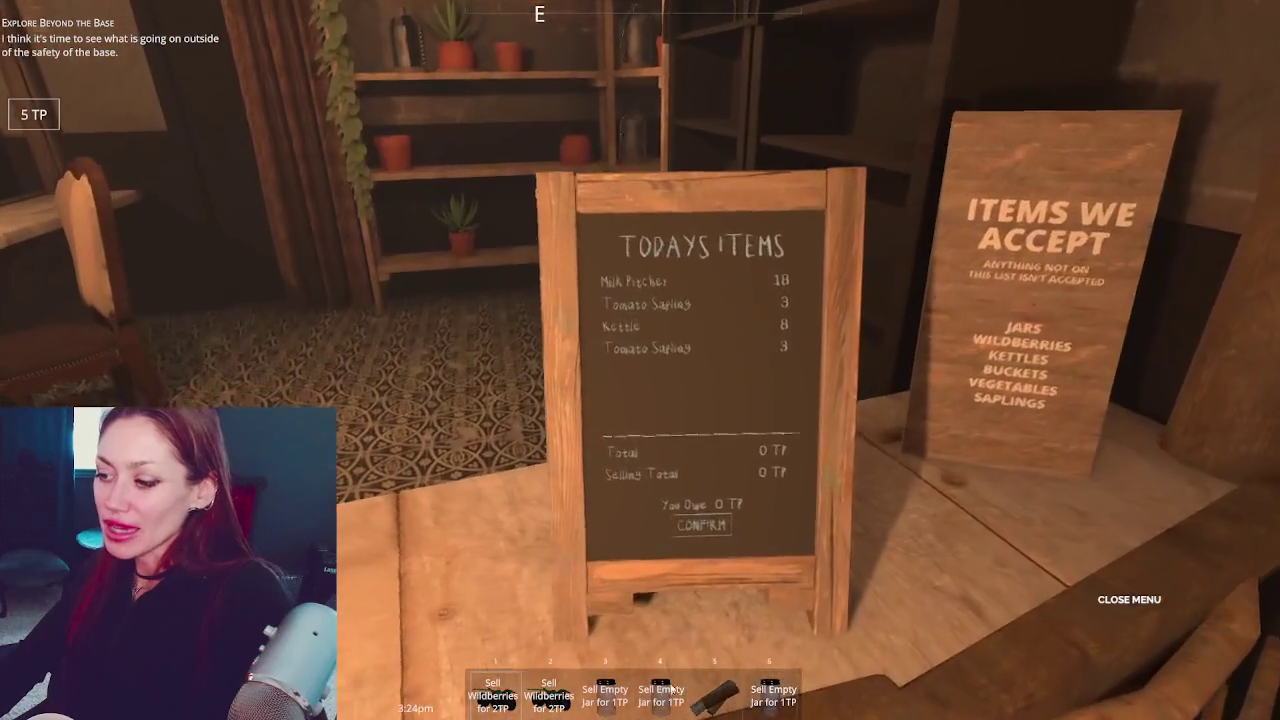
{"action": "left_click", "coordinate": [605, 695]}
{"action": "left_click", "coordinate": [661, 695]}
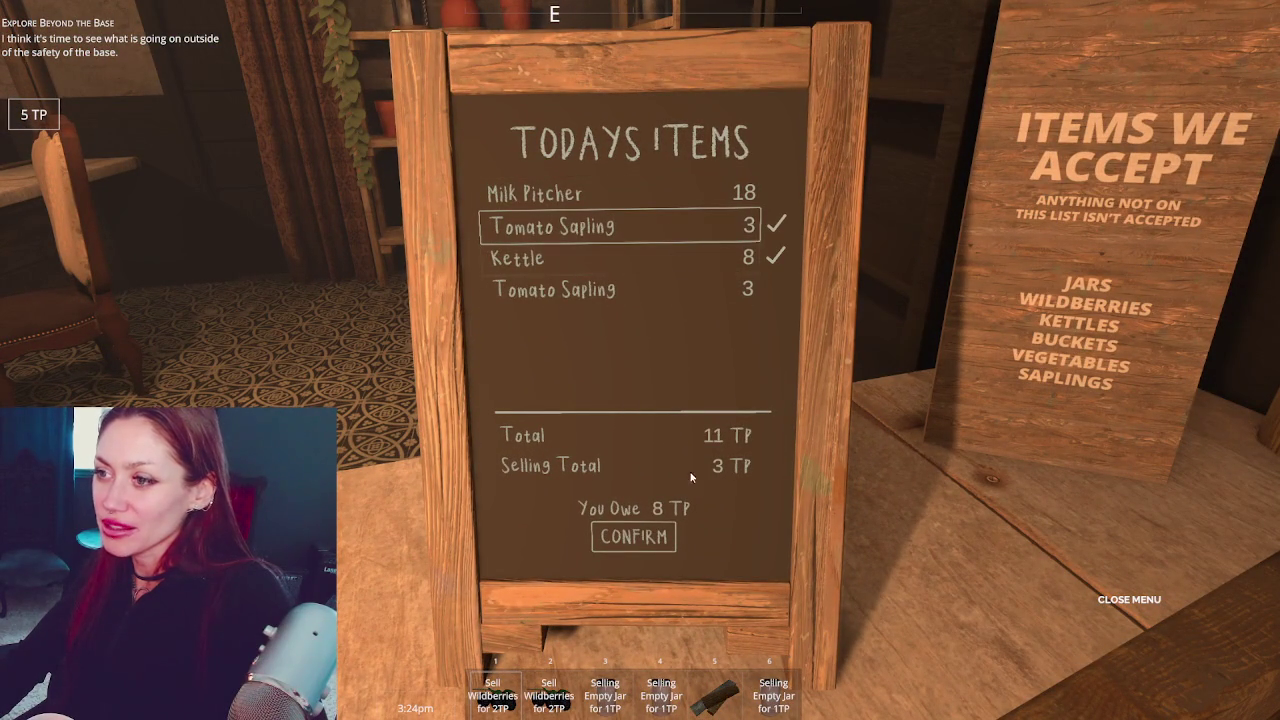
{"action": "left_click", "coordinate": [648, 540]}
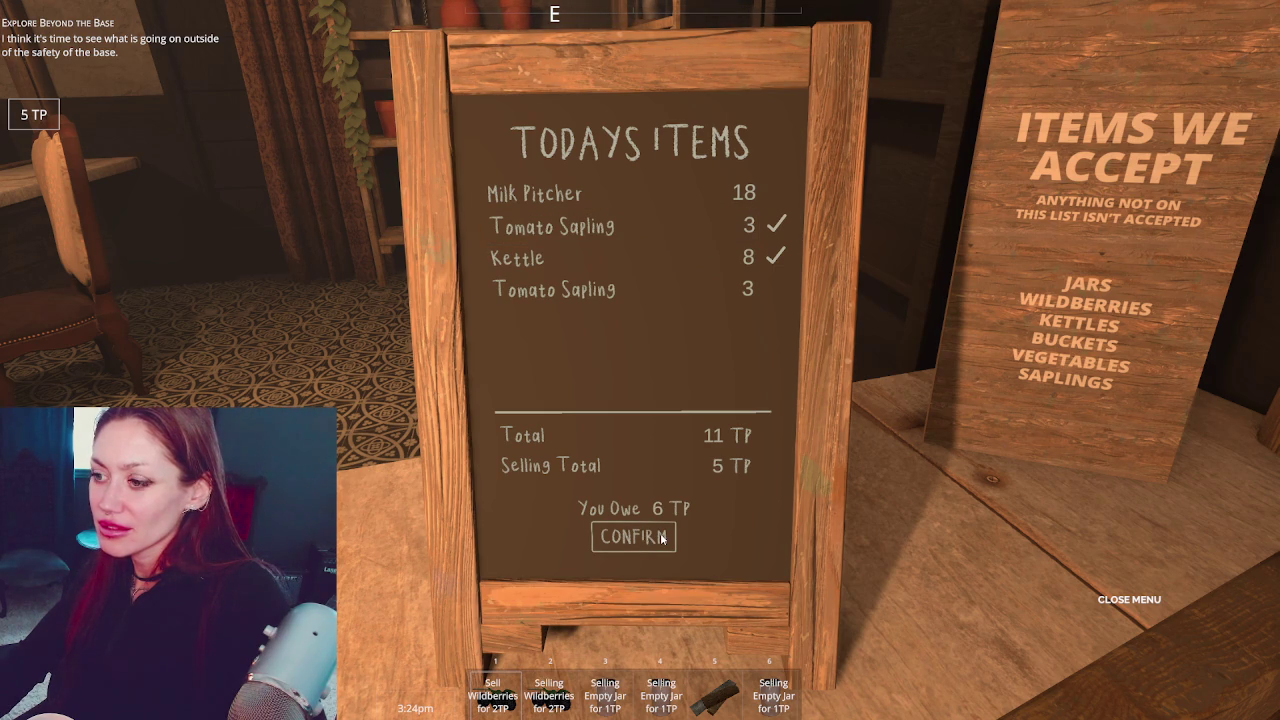
{"action": "left_click", "coordinate": [632, 231]}
{"action": "left_click", "coordinate": [627, 252]}
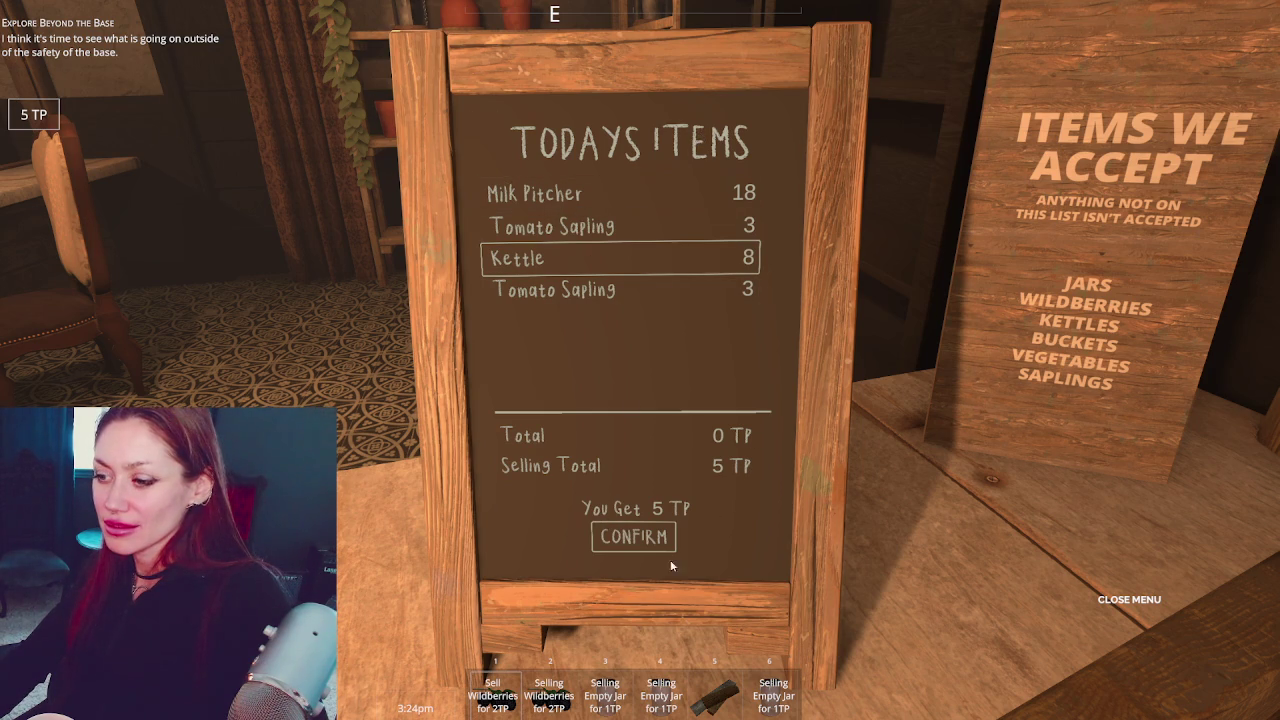
Reopen the trading board and buy the Kettle
{"action": "key", "text": "Escape"}
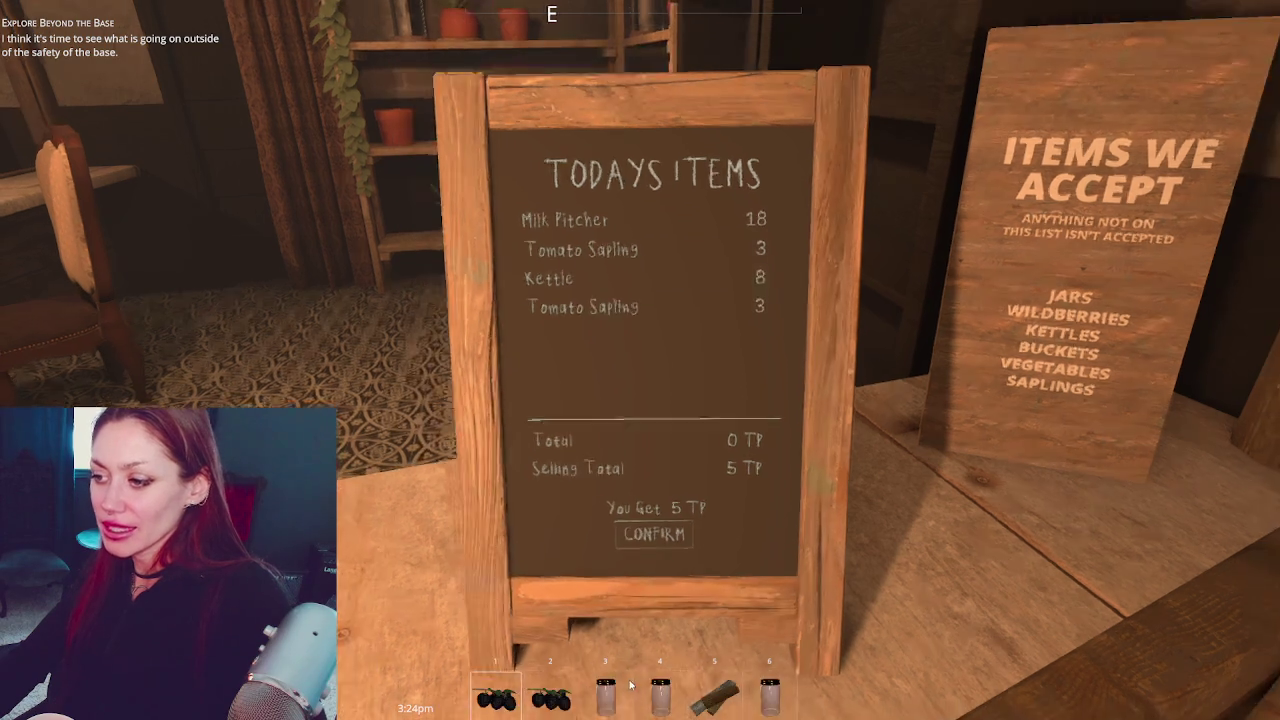
{"action": "key", "text": "e"}
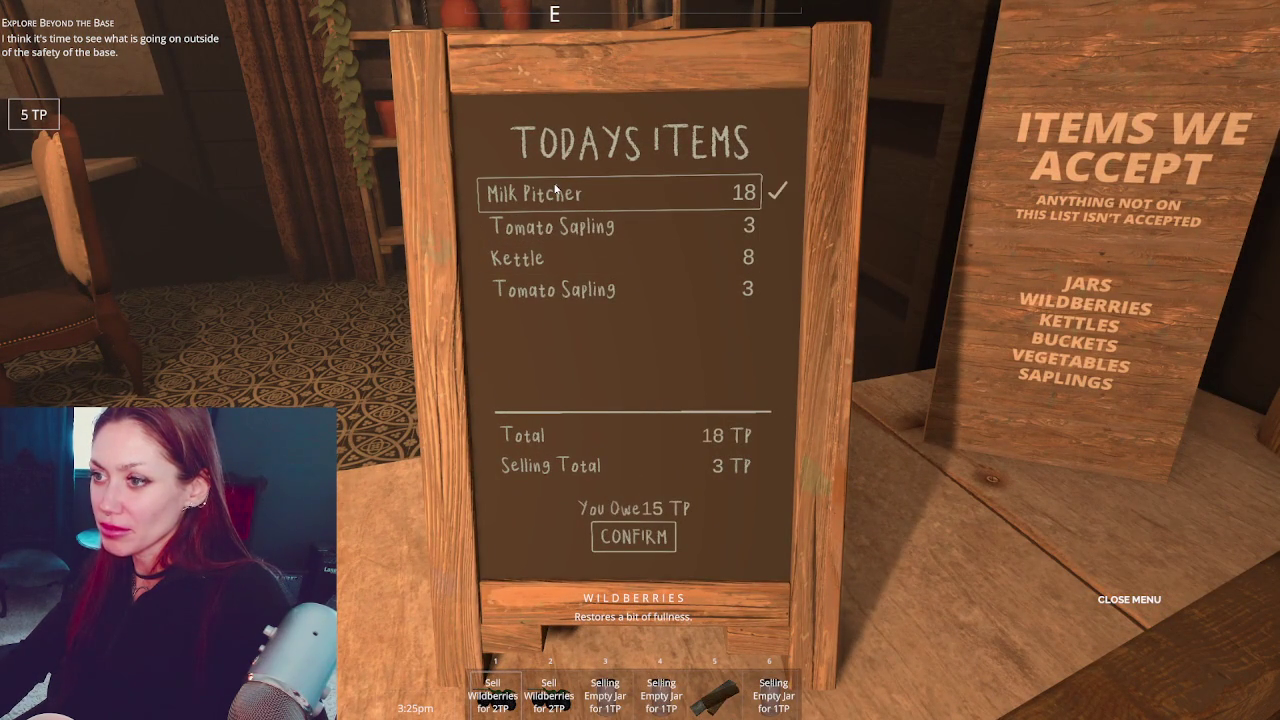
{"action": "left_click", "coordinate": [558, 250]}
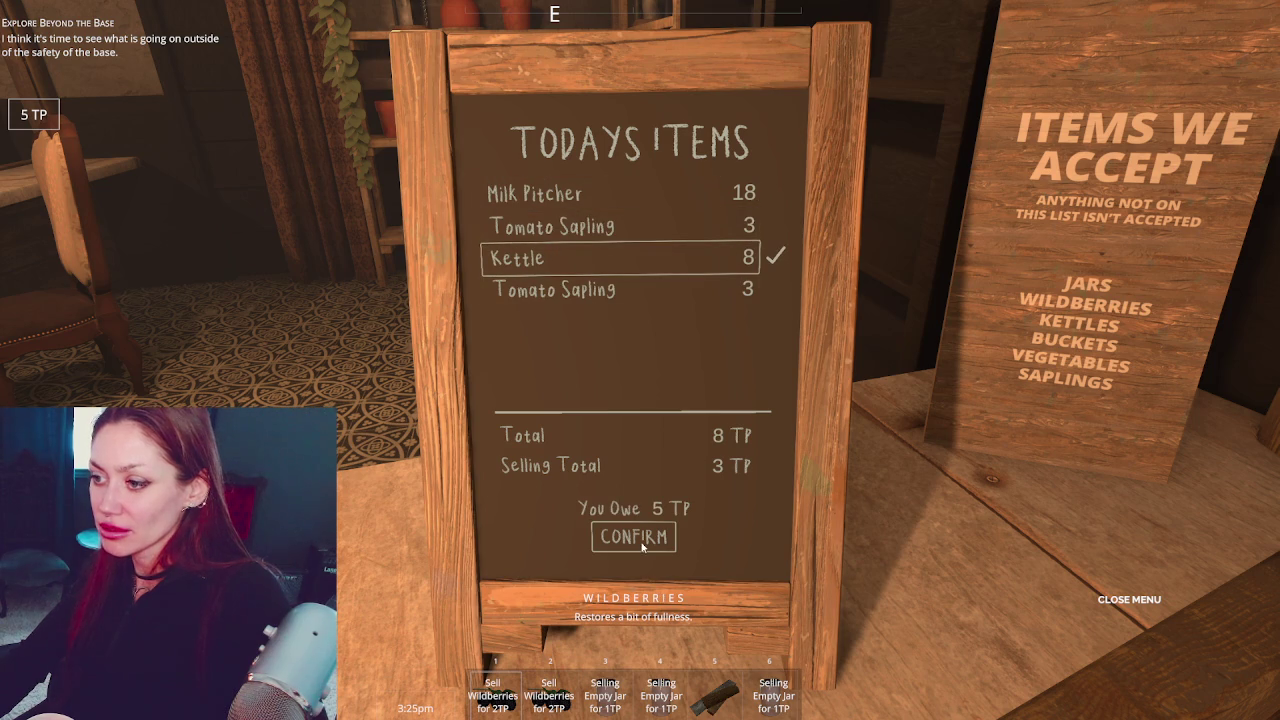
{"action": "left_click", "coordinate": [643, 546]}
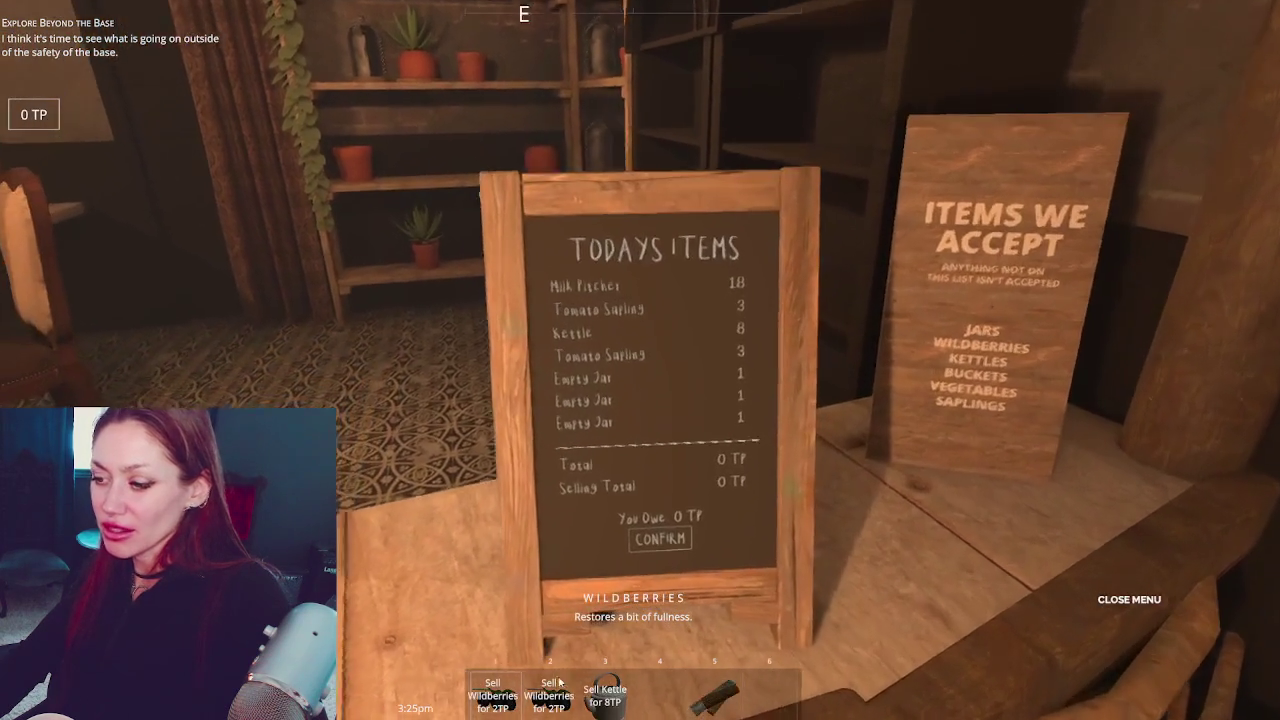
Trade both wildberries for the Tomato Sapling, leaving 0 TP
{"action": "key", "text": "1"}
{"action": "key", "text": "2"}
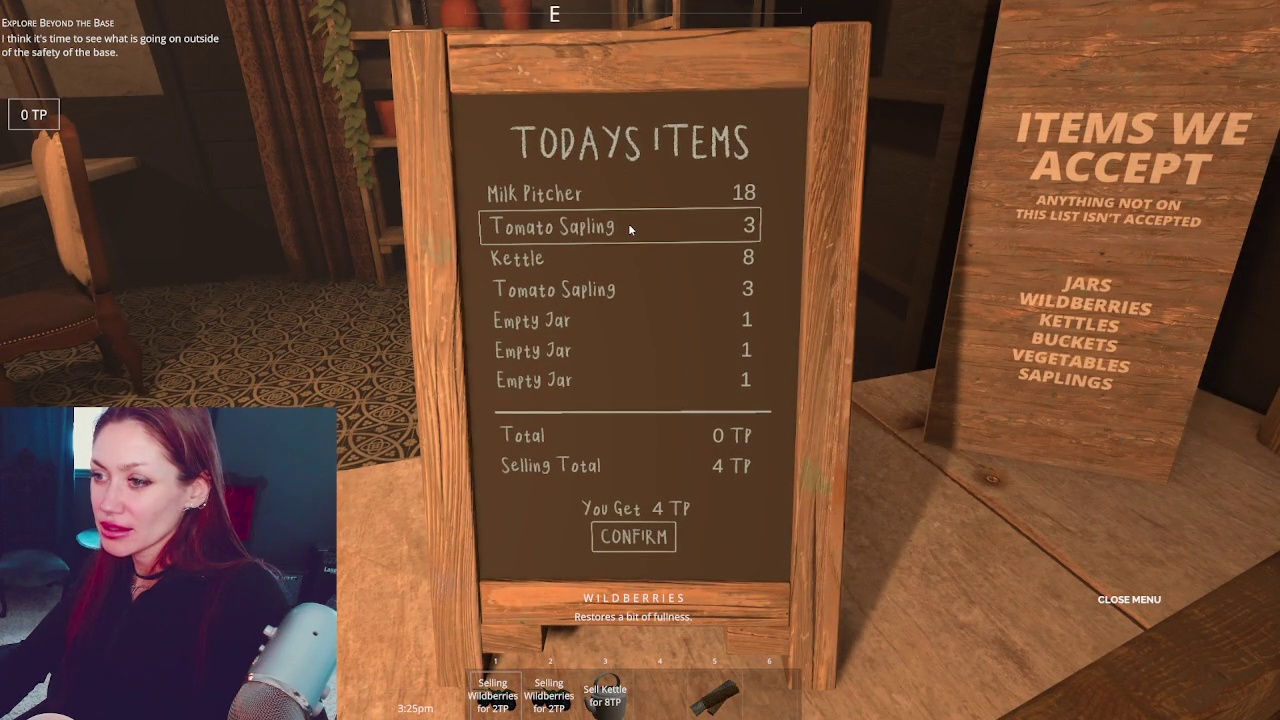
{"action": "left_click", "coordinate": [628, 229]}
{"action": "left_click", "coordinate": [646, 540]}
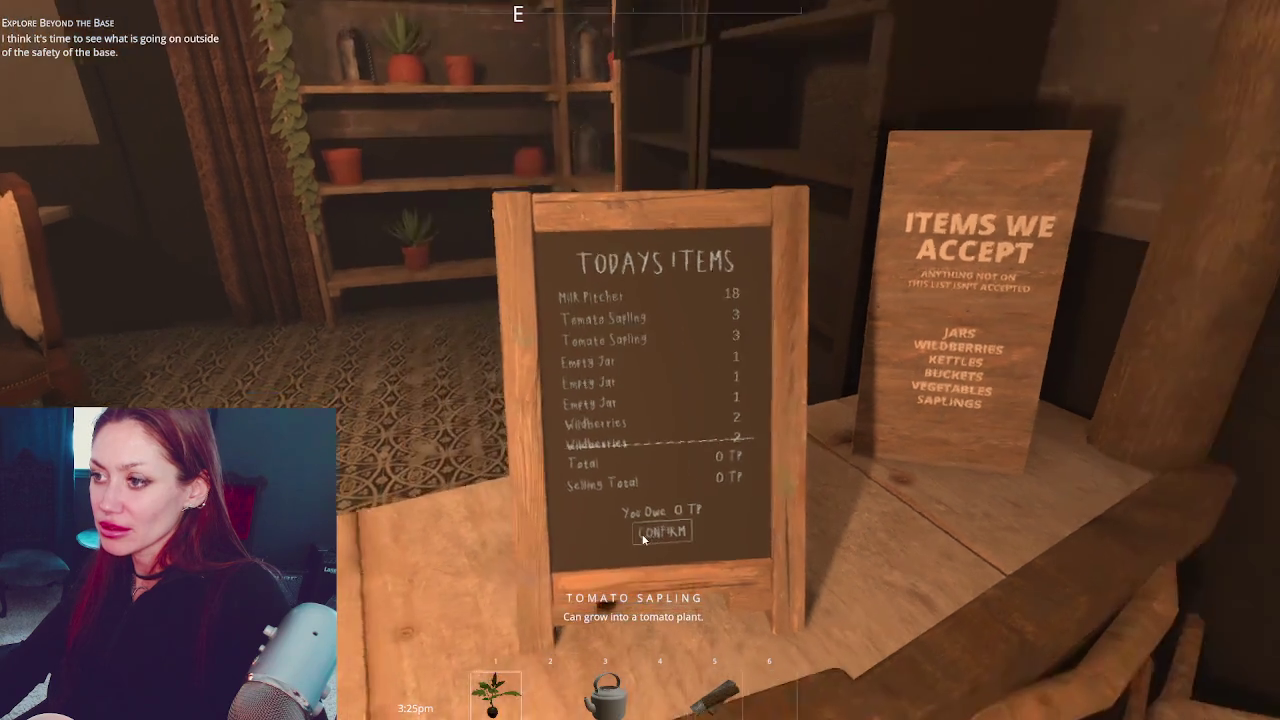
Walk from the shop to the signboard and travel back Home
{"action": "key", "text": "w"}
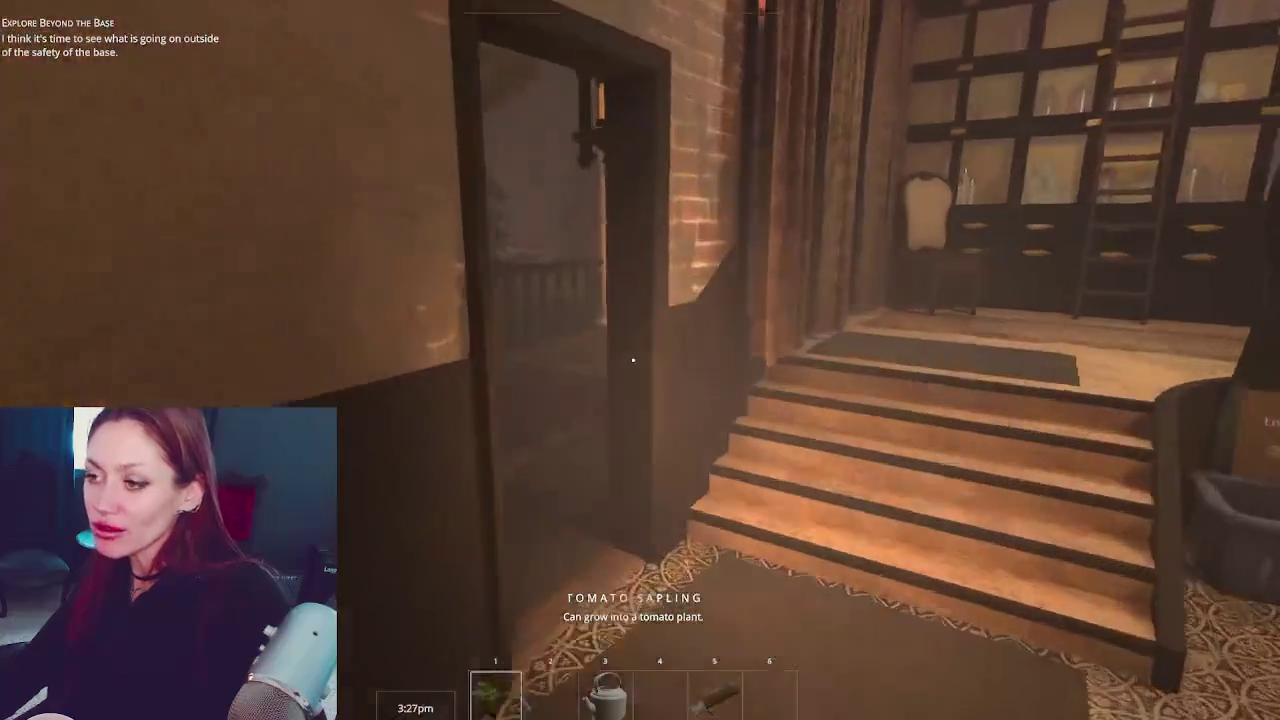
{"action": "key", "text": "w"}
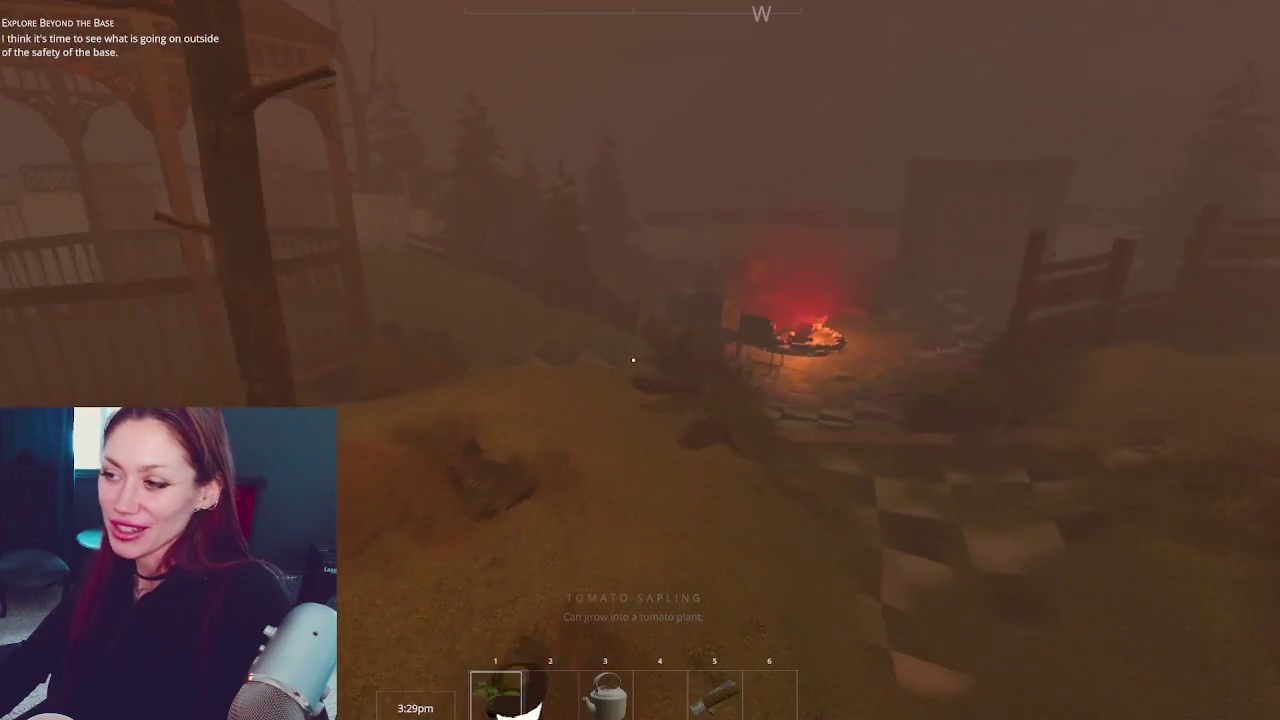
{"action": "key", "text": "w"}
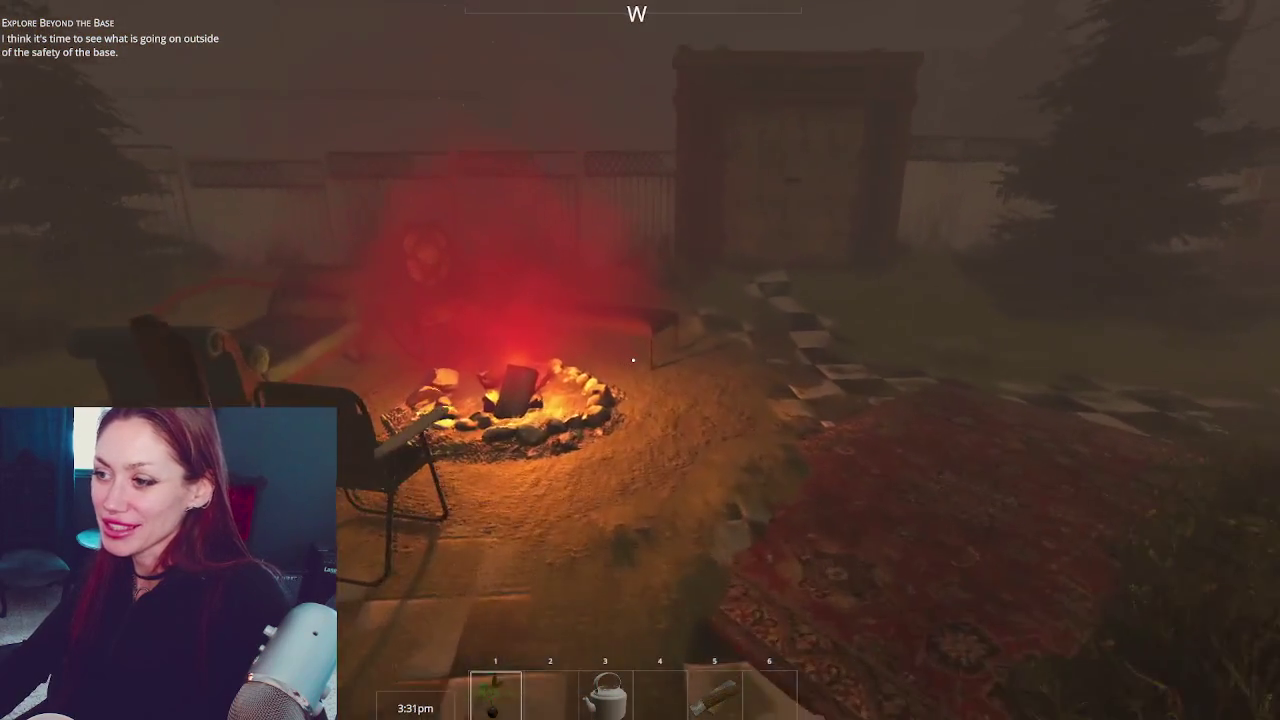
{"action": "key", "text": "w"}
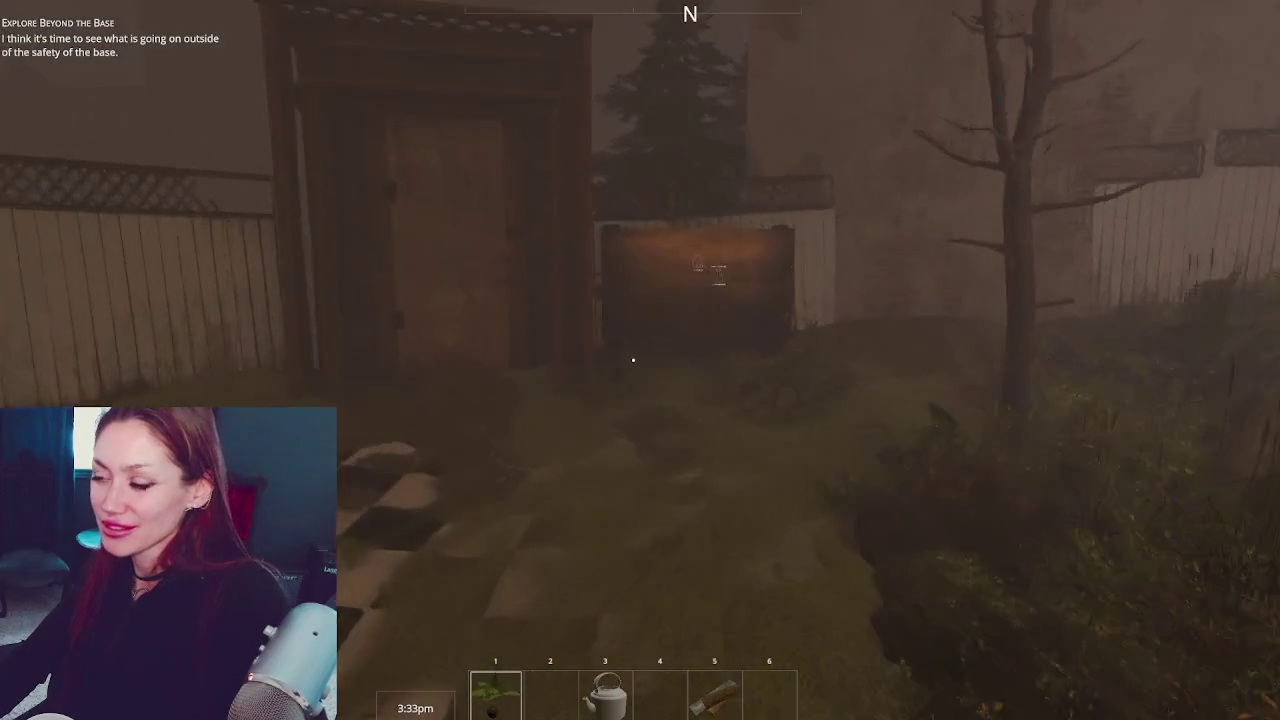
{"action": "key", "text": "e"}
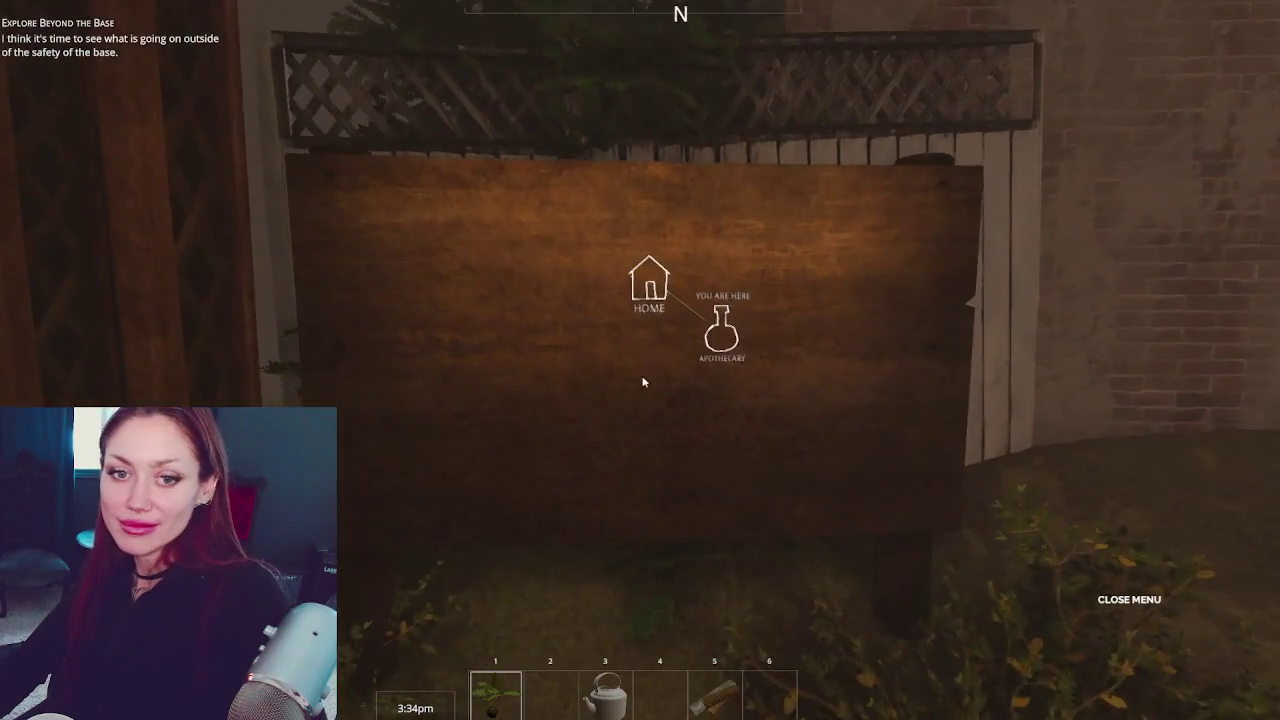
{"action": "left_click", "coordinate": [605, 225]}
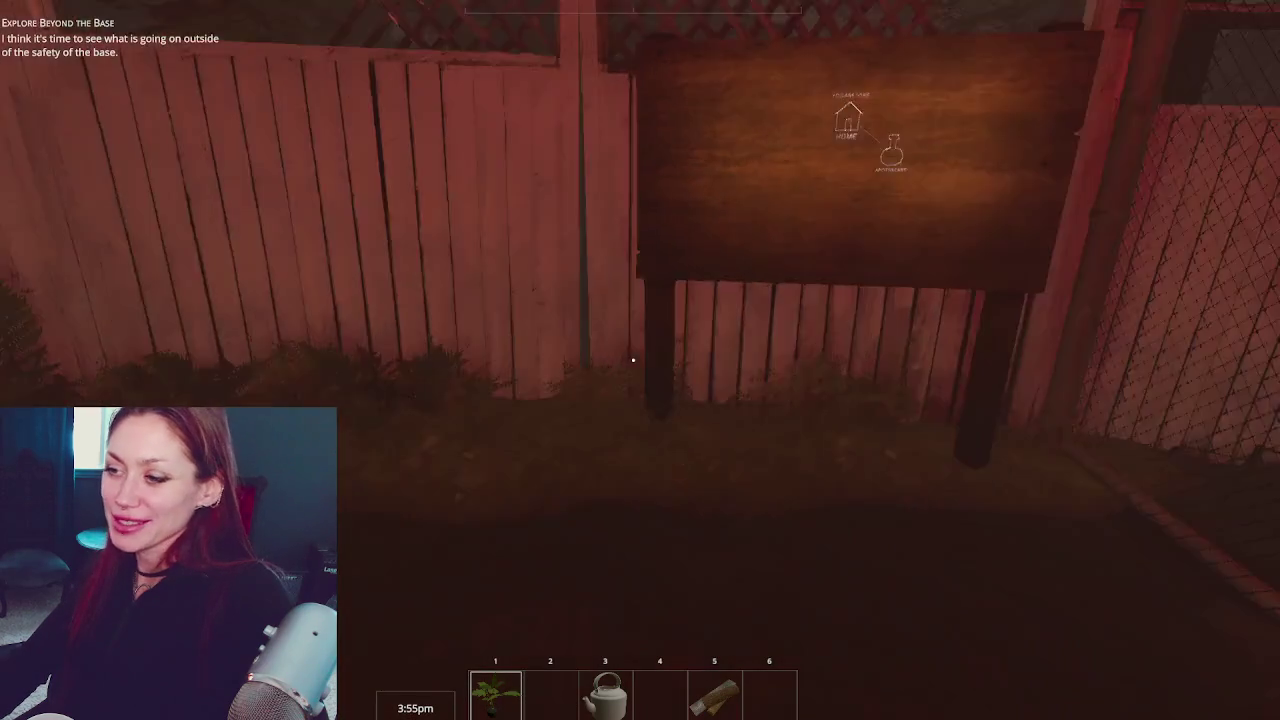
Walk down the alley, through the wooden gate, and over to the water pump
{"action": "key", "text": "w"}
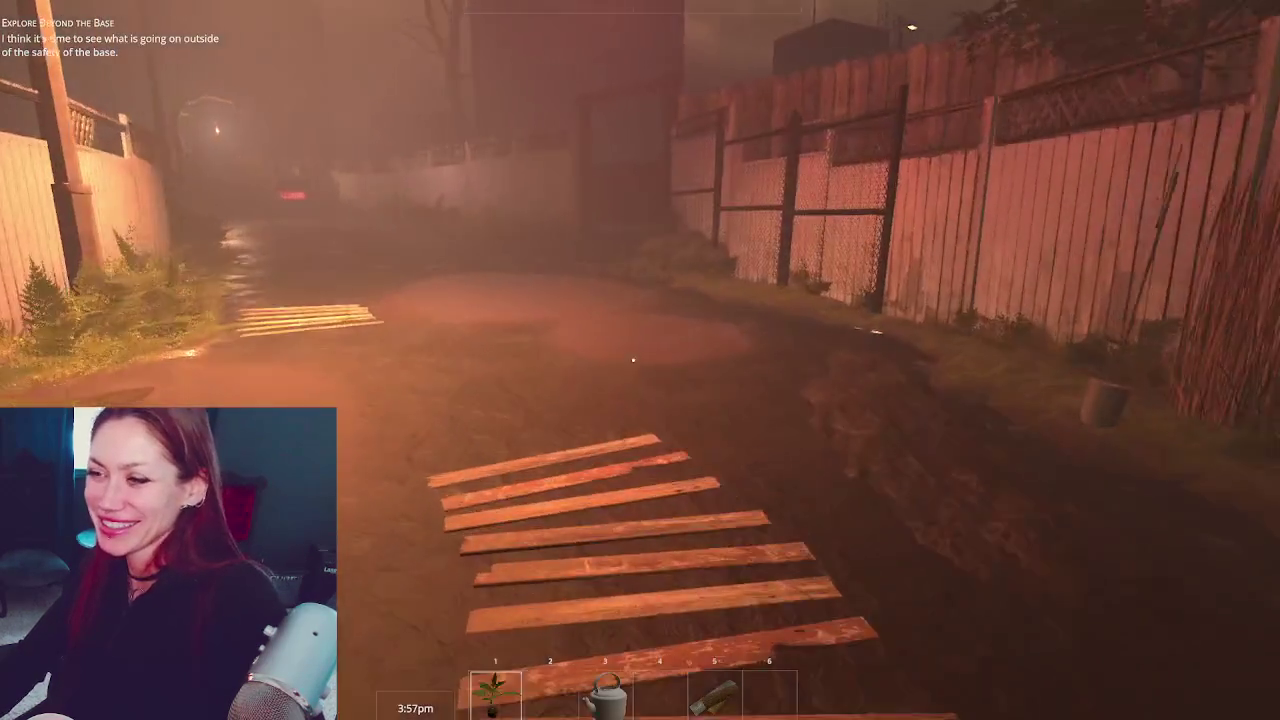
{"action": "key", "text": "w"}
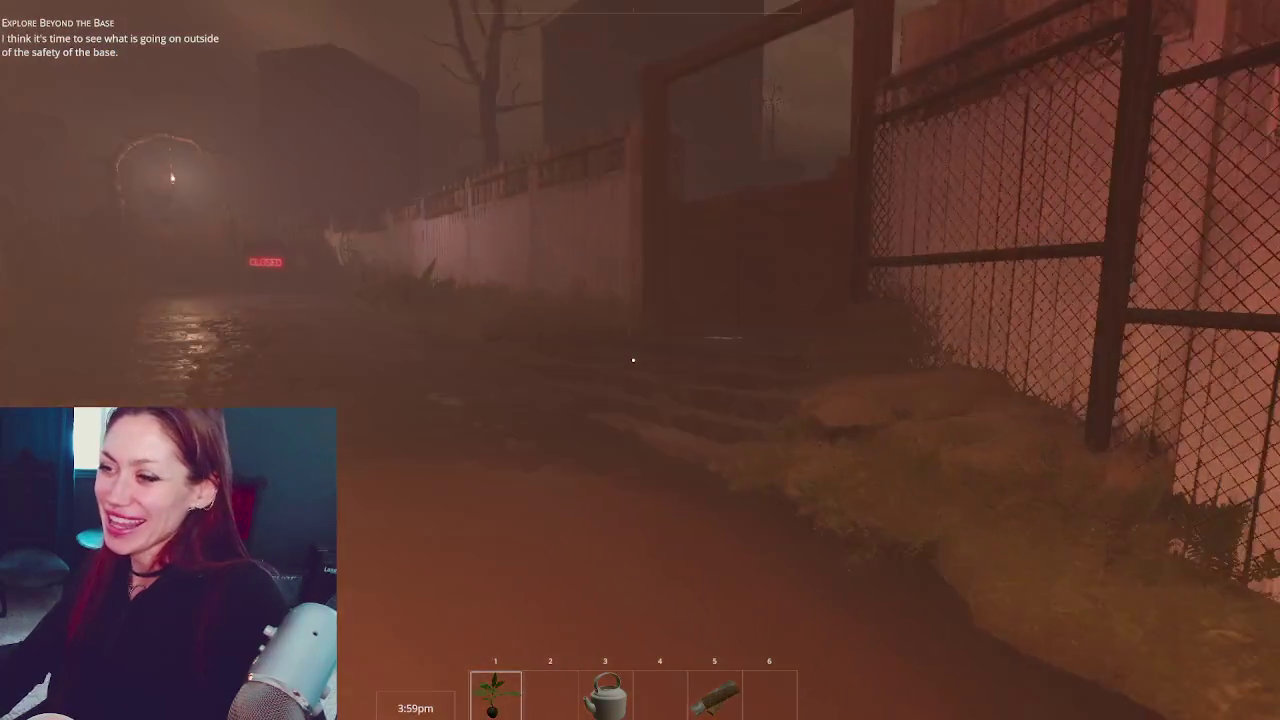
{"action": "key", "text": "w"}
{"action": "key", "text": "e"}
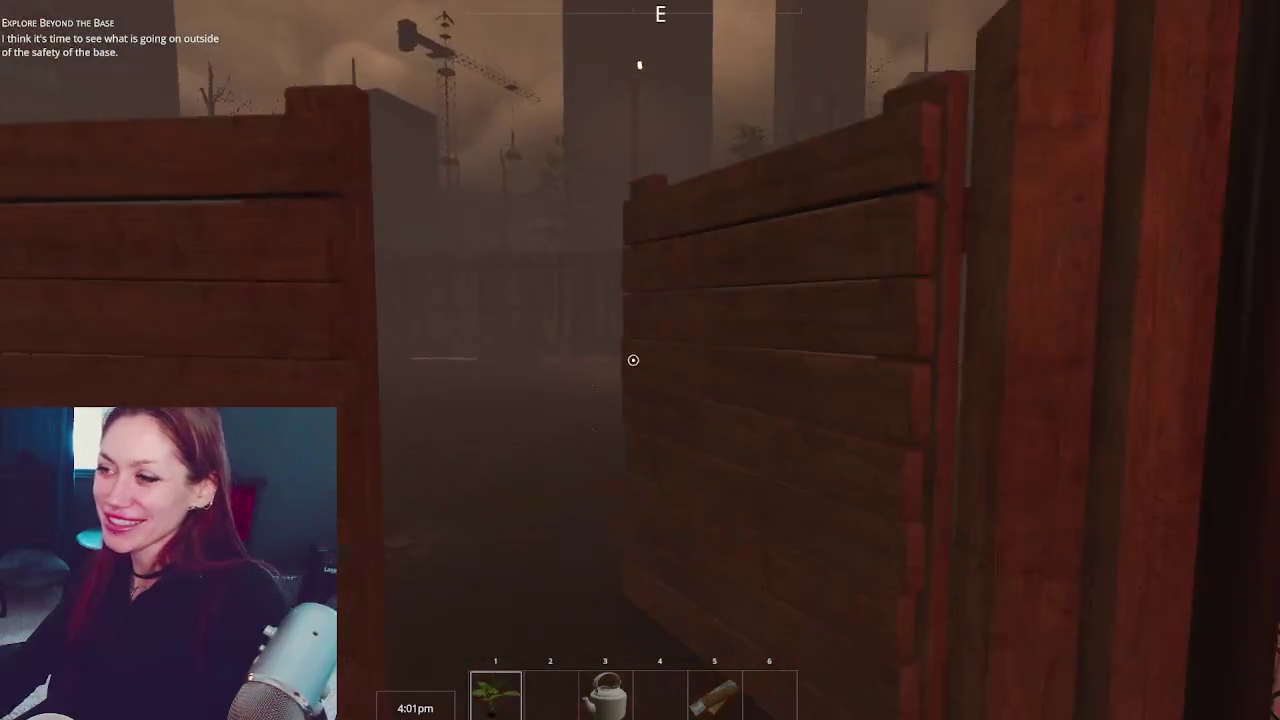
{"action": "key", "text": "w"}
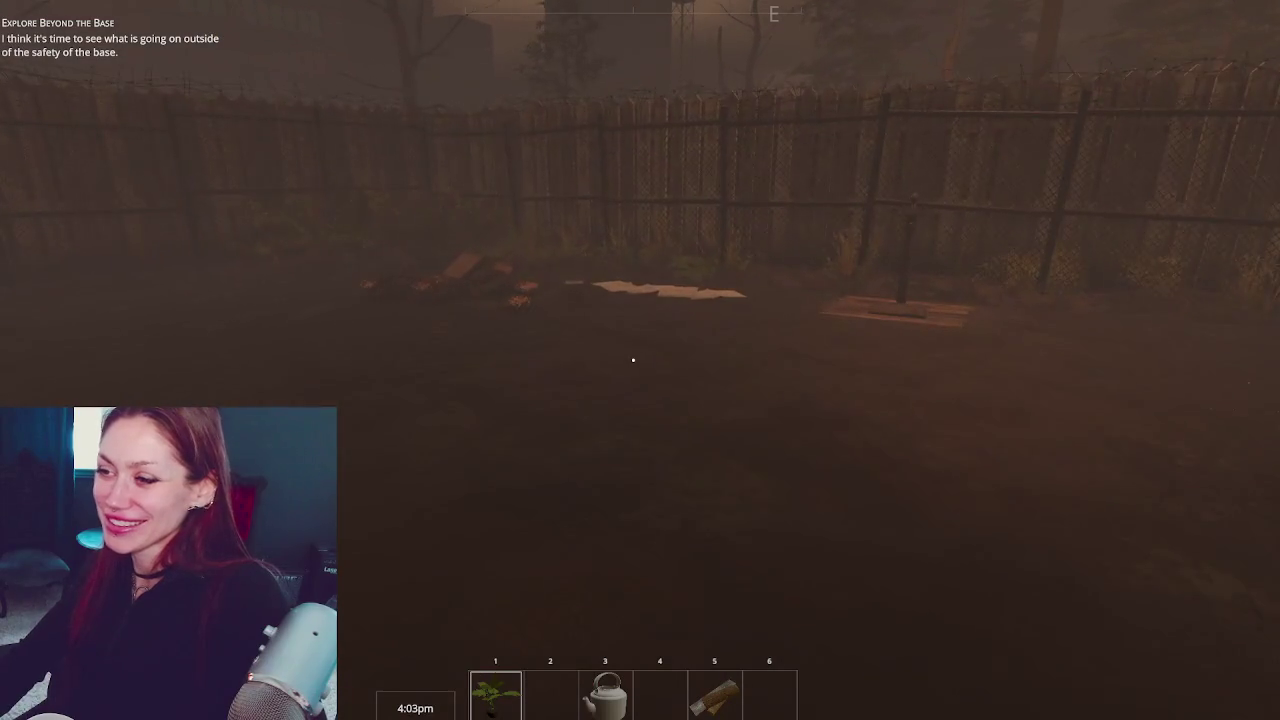
{"action": "key", "text": "w"}
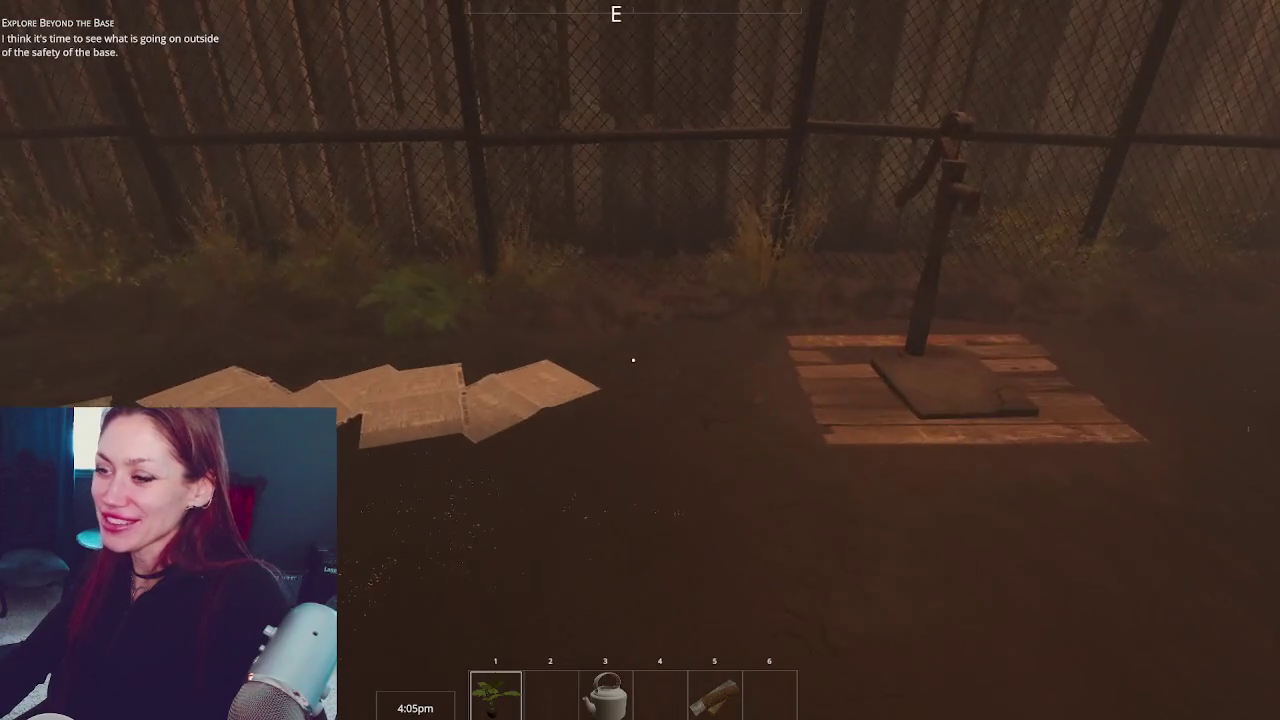
{"action": "key", "text": "w"}
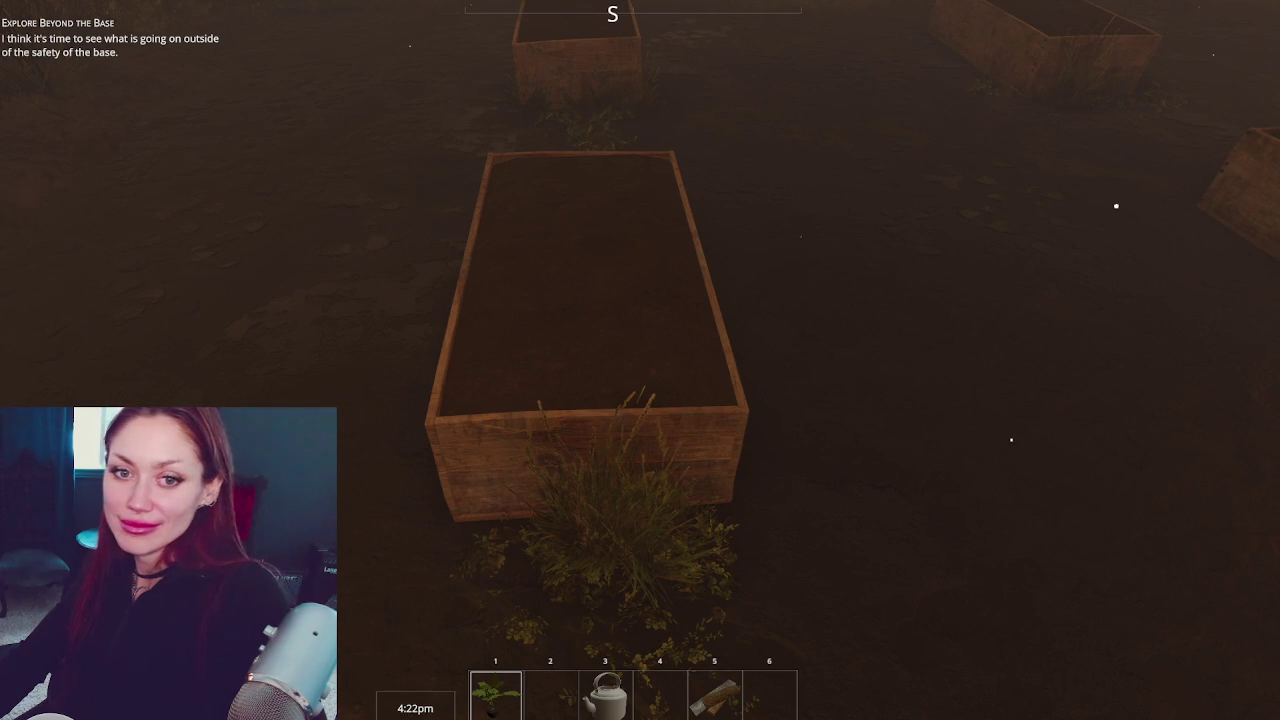
Plant the tomato sapling in the planter, fill the kettle at the pump, and water it
{"action": "left_click", "coordinate": [589, 377]}
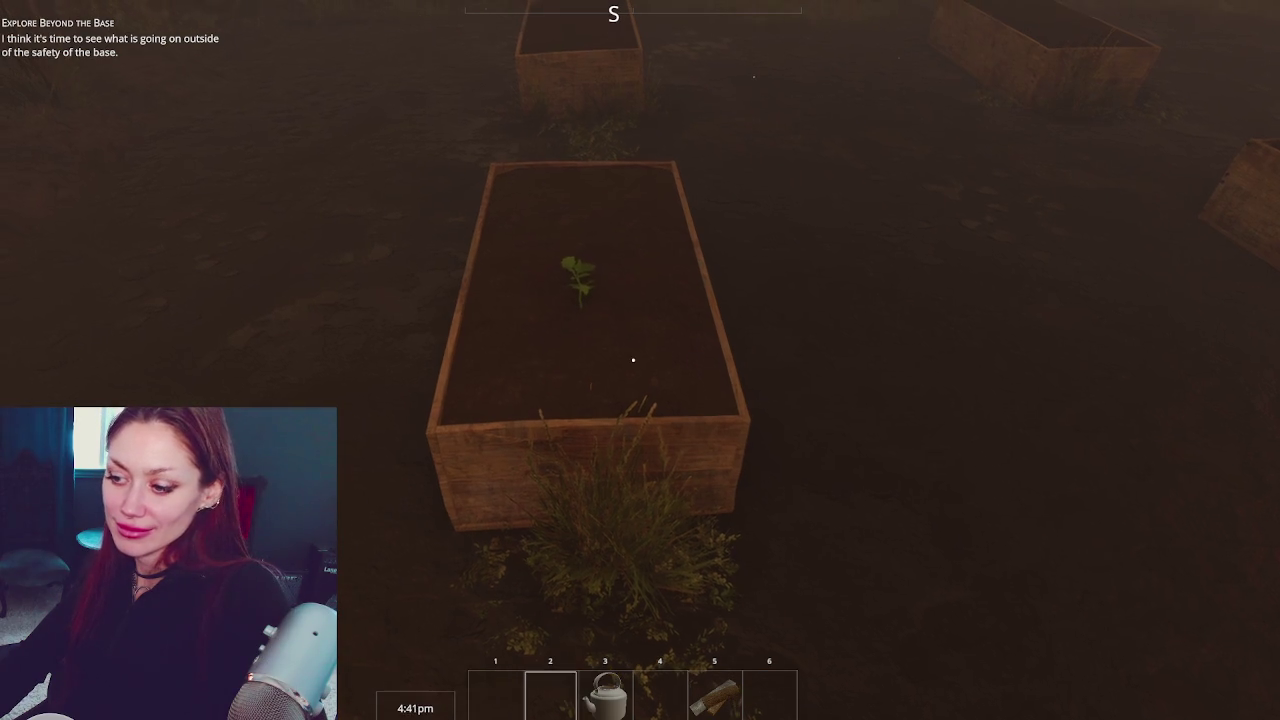
{"action": "key", "text": "3"}
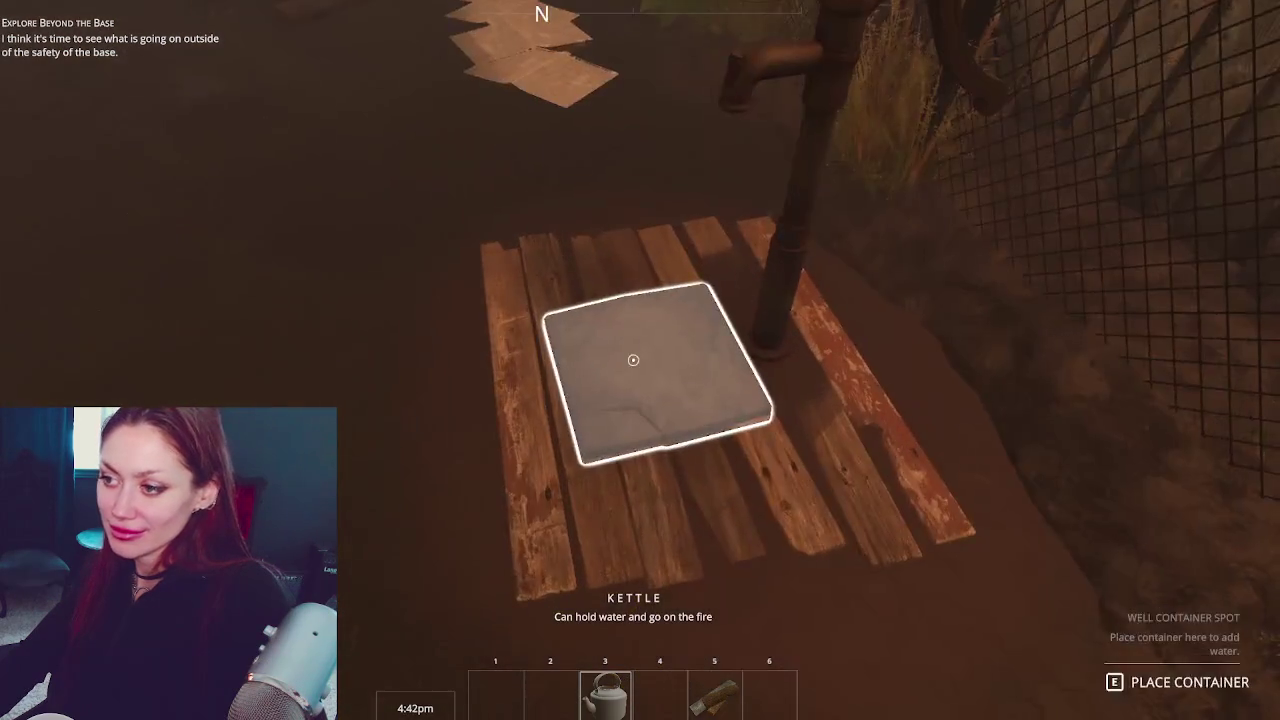
{"action": "left_click", "coordinate": [633, 360]}
{"action": "left_click", "coordinate": [633, 360]}
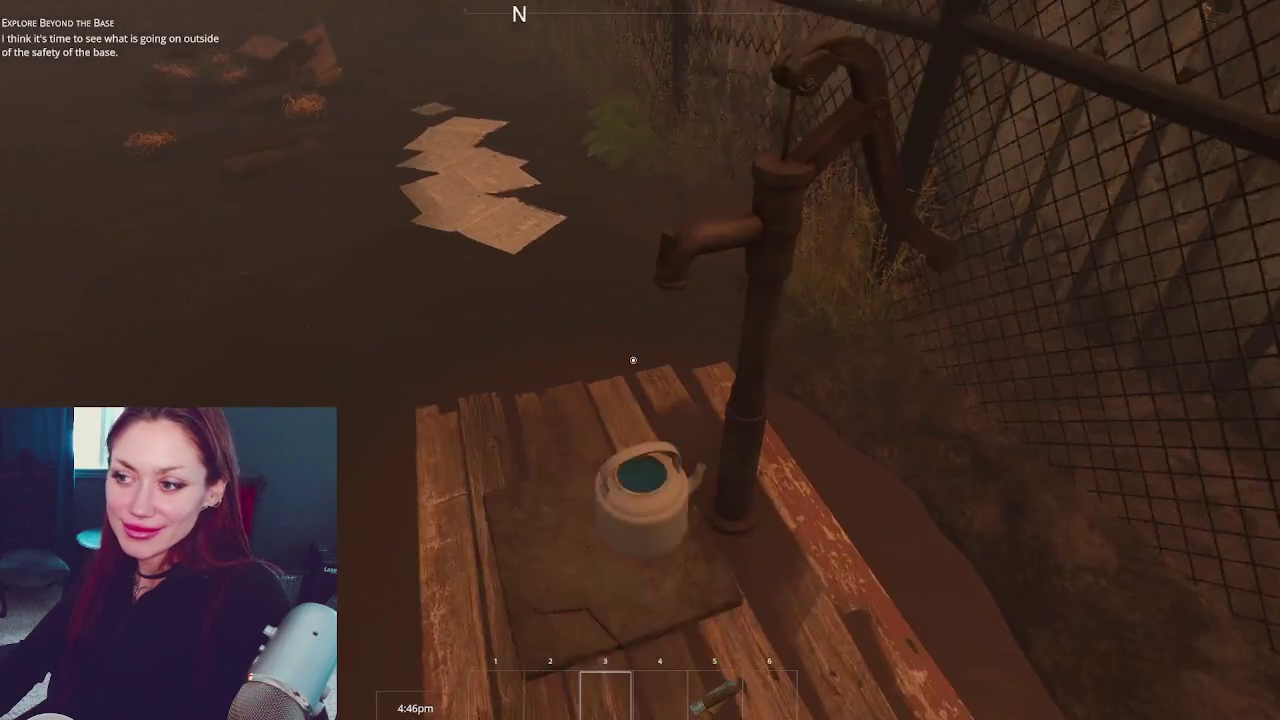
{"action": "left_click", "coordinate": [633, 360]}
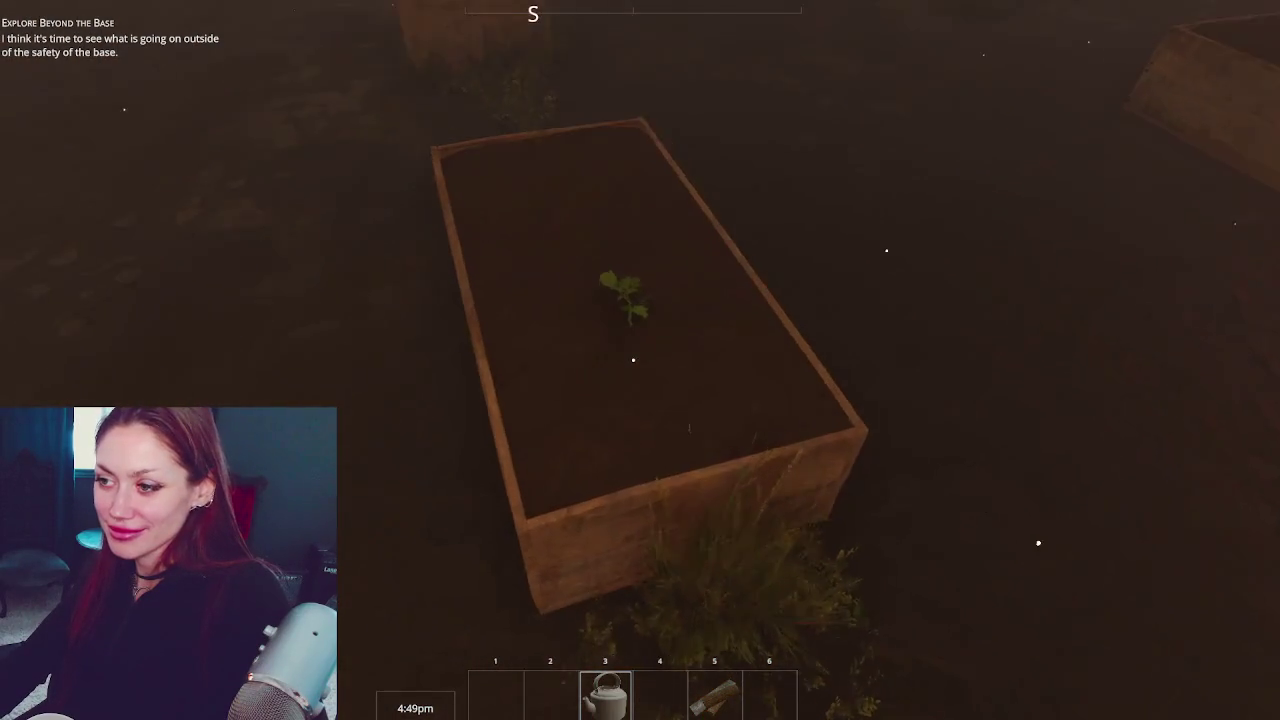
{"action": "left_click", "coordinate": [633, 360]}
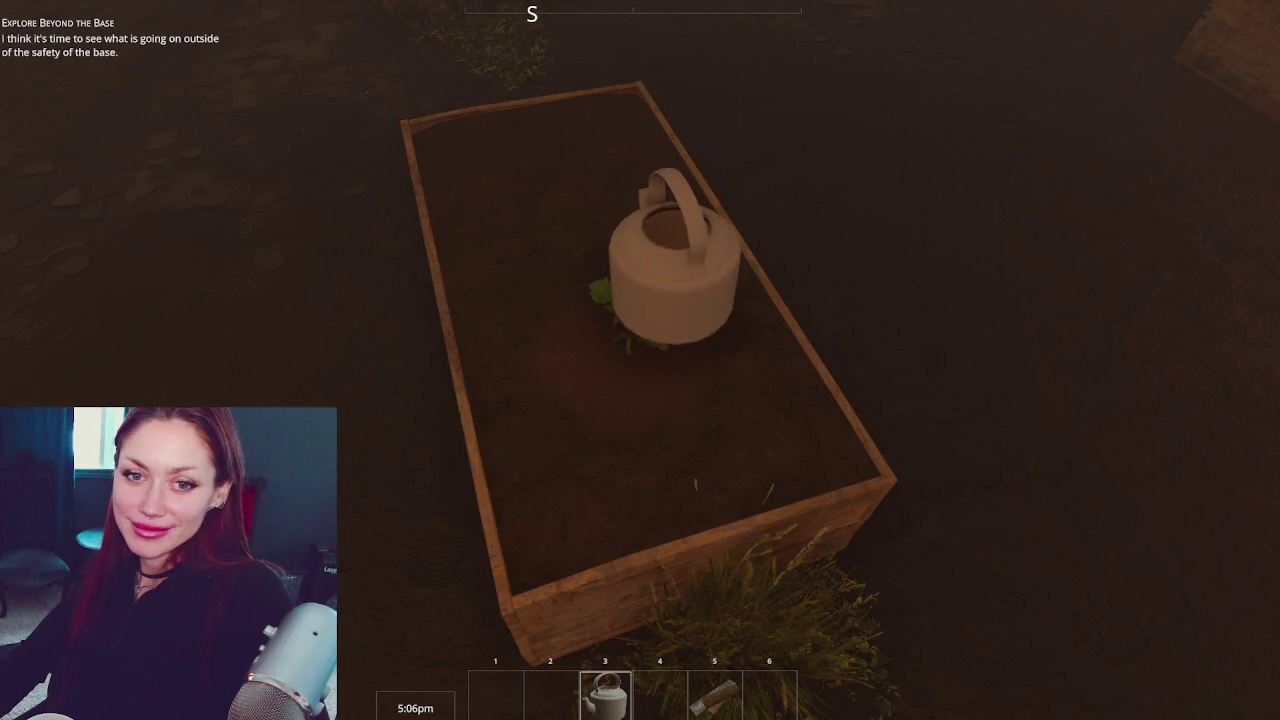
Walk along the fence to the berry bush and eat the wildberries
{"action": "key", "text": "w"}
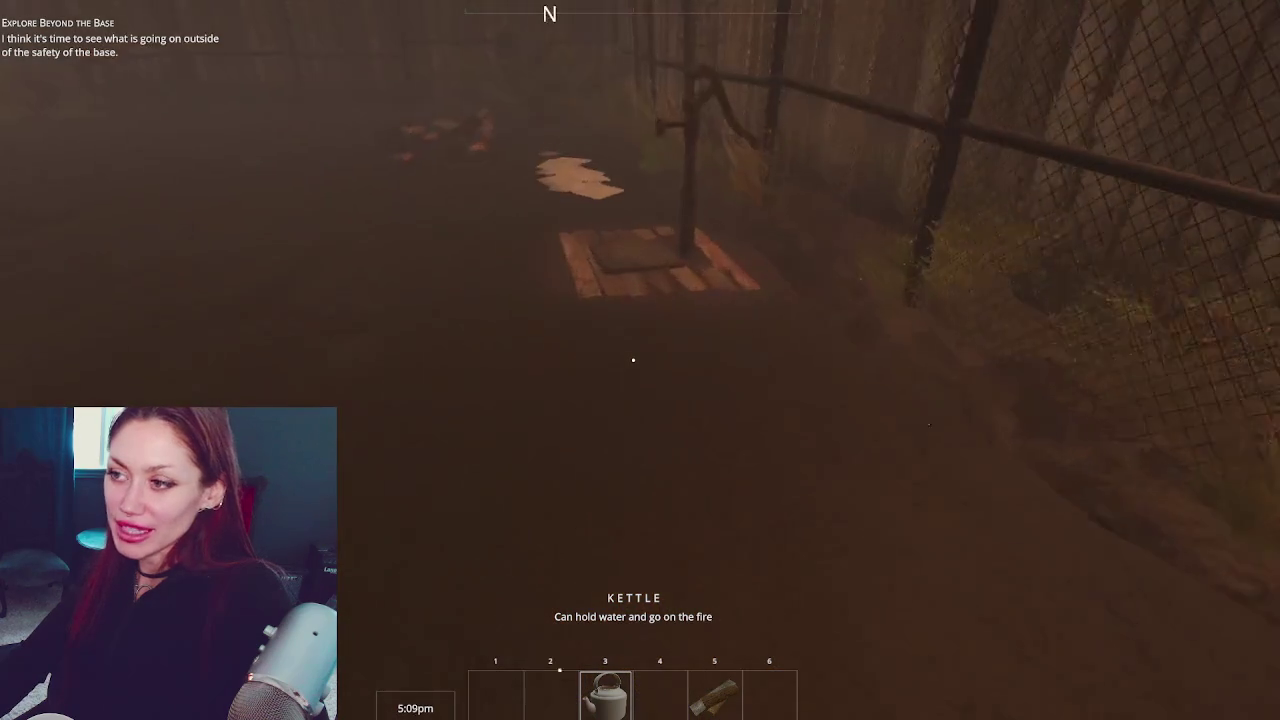
{"action": "key", "text": "w"}
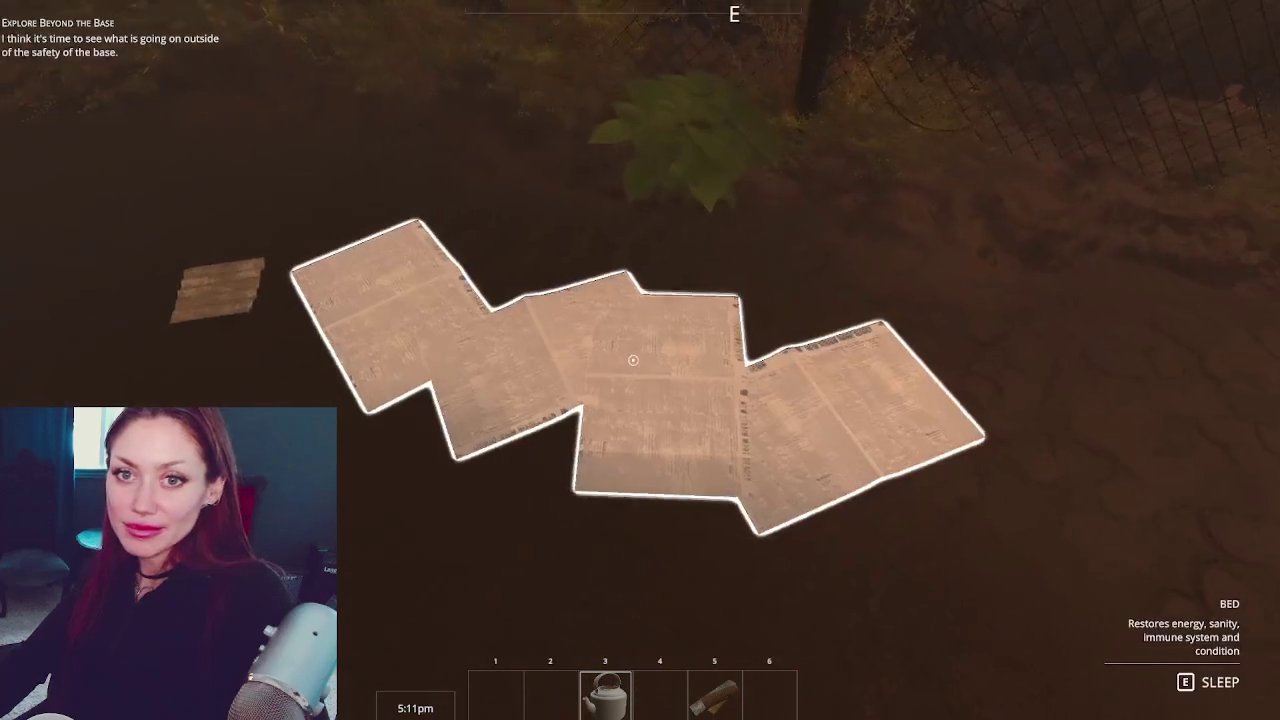
{"action": "key", "text": "w"}
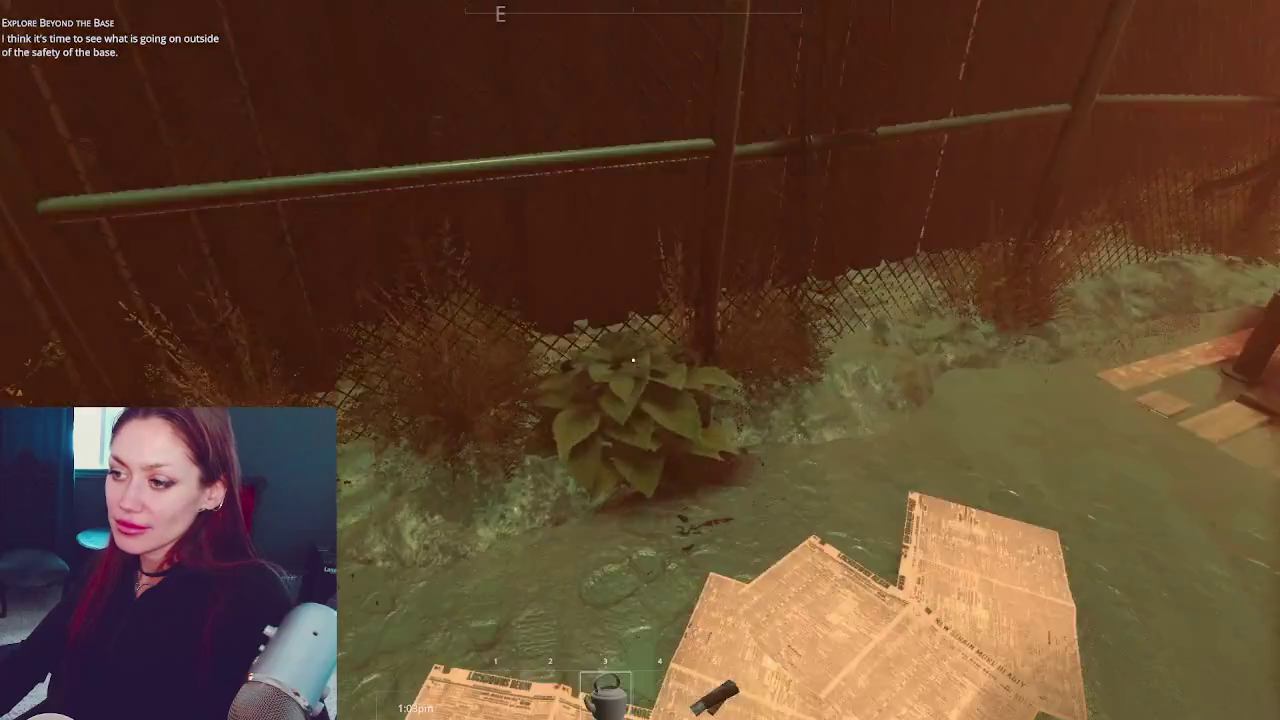
{"action": "mouse_move", "coordinate": [633, 360]}
{"action": "key", "text": "e"}
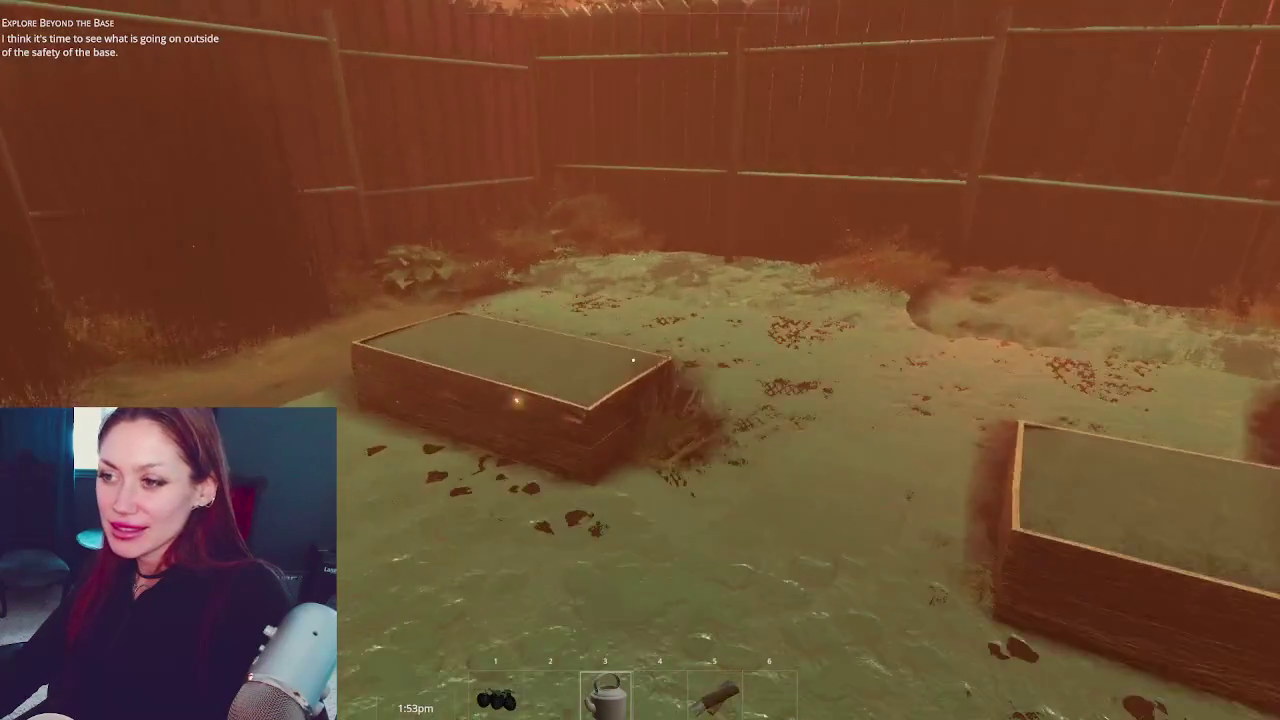
{"action": "key", "text": "w"}
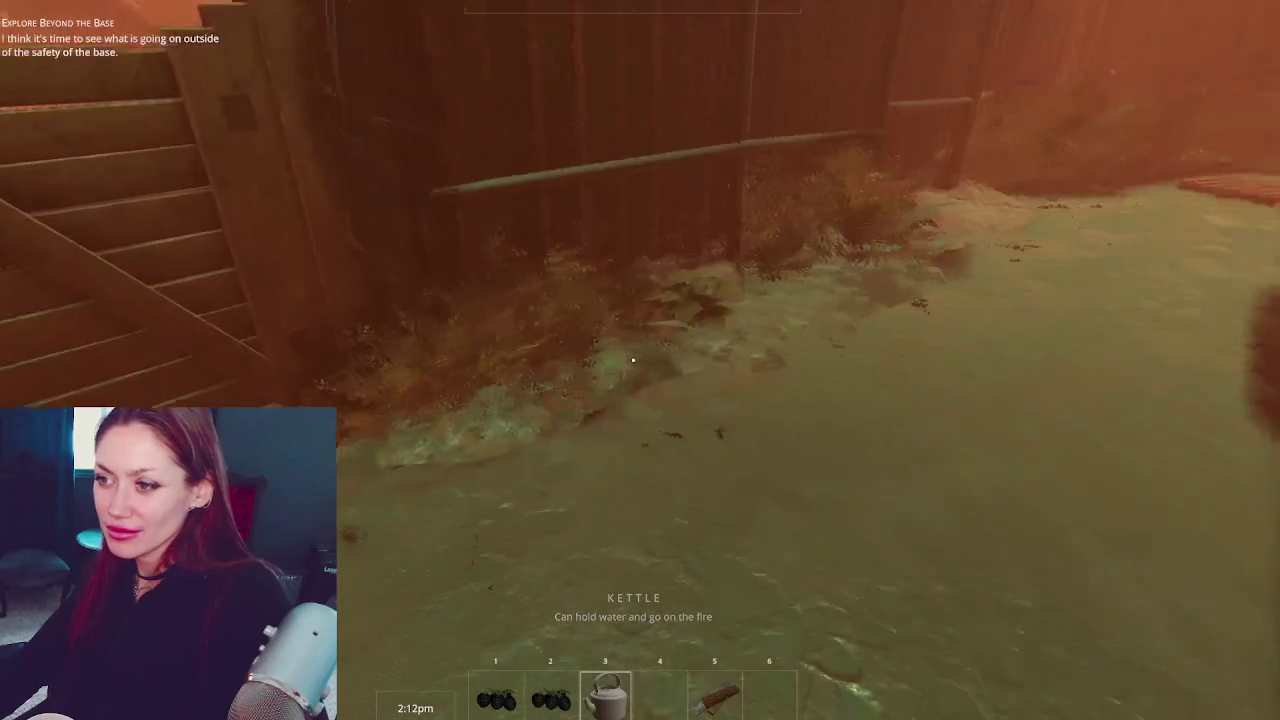
{"action": "key", "text": "w"}
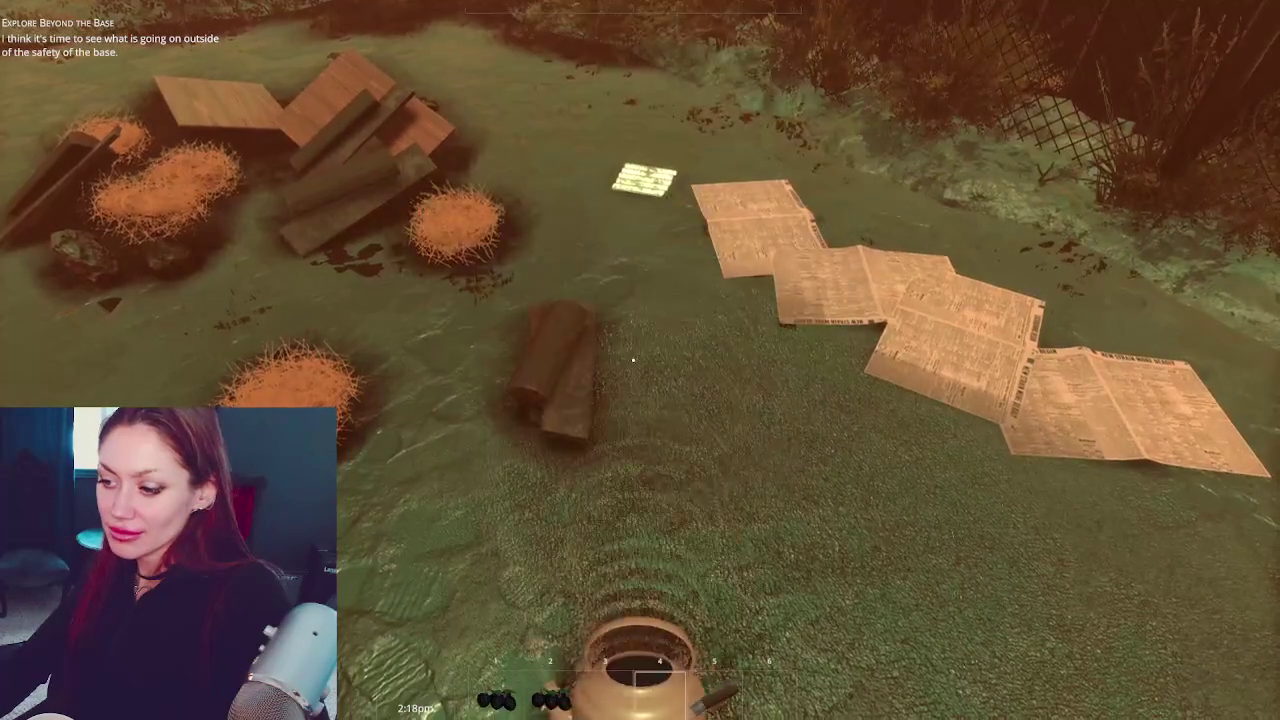
{"action": "left_click", "coordinate": [633, 360]}
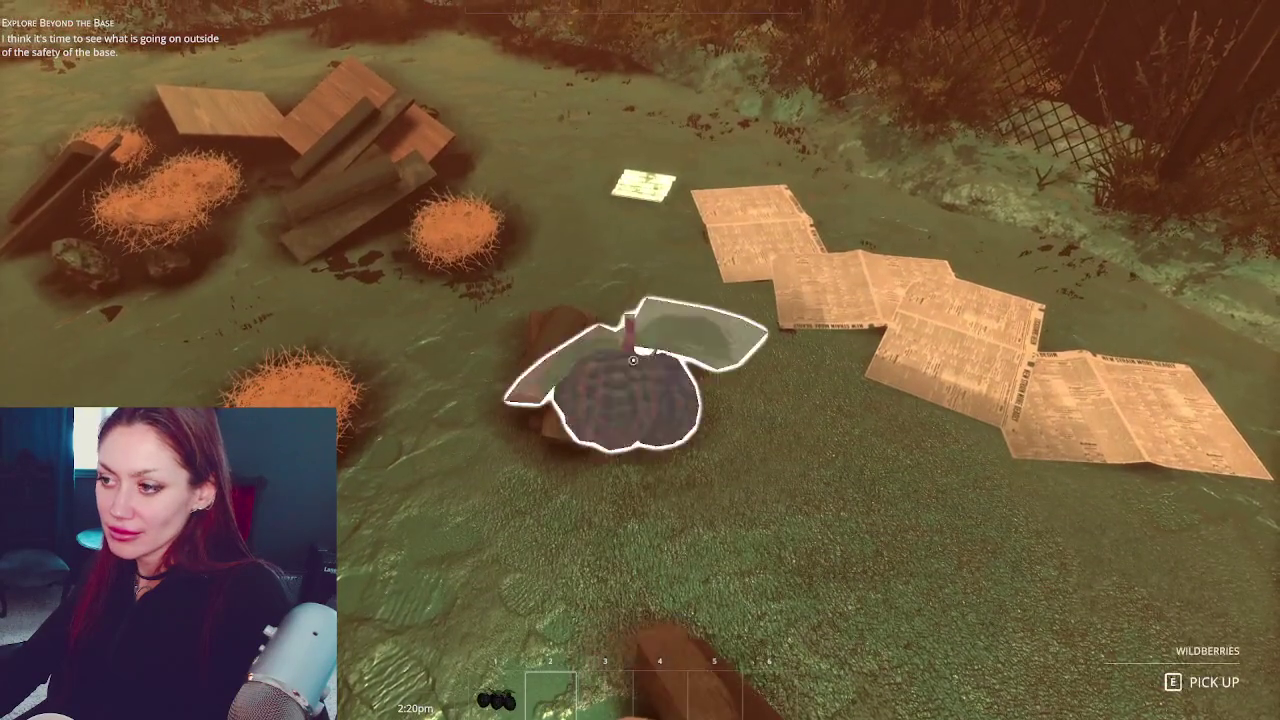
Walk through the EXIT gate and along the fence to the chain-link gate
{"action": "key", "text": "w"}
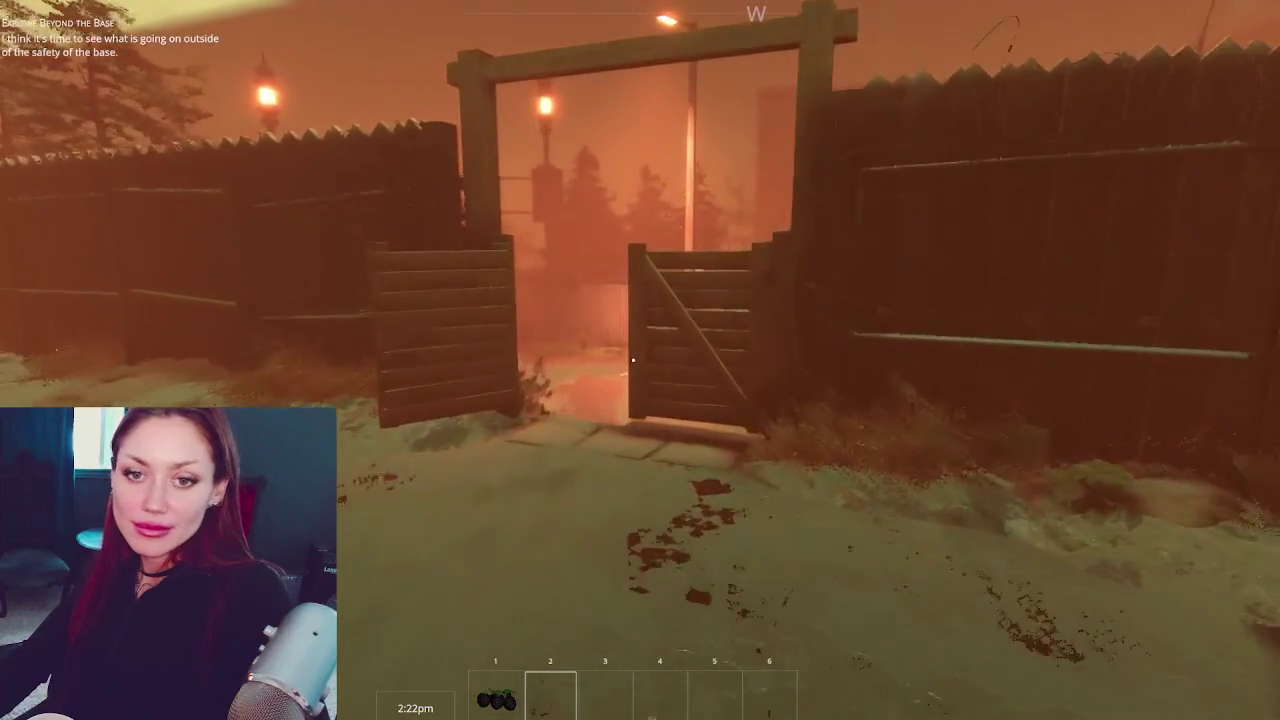
{"action": "key", "text": "w"}
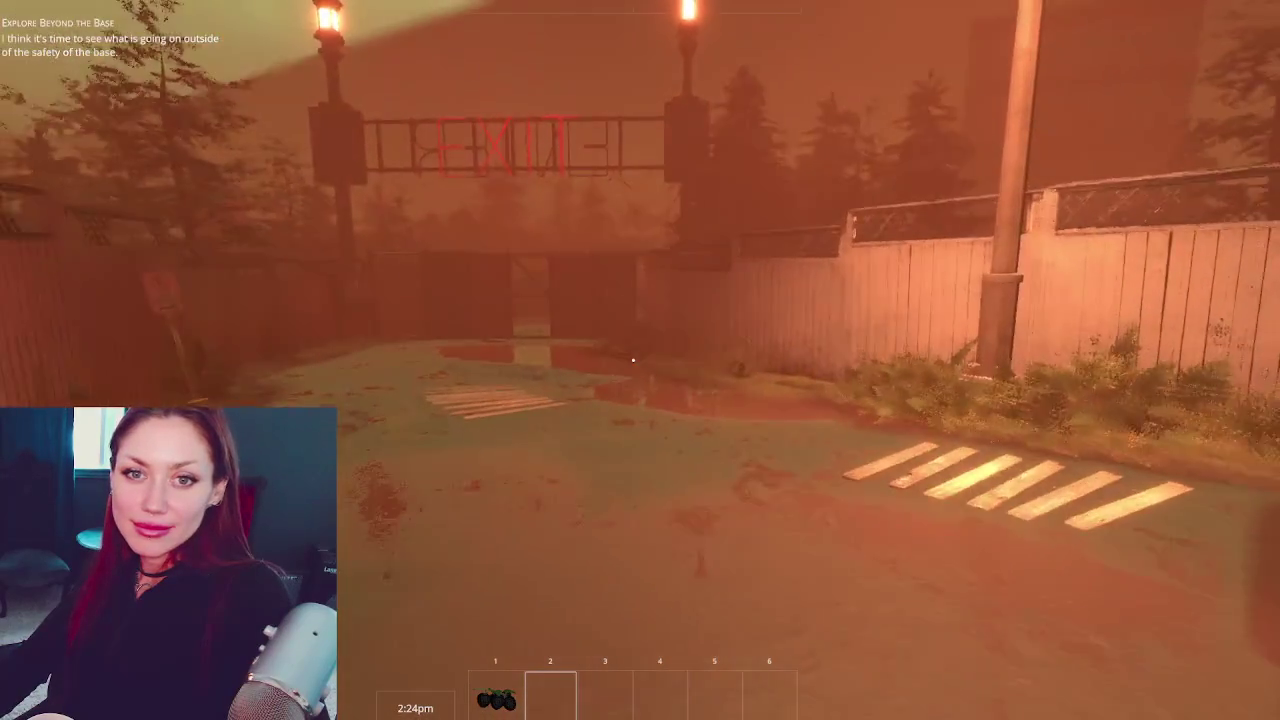
{"action": "key", "text": "w"}
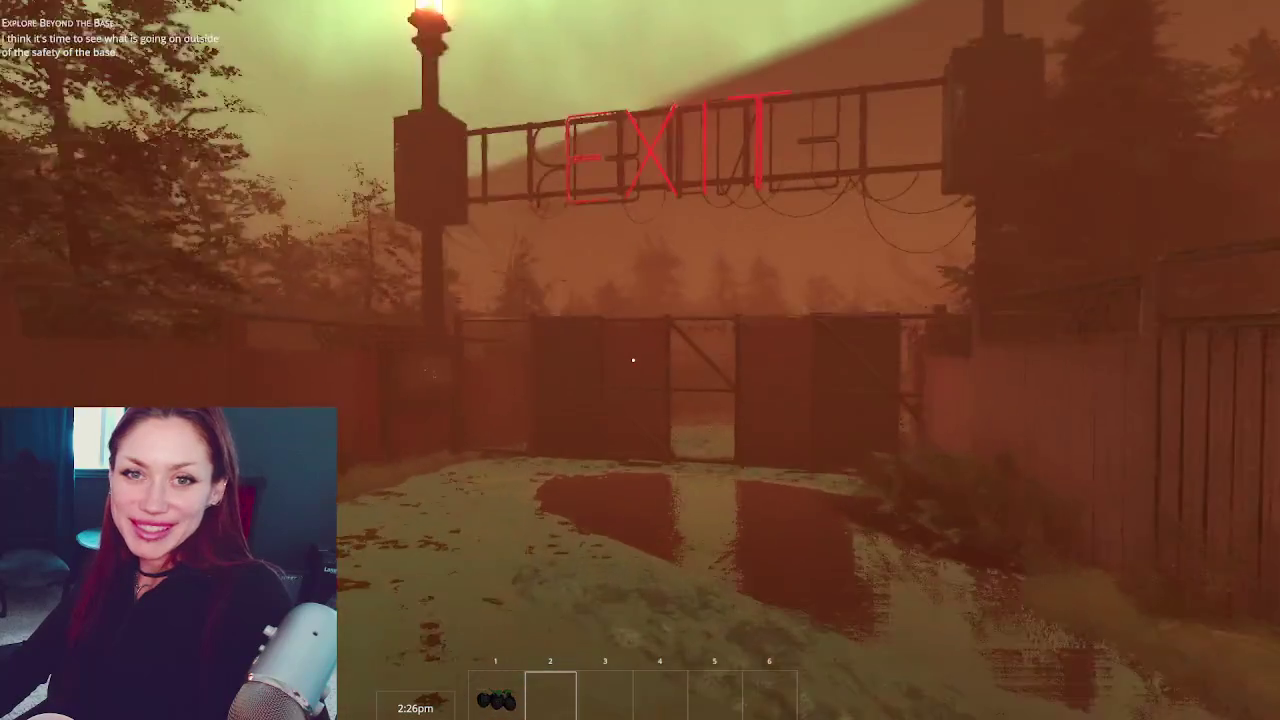
{"action": "key", "text": "w"}
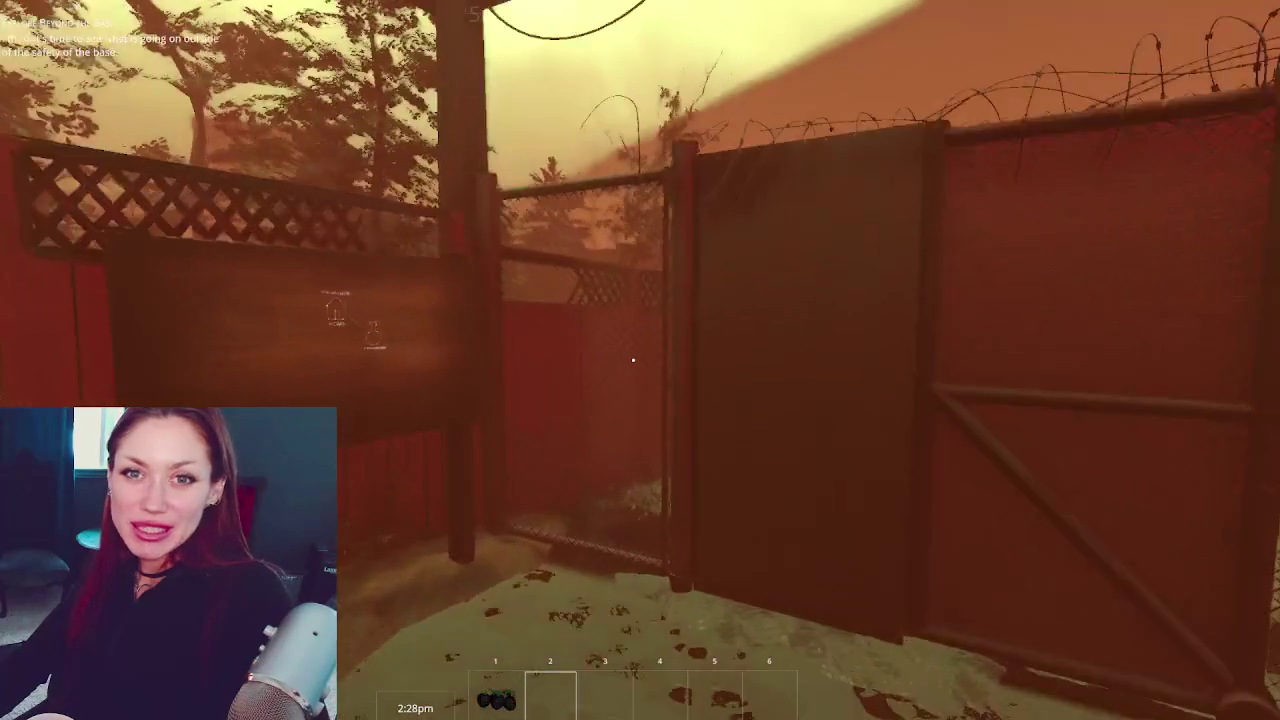
{"action": "key", "text": "w"}
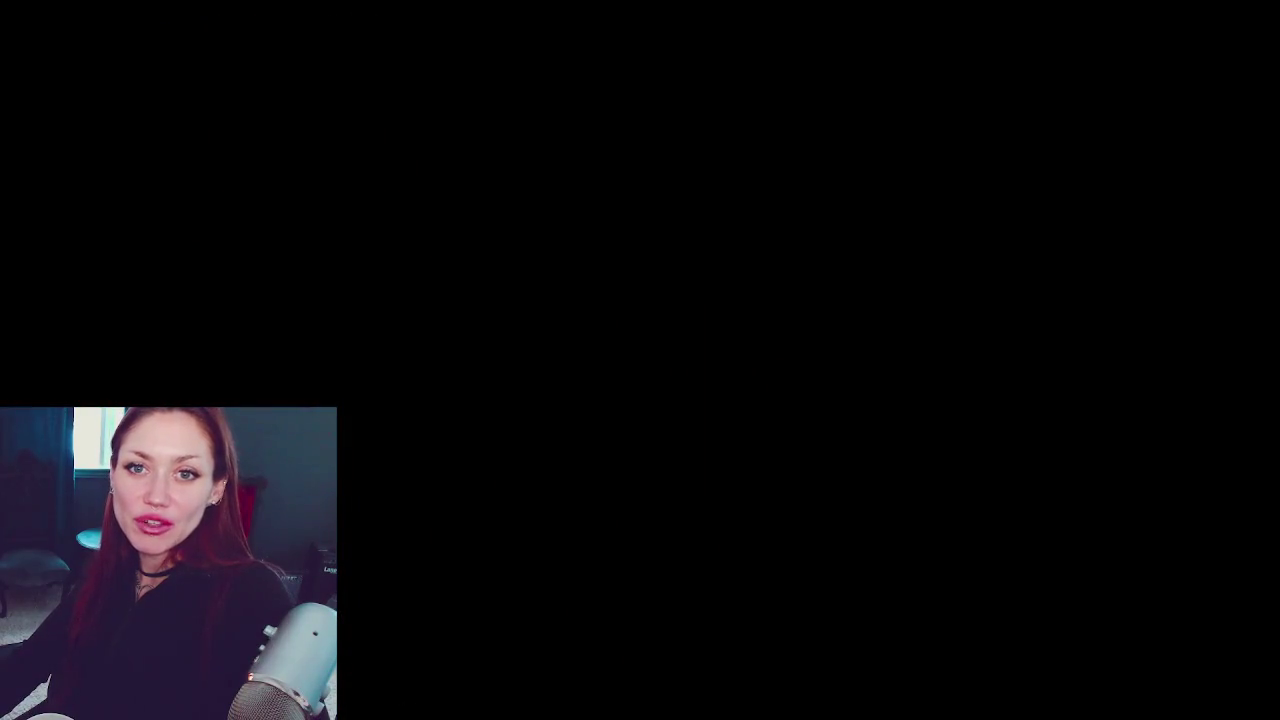
Break down the garbage bag by the guardrail, take the scrap wood plank, and collect a stone
{"action": "key", "text": "w"}
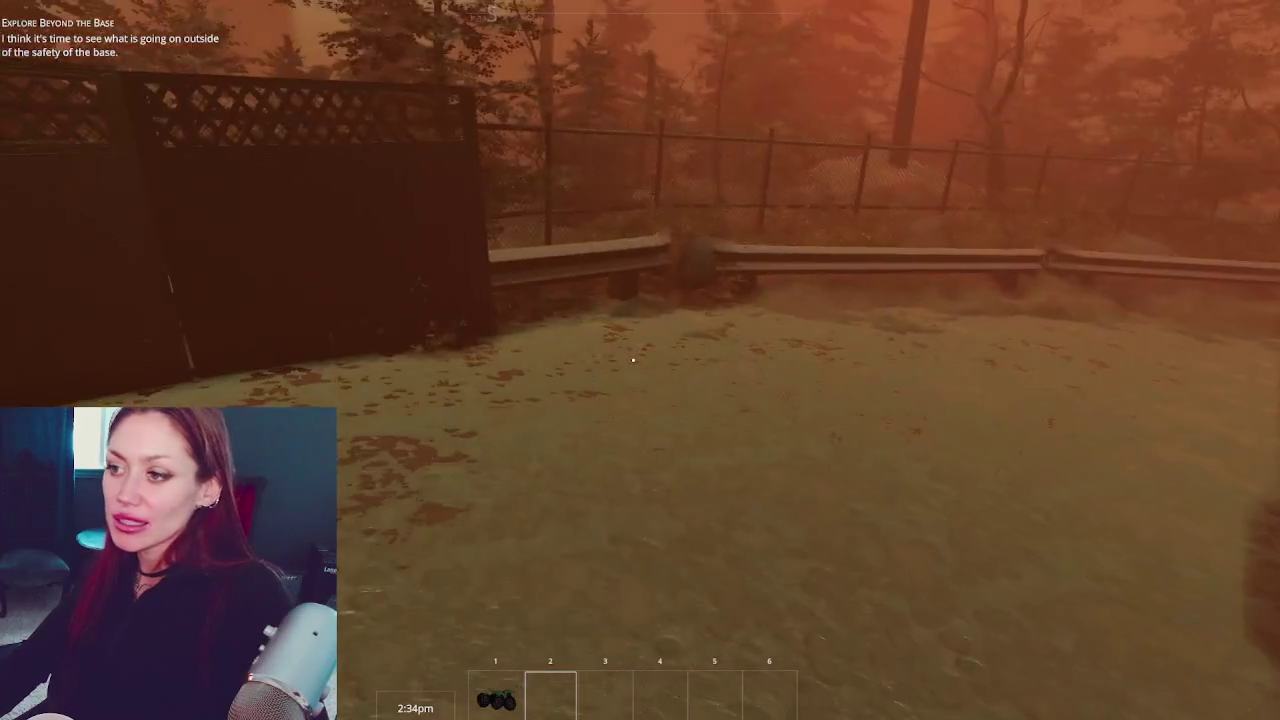
{"action": "key", "text": "w"}
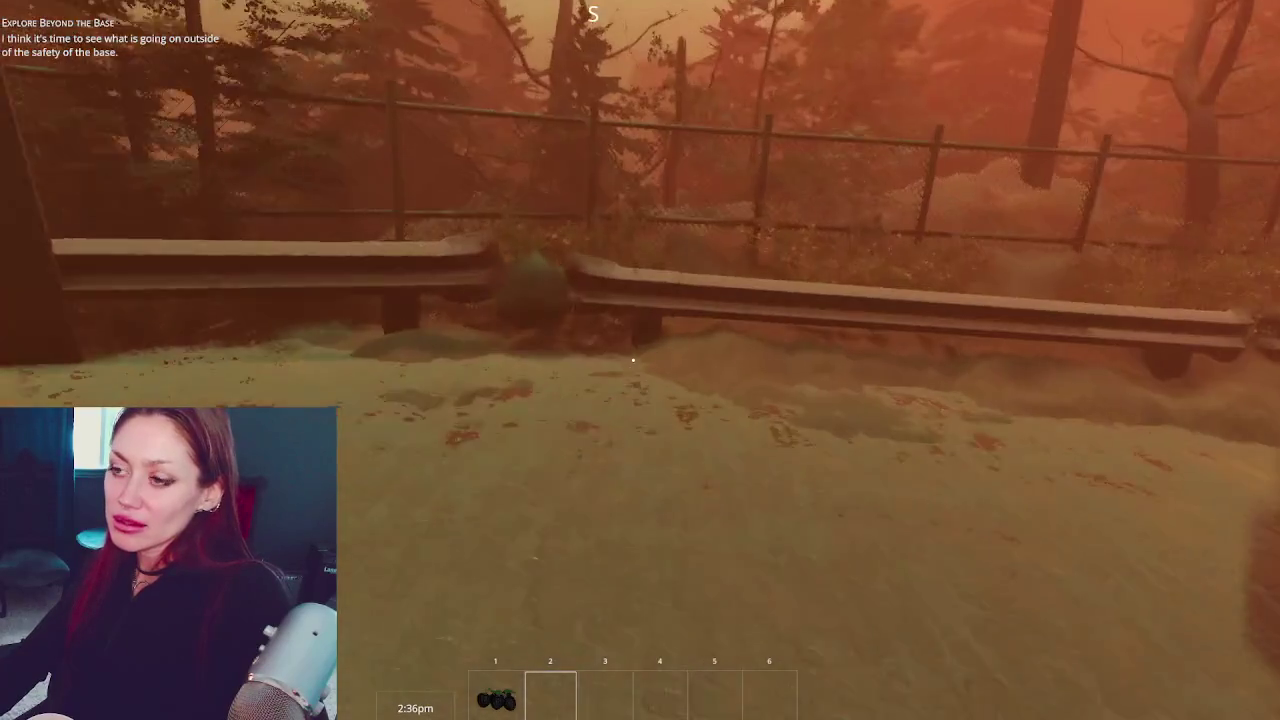
{"action": "key", "text": "w"}
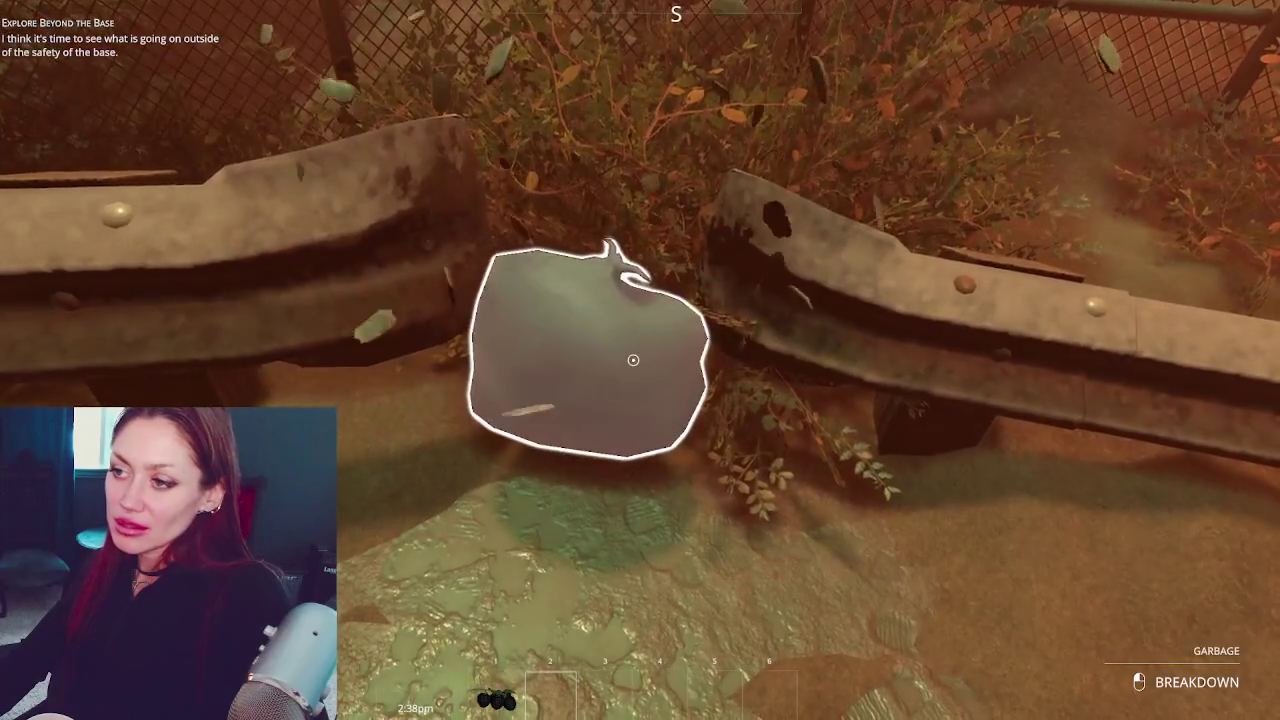
{"action": "left_click", "coordinate": [633, 359]}
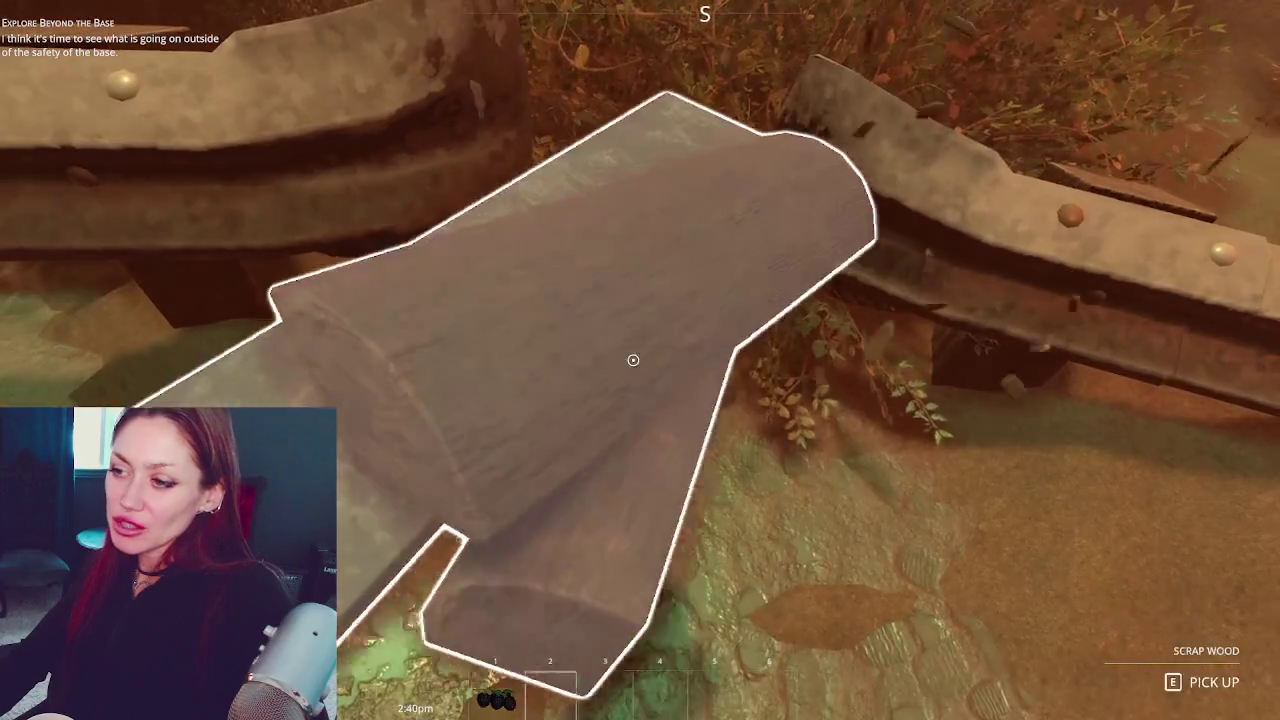
{"action": "left_click", "coordinate": [633, 359]}
{"action": "key", "text": "w"}
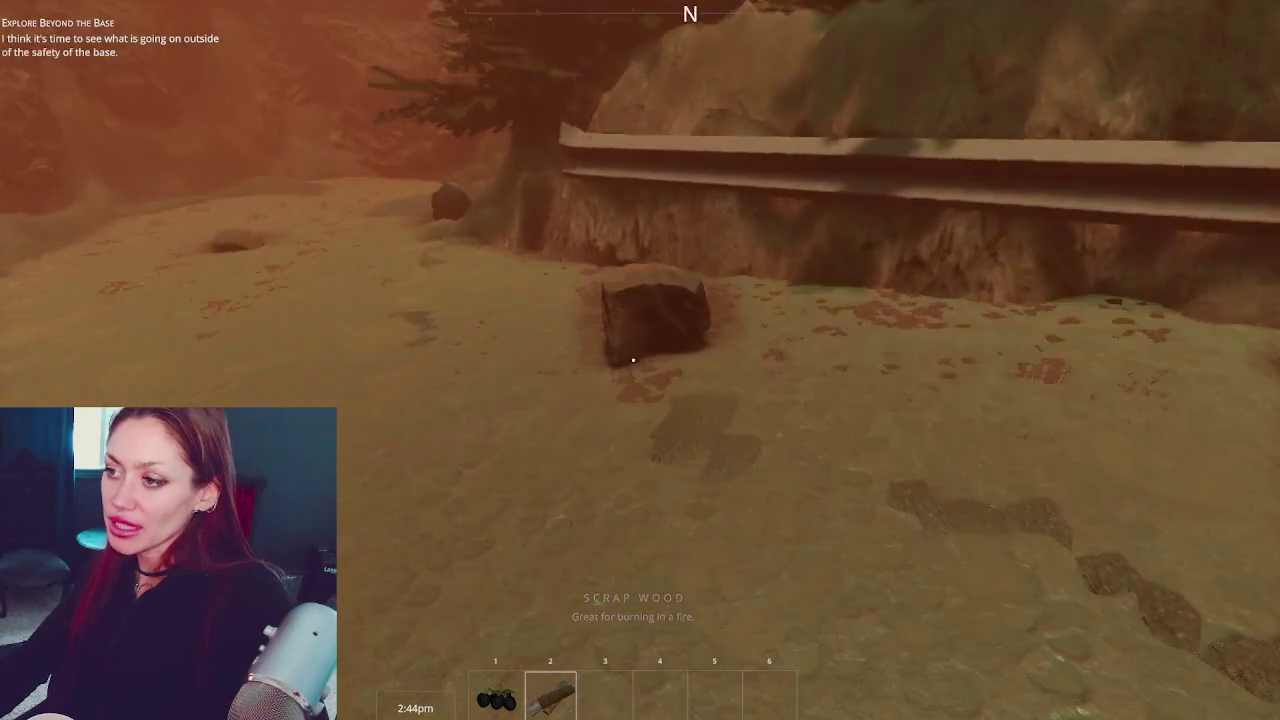
{"action": "key", "text": "e"}
{"action": "key", "text": "e"}
Break down the second garbage bag, pick up the empty jar, and collect another stone
{"action": "key", "text": "w"}
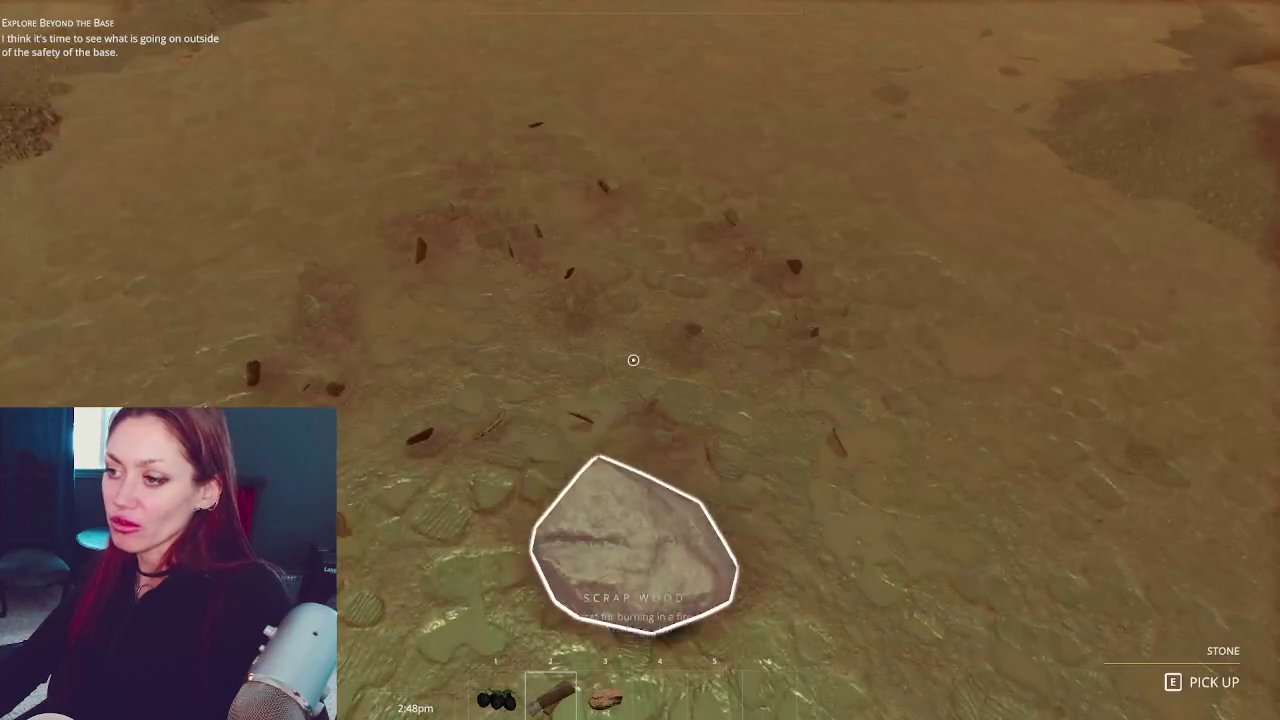
{"action": "key", "text": "w"}
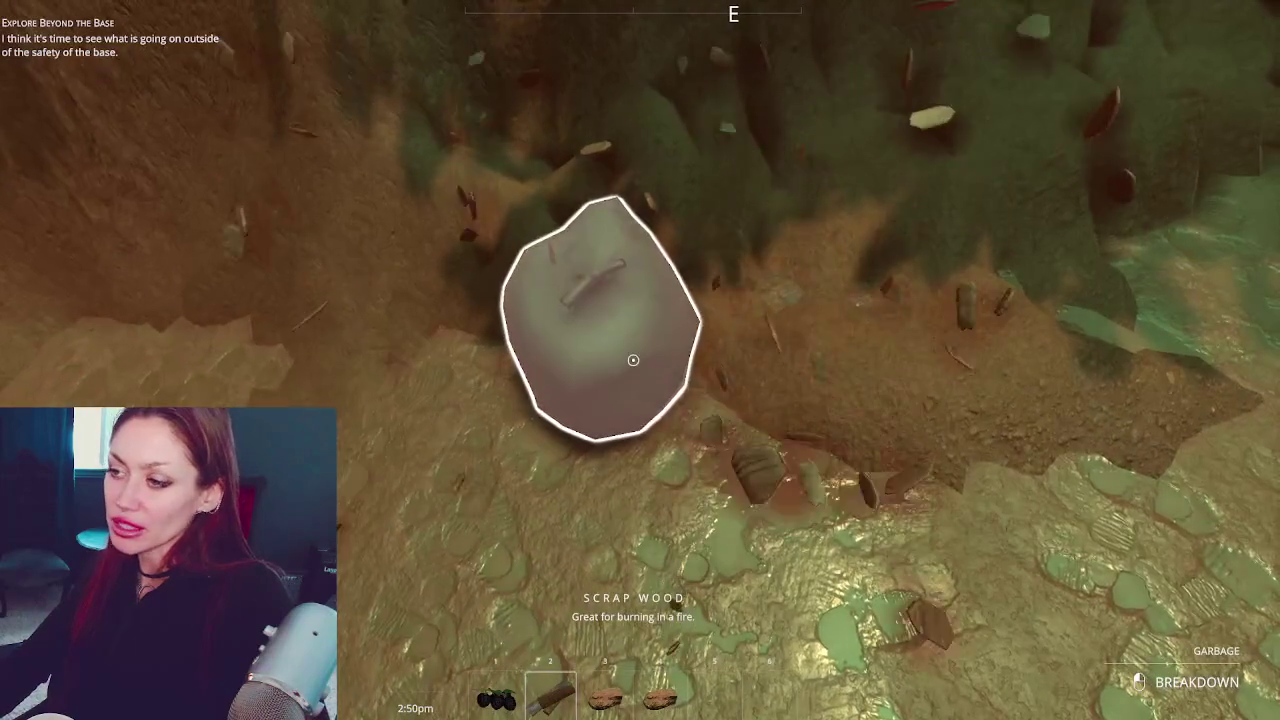
{"action": "left_click", "coordinate": [633, 359]}
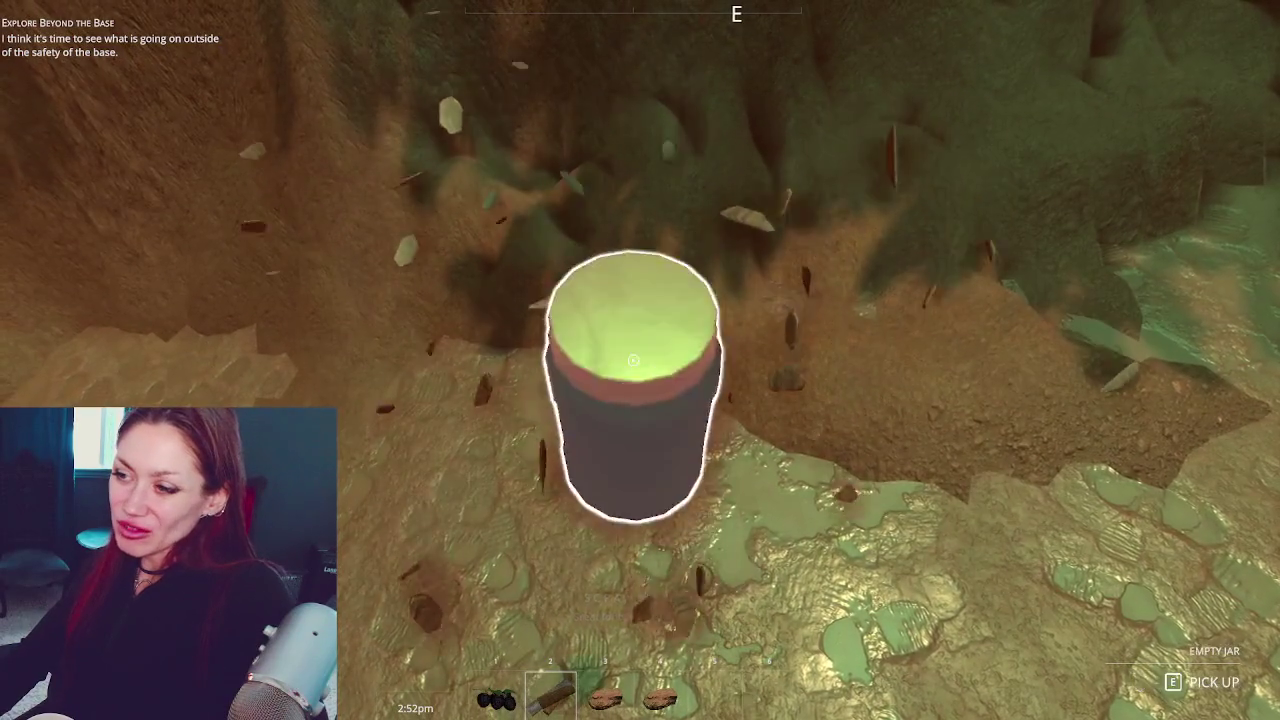
{"action": "key", "text": "e"}
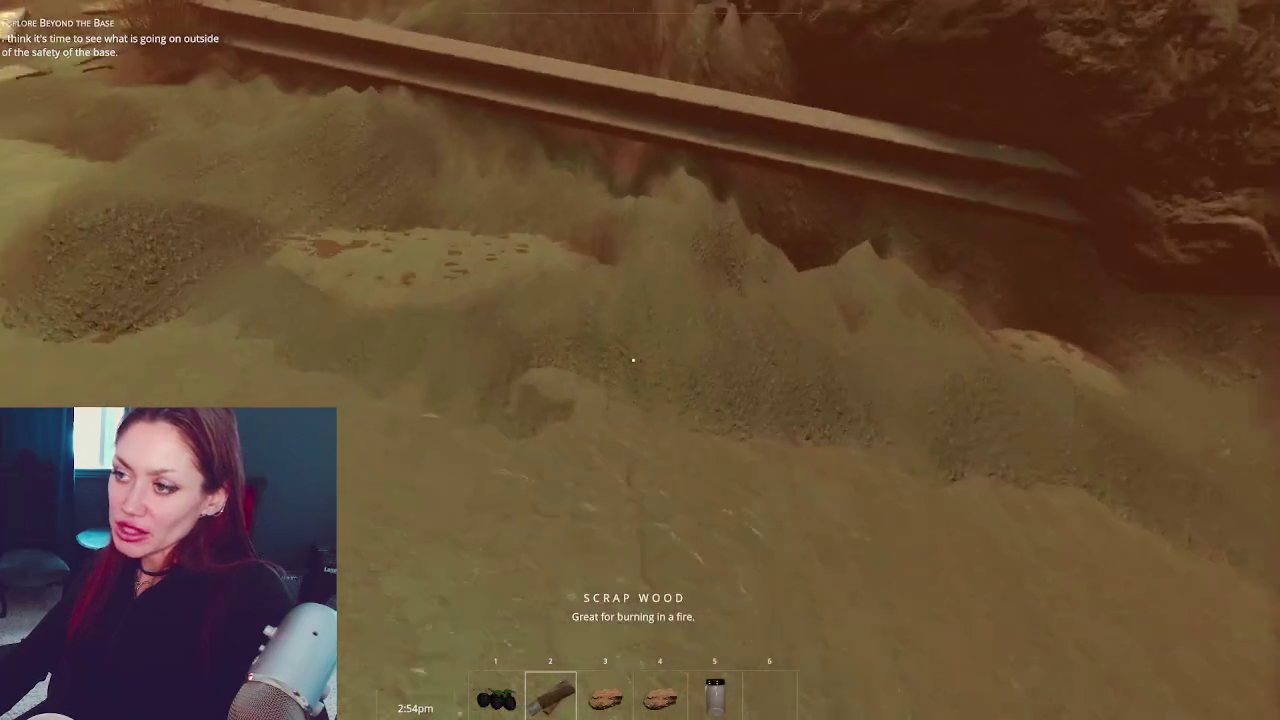
{"action": "key", "text": "w"}
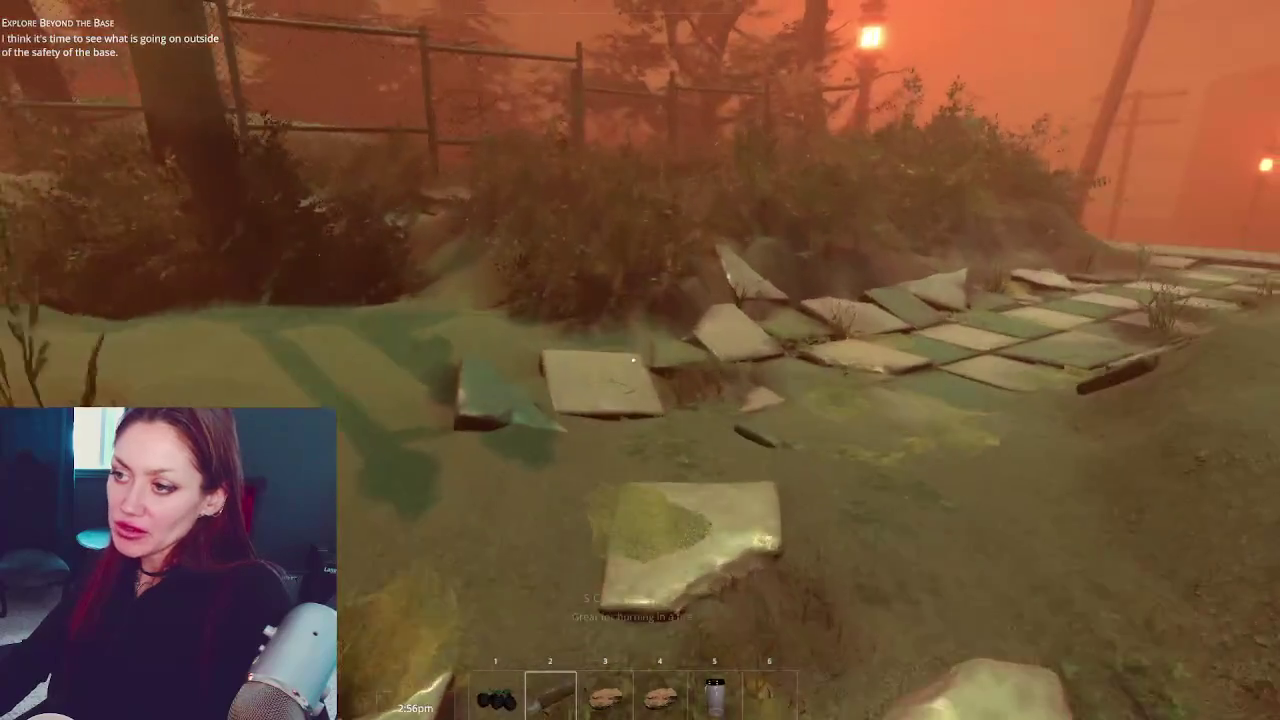
{"action": "key", "text": "w"}
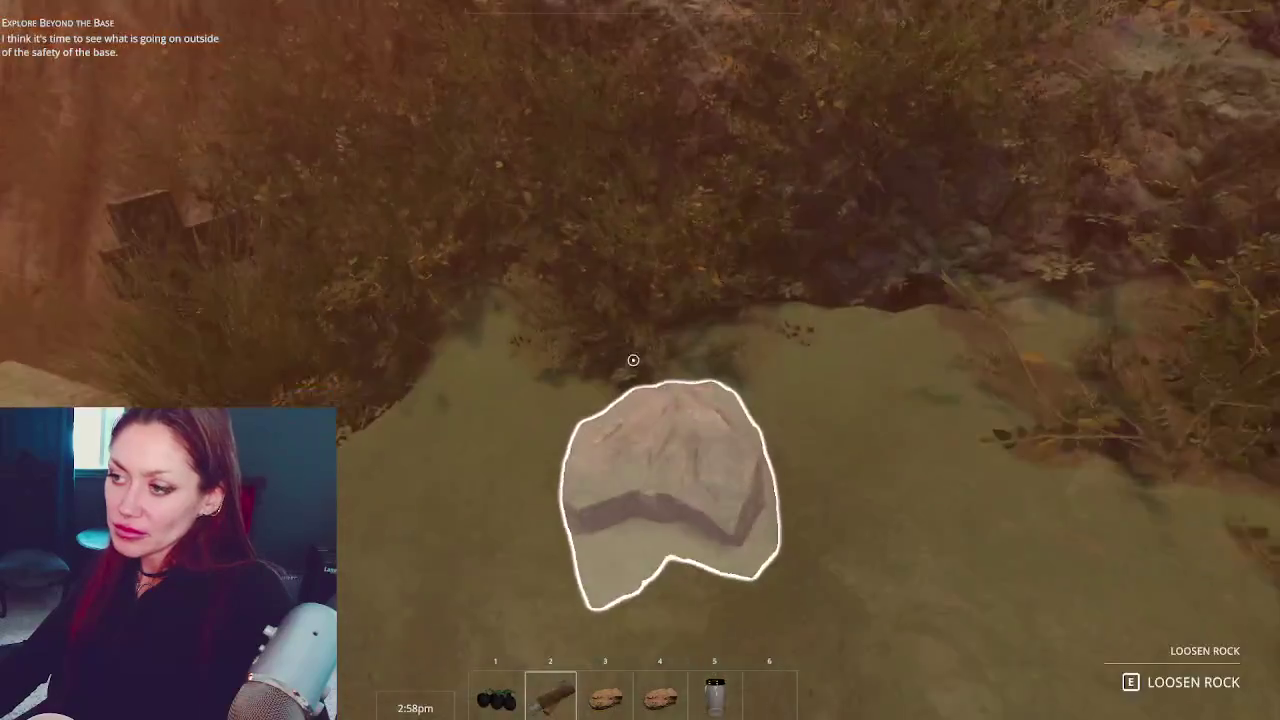
{"action": "key", "text": "e"}
{"action": "key", "text": "e"}
Cross the stepping stones and go down onto the tiled path toward the Apothecary grounds
{"action": "key", "text": "w"}
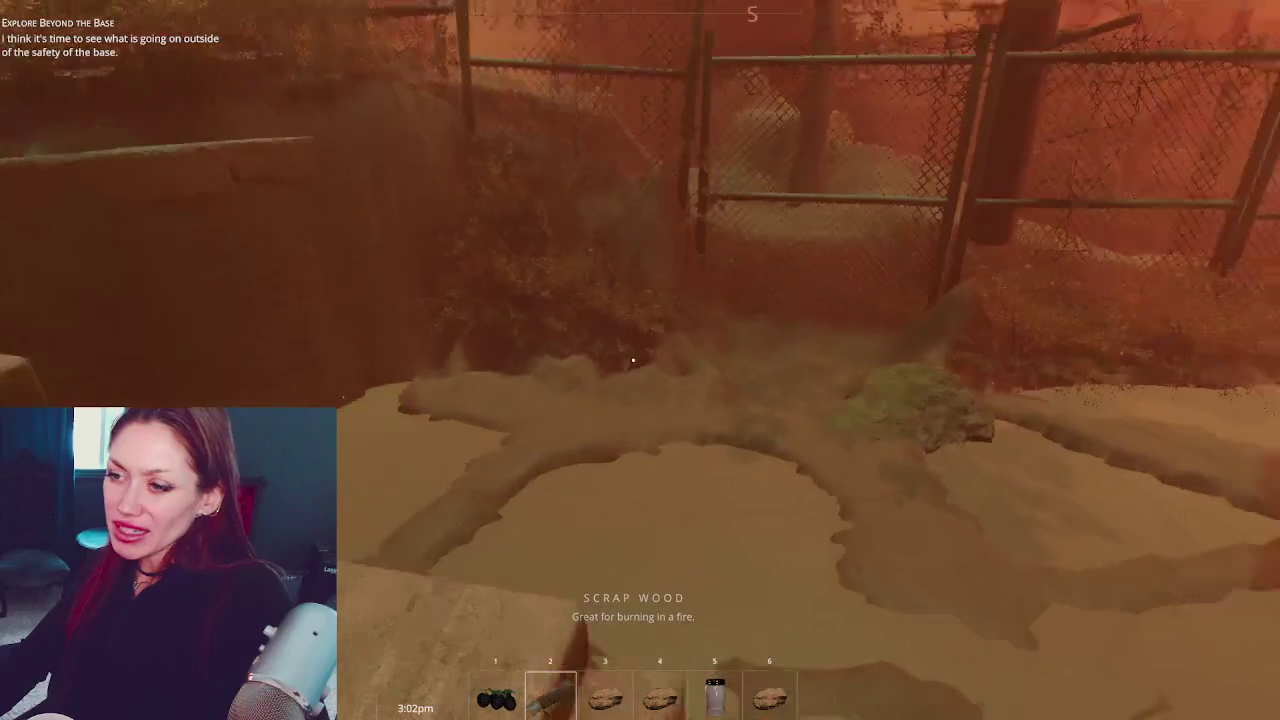
{"action": "key", "text": "w"}
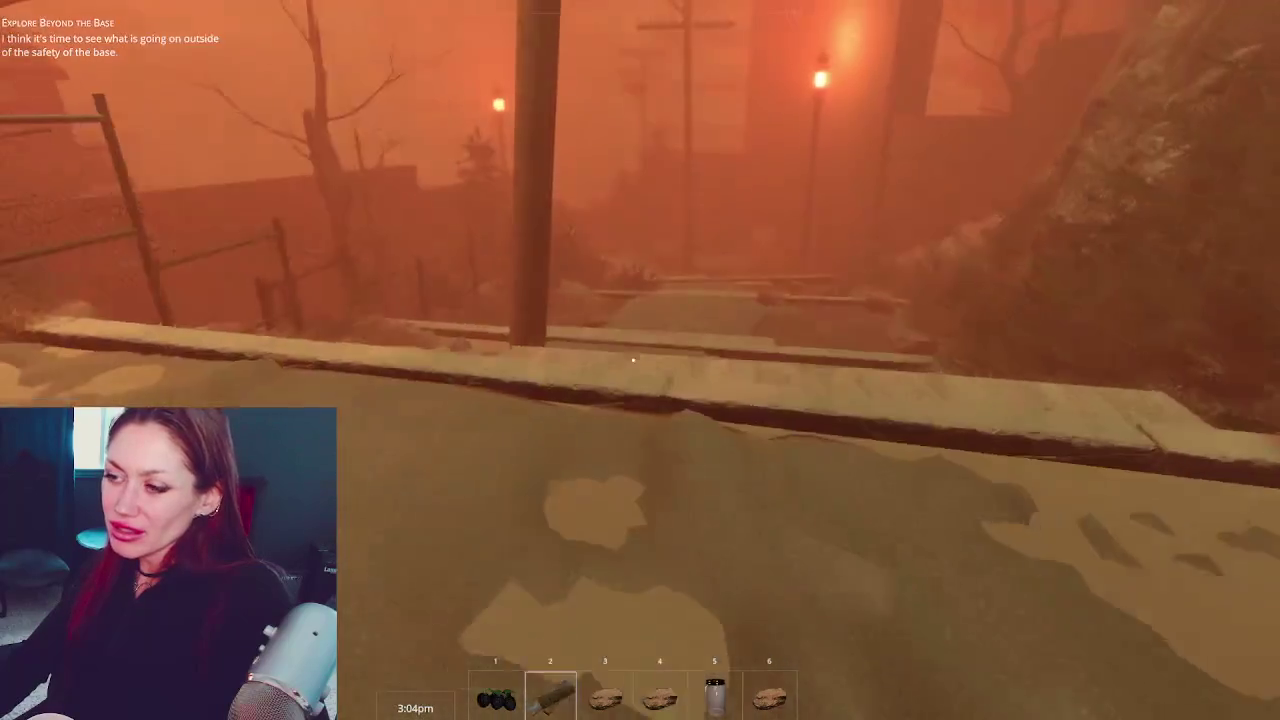
{"action": "key", "text": "w"}
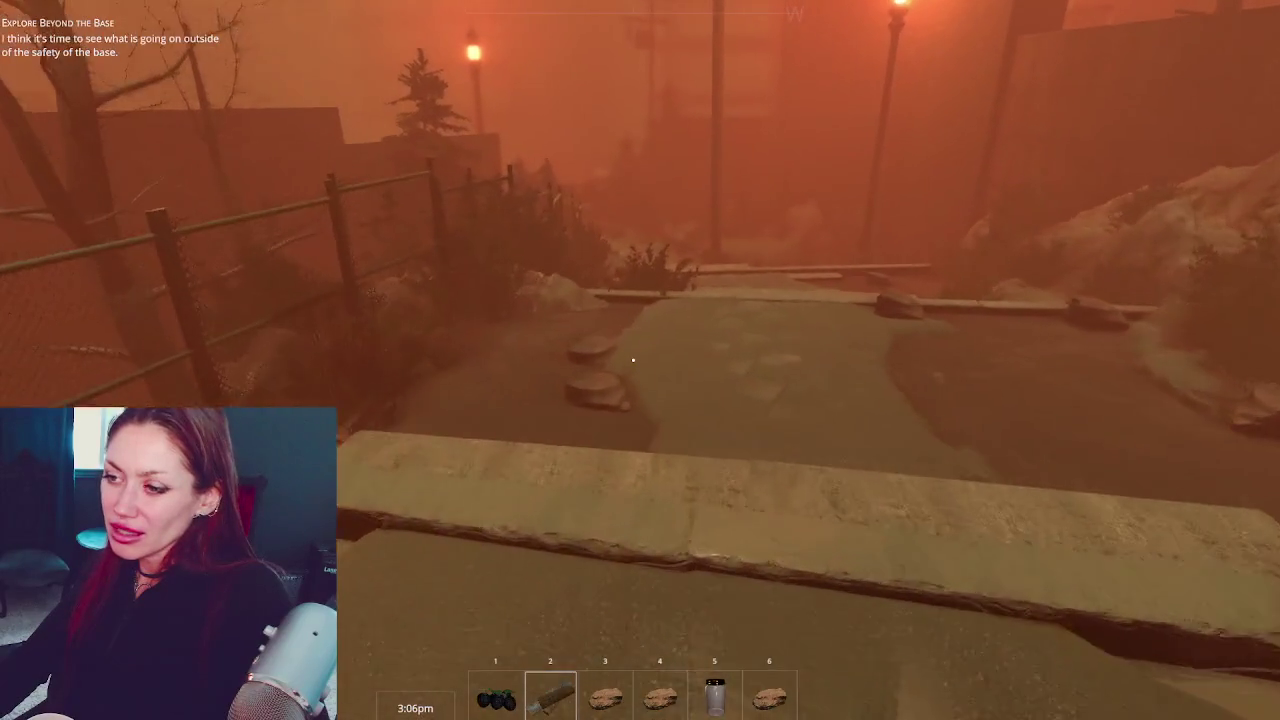
{"action": "key", "text": "w"}
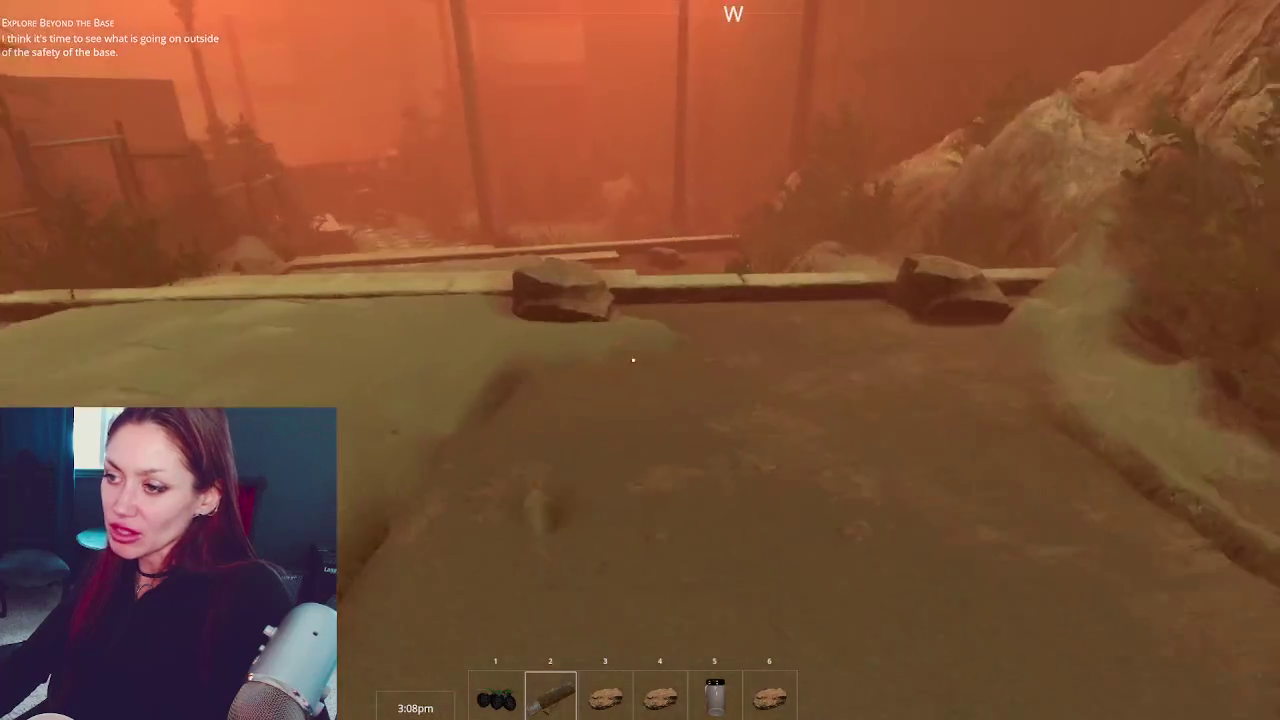
{"action": "key", "text": "w"}
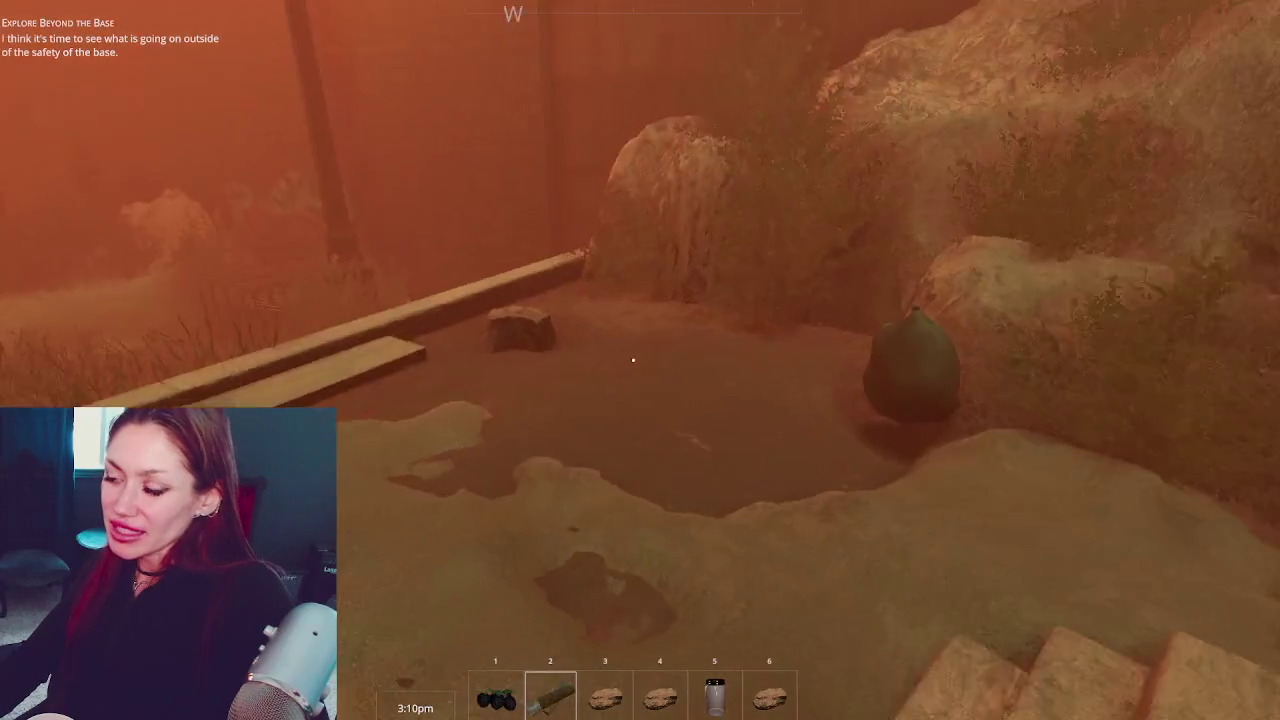
{"action": "key", "text": "w"}
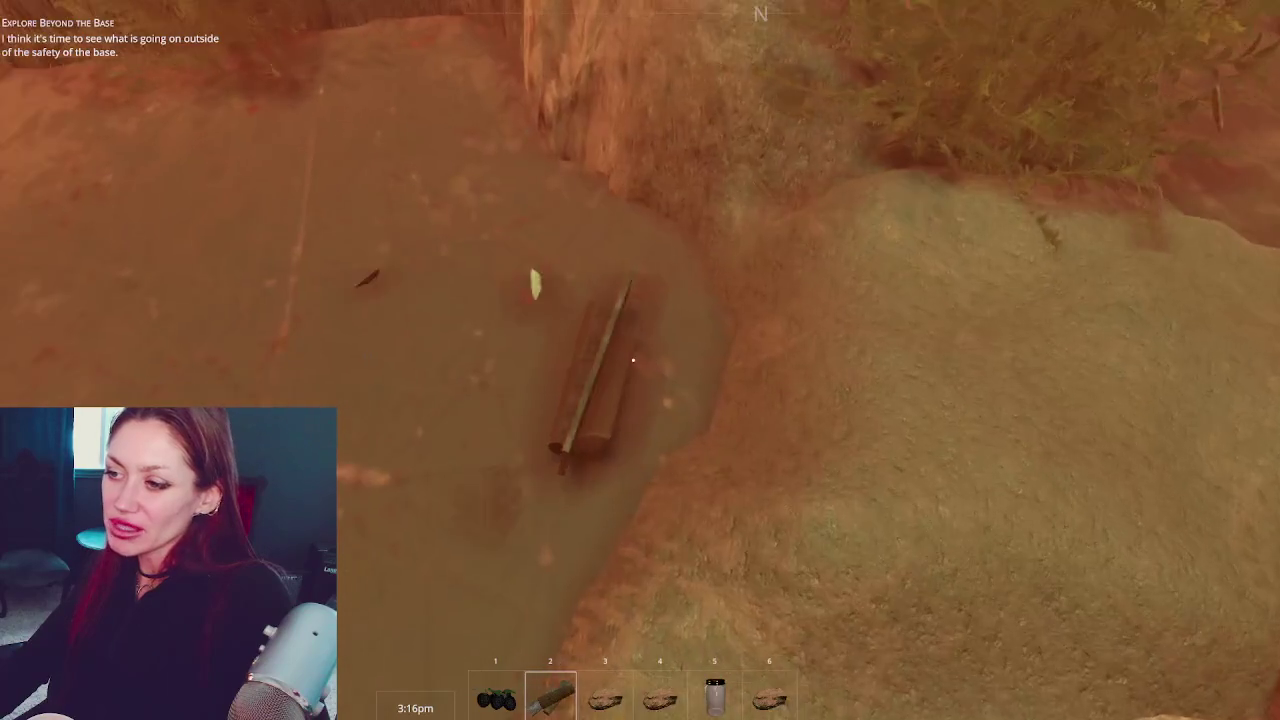
{"action": "key", "text": "w"}
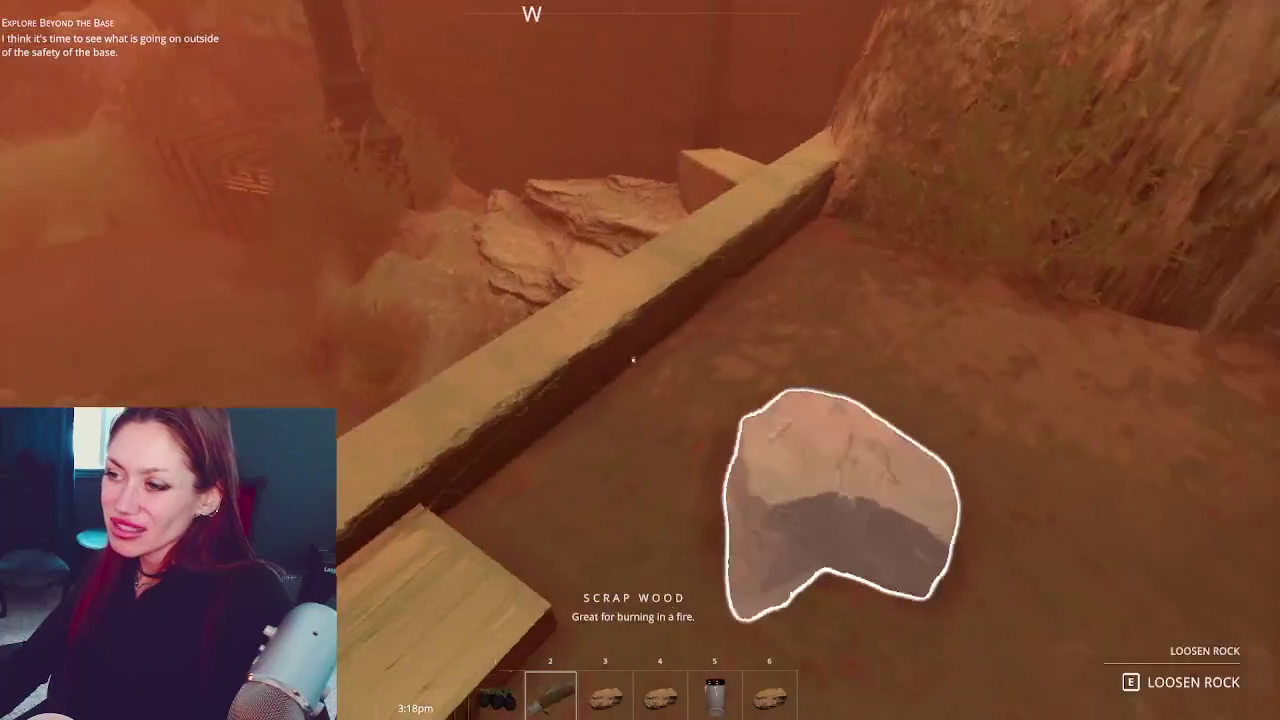
{"action": "key", "text": "w"}
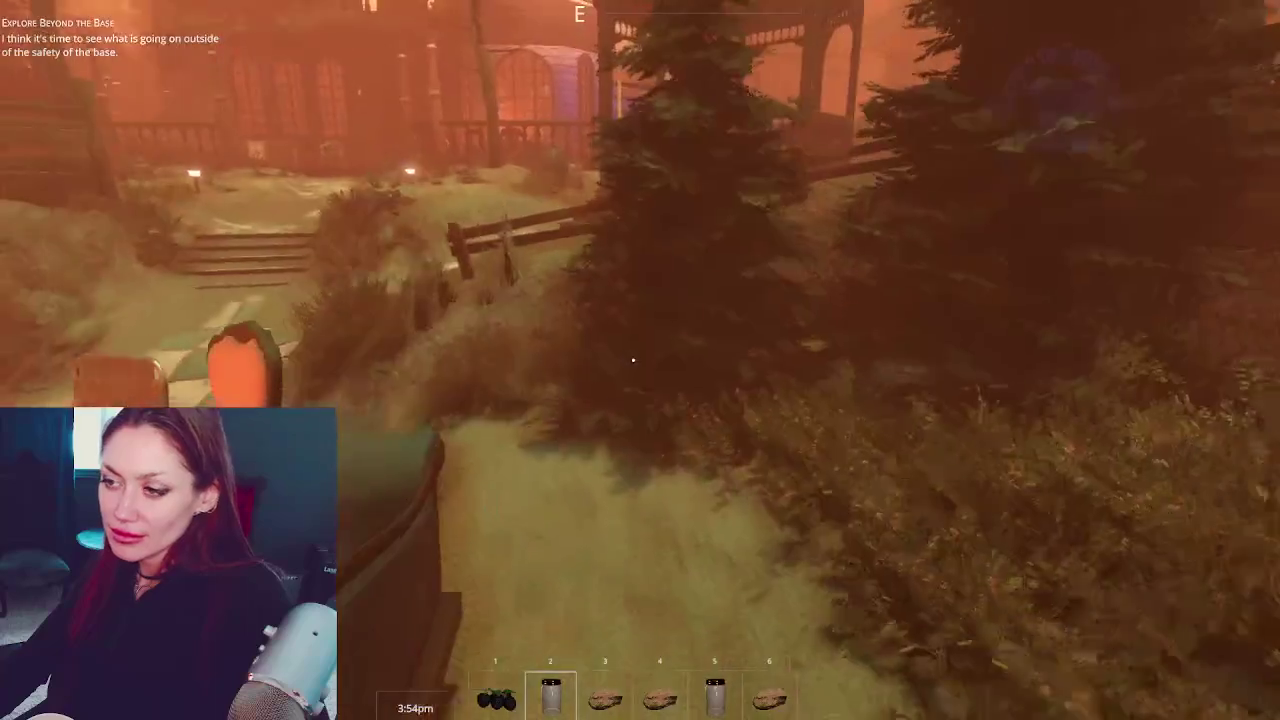
Break down the garbage bag beside the porch
{"action": "key", "text": "w"}
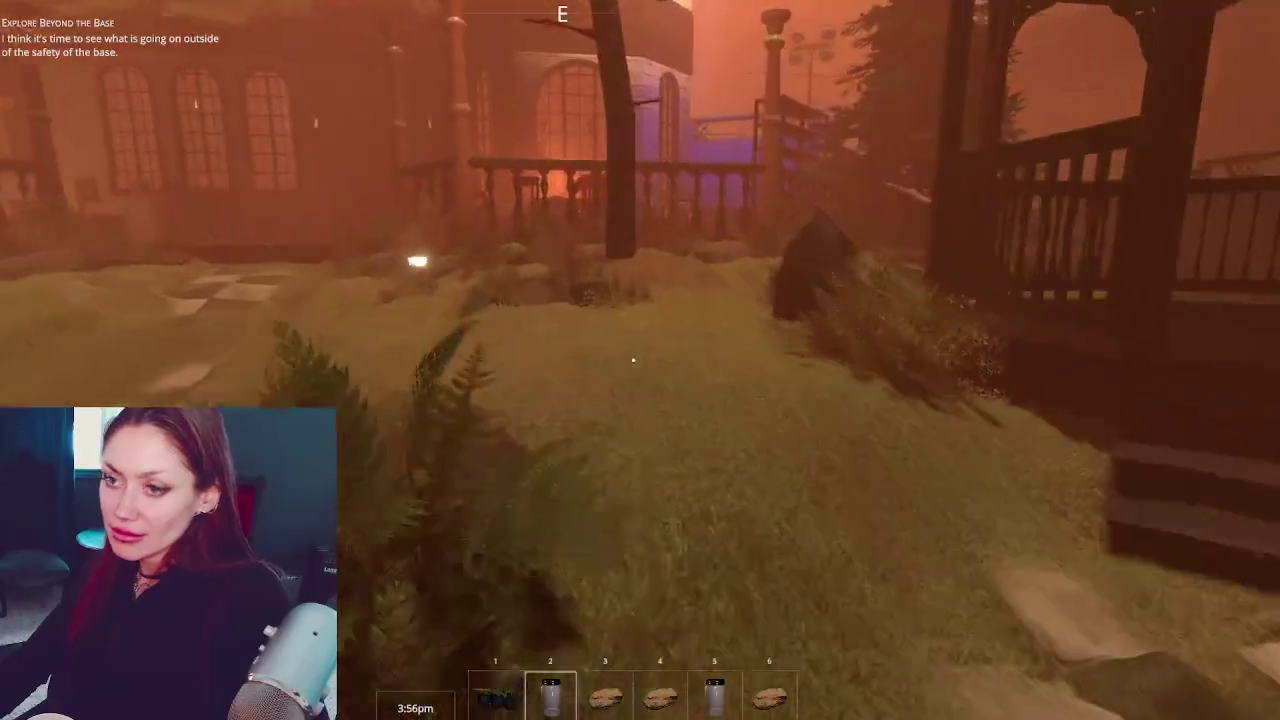
{"action": "key", "text": "w"}
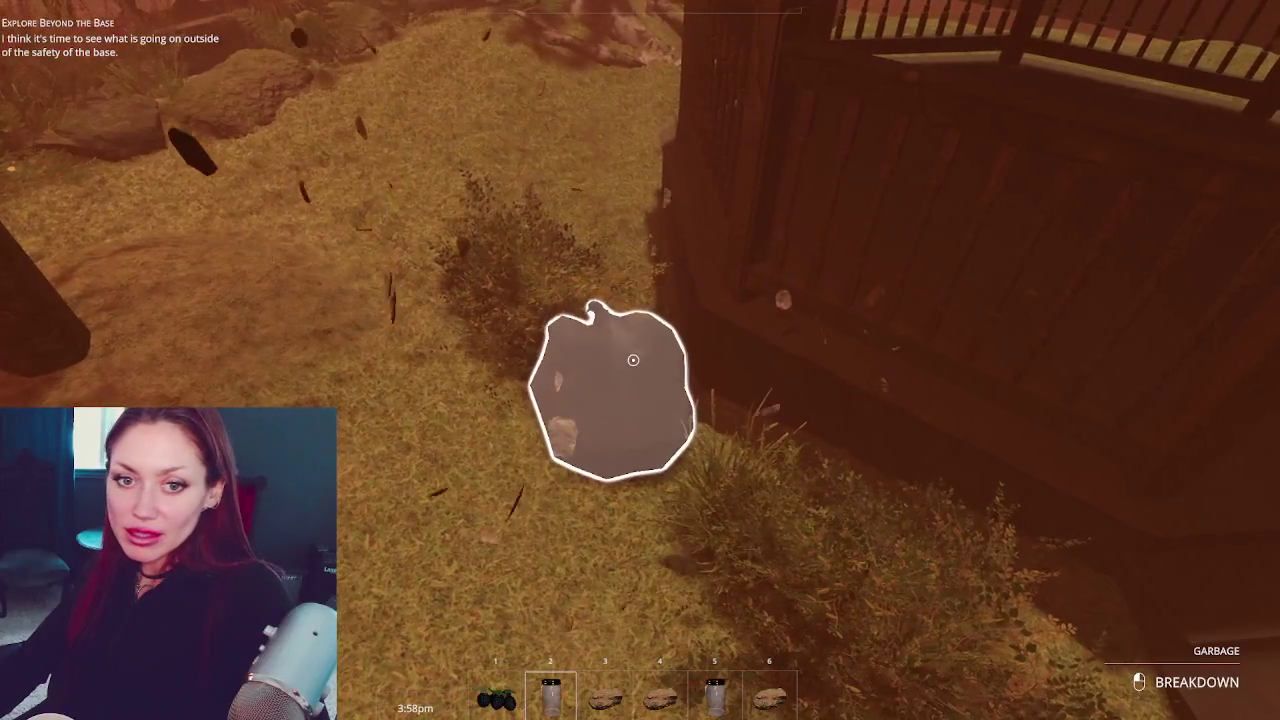
{"action": "left_click", "coordinate": [633, 360]}
{"action": "left_click", "coordinate": [633, 360]}
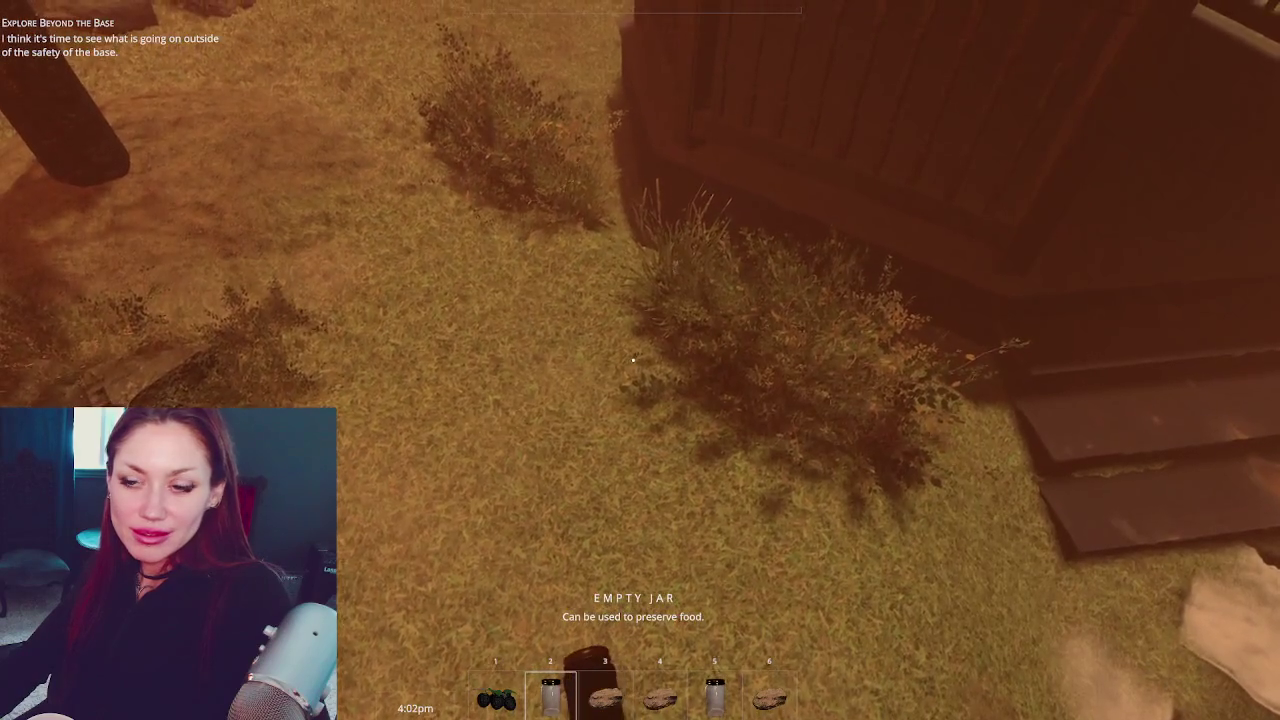
Break down the garbage pile by the stool near the couches
{"action": "key", "text": "w"}
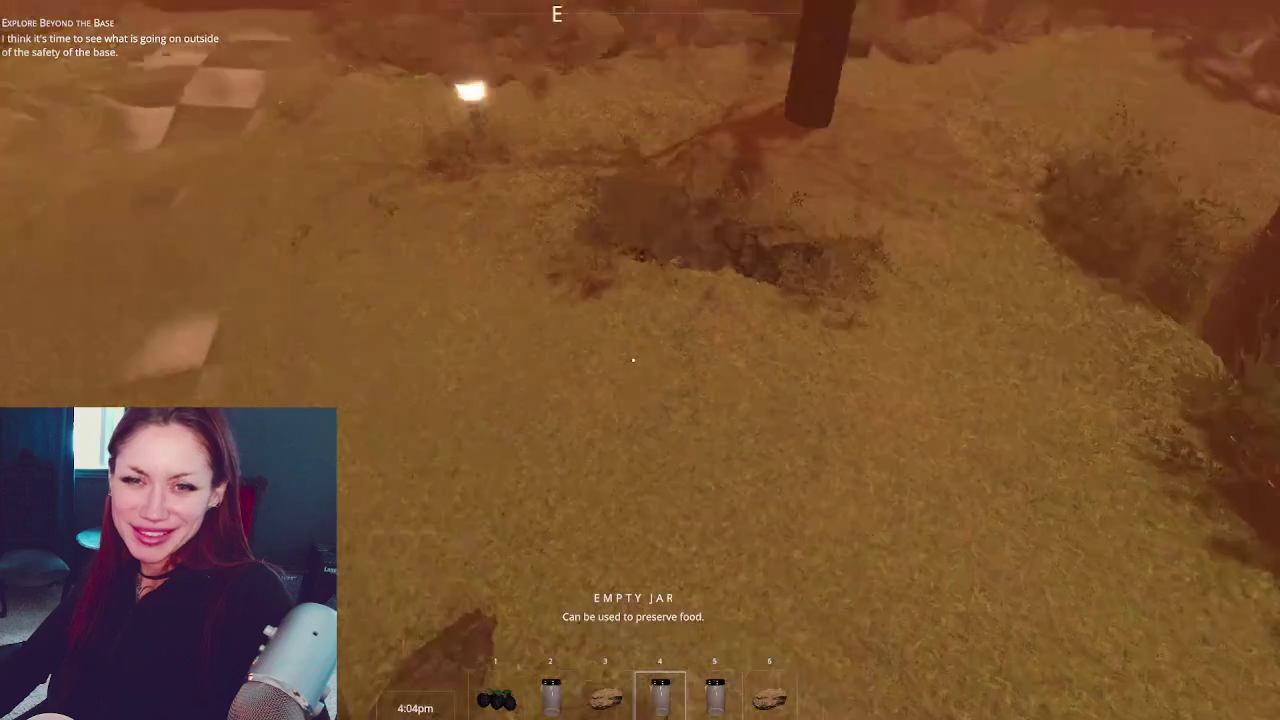
{"action": "key", "text": "w"}
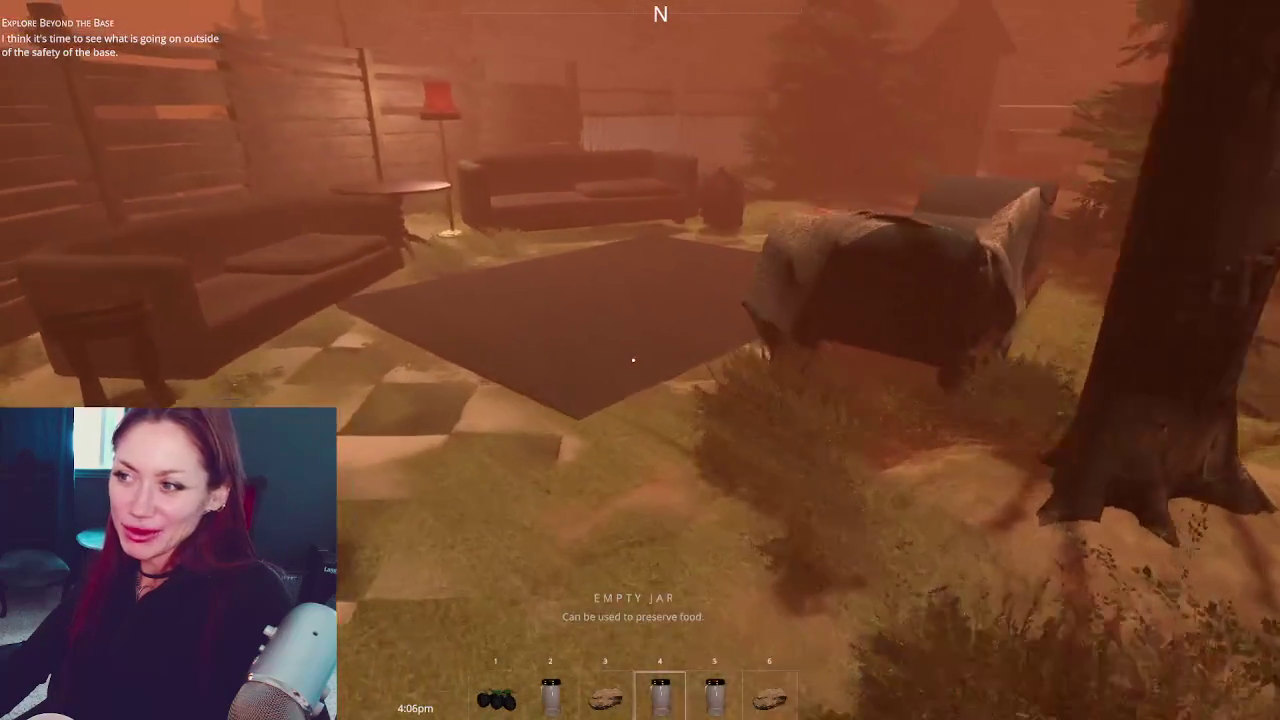
{"action": "key", "text": "w"}
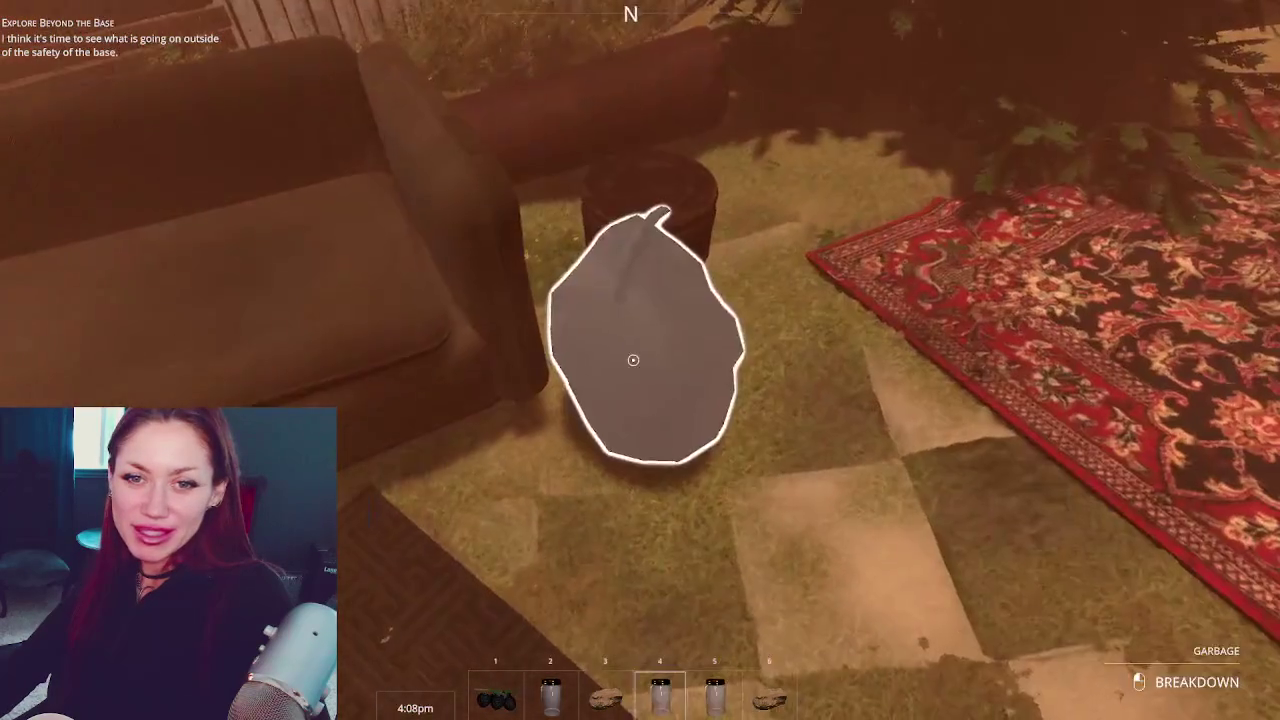
{"action": "left_click", "coordinate": [633, 360]}
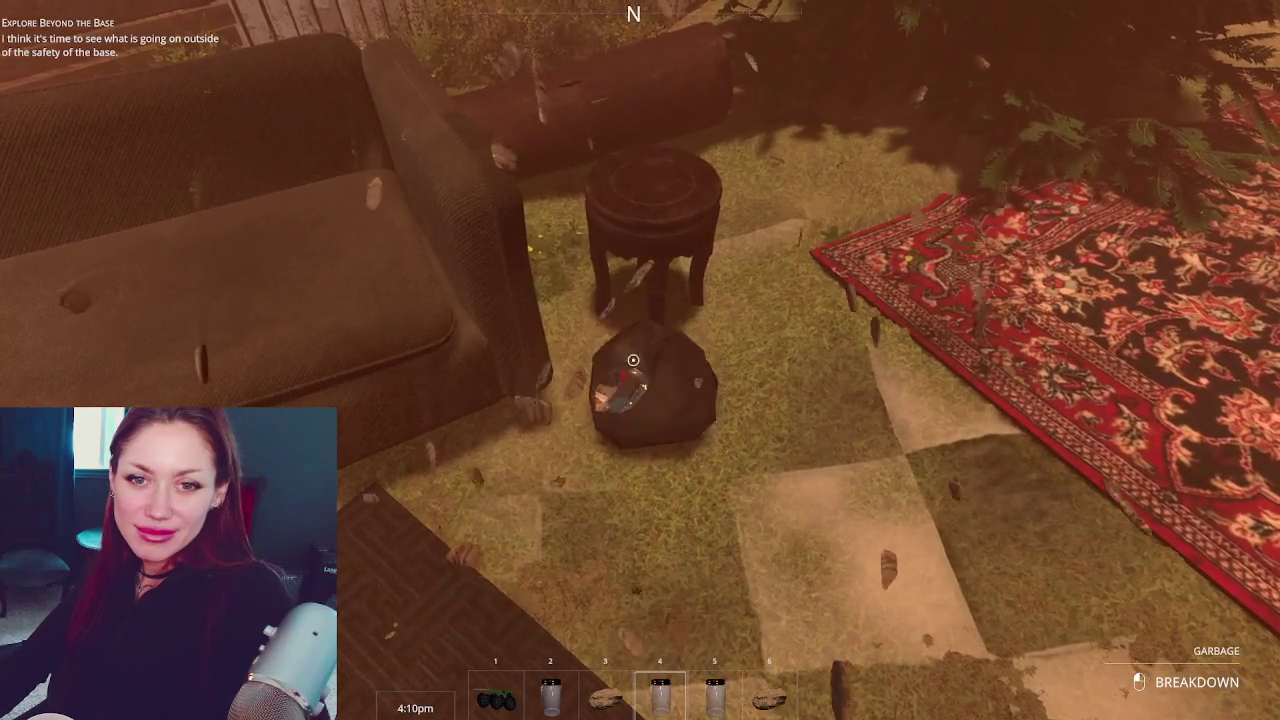
Walk across the yard to the house's closed door and pause the game
{"action": "key", "text": "w"}
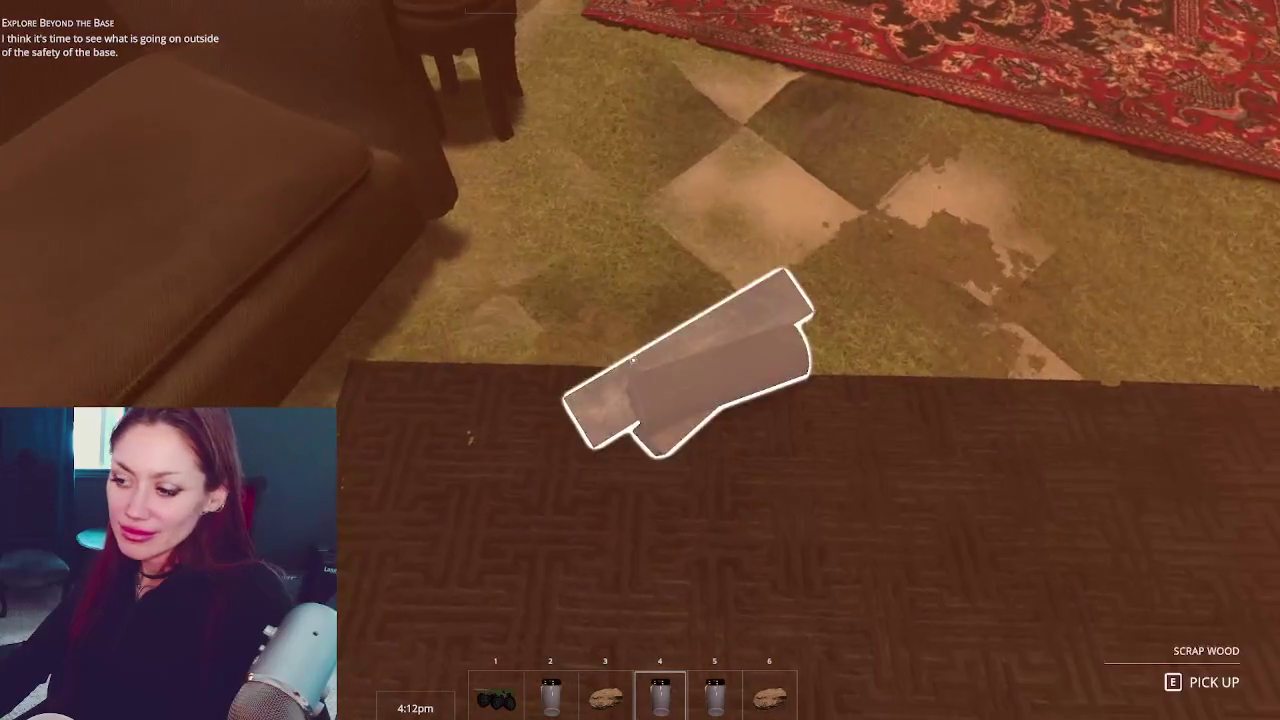
{"action": "key", "text": "w"}
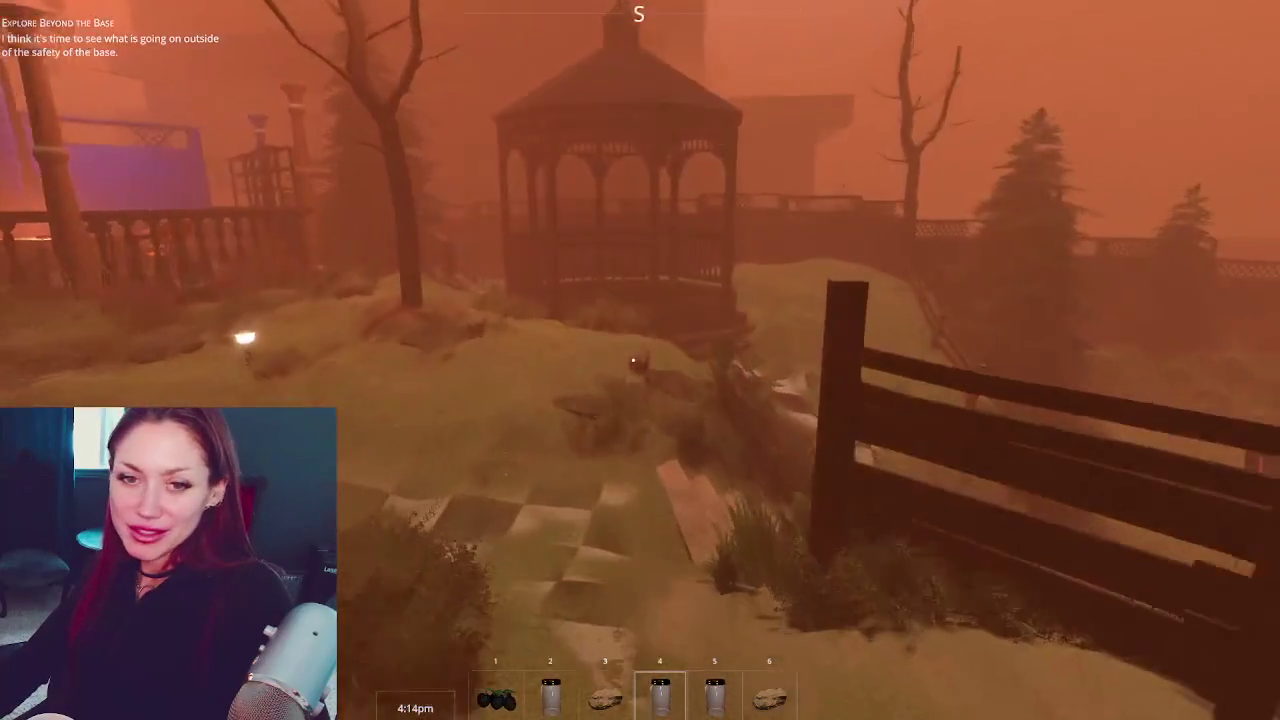
{"action": "key", "text": "w"}
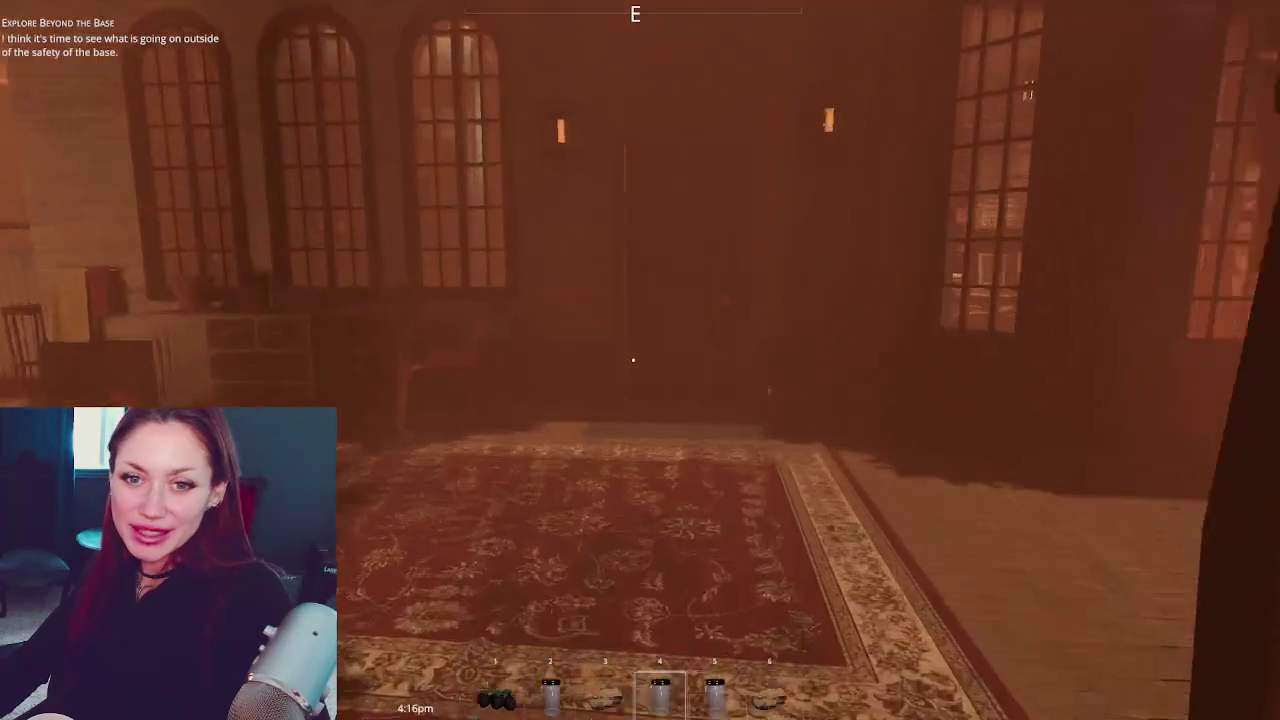
{"action": "key", "text": "w"}
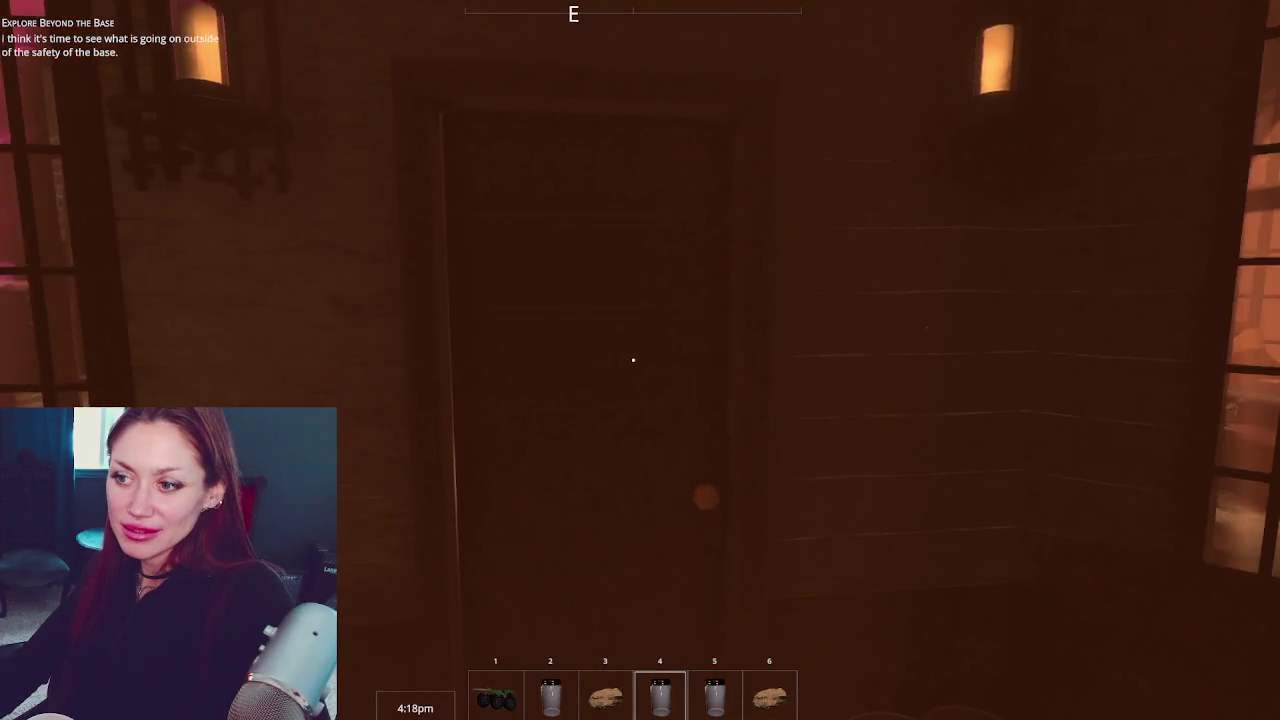
{"action": "key", "text": "Escape"}
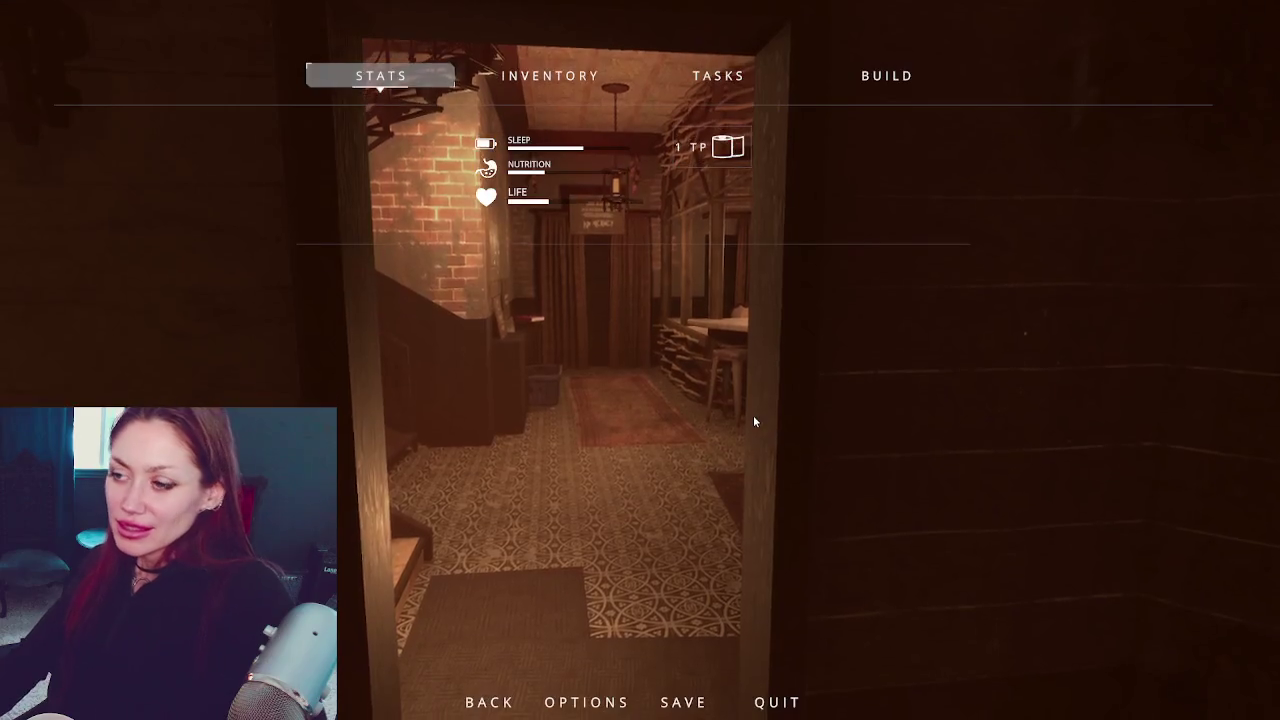
Sell the empty jars at the shop chalkboard for a 3 TP Carrot Sapling, then pause
{"action": "key", "text": "Escape"}
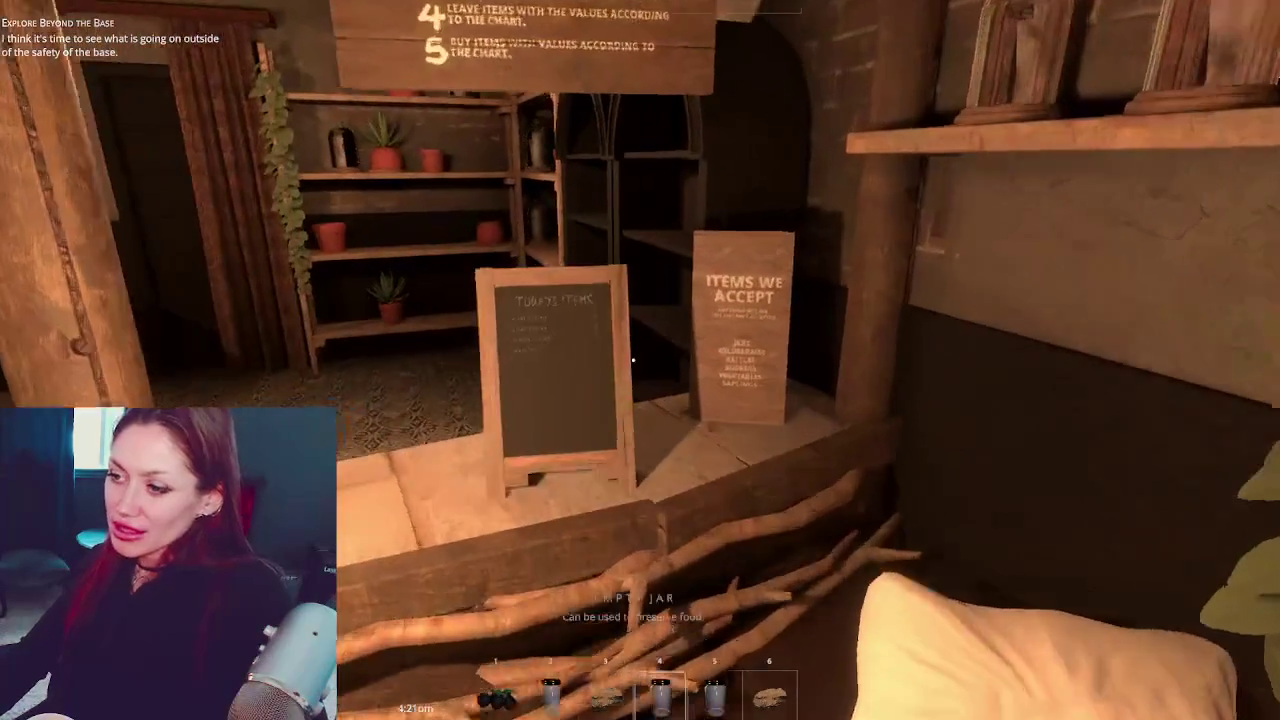
{"action": "key", "text": "e"}
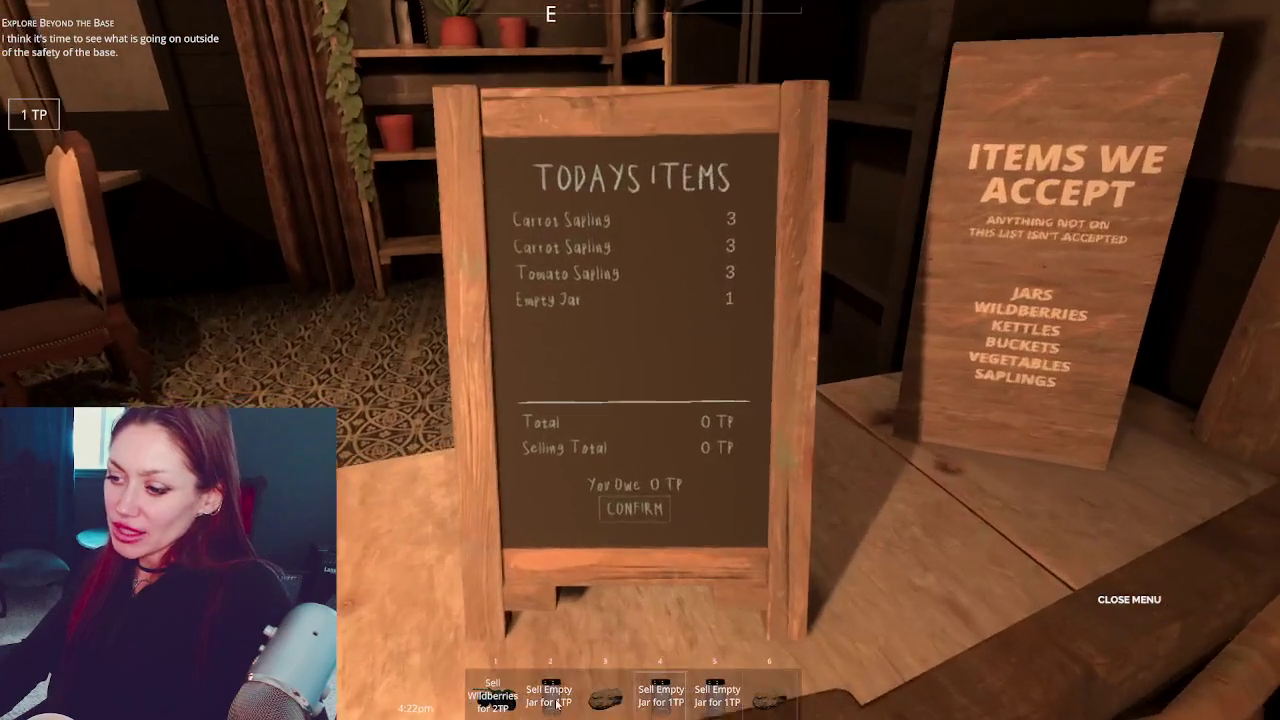
{"action": "left_click", "coordinate": [549, 695]}
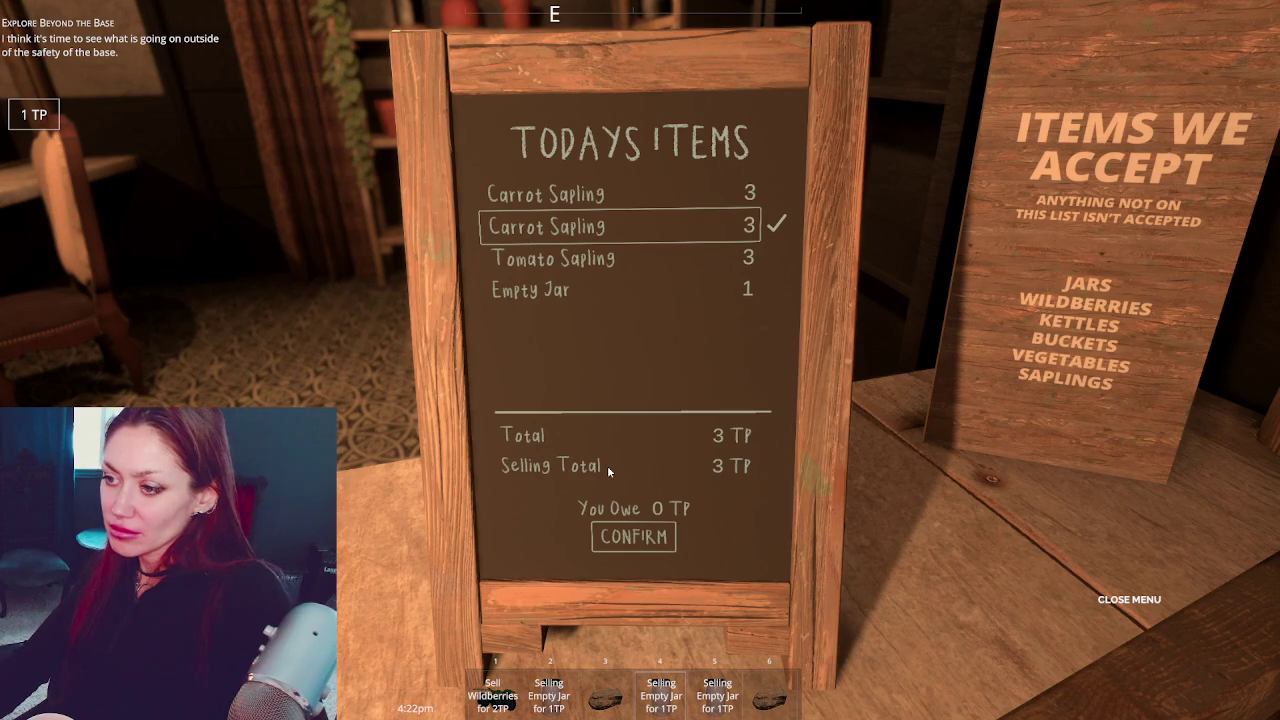
{"action": "left_click", "coordinate": [650, 545]}
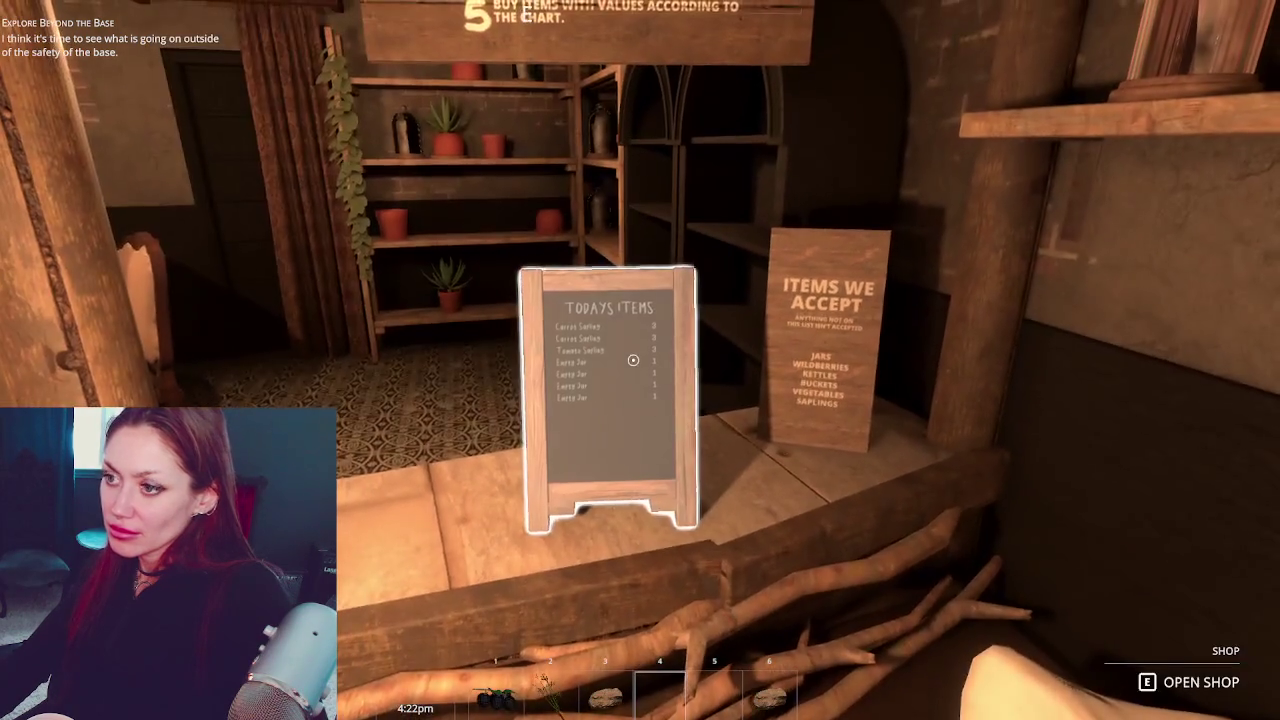
{"action": "key", "text": "Escape"}
{"action": "key", "text": "Escape"}
Walk out past the campfire to the map board on the fence and view it
{"action": "key", "text": "w"}
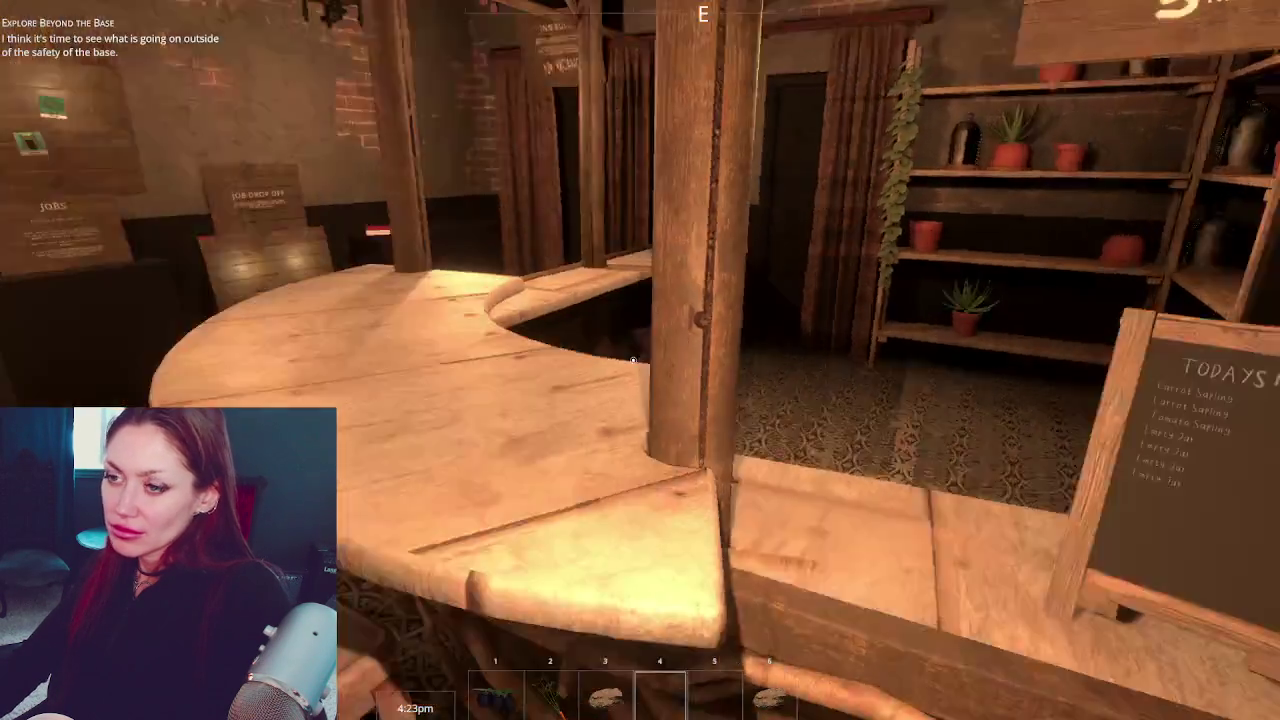
{"action": "key", "text": "w"}
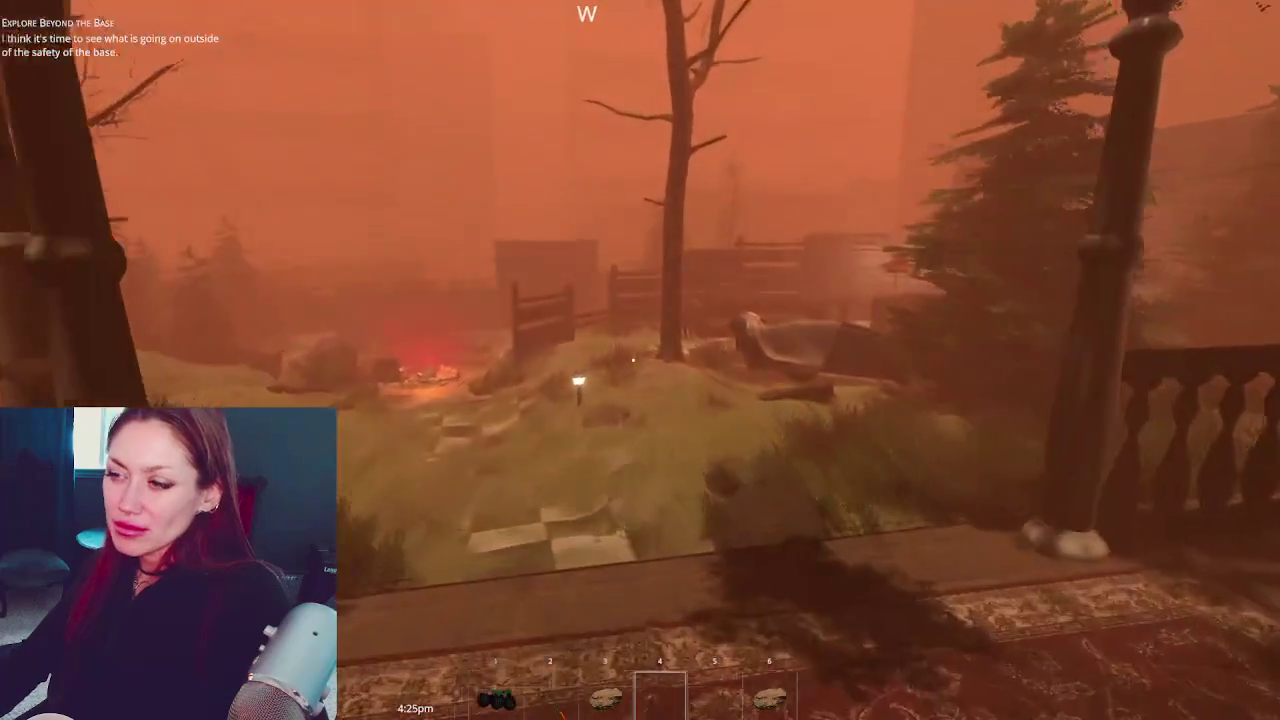
{"action": "key", "text": "w"}
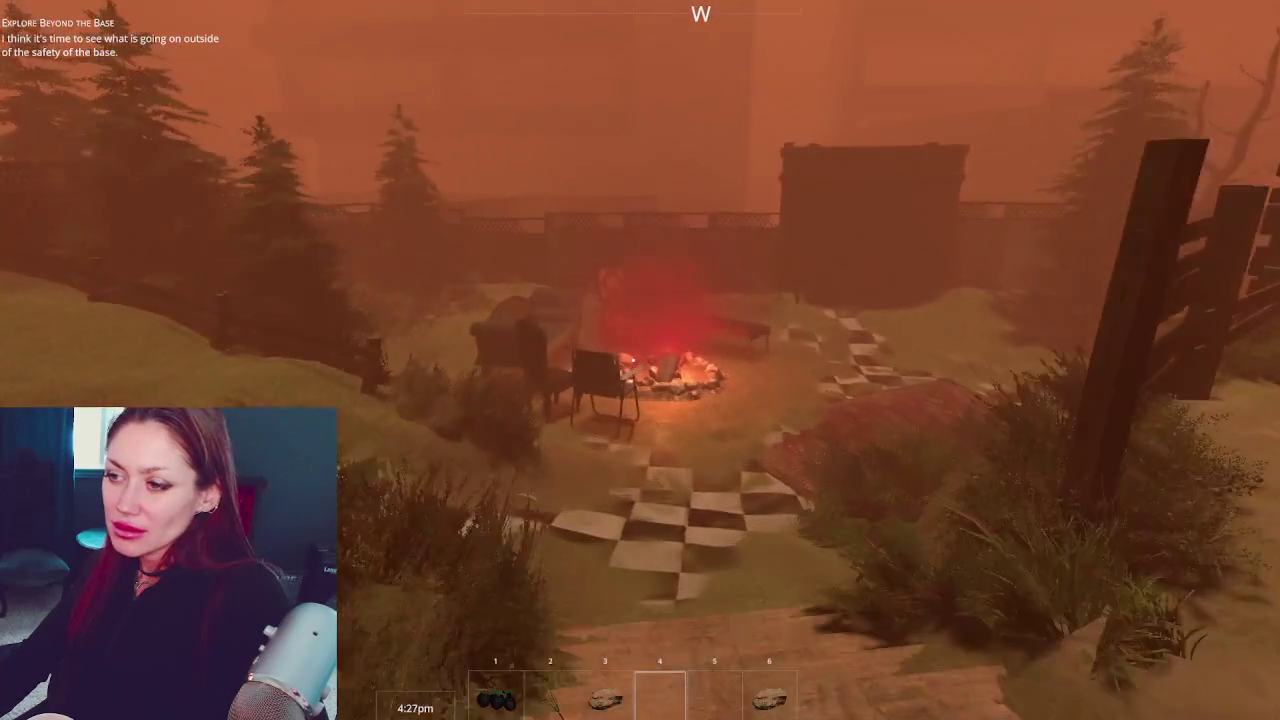
{"action": "key", "text": "w"}
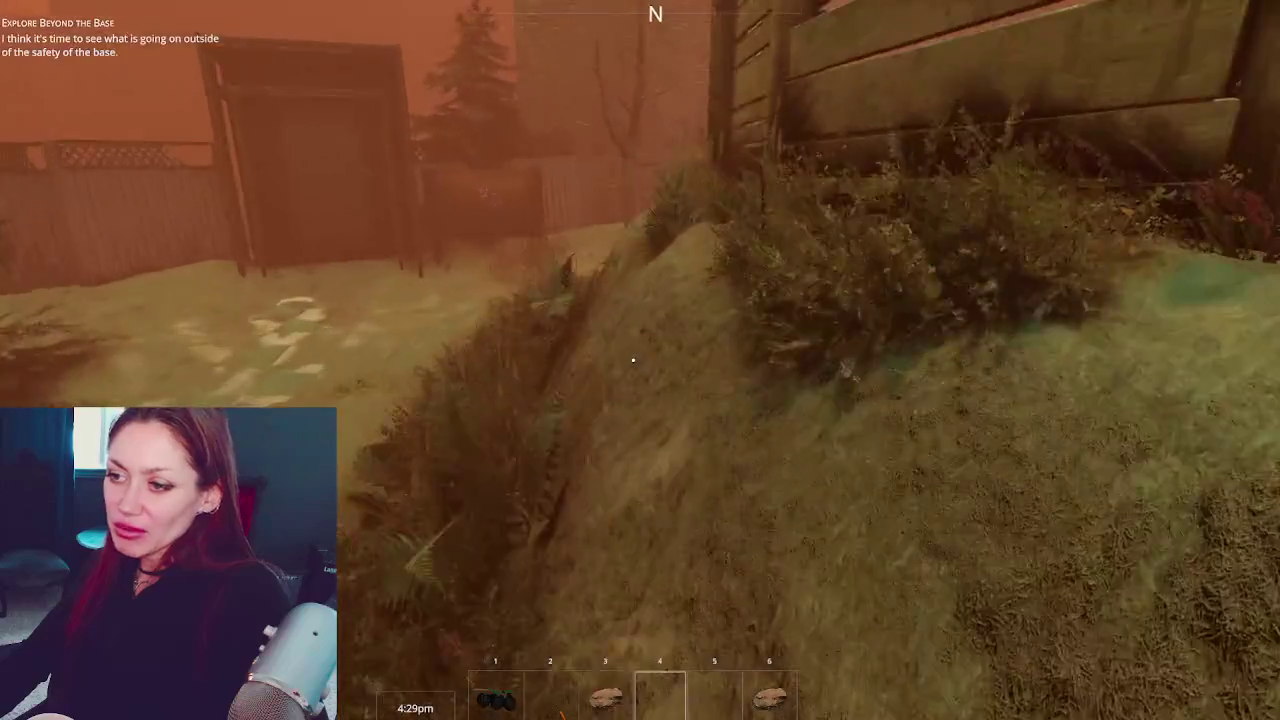
{"action": "key", "text": "w"}
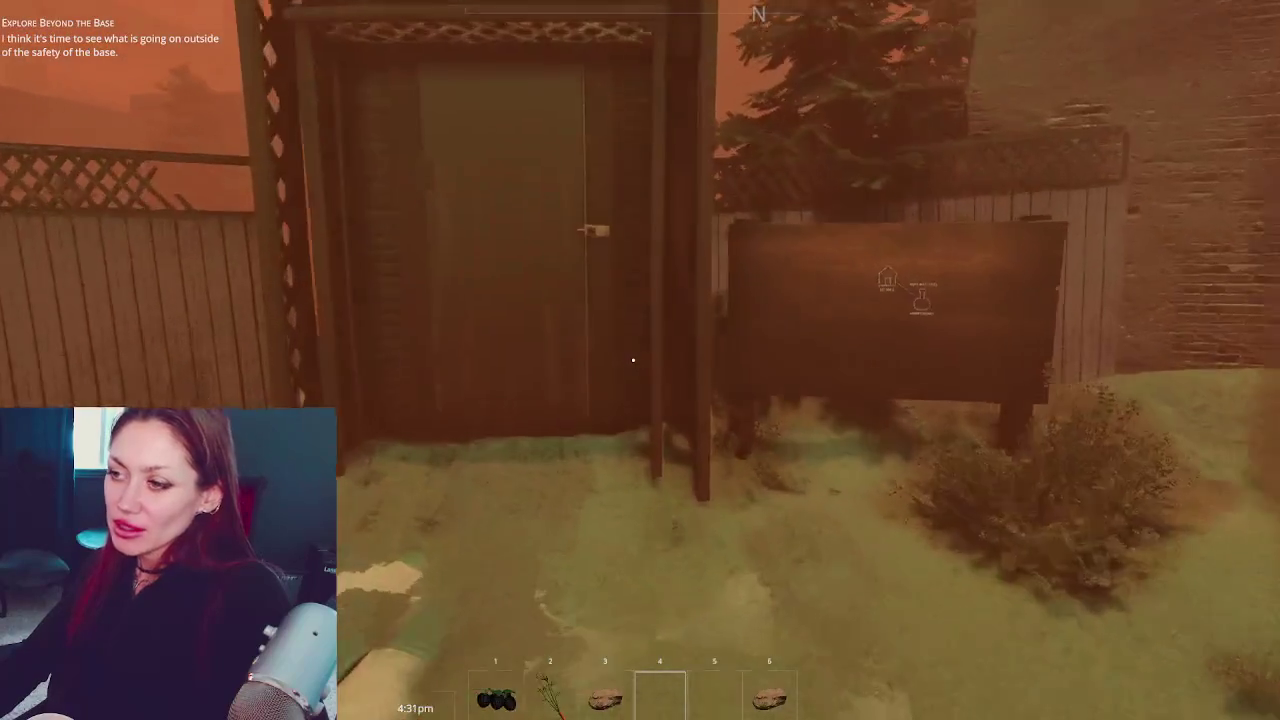
{"action": "key", "text": "e"}
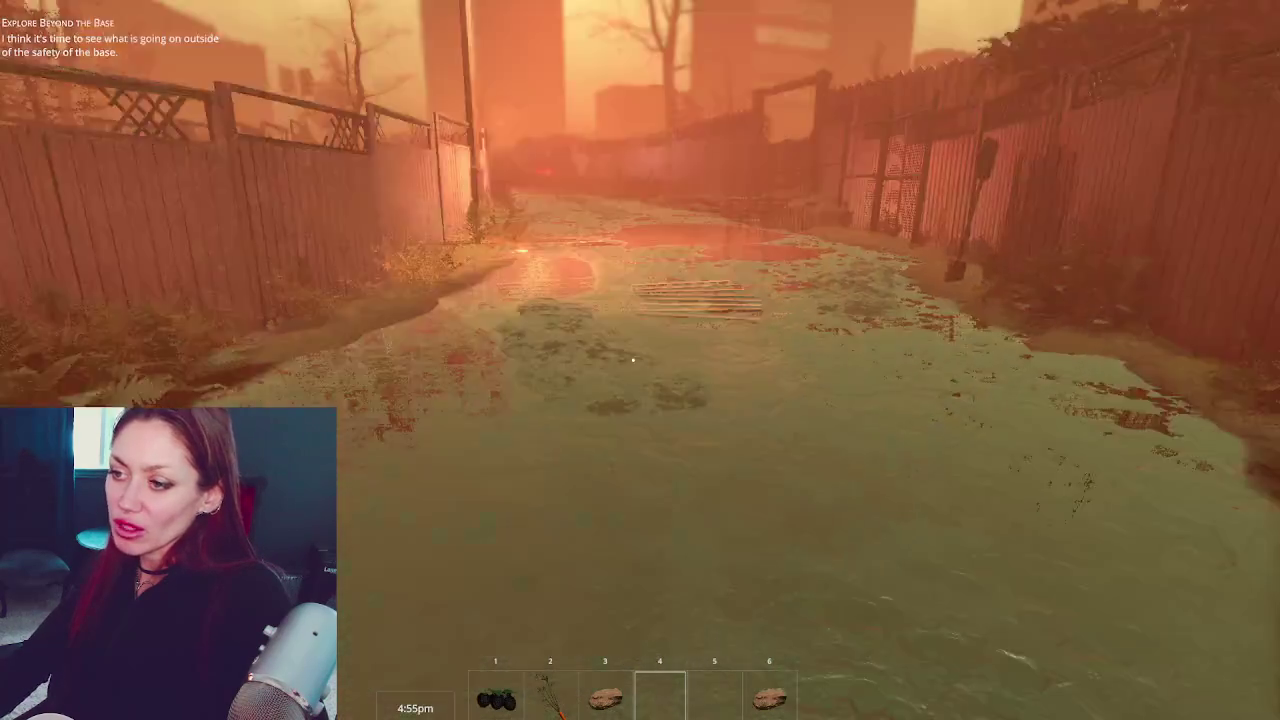
Go down the alley, wade through the water, and pick up the floating scrap metal
{"action": "key", "text": "w"}
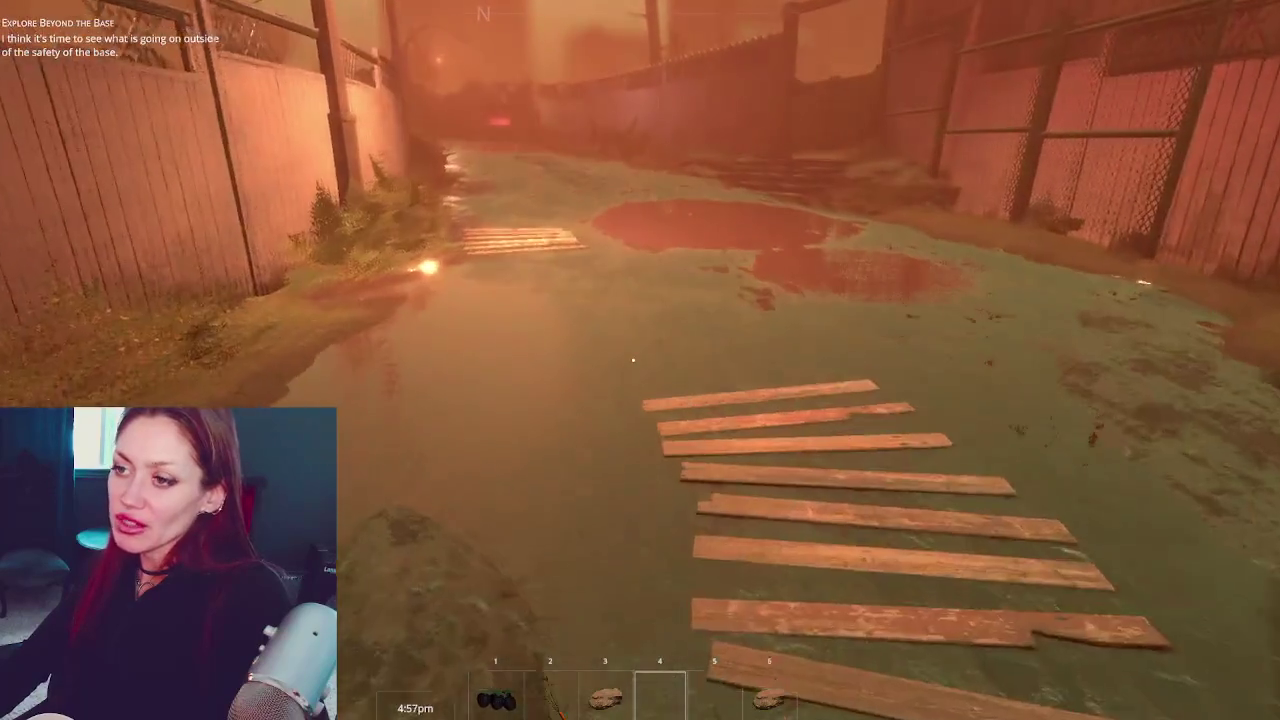
{"action": "key", "text": "w"}
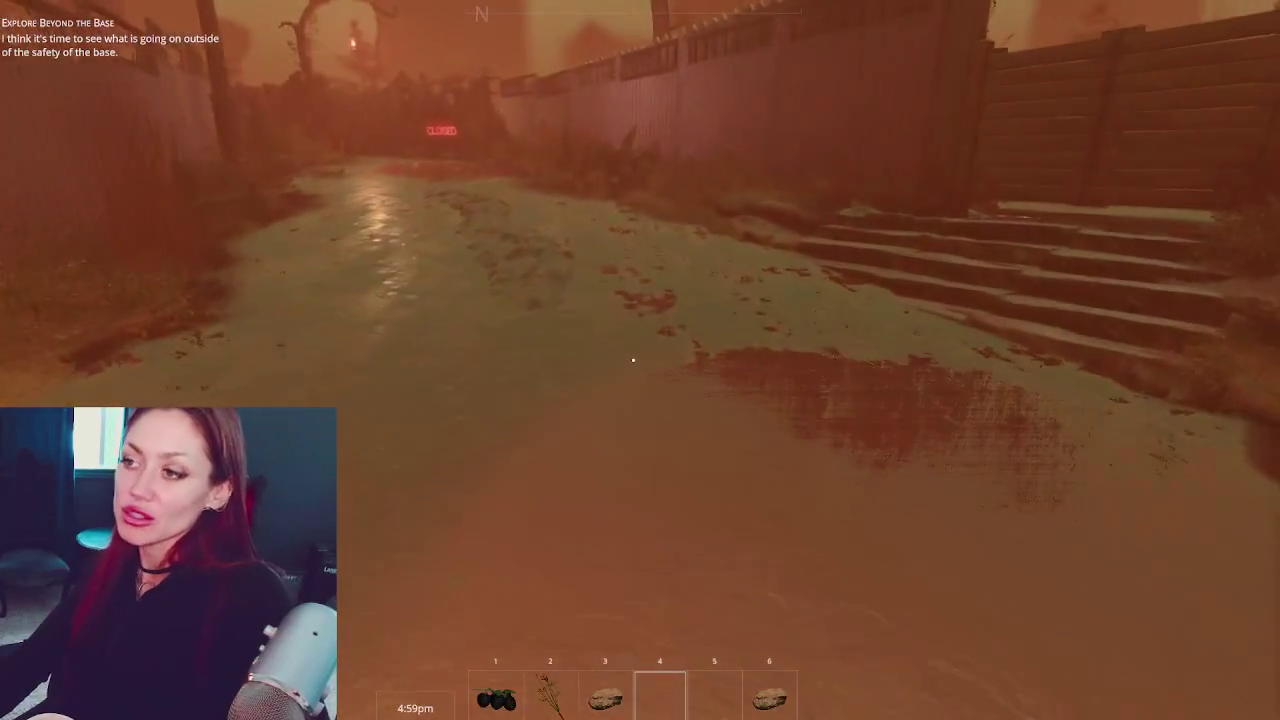
{"action": "key", "text": "w"}
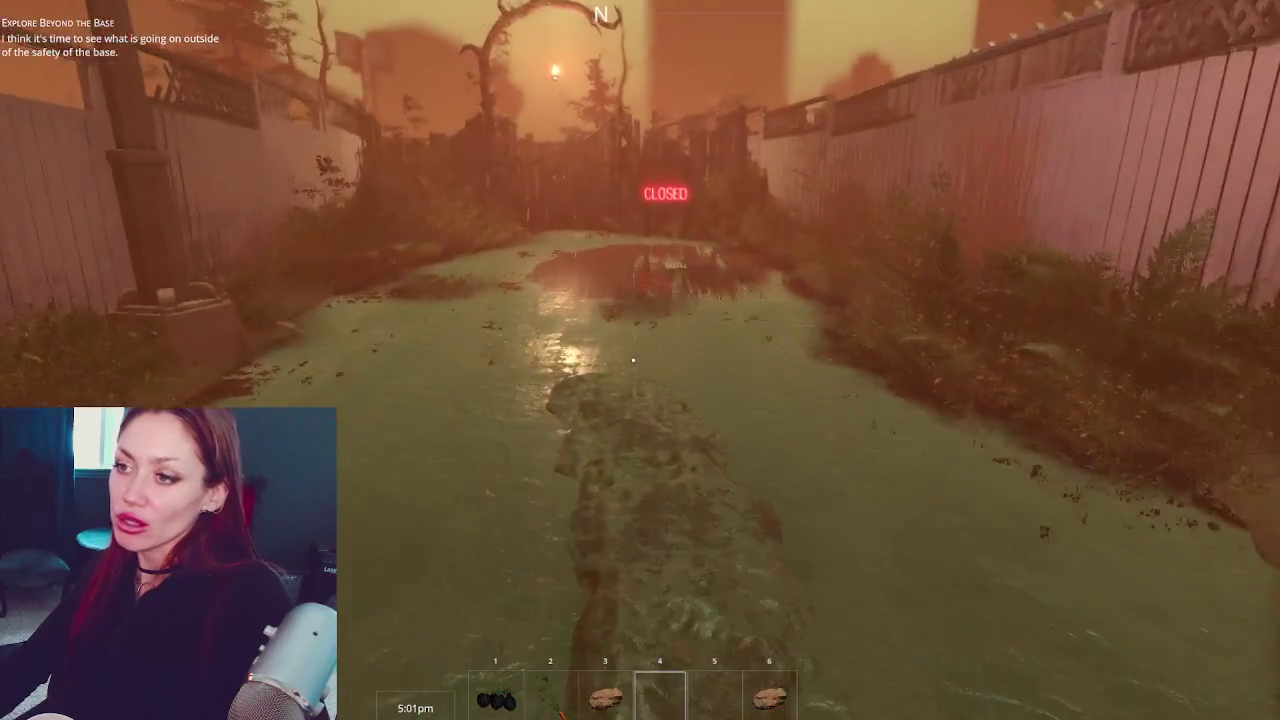
{"action": "key", "text": "w"}
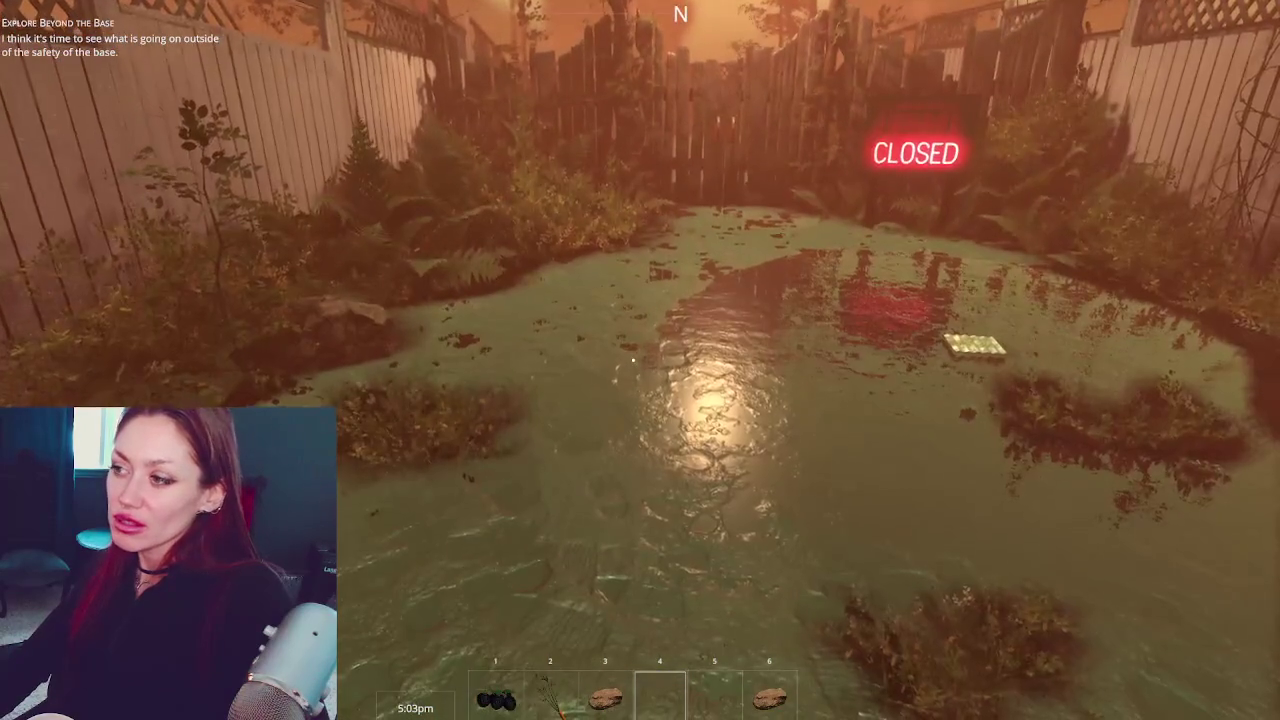
{"action": "key", "text": "w"}
{"action": "key", "text": "e"}
Take the dry grass, open the wooden fence door, and walk toward the cardboard in the yard
{"action": "key", "text": "w"}
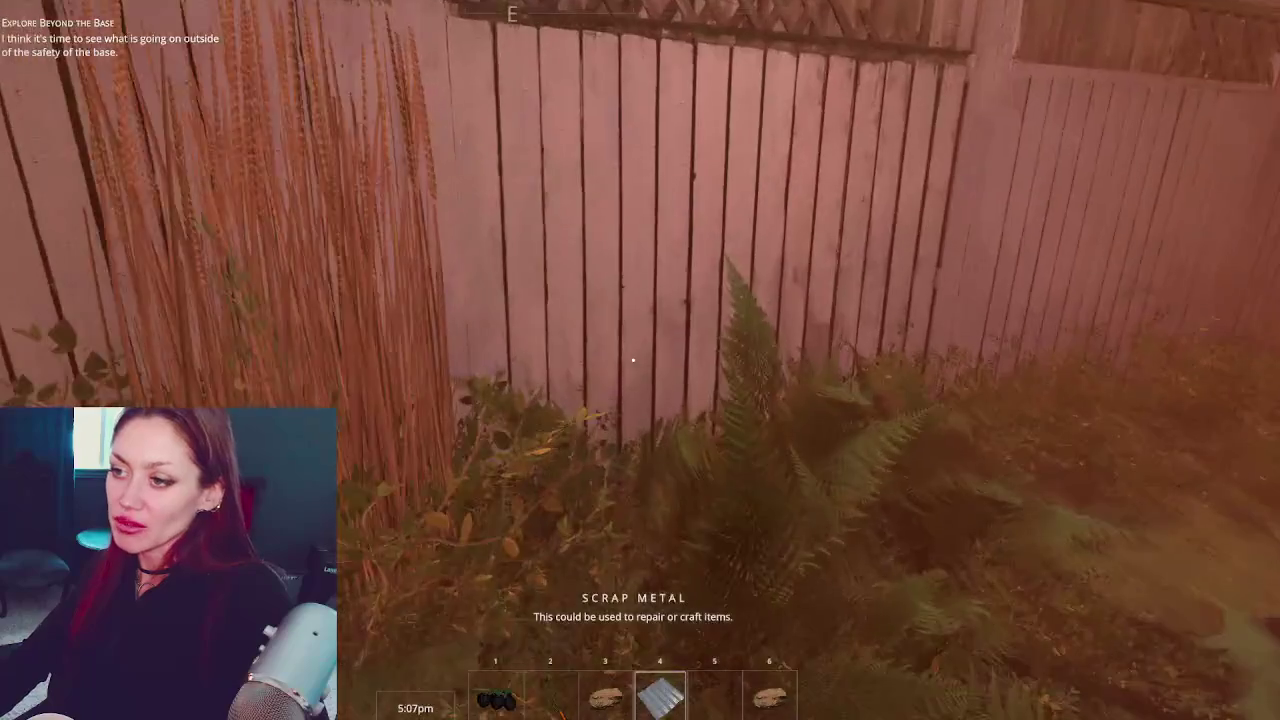
{"action": "key", "text": "e"}
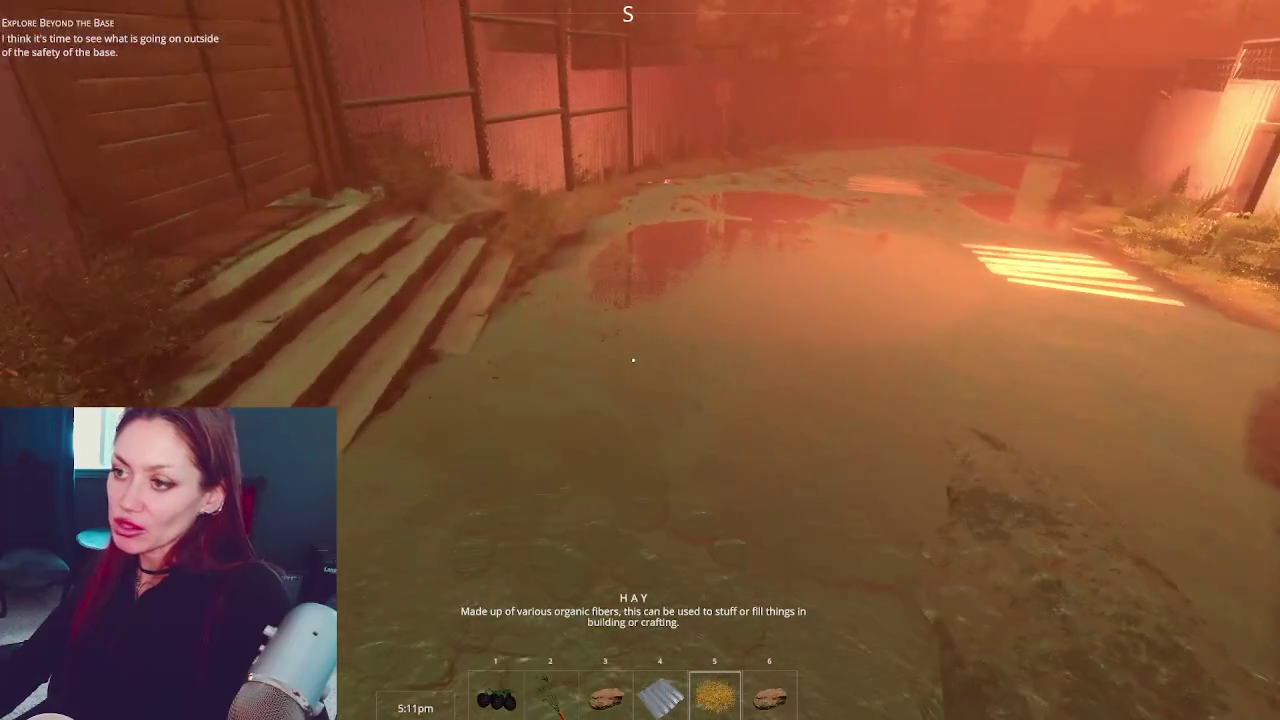
{"action": "key", "text": "w"}
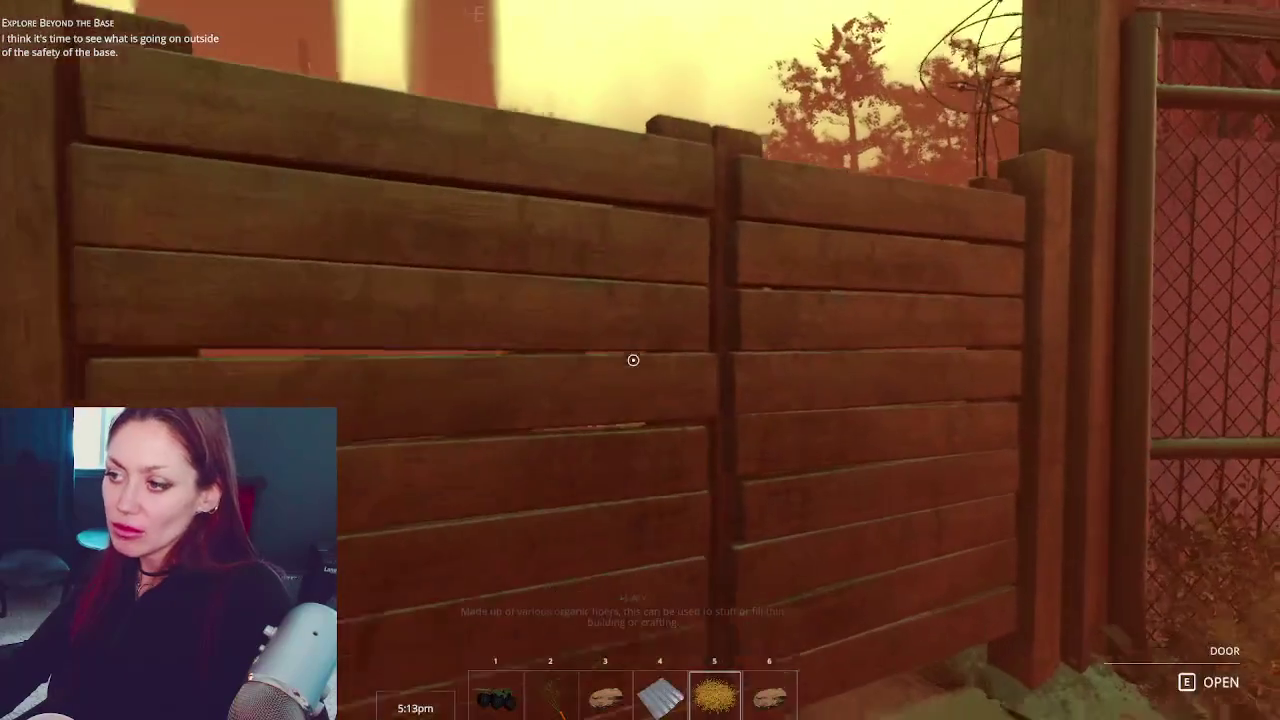
{"action": "key", "text": "e"}
{"action": "key", "text": "w"}
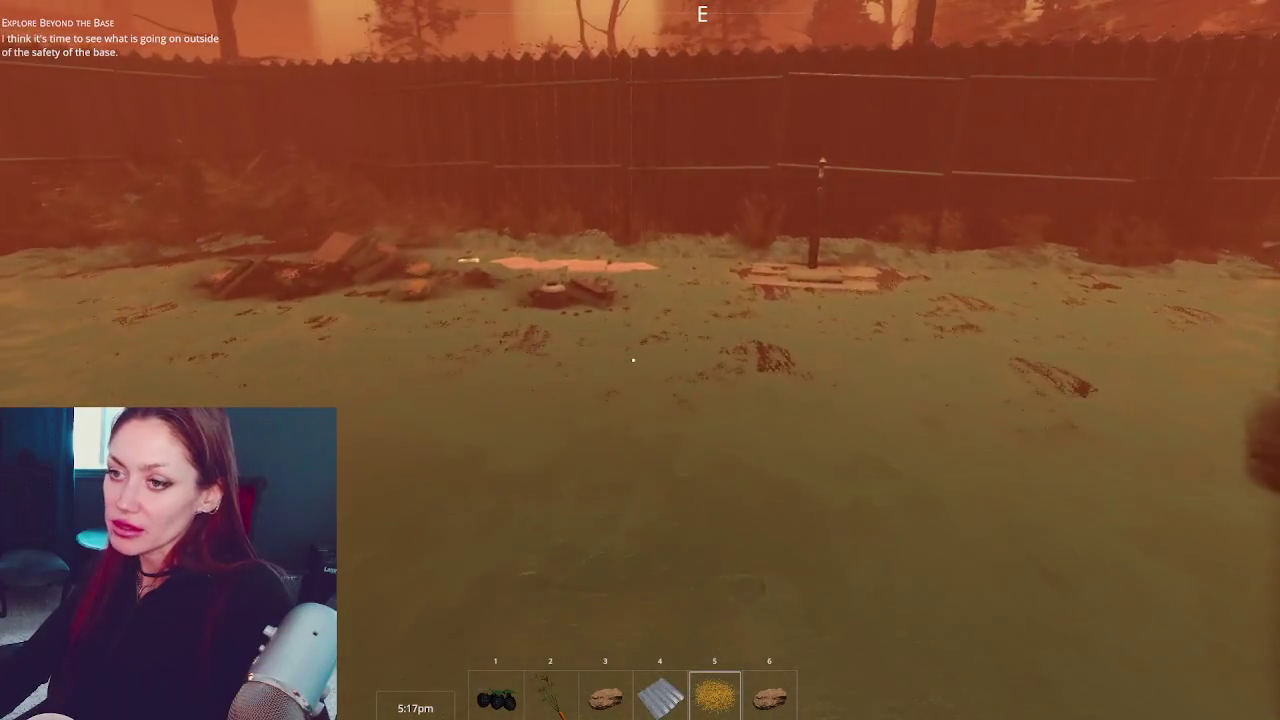
{"action": "key", "text": "w"}
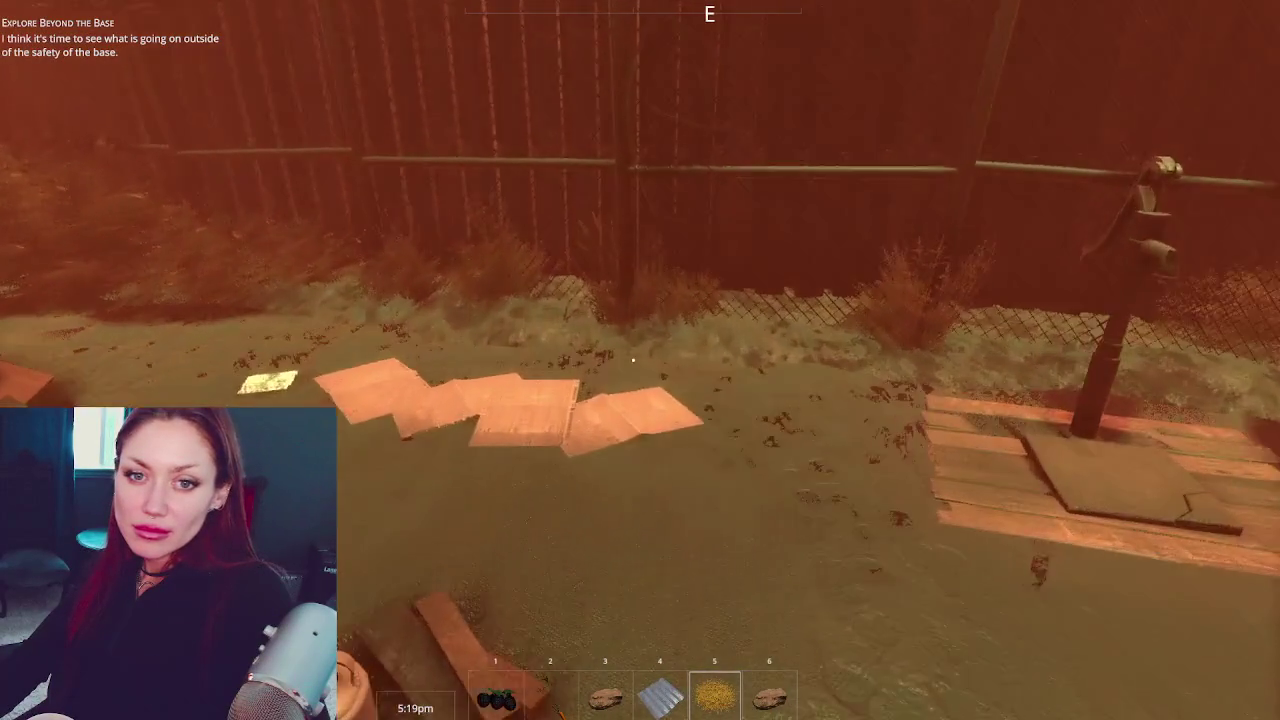